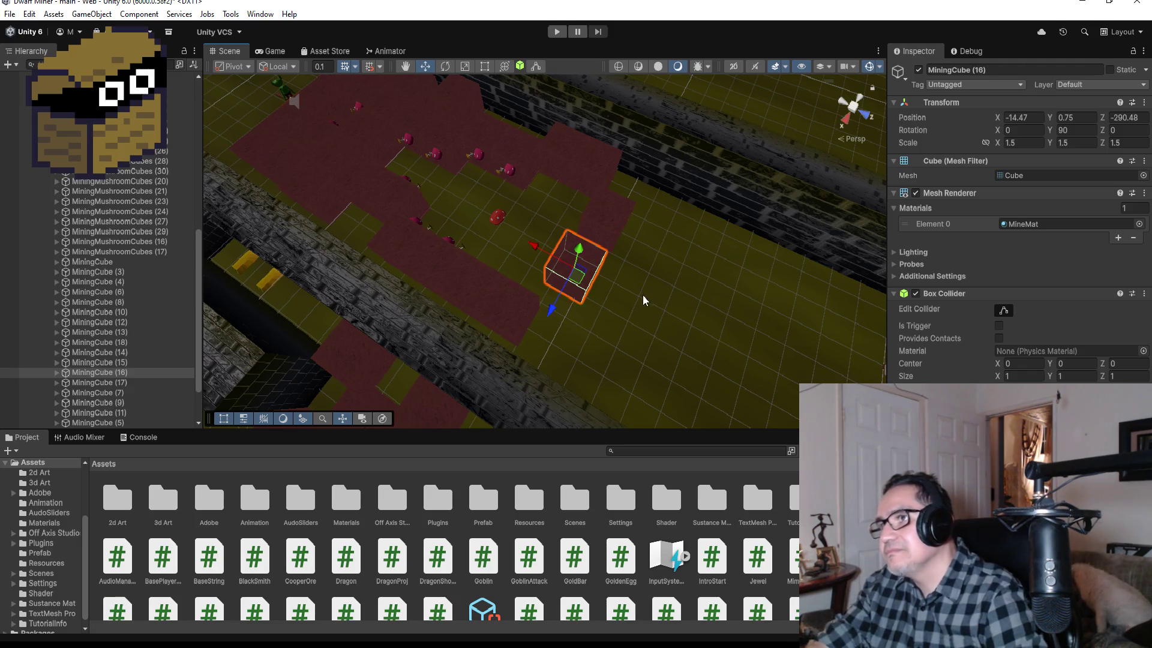
Duplicate a mining mushroom cube and move the copy to the right-hand mushroom patch.
scroll(645, 292, up, 3)
mouse_move(679, 300)
mouse_down()
mouse_move(652, 247)
mouse_move(282, 174)
mouse_move(847, 292)
mouse_move(771, 221)
mouse_move(717, 297)
mouse_up()
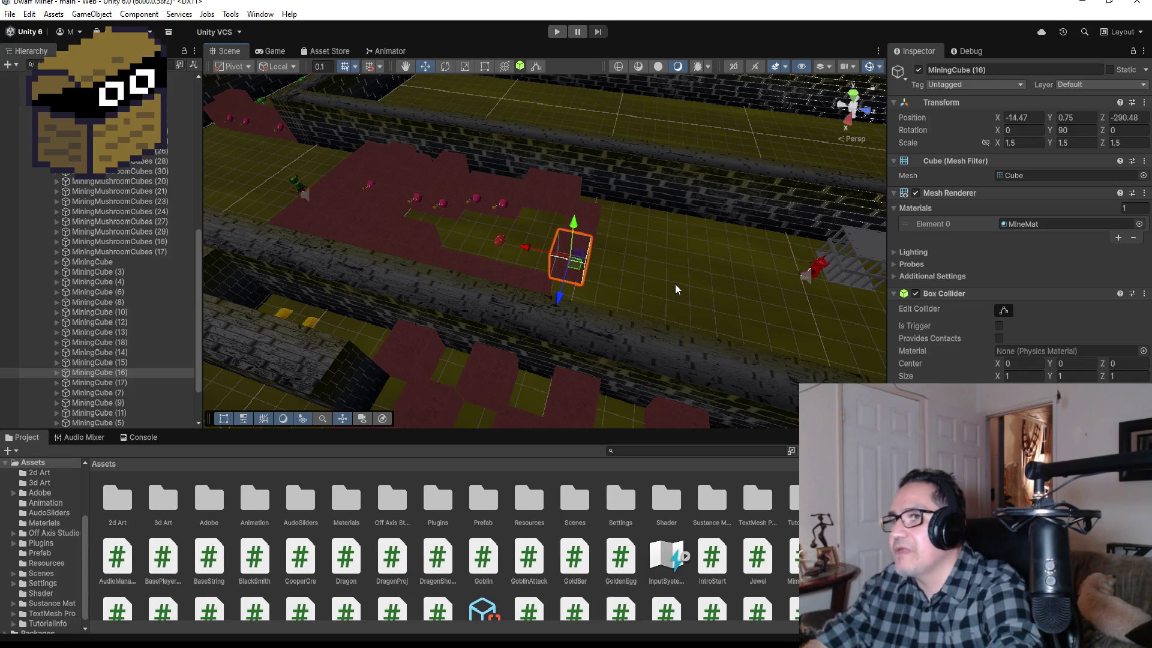
scroll(679, 286, down, 2)
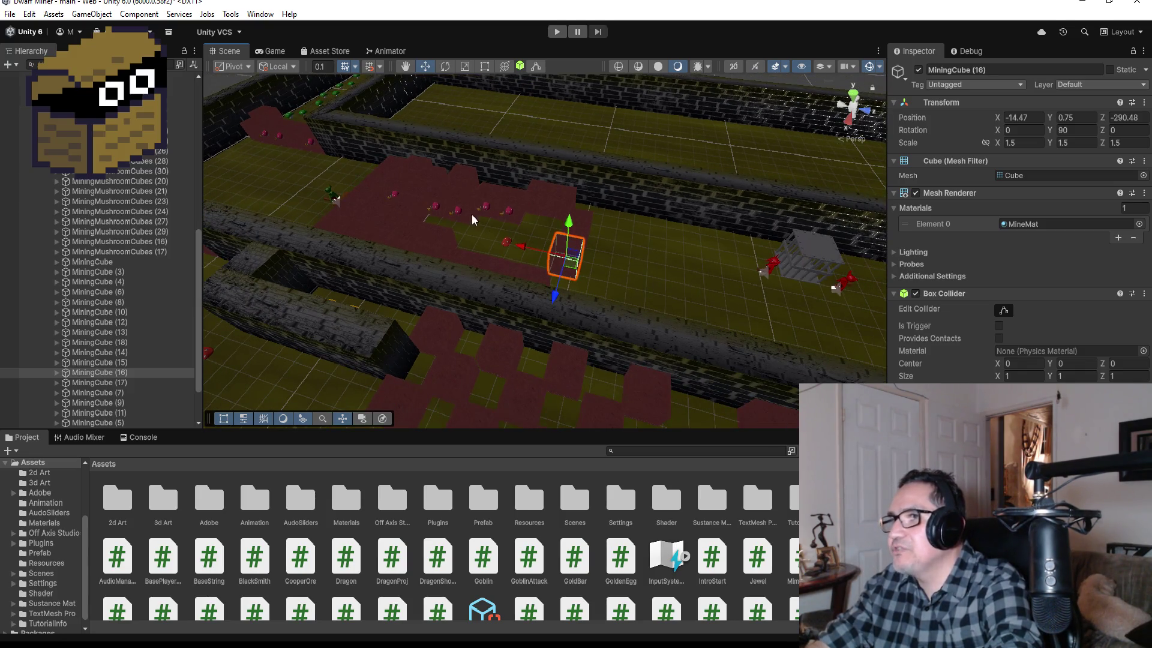
click(515, 211)
key(ctrl+d)
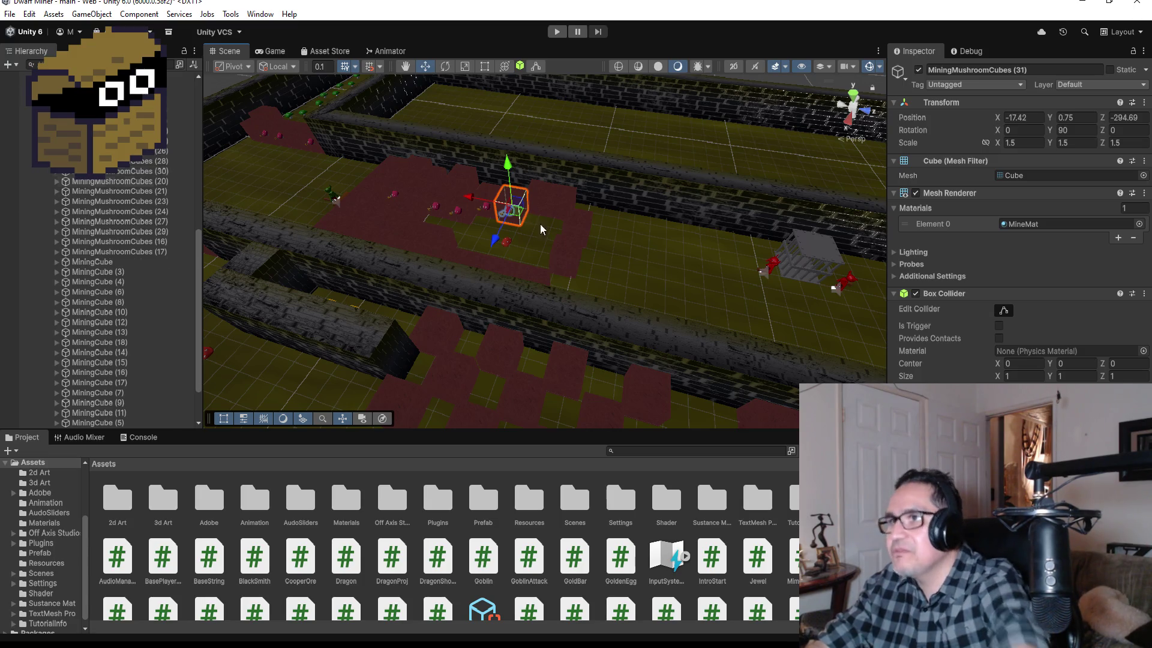
mouse_move(468, 200)
mouse_down()
mouse_move(675, 273)
mouse_move(676, 260)
mouse_move(722, 305)
mouse_move(720, 331)
mouse_up()
Make two more copies, moving MiningMushroomCubes (32) further along the corridor to Z -269.89.
key(ctrl+d)
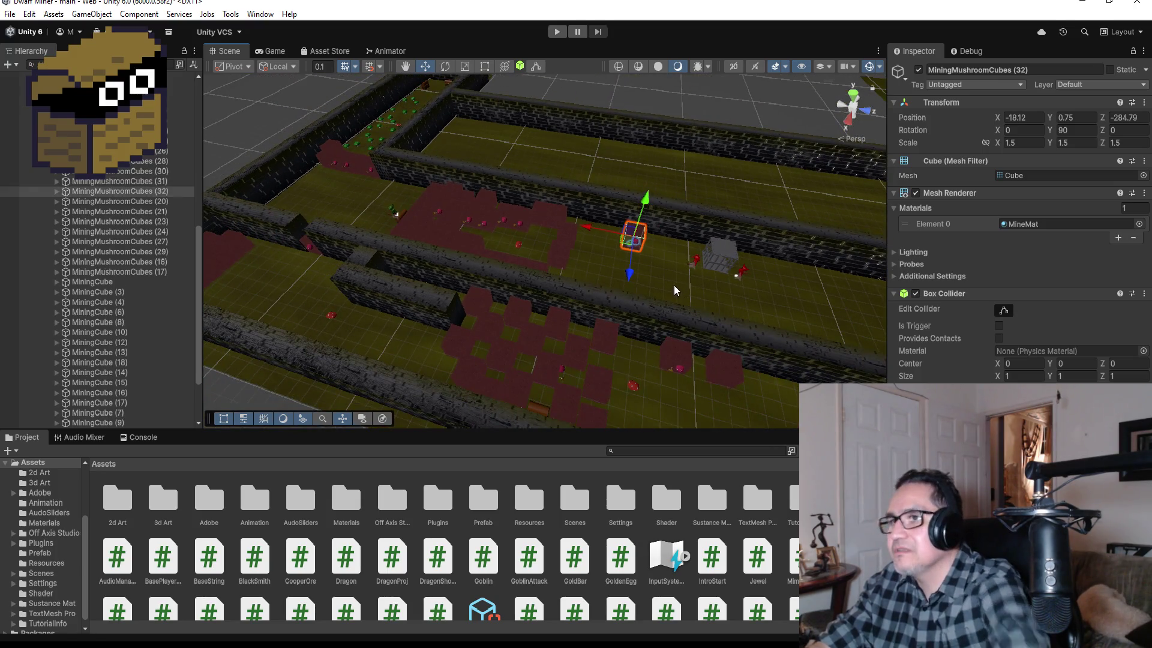
mouse_move(675, 285)
mouse_down()
mouse_move(571, 236)
mouse_move(723, 262)
mouse_move(788, 292)
mouse_up()
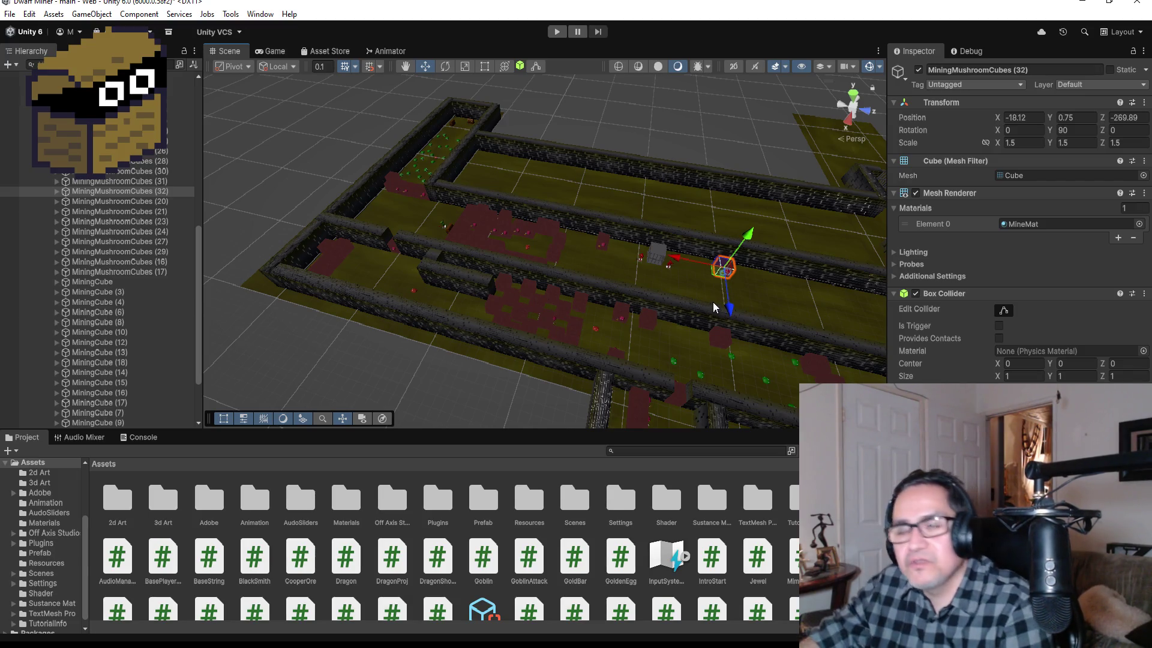
mouse_move(817, 304)
mouse_down()
mouse_move(532, 250)
mouse_move(522, 273)
mouse_move(553, 327)
mouse_move(541, 370)
mouse_move(548, 362)
mouse_up()
key(ctrl+d)
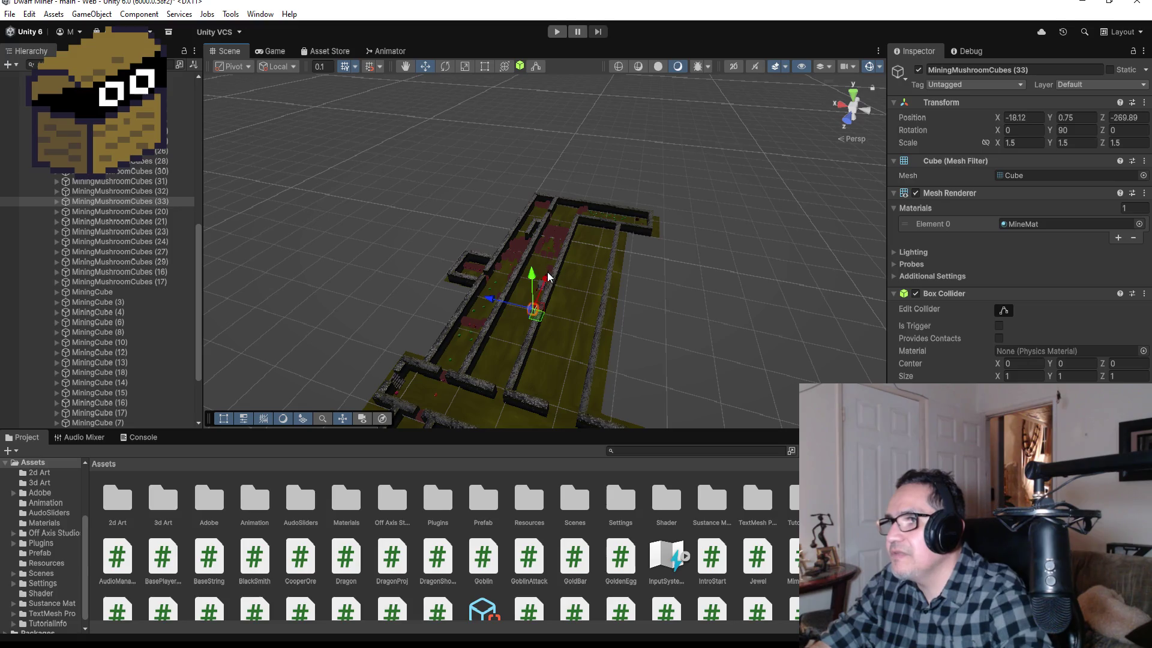
Slide MiningMushroomCubes (33) toward the gap and set its Y rotation to 180.
mouse_move(547, 276)
mouse_down()
mouse_move(487, 344)
mouse_move(467, 331)
mouse_move(523, 300)
mouse_move(542, 316)
mouse_up()
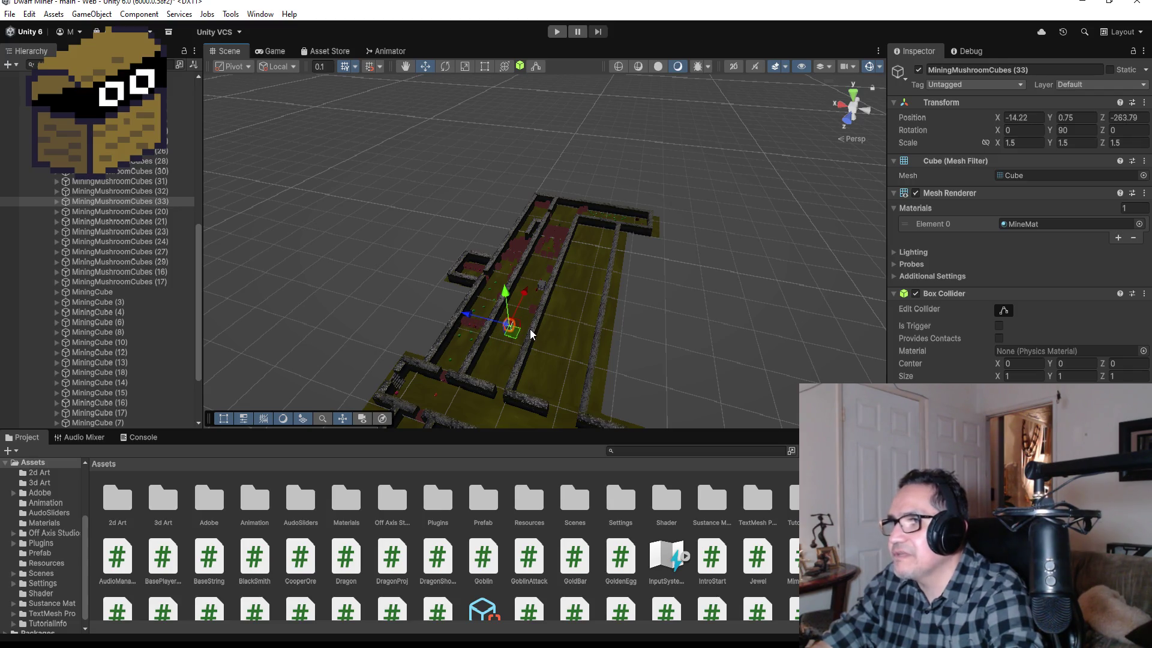
key(f)
scroll(720, 249, down, 2)
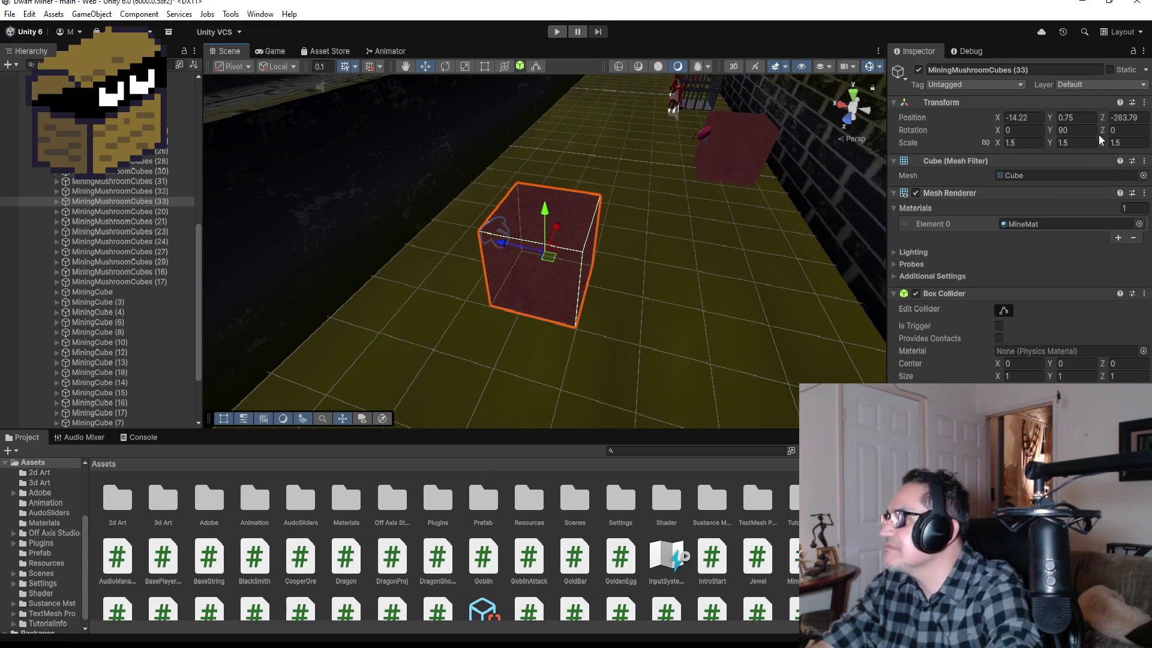
click(1078, 130)
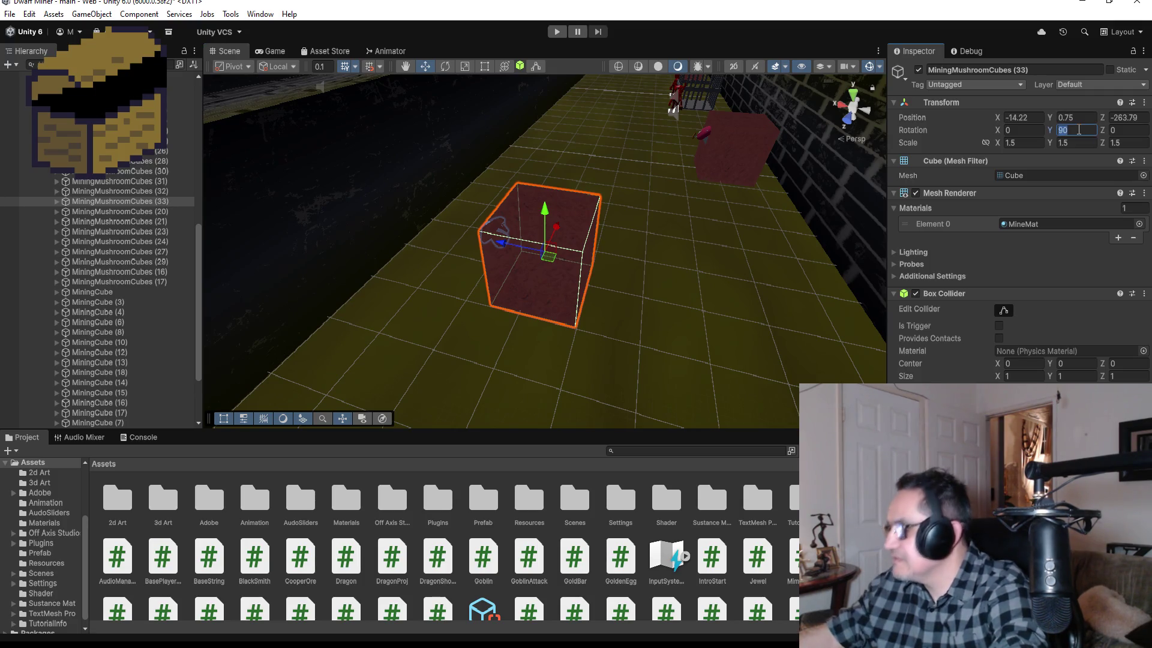
key(BackSpace)
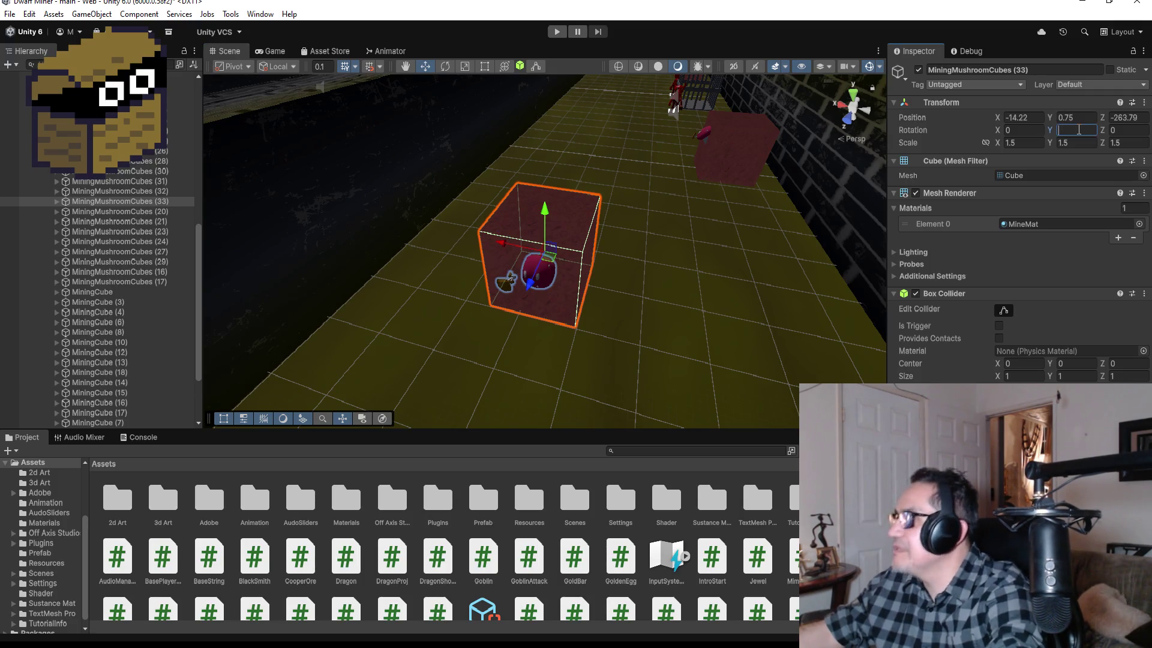
text(180)
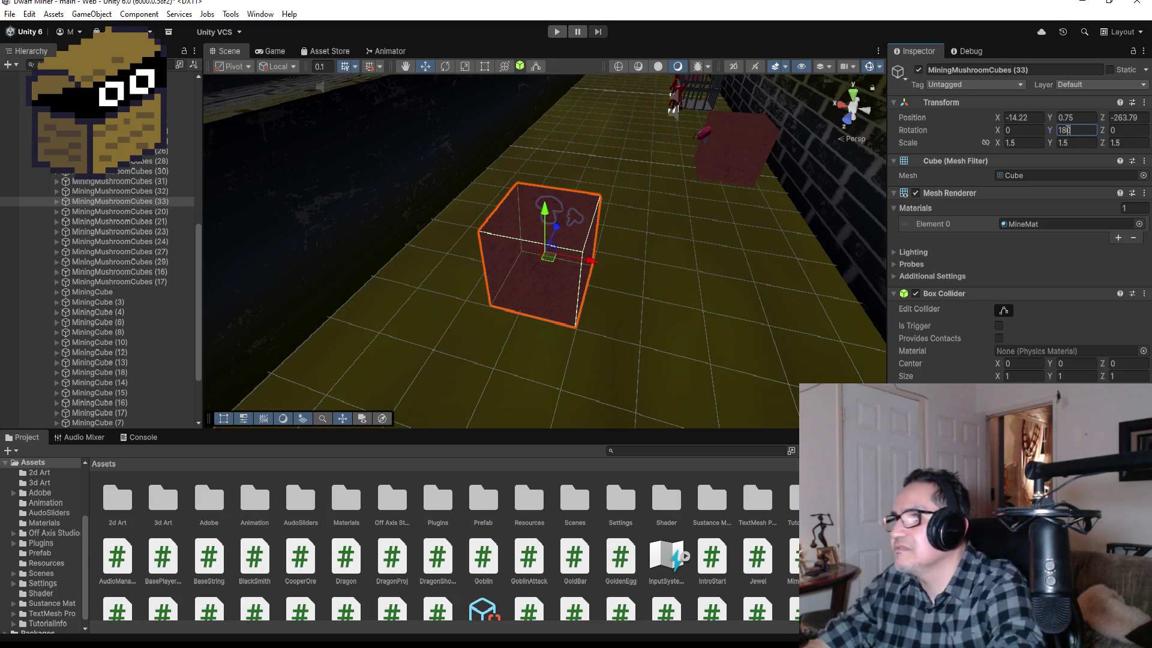
Nudge MiningMushroomCubes (33) sideways into the gap at X -14.74, Z -263.79.
scroll(700, 216, down, 5)
scroll(700, 210, down, 3)
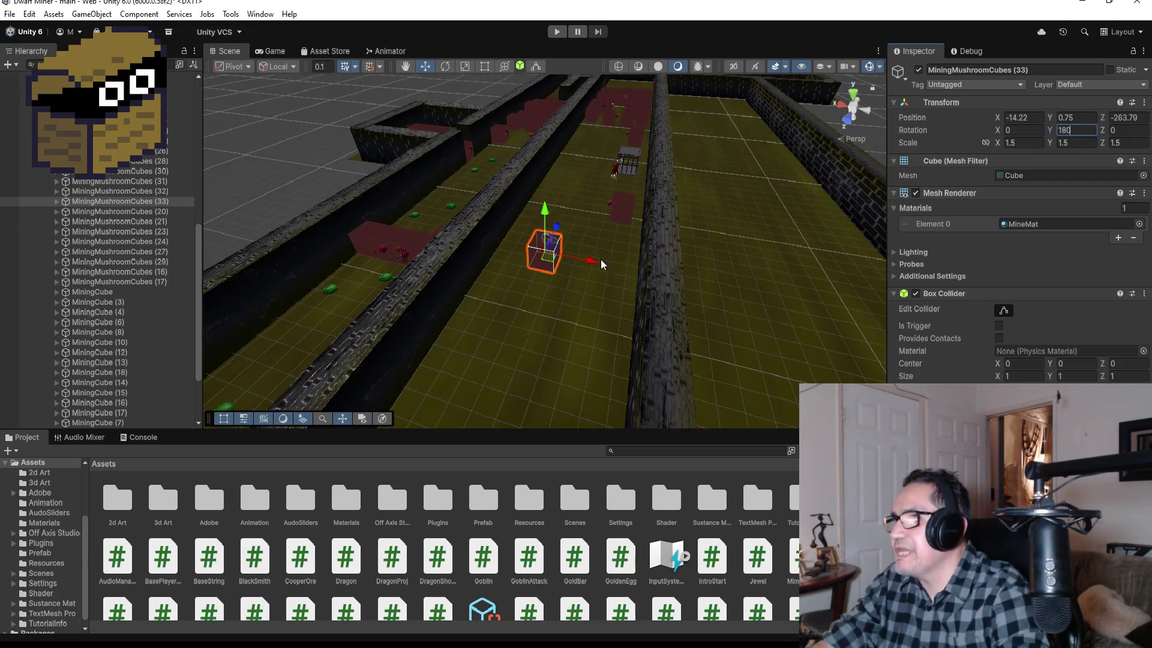
drag(594, 261, 604, 262)
scroll(624, 264, down, 5)
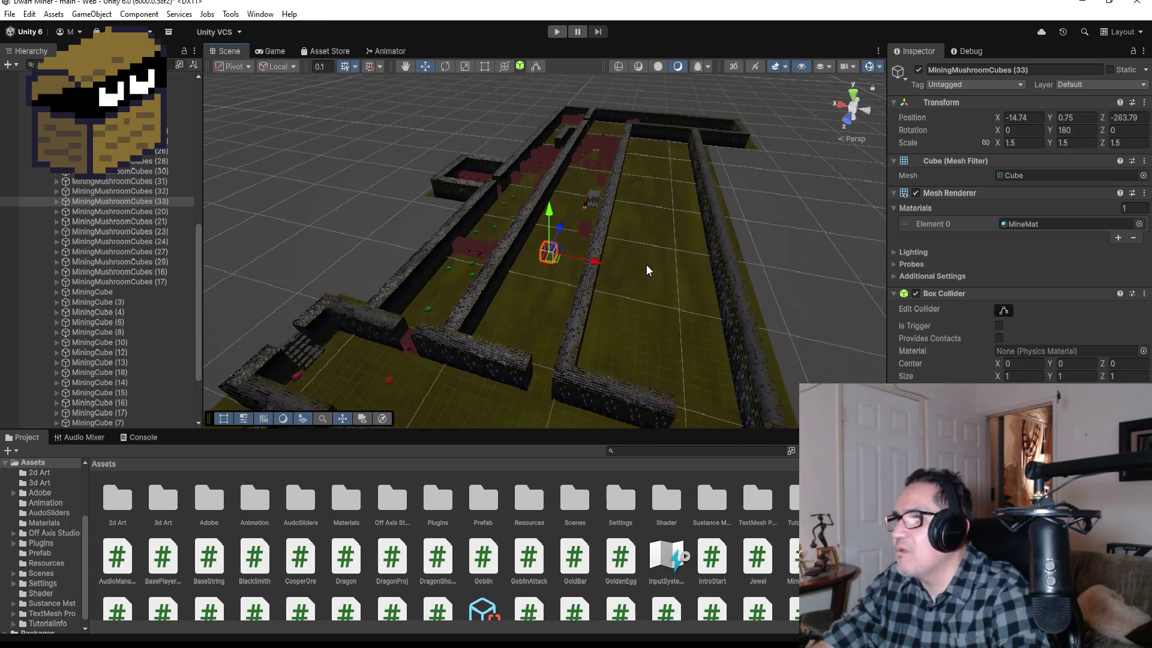
alt+drag(703, 191, 440, 248)
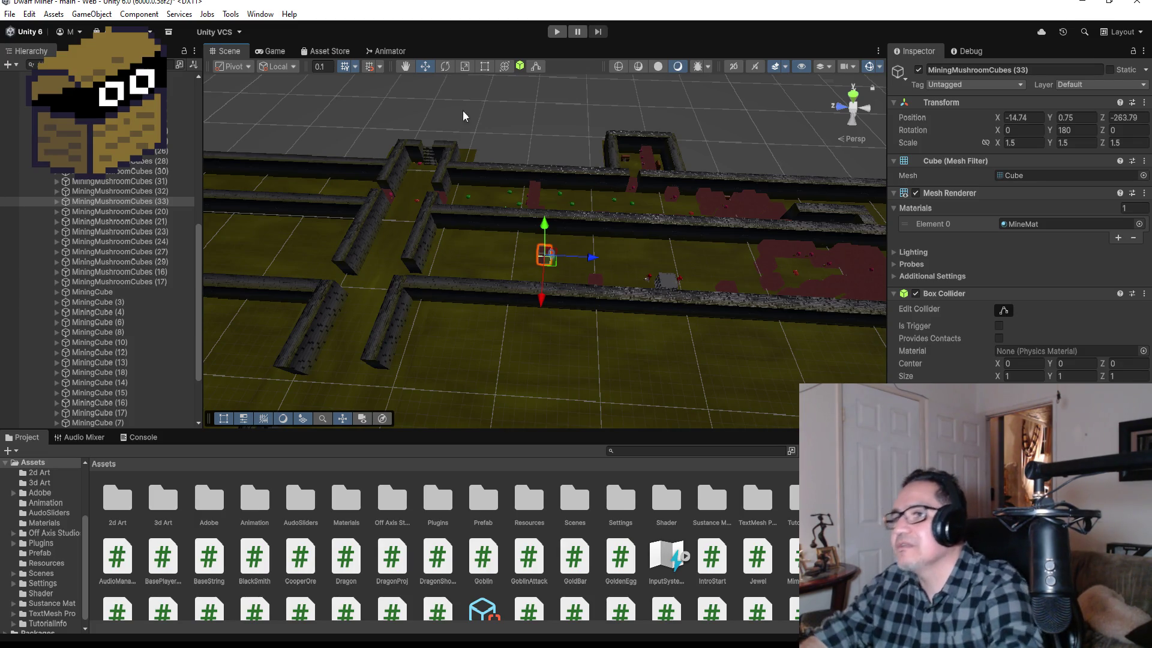
Frame HardWall (2) beside the corridor gap and collapse GroupMiningCubes in the Hierarchy.
click(414, 259)
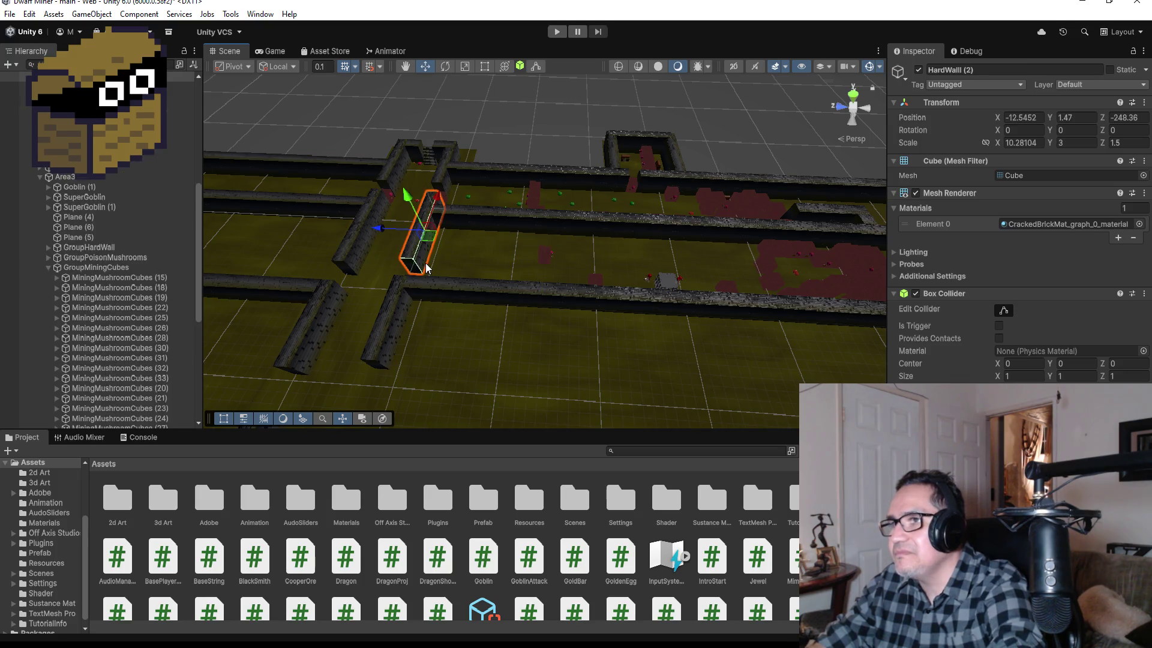
key(f)
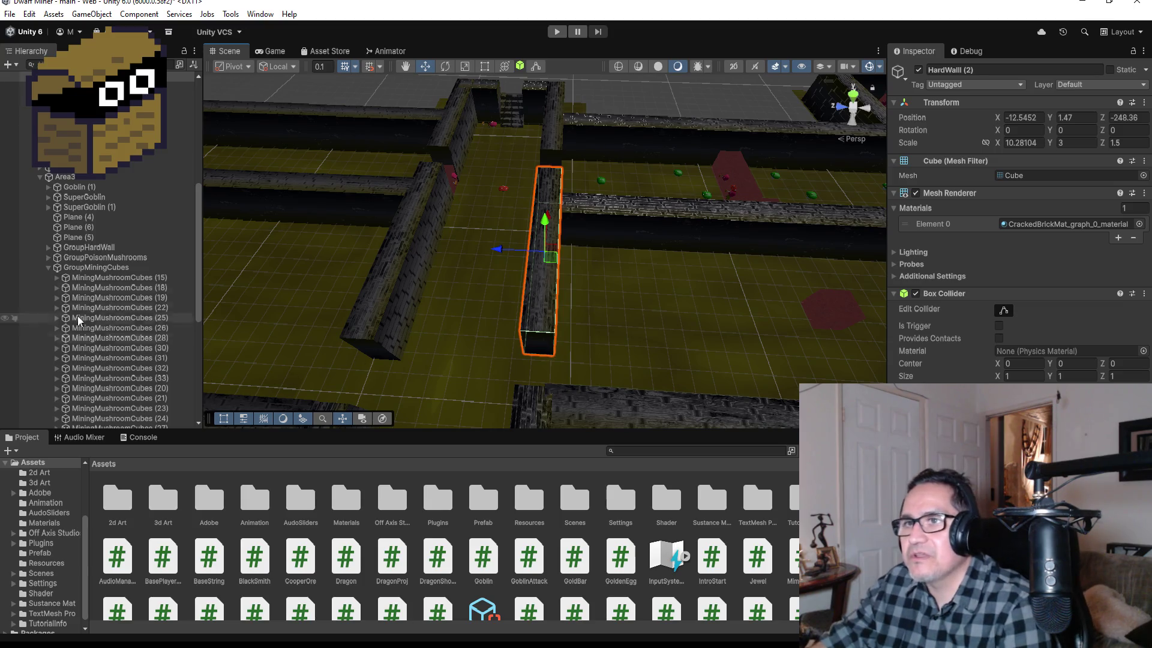
click(49, 268)
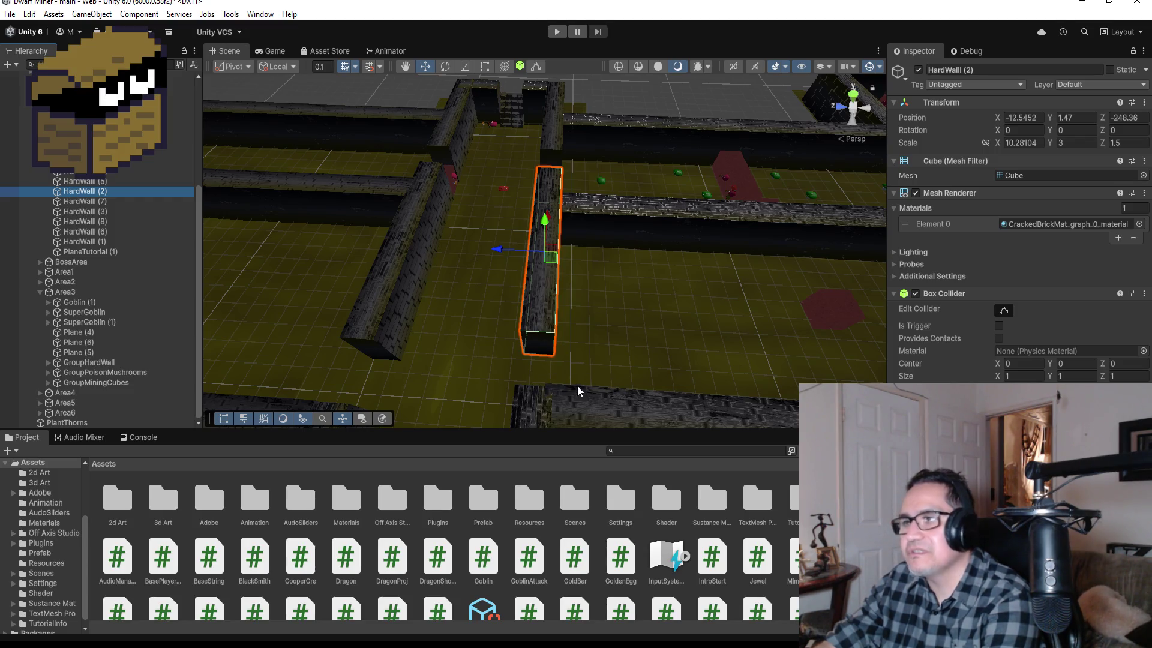
scroll(574, 378, down, 1)
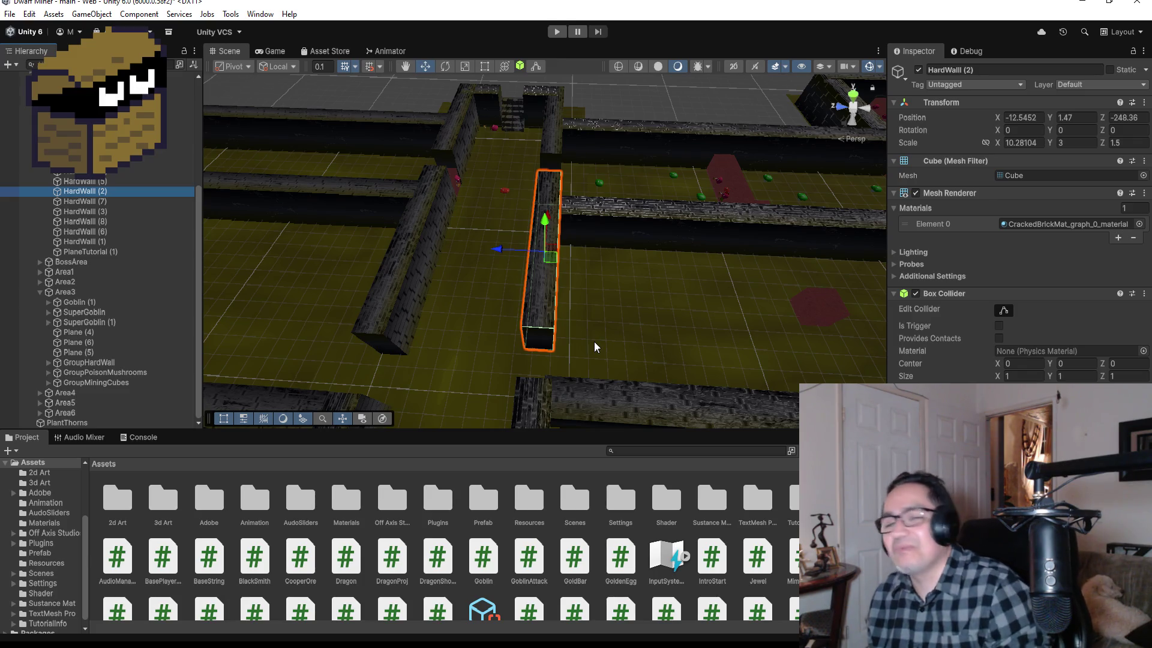
scroll(596, 365, up, 1)
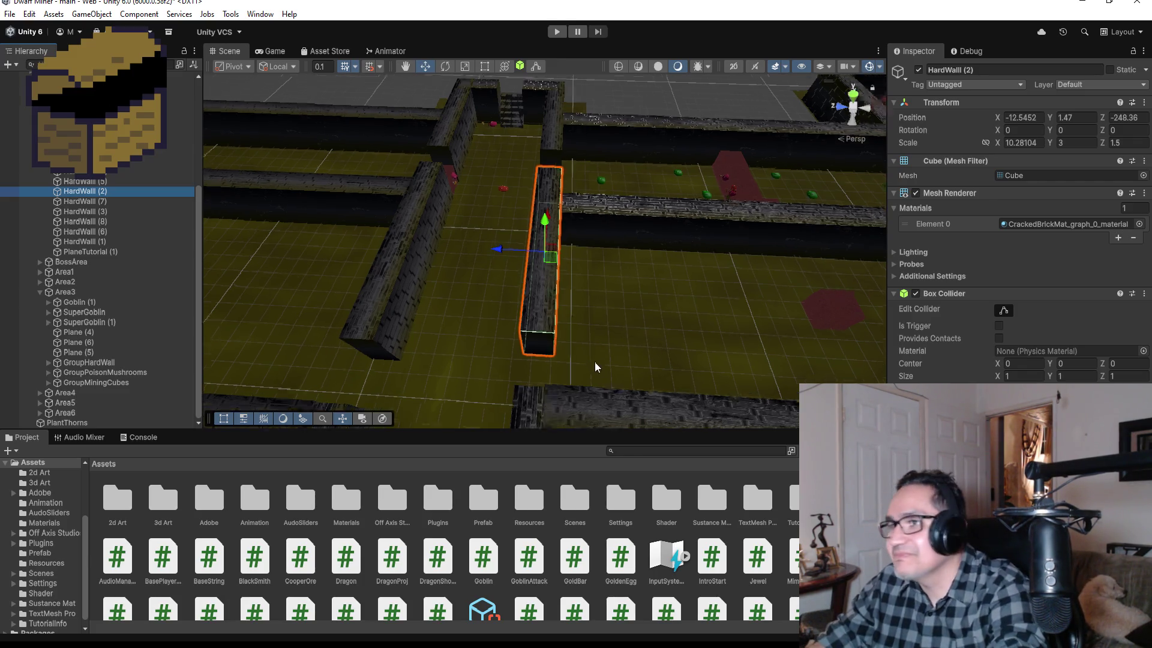
Stretch HardWall (2) with the Rect tool so its X scale becomes 10.48.
drag(566, 347, 760, 357)
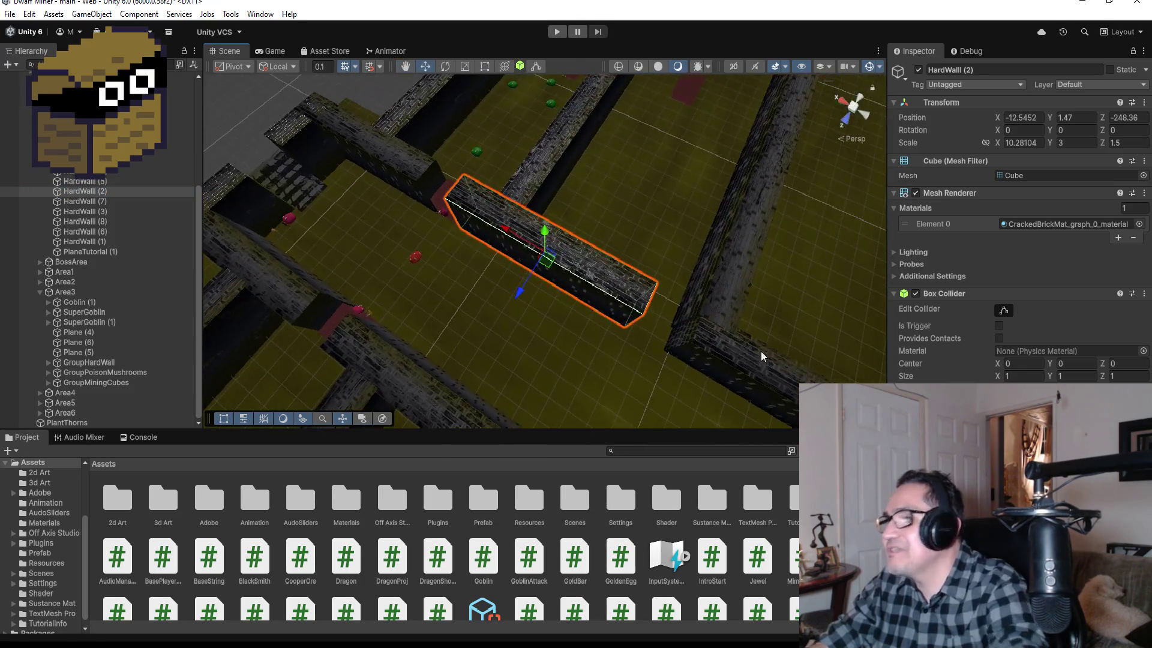
click(485, 66)
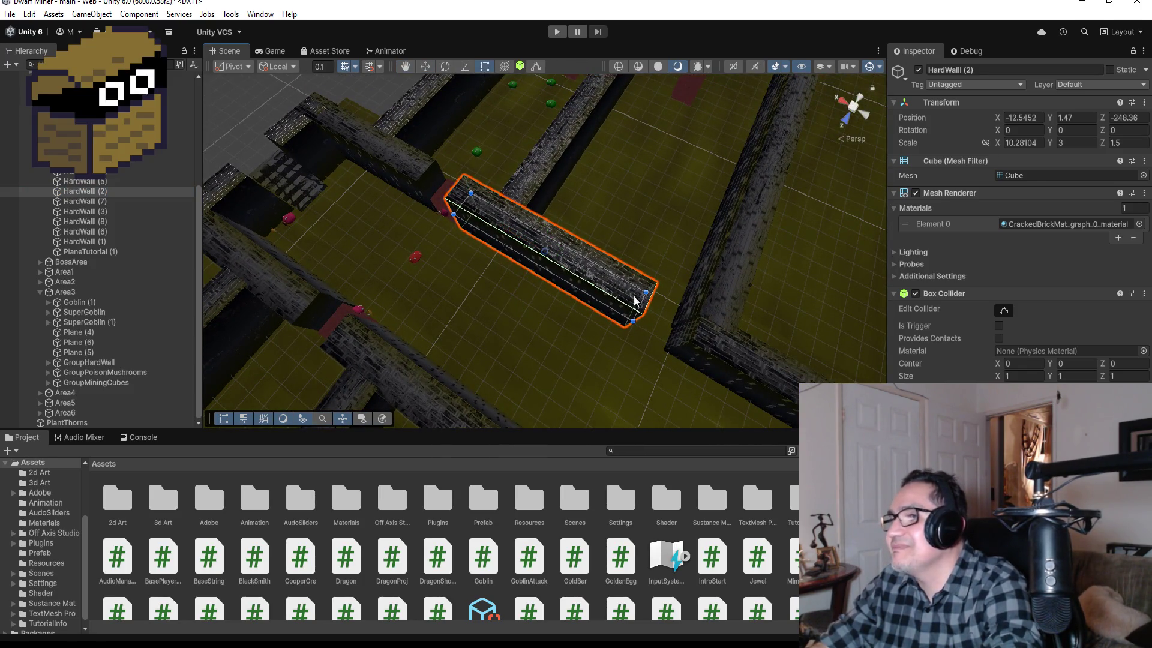
drag(640, 304, 647, 302)
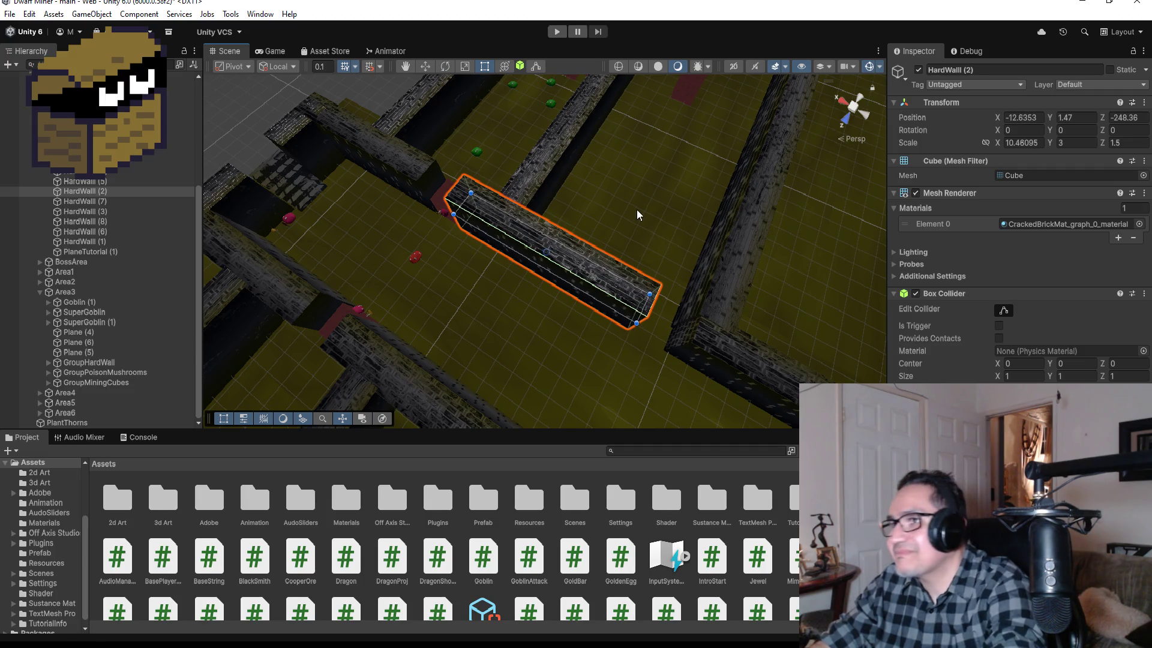
Lengthen HardWall (7) slightly at its near end, inspect Plane (5), then reselect HardWall (2).
click(695, 344)
click(693, 344)
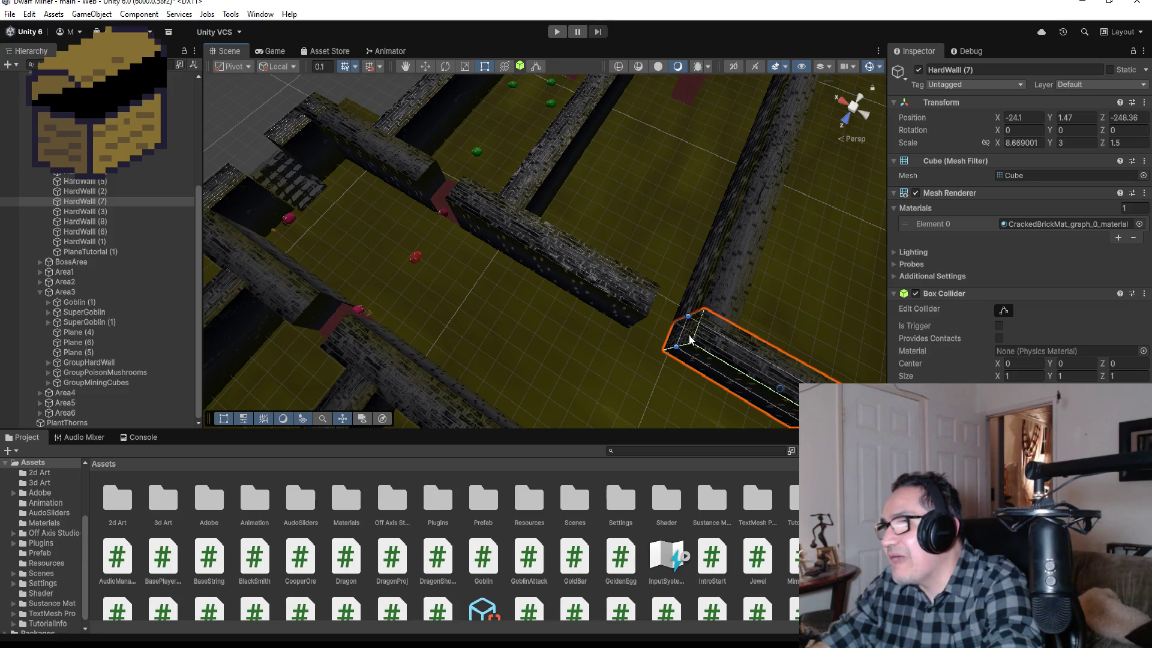
drag(675, 334, 672, 334)
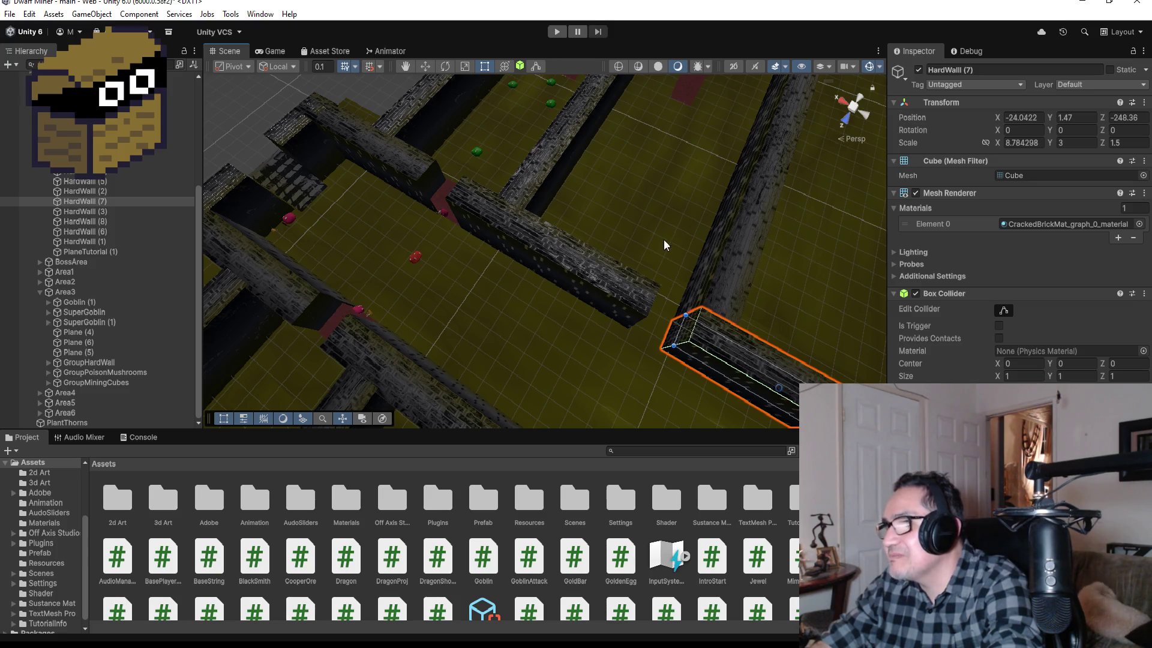
click(692, 257)
mouse_move(709, 268)
mouse_down()
mouse_move(666, 154)
mouse_move(728, 118)
mouse_move(747, 153)
mouse_up()
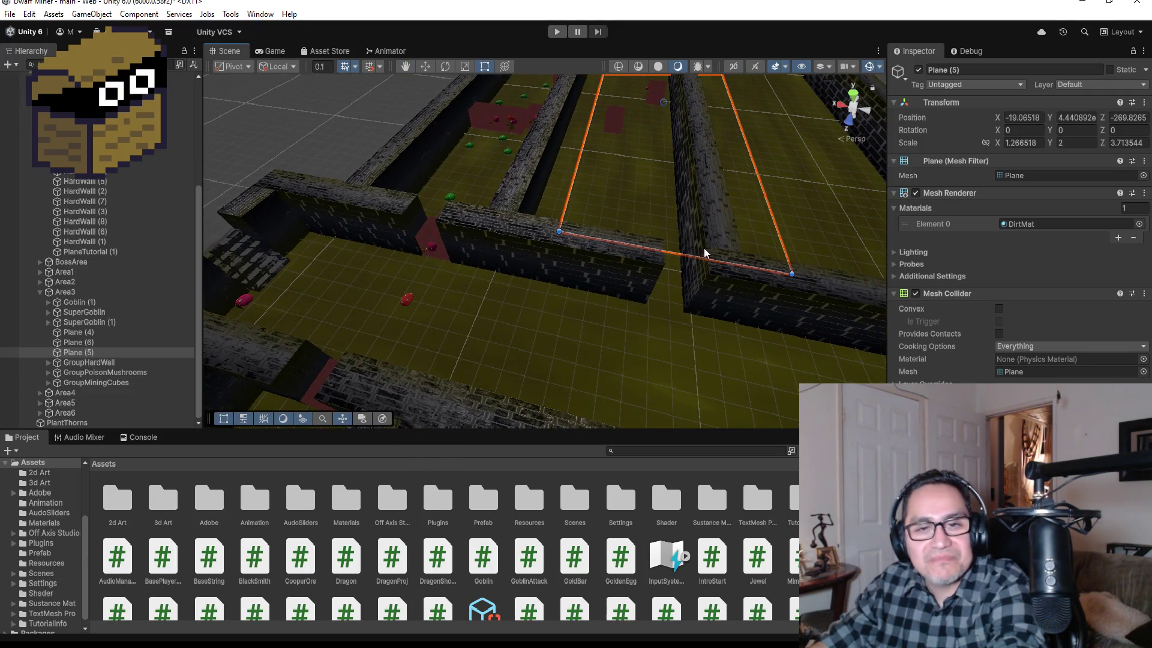
click(658, 298)
scroll(705, 284, up, 2)
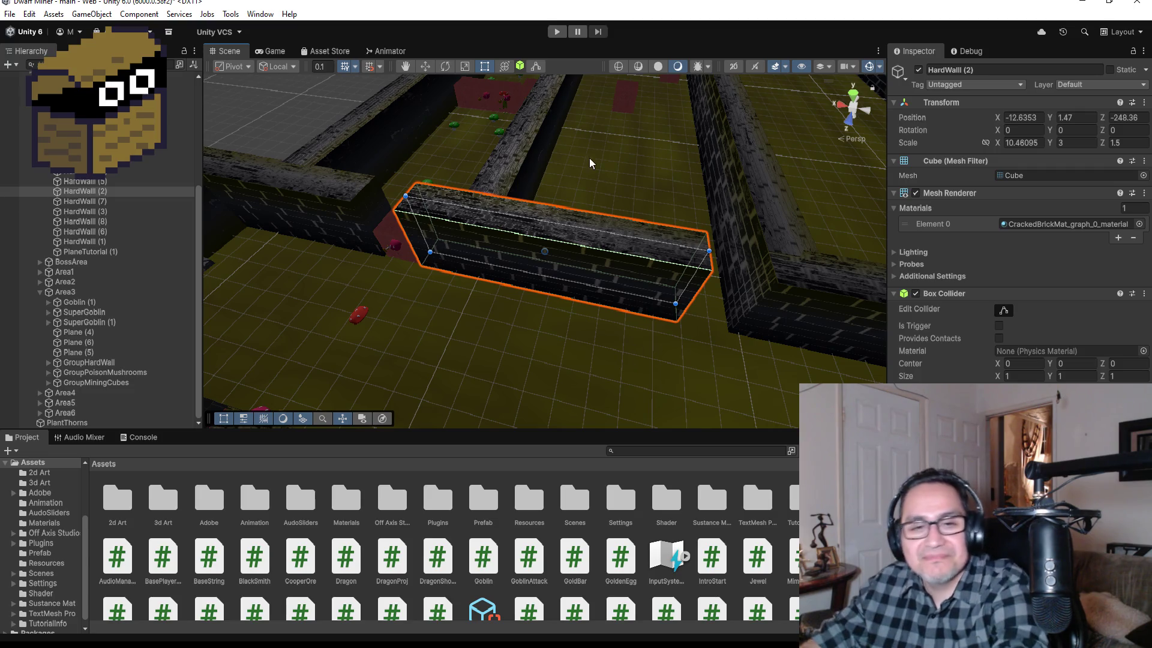
mouse_move(710, 330)
mouse_down()
mouse_move(728, 275)
mouse_move(713, 222)
mouse_move(592, 169)
mouse_move(638, 390)
mouse_up()
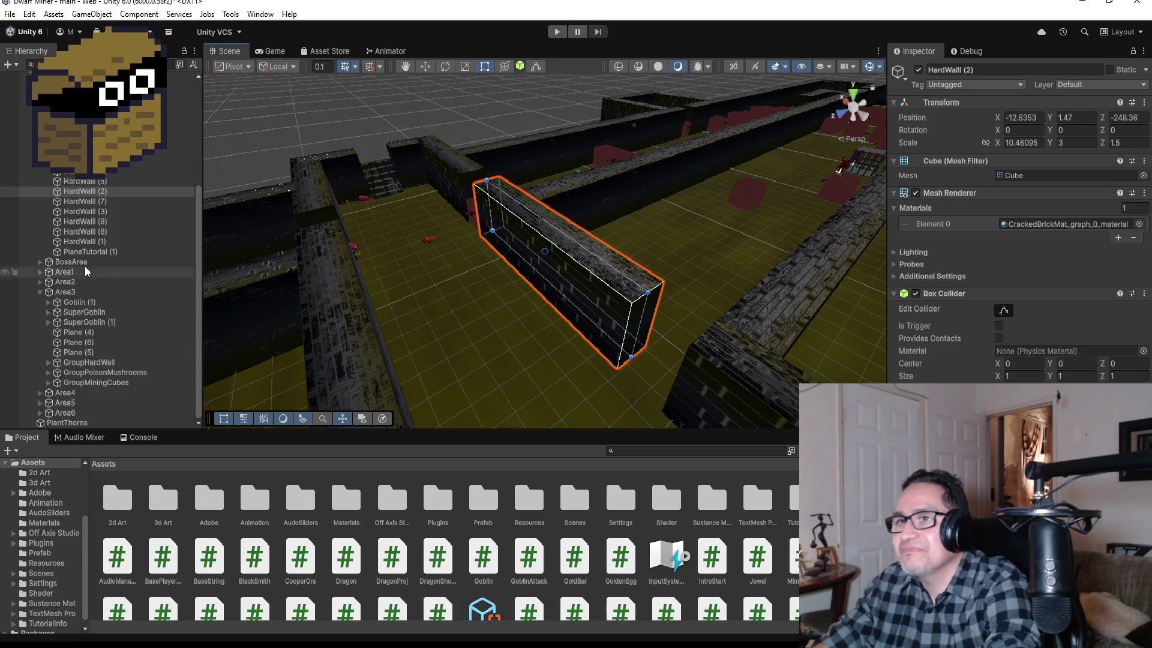
Collapse the MainHall group and expand GroupMiningCubes to browse its cubes in the Hierarchy.
scroll(90, 248, up, 3)
click(41, 216)
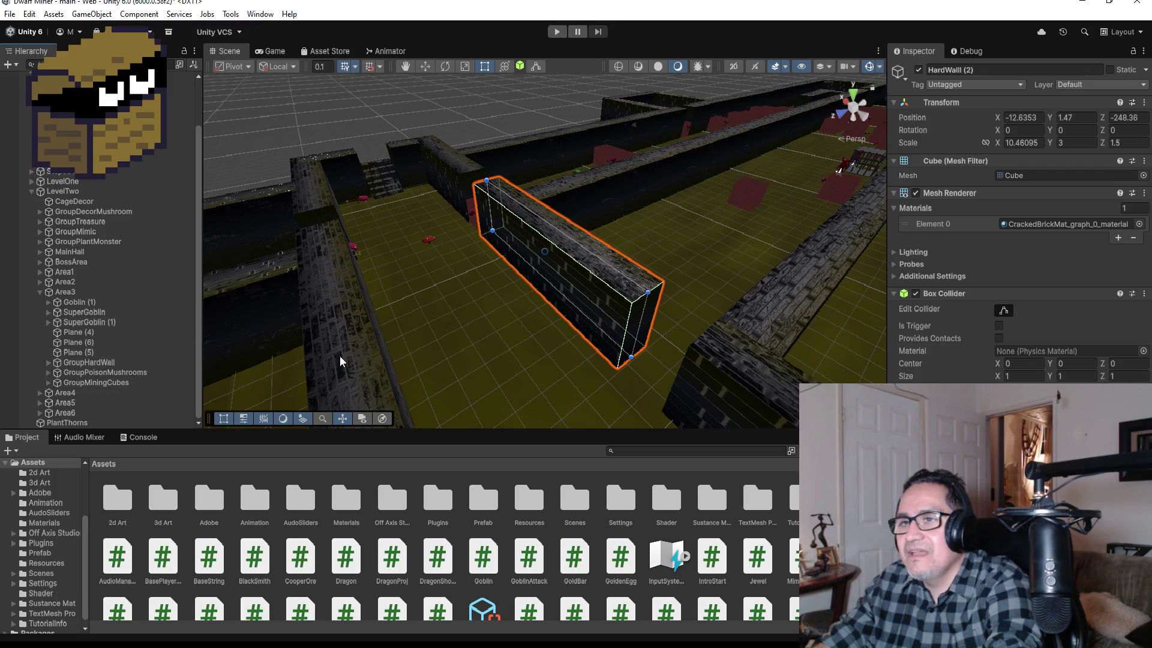
click(49, 382)
scroll(165, 396, down, 5)
scroll(165, 396, down, 1)
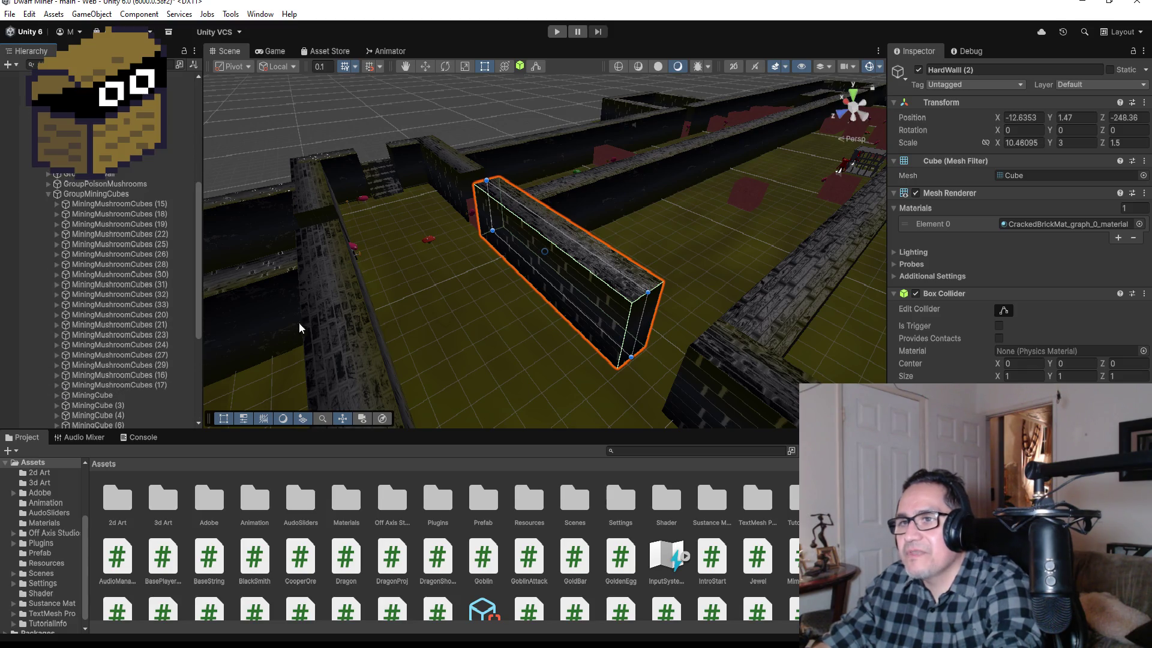
scroll(627, 233, down, 5)
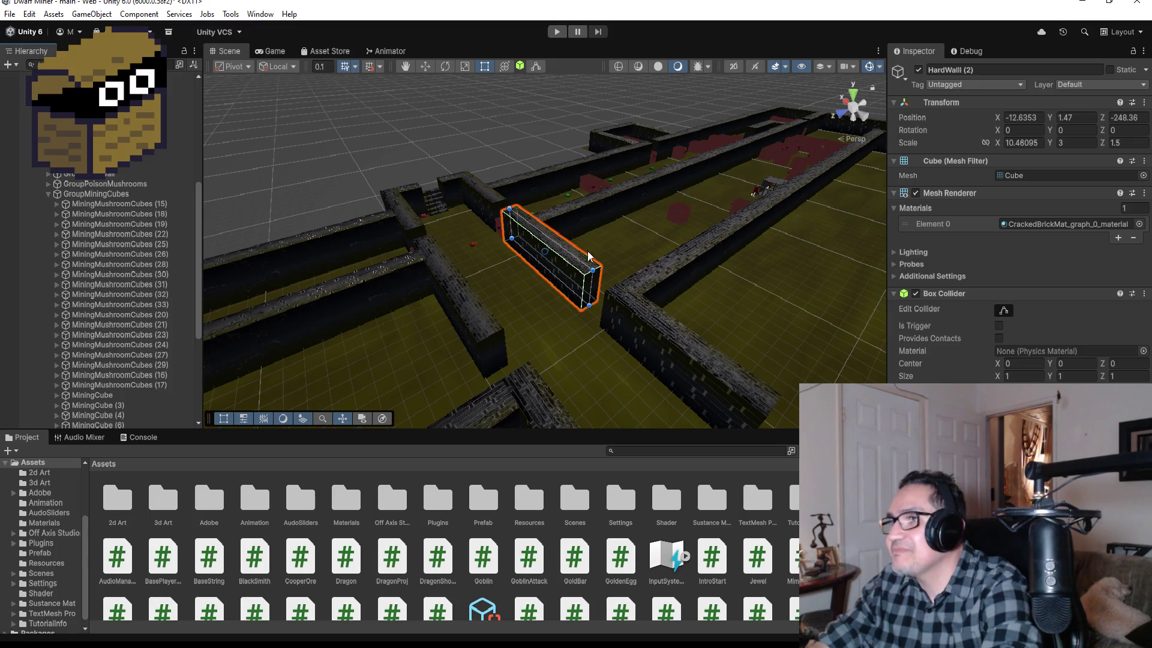
scroll(162, 366, down, 4)
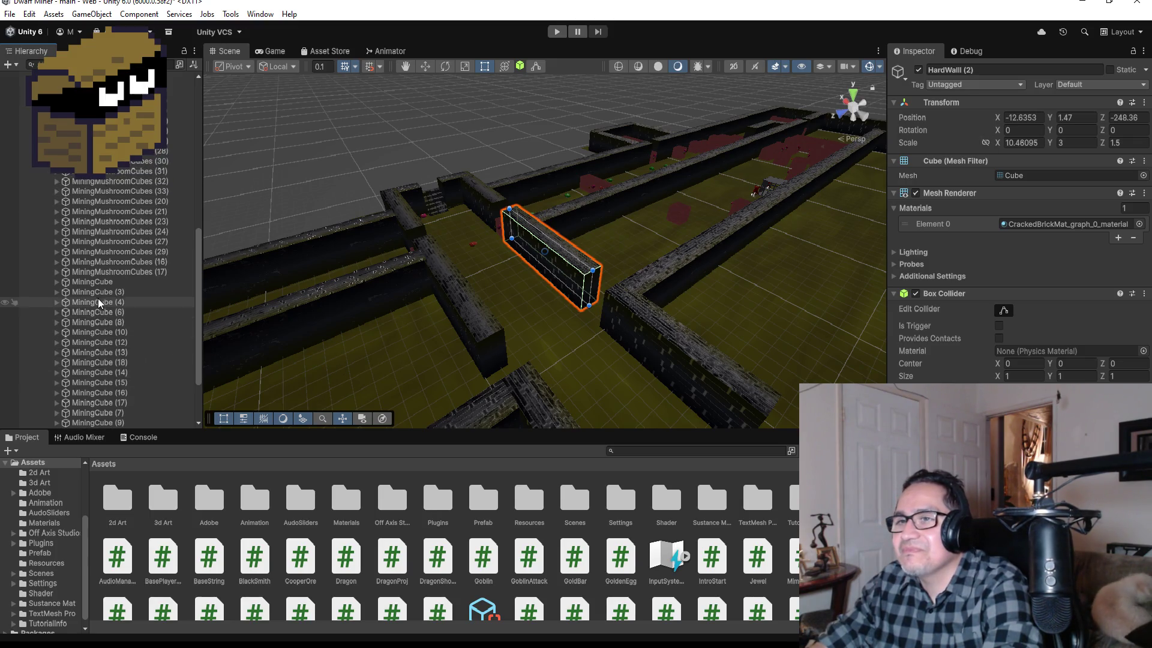
Duplicate MiningCube and move the copy, MiningCube (19), toward the corridor gap.
click(107, 282)
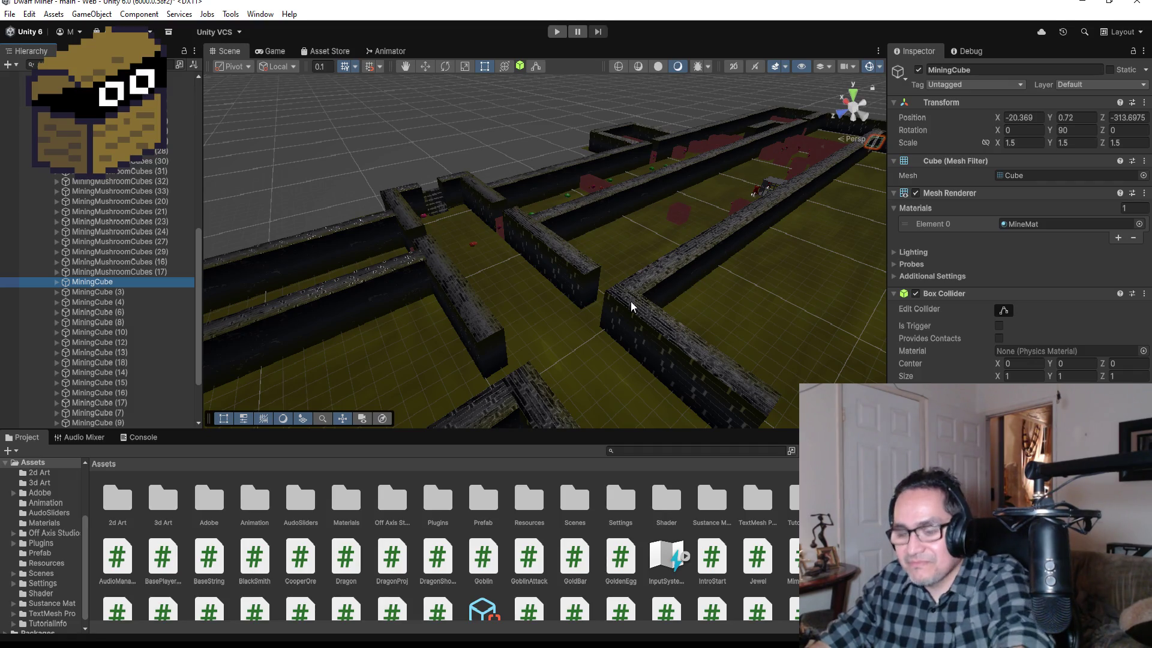
key(ctrl+d)
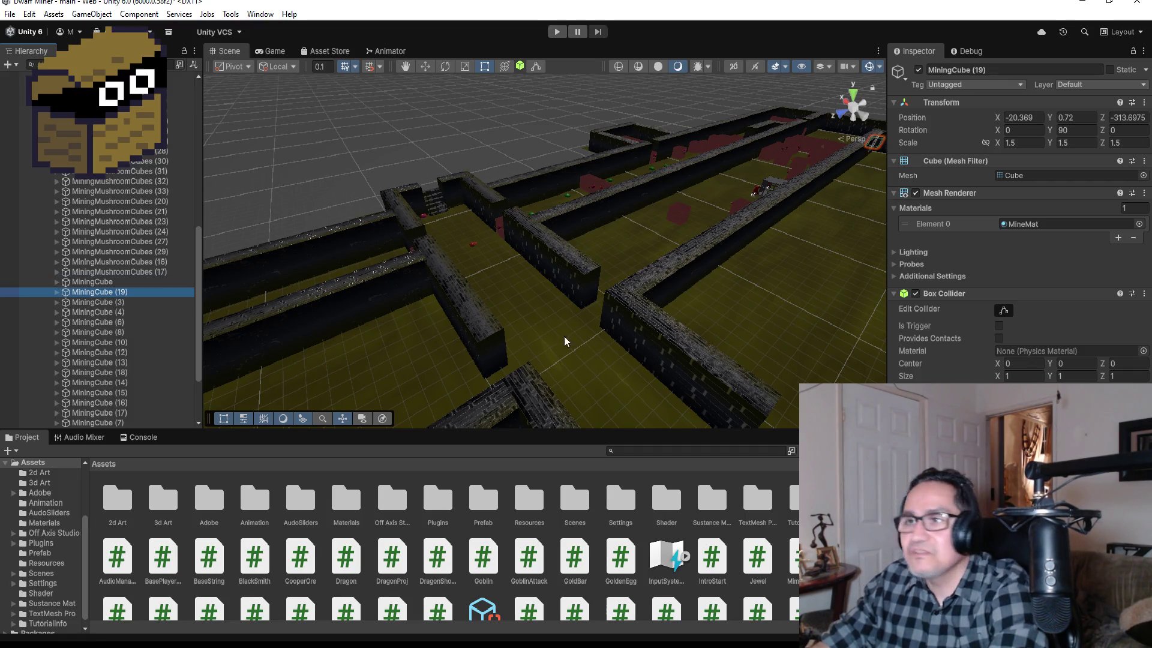
scroll(683, 242, down, 5)
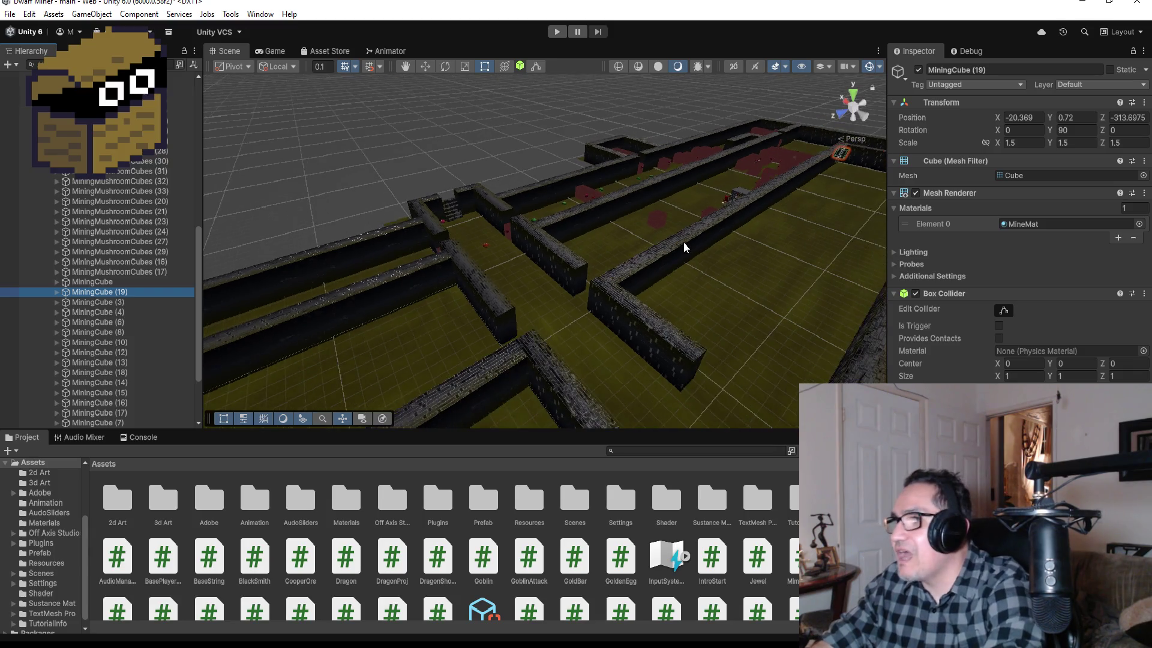
click(425, 66)
scroll(780, 160, down, 2)
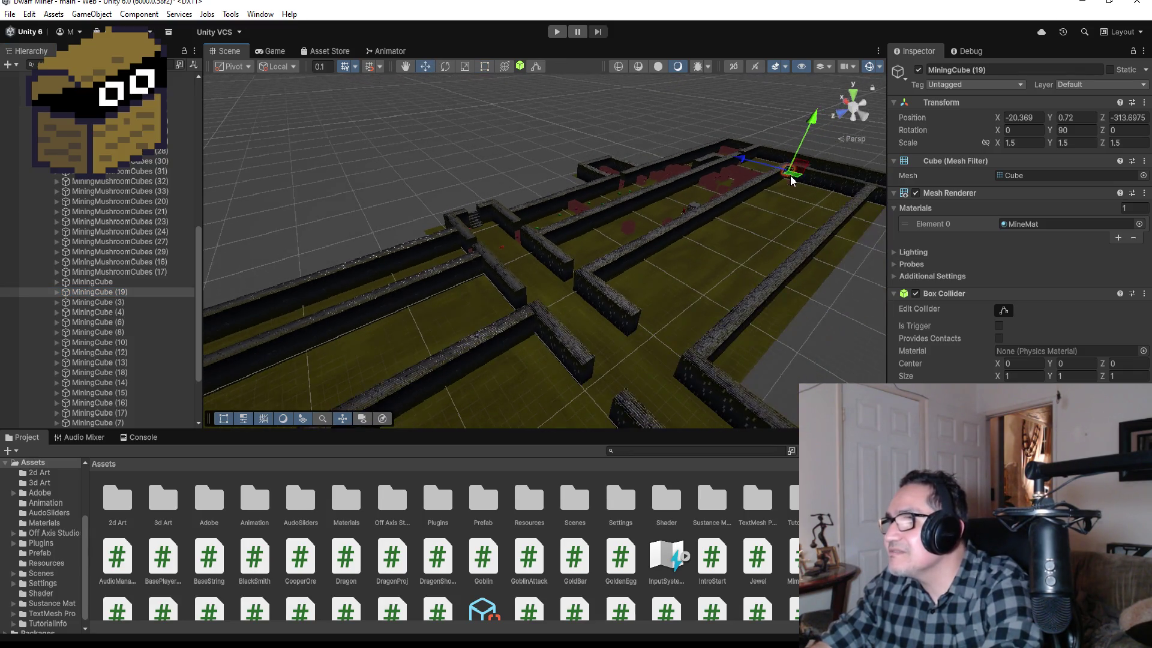
mouse_move(812, 166)
mouse_down()
mouse_move(738, 233)
mouse_move(834, 268)
mouse_move(846, 287)
mouse_move(597, 277)
mouse_up()
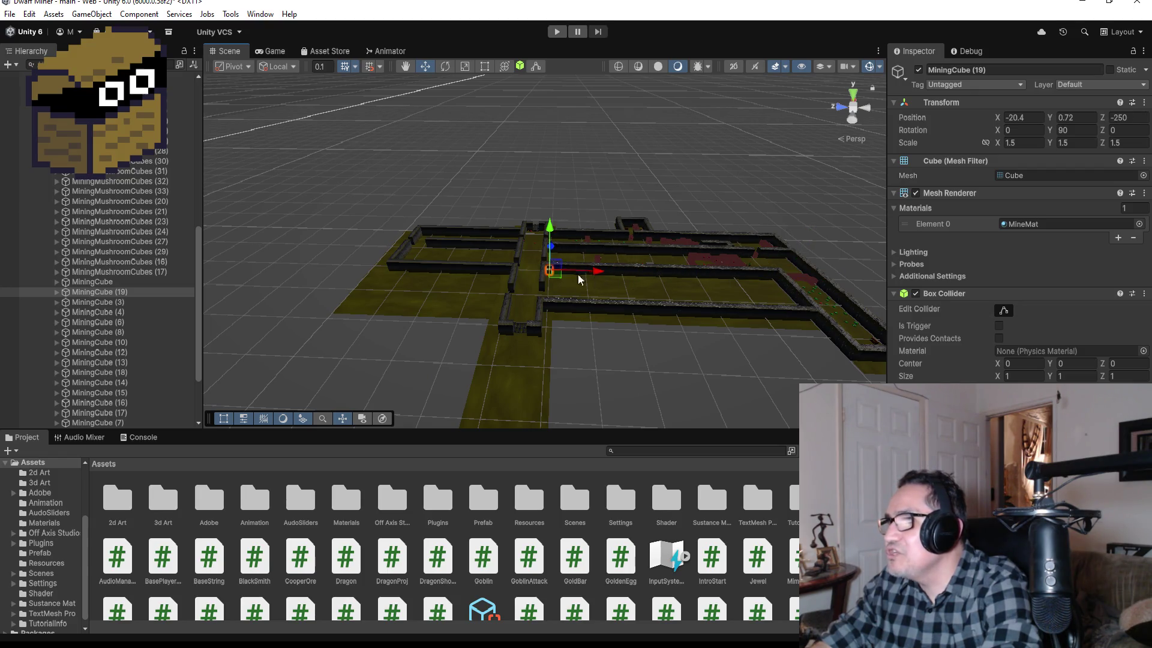
drag(551, 248, 549, 243)
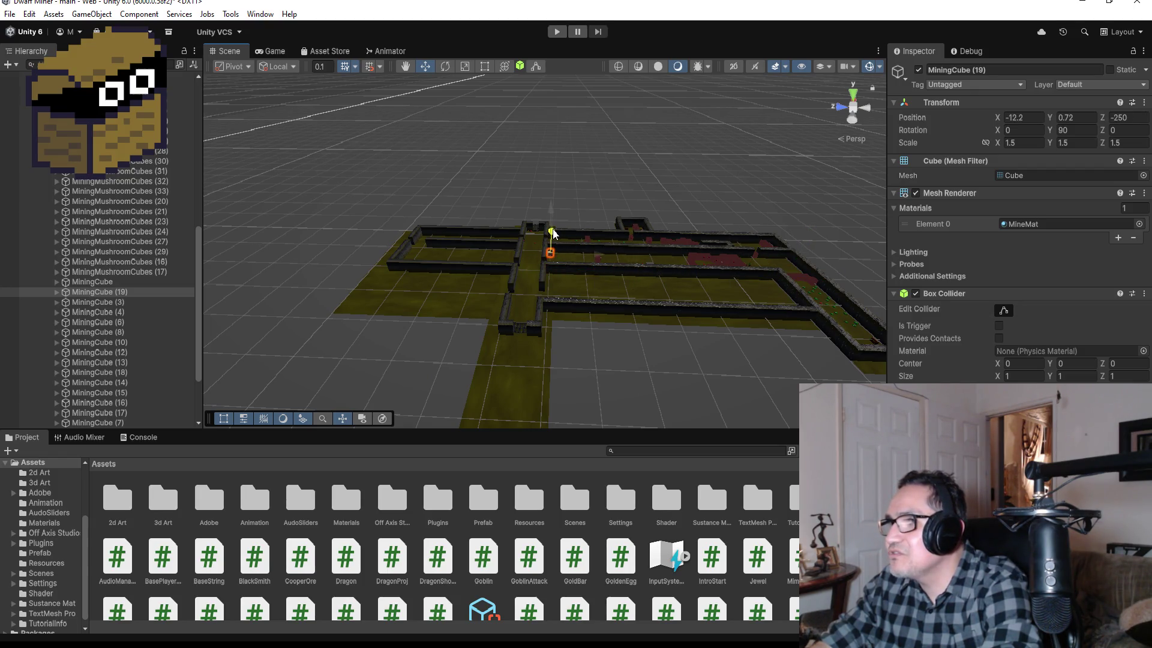
key(f)
Slide MiningCube (19) back and centre it in the gap at X -18.82, Z -250.
scroll(606, 310, down, 5)
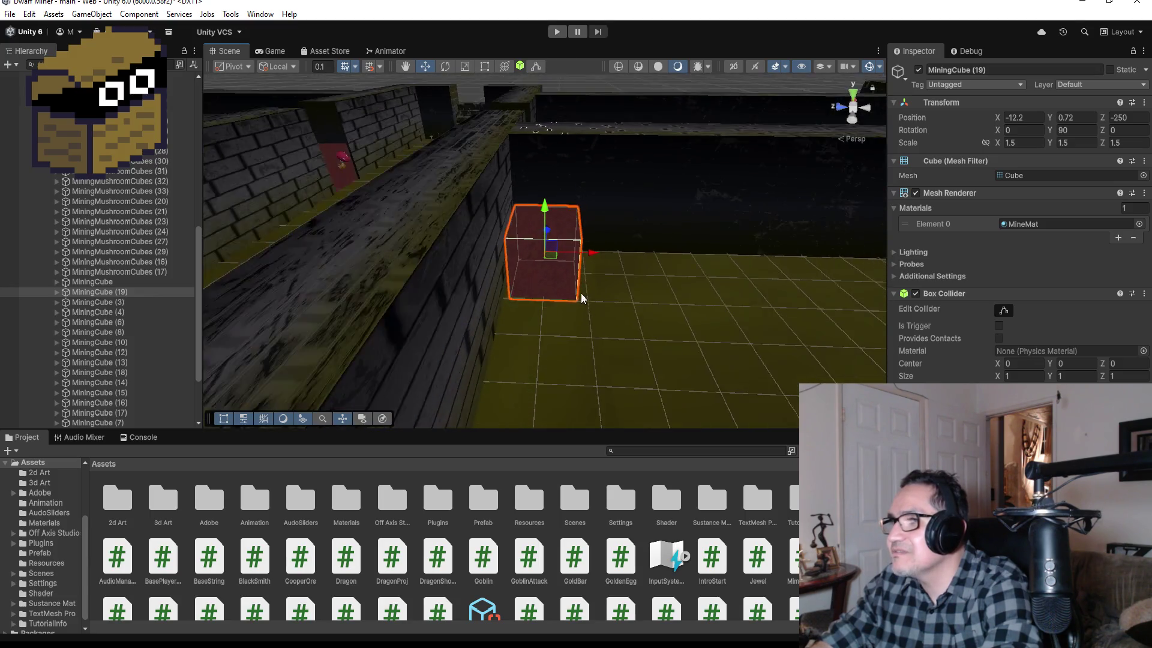
drag(549, 231, 558, 364)
scroll(570, 345, down, 4)
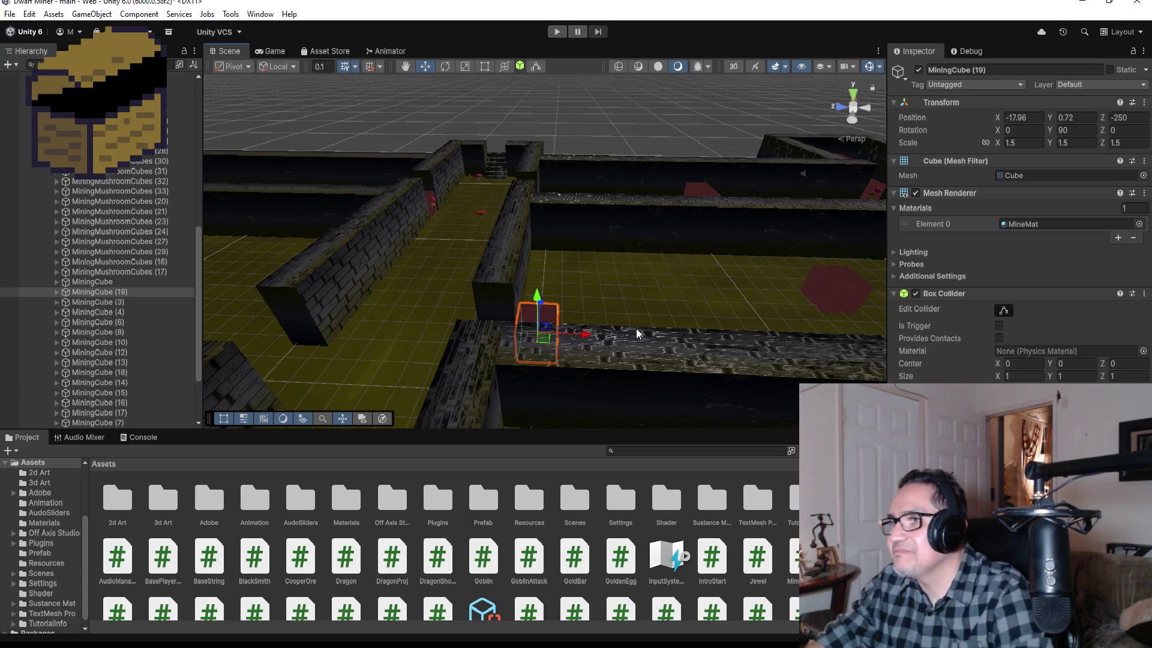
mouse_move(637, 331)
mouse_down()
mouse_move(657, 275)
mouse_move(595, 300)
mouse_move(489, 371)
mouse_move(531, 275)
mouse_move(506, 278)
mouse_move(512, 360)
mouse_up()
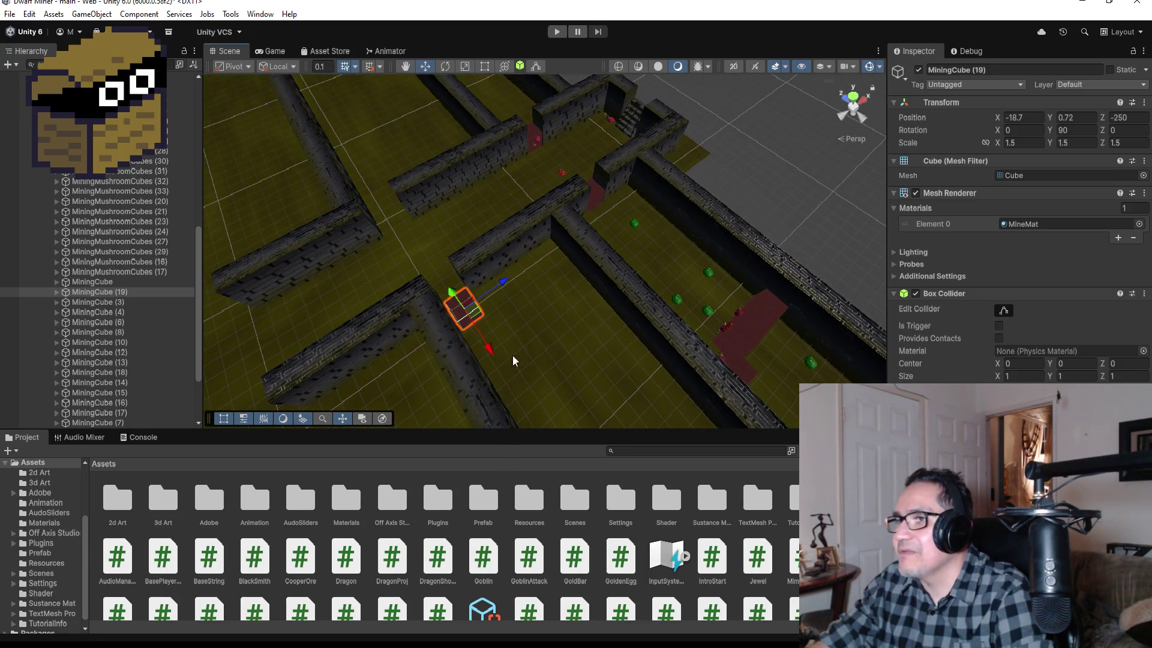
drag(504, 286, 504, 290)
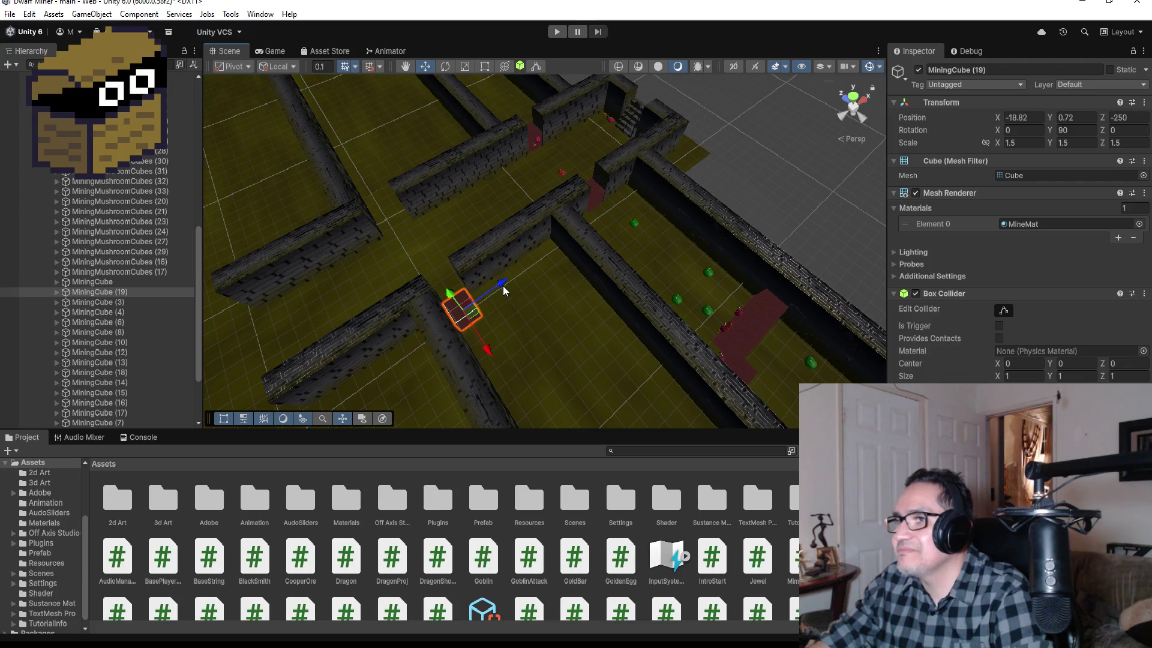
key(f)
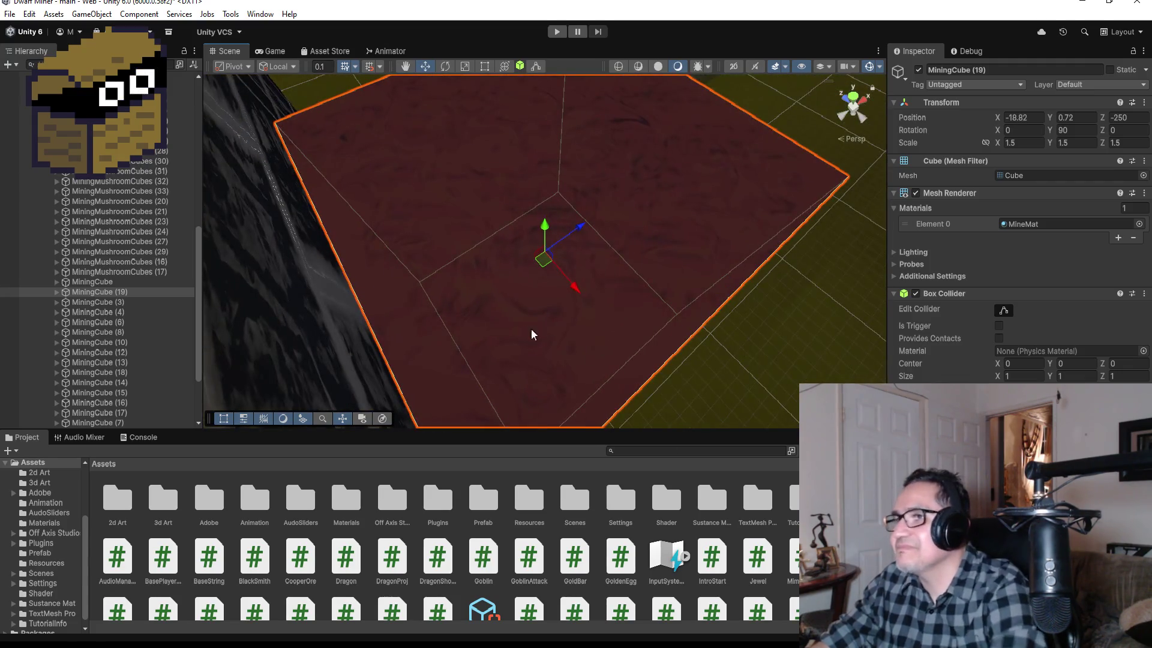
mouse_move(531, 329)
mouse_down()
mouse_move(563, 298)
mouse_move(738, 288)
mouse_move(585, 293)
mouse_up()
scroll(578, 289, down, 6)
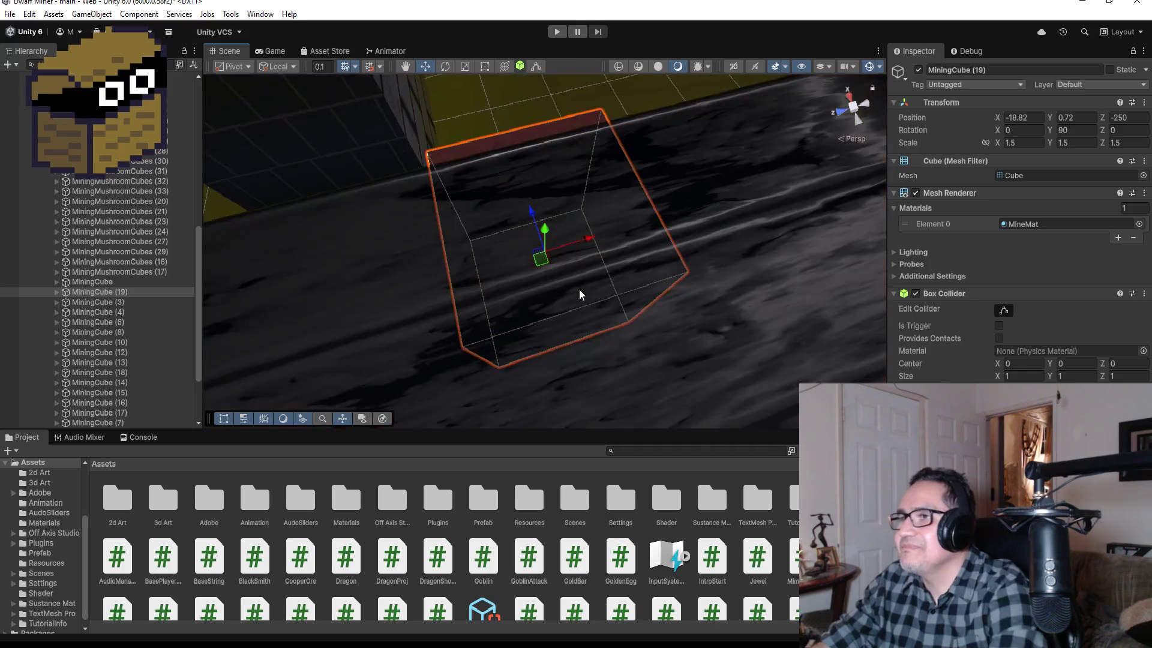
Set MiningCube (19)'s scale to X 0.75 with Y at 1.5.
click(485, 68)
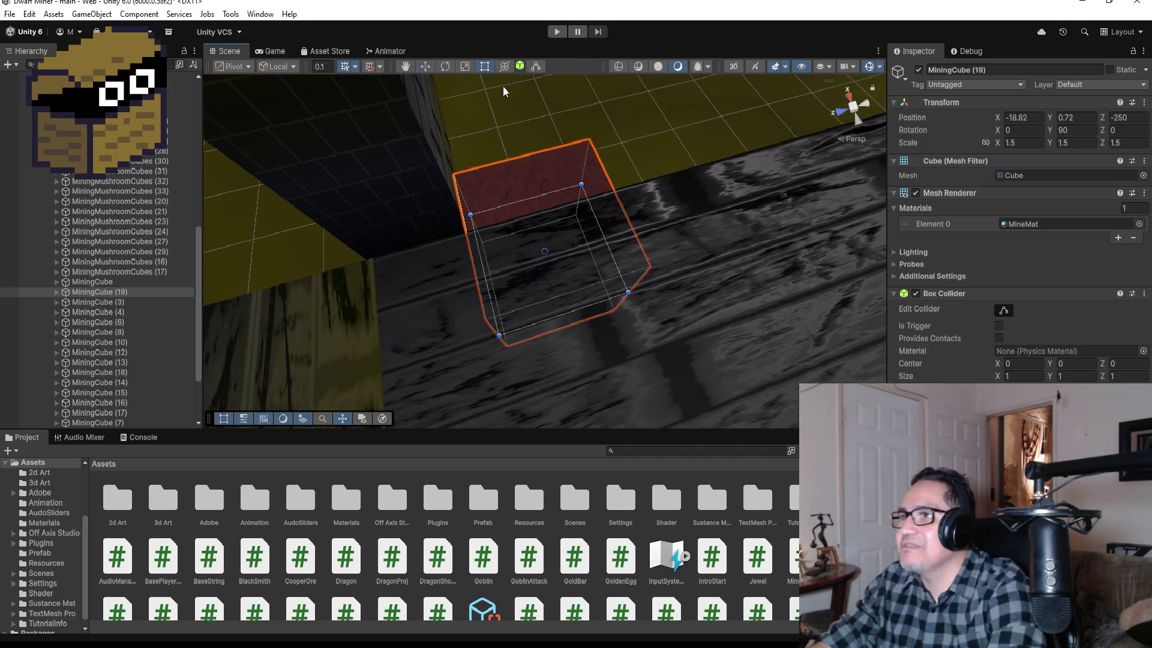
drag(668, 155, 478, 252)
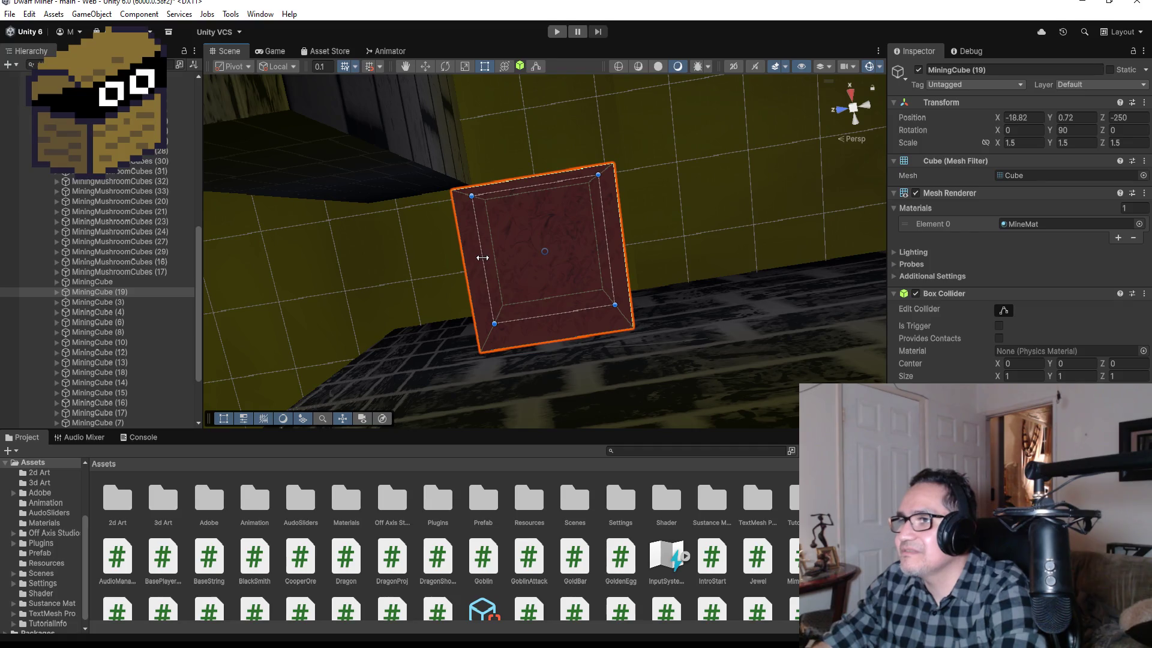
click(1071, 142)
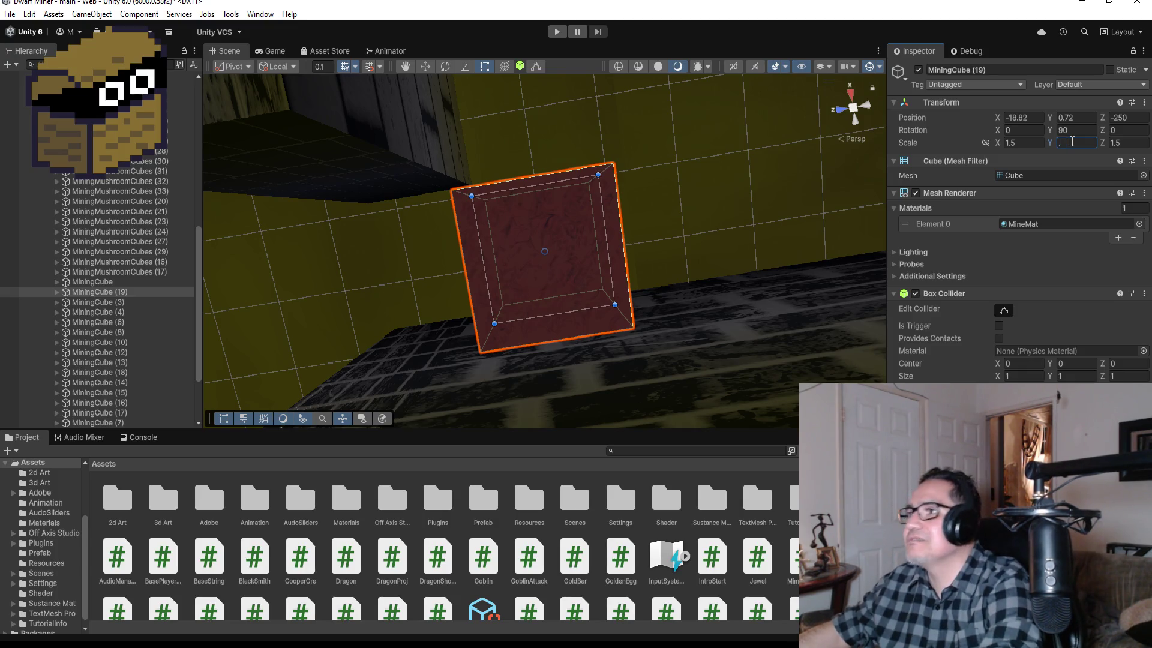
text(.7)
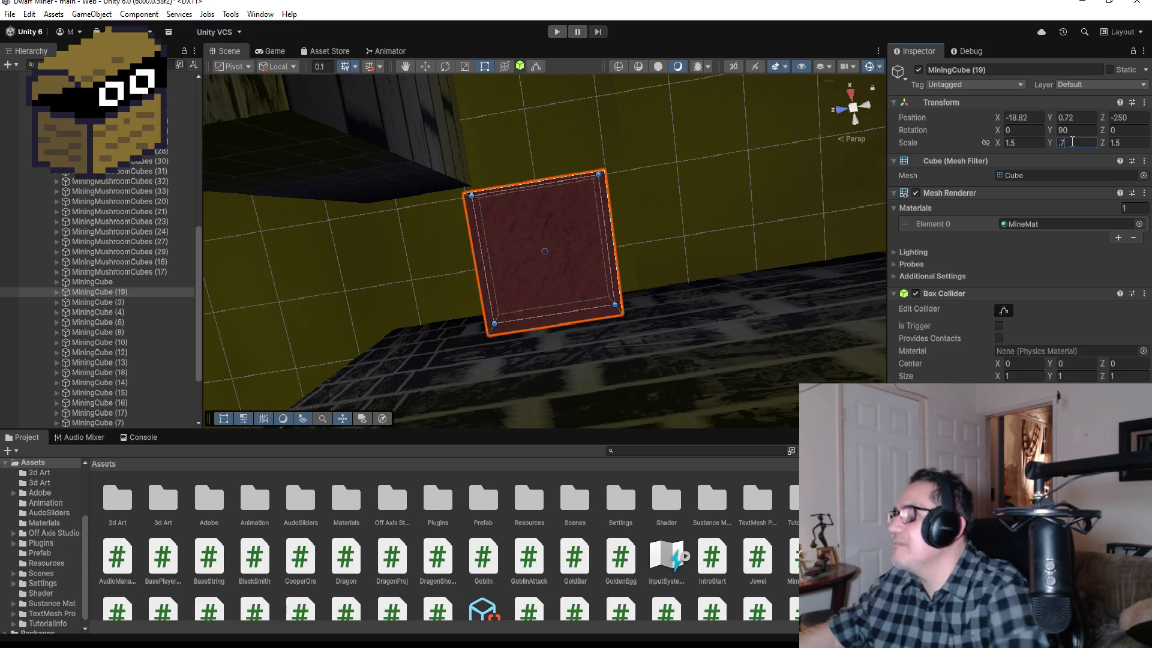
key(BackSpace)
key(BackSpace)
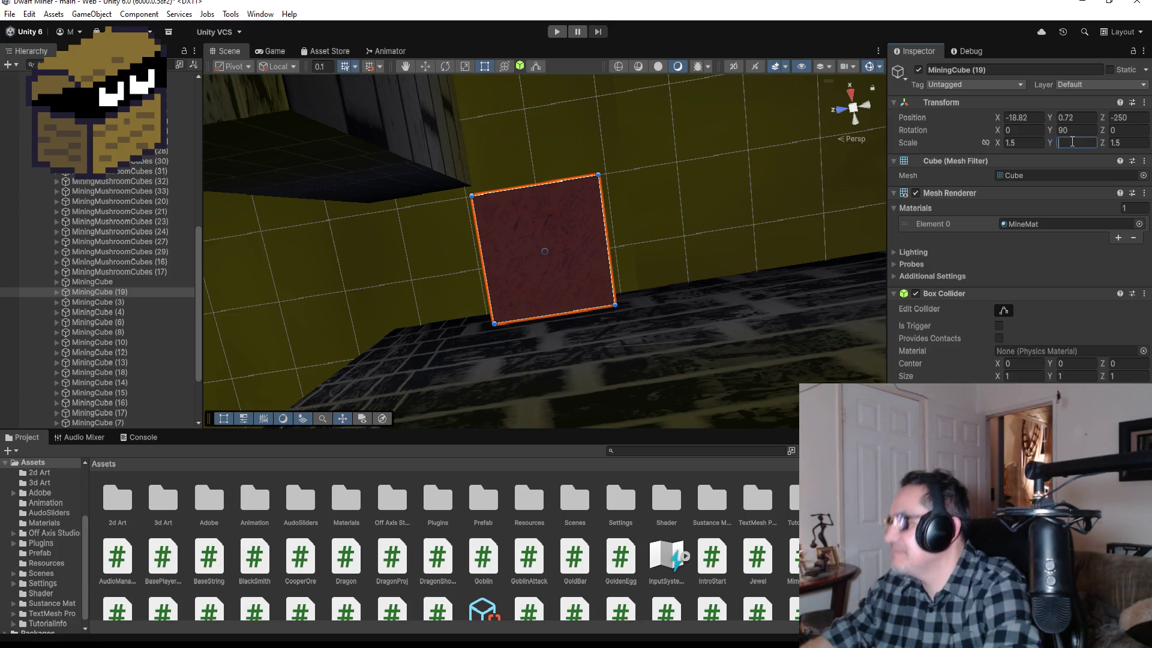
text(1.5)
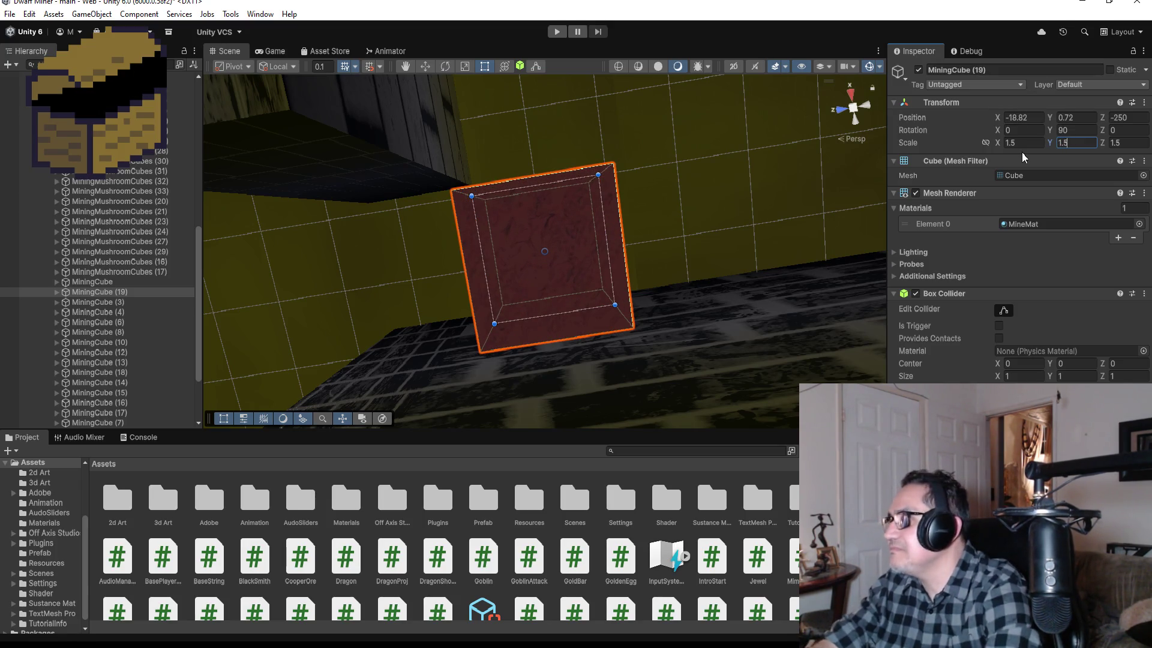
click(1031, 143)
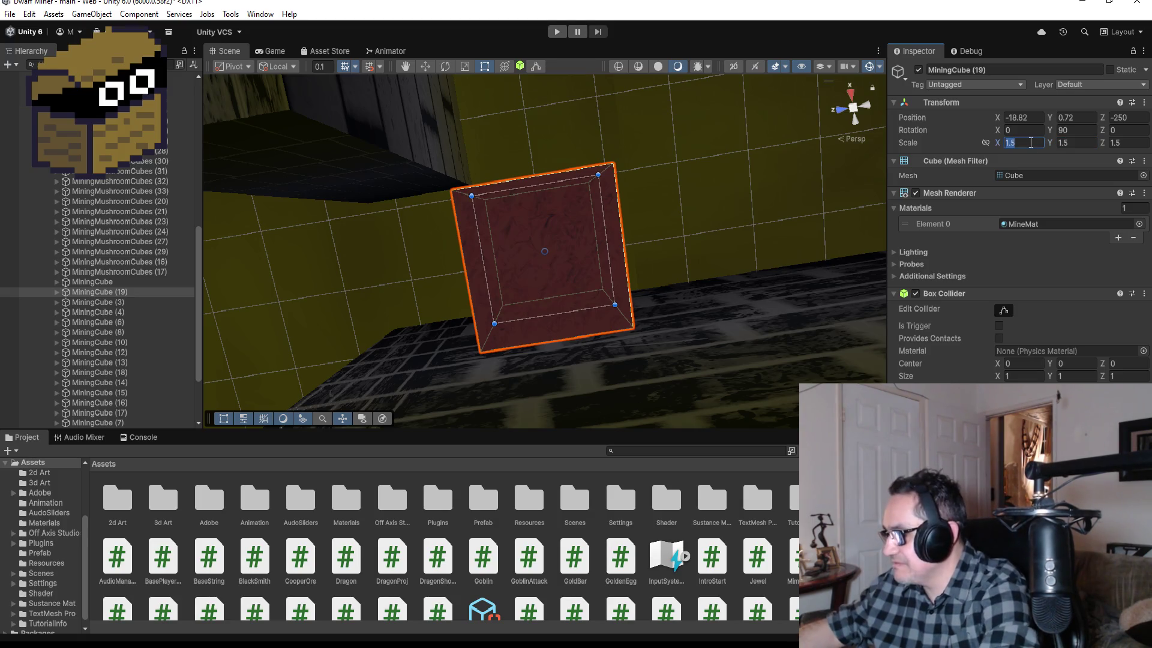
text(.7)
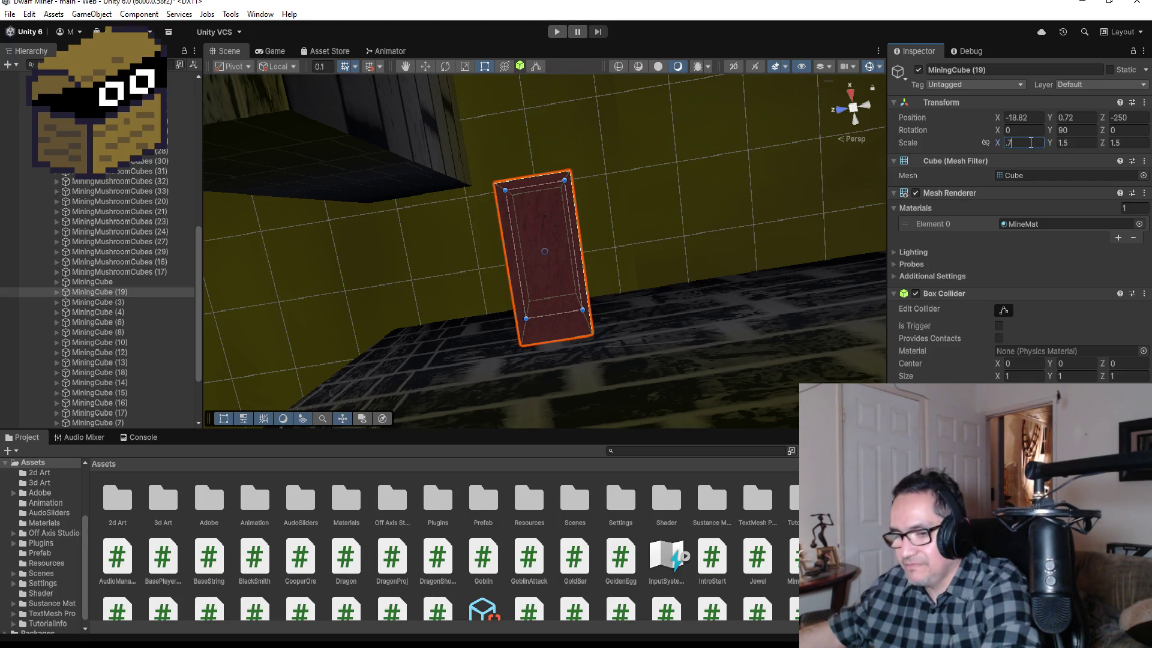
text(5)
Select MiningCube (19) in the Hierarchy and begin renaming it in the Inspector.
drag(769, 146, 510, 333)
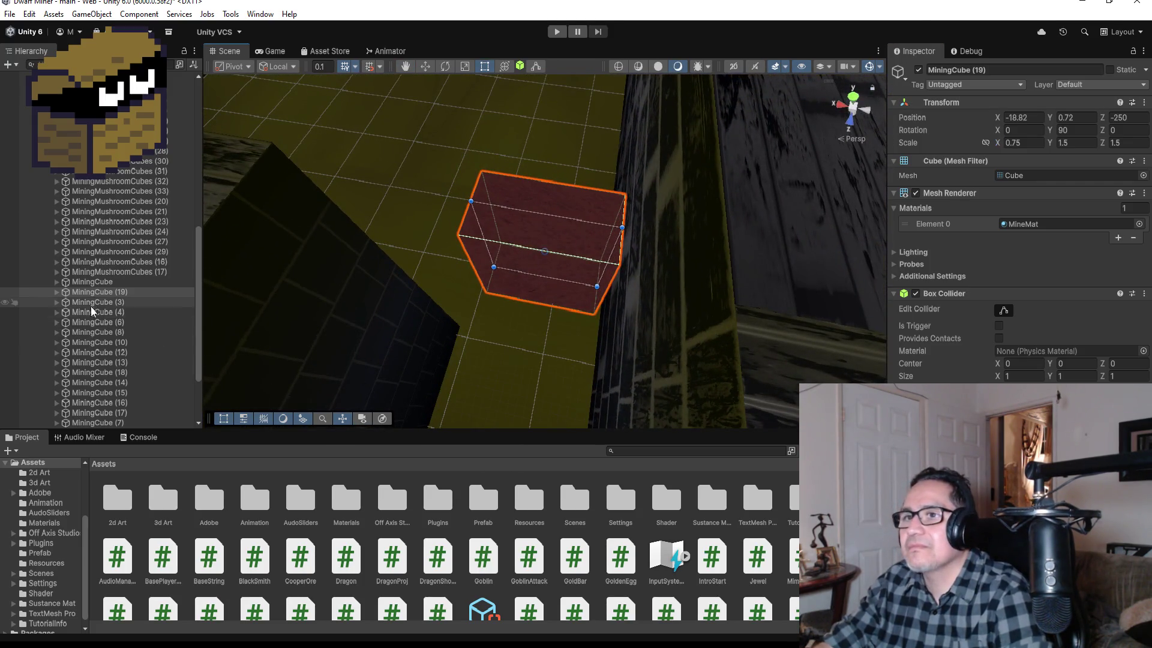
click(101, 292)
scroll(117, 272, up, 2)
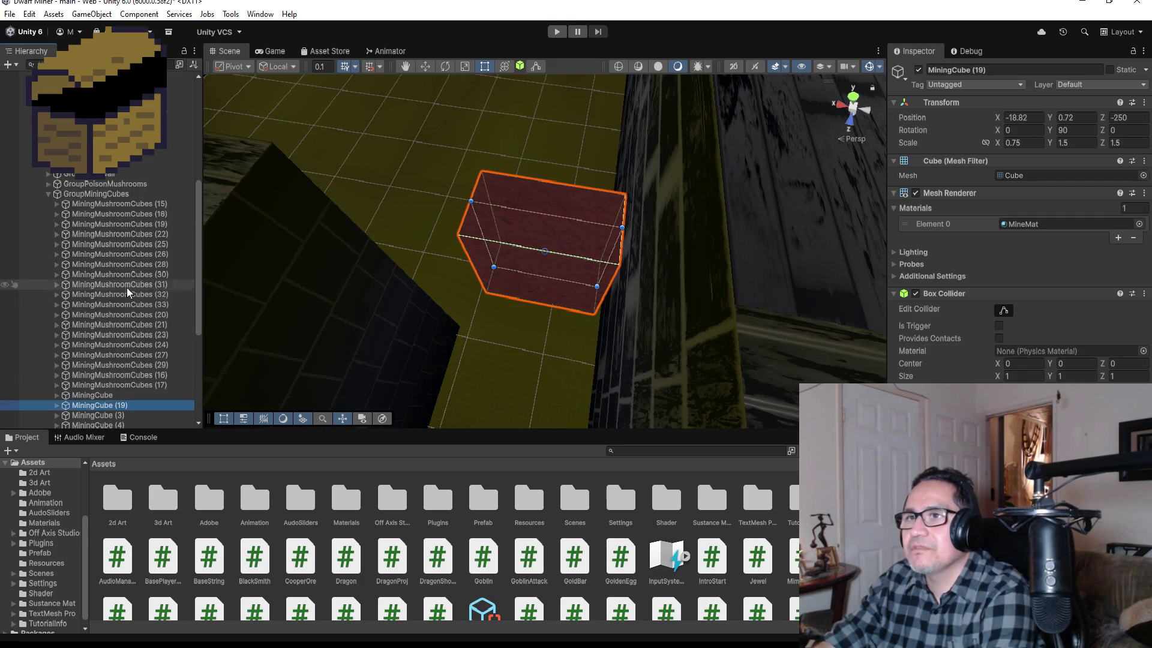
drag(113, 367, 103, 166)
click(1050, 71)
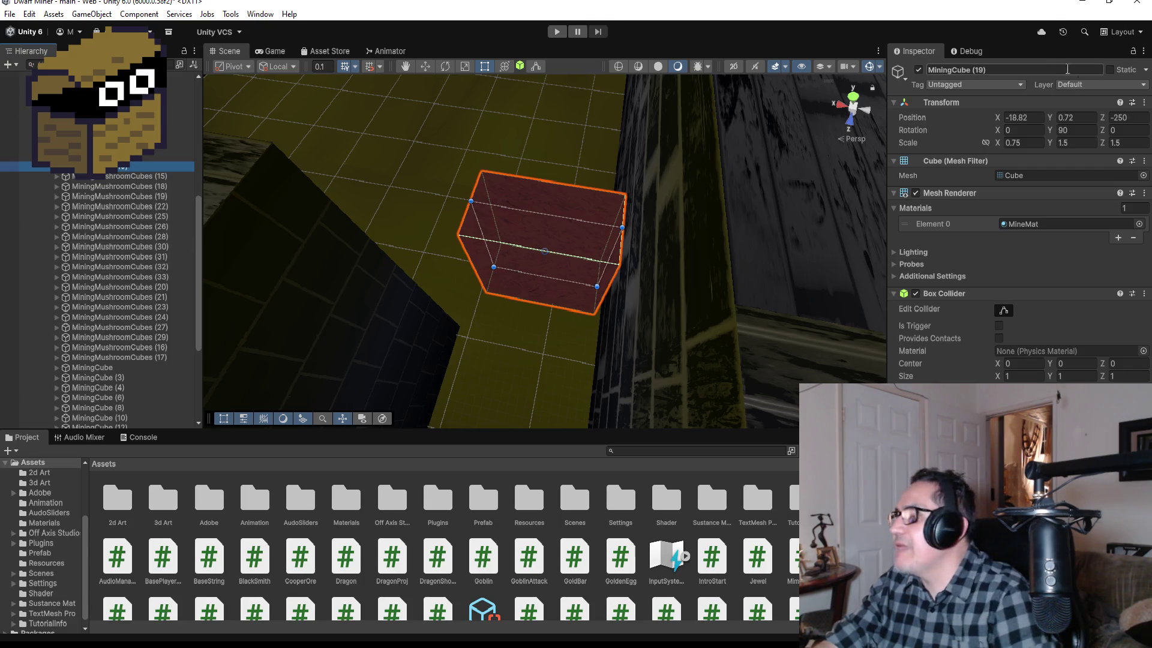
Rename the cube to MagicCube and move it directly under Area3 in the Hierarchy.
text(Mag)
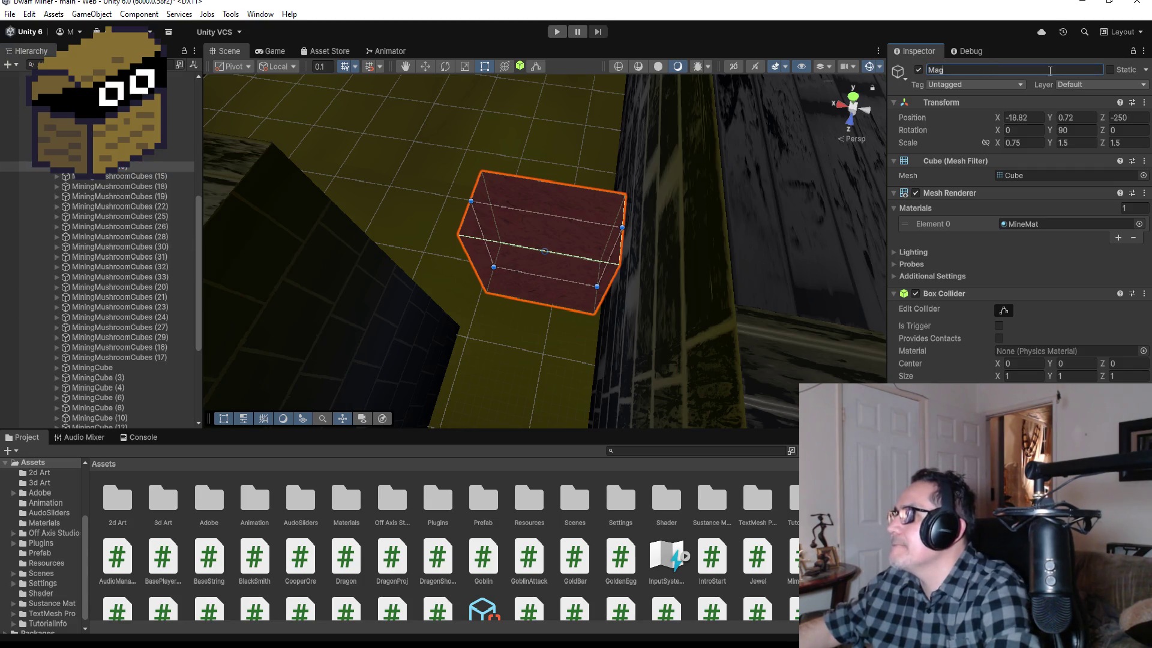
text(icCube)
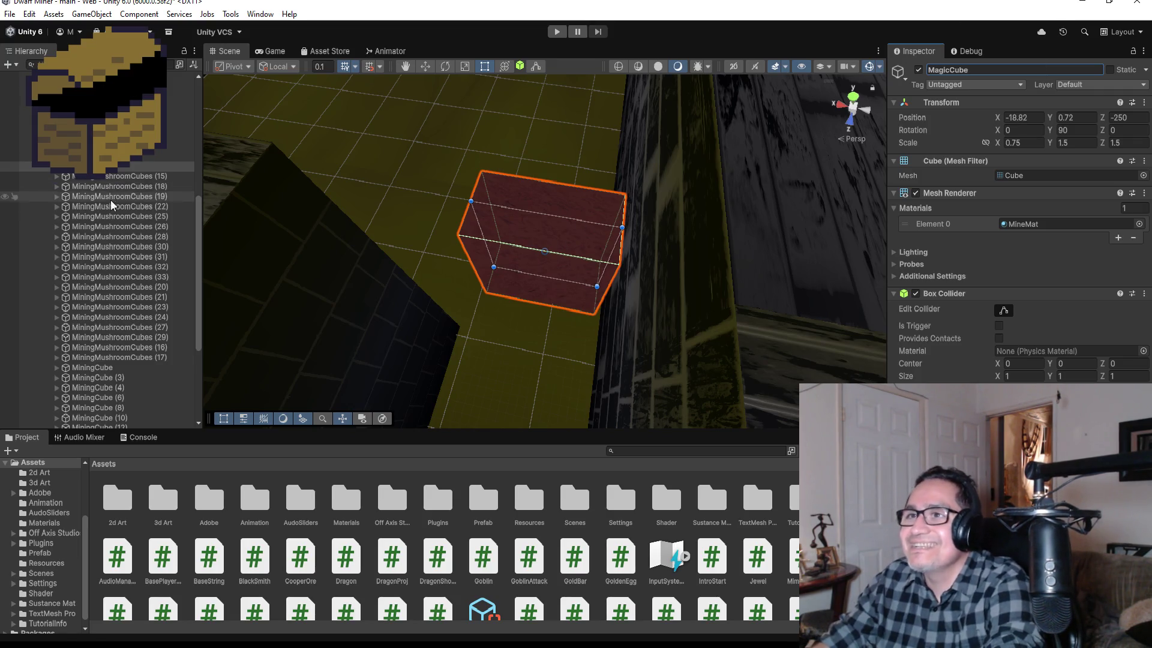
click(108, 166)
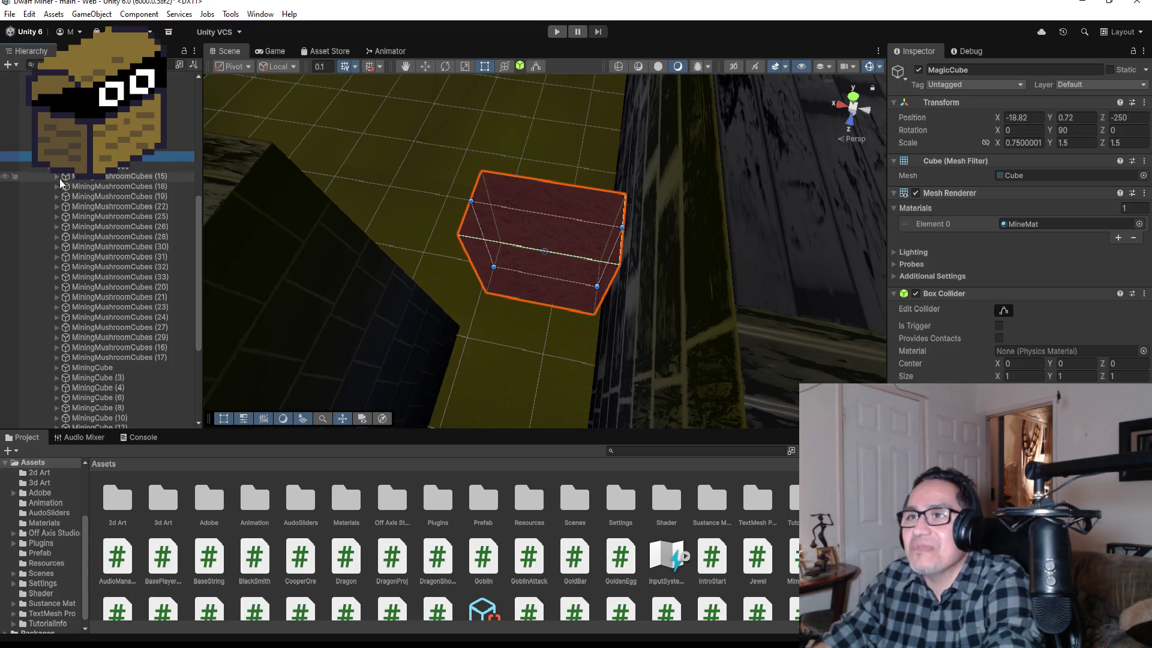
click(43, 170)
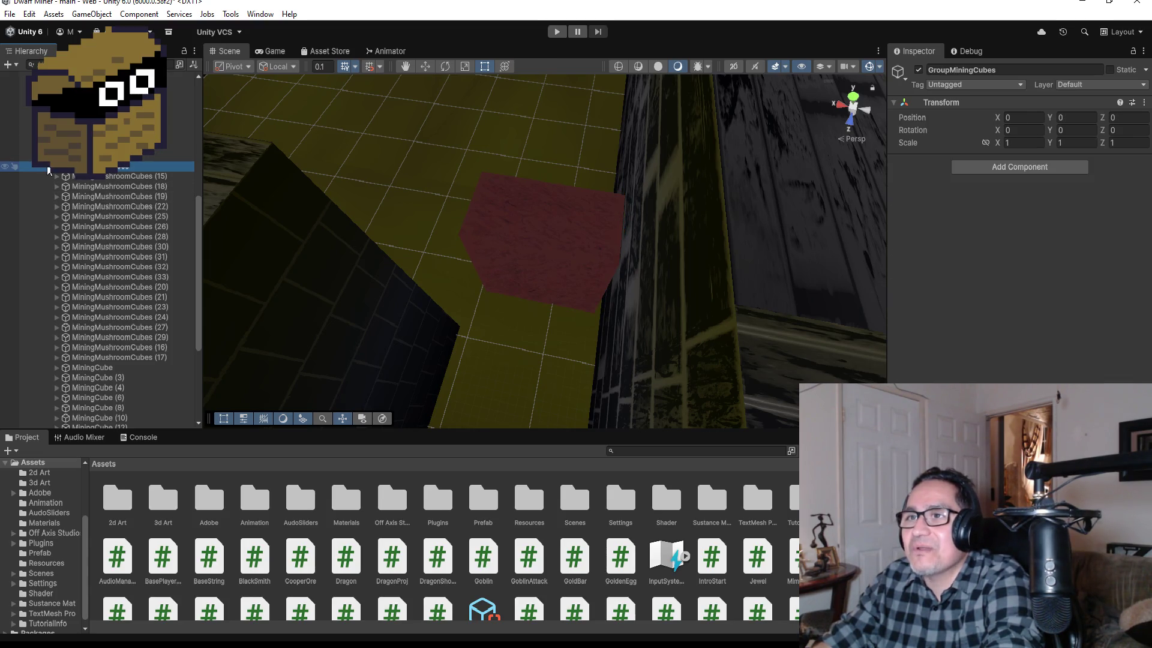
click(48, 166)
click(100, 373)
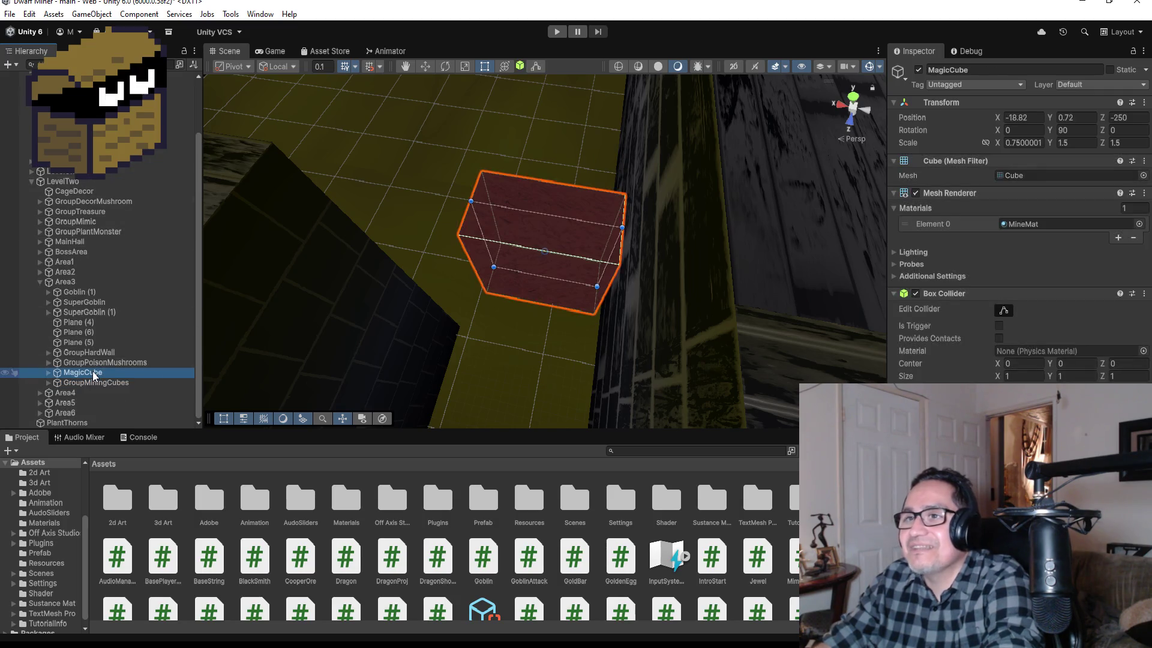
drag(100, 373, 90, 290)
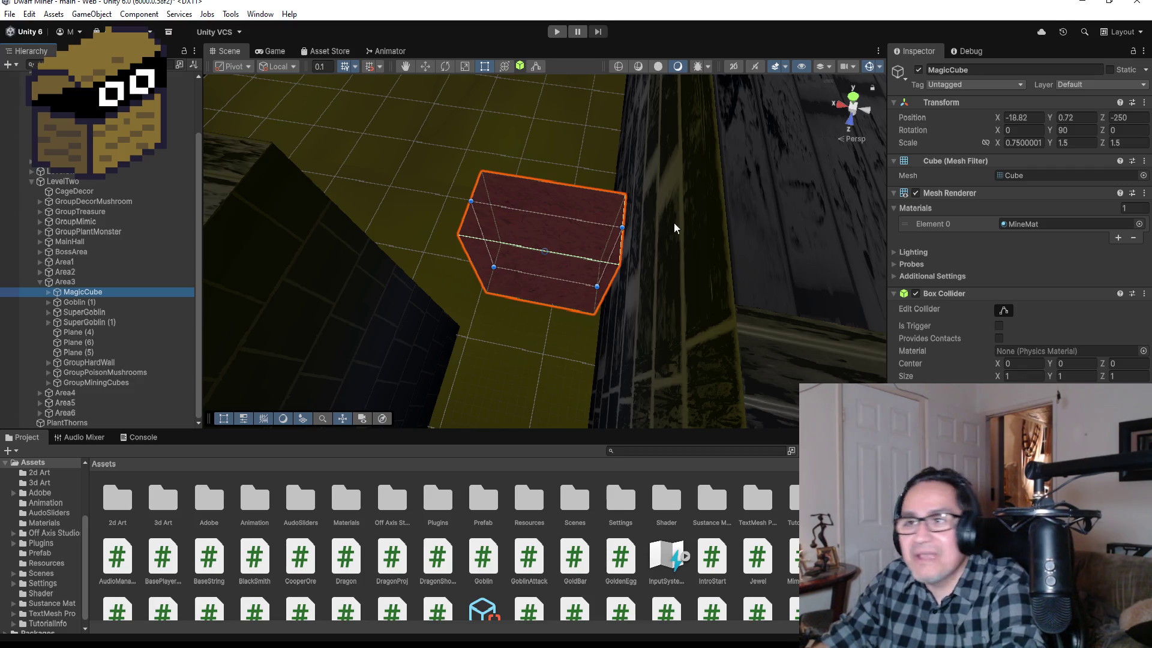
scroll(466, 302, down, 1)
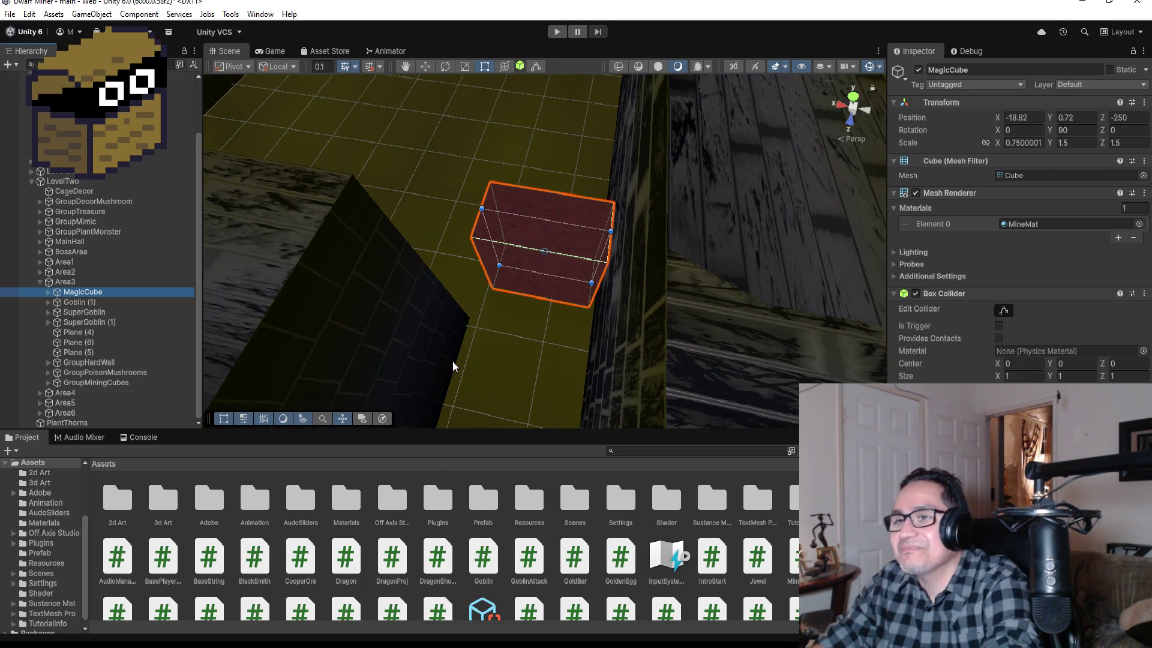
mouse_move(452, 361)
mouse_down()
mouse_move(575, 325)
mouse_move(660, 279)
mouse_move(683, 207)
mouse_move(502, 273)
mouse_move(510, 277)
mouse_up()
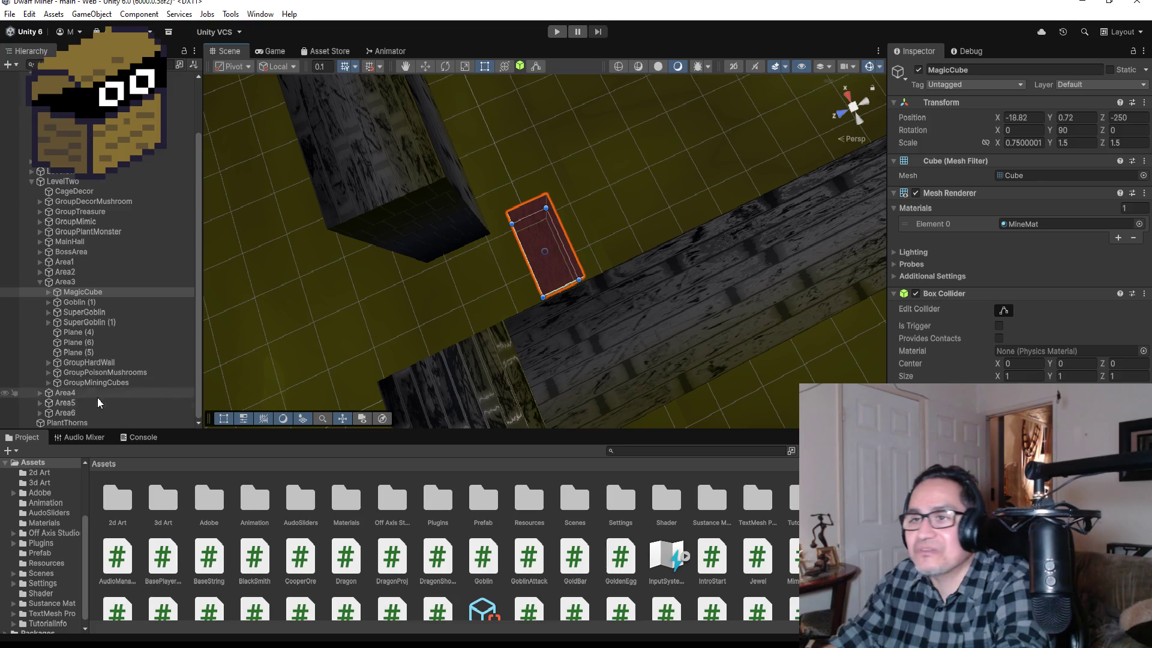
scroll(526, 198, down, 8)
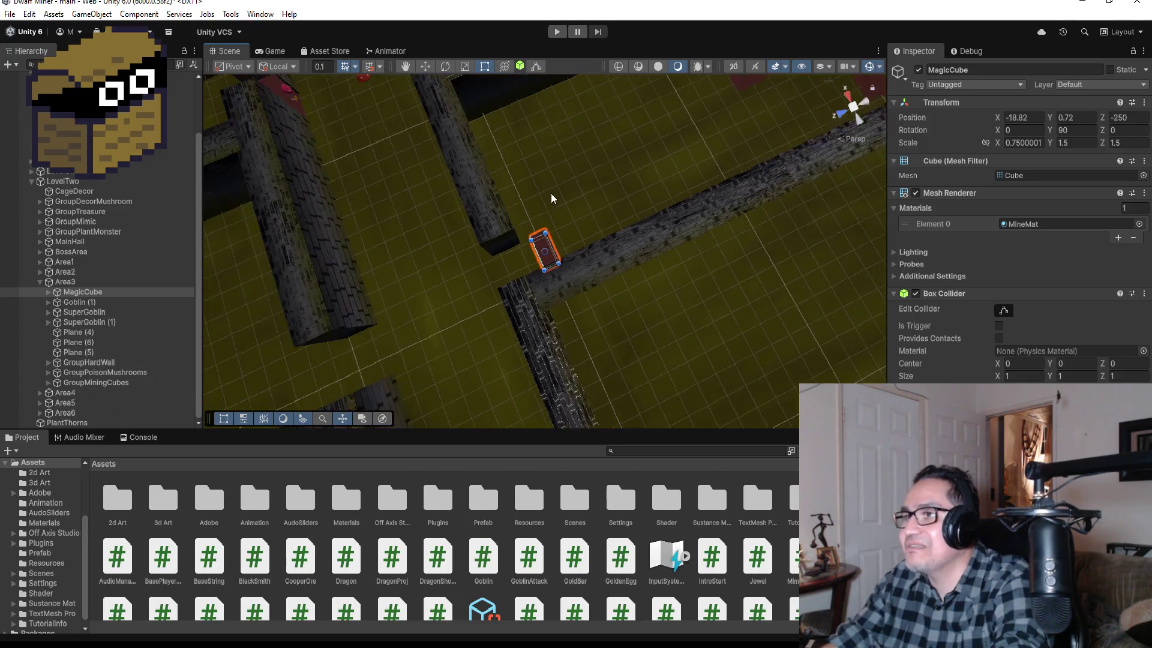
click(496, 243)
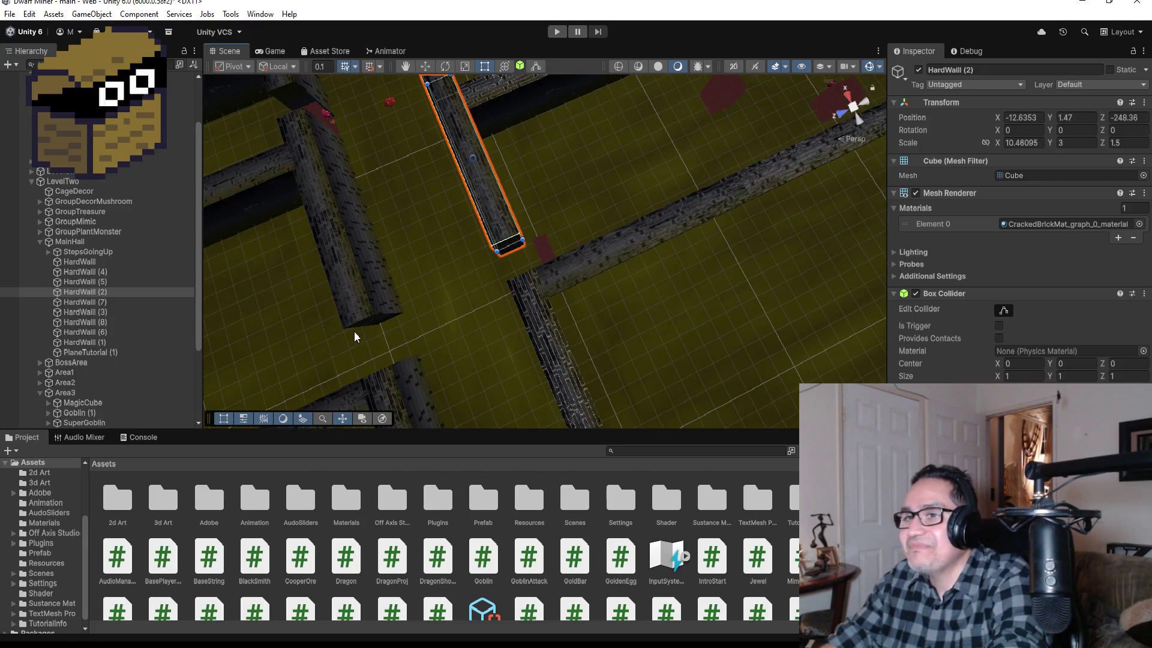
drag(534, 226, 546, 221)
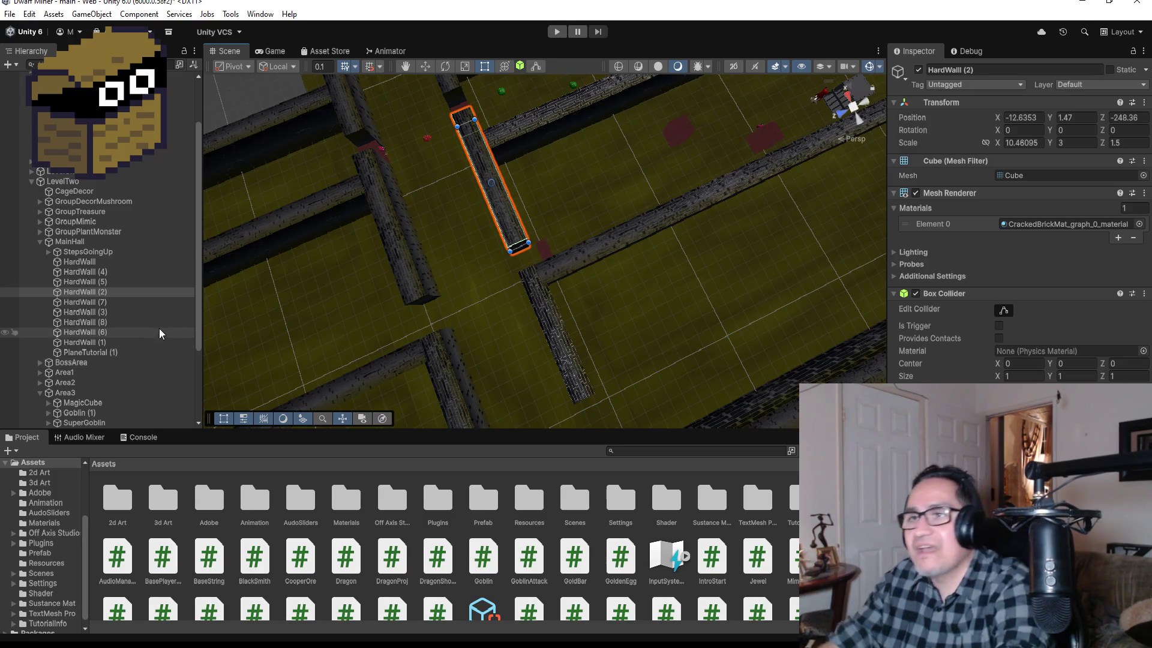
scroll(587, 143, down, 5)
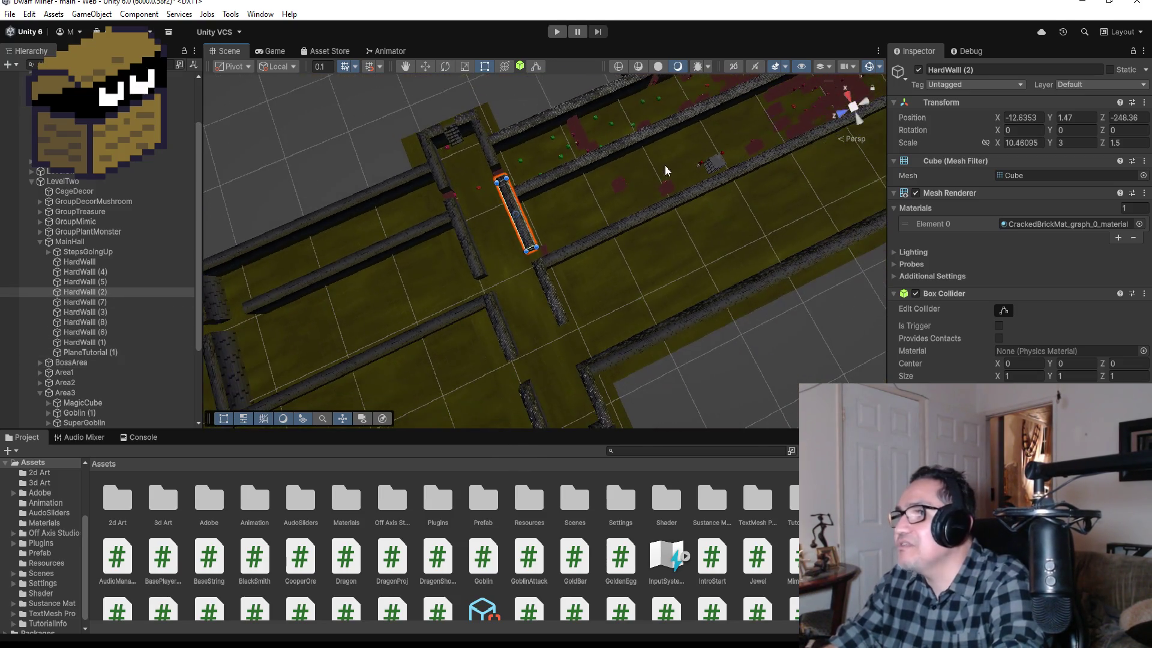
scroll(711, 175, down, 2)
scroll(707, 177, down, 2)
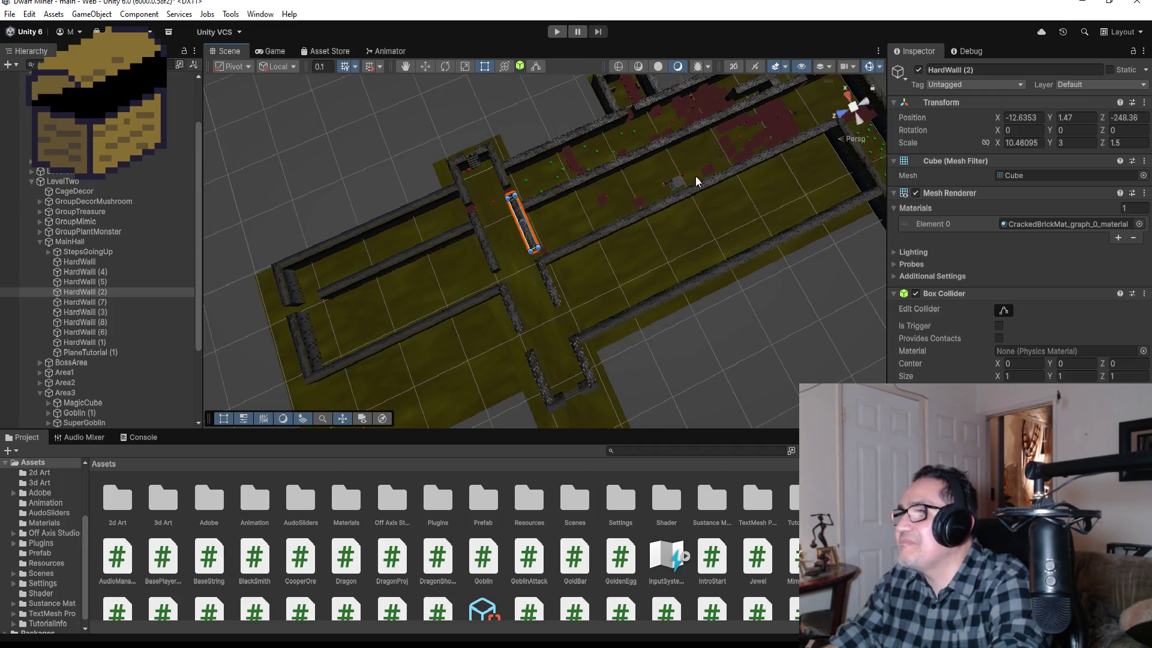
scroll(696, 181, down, 2)
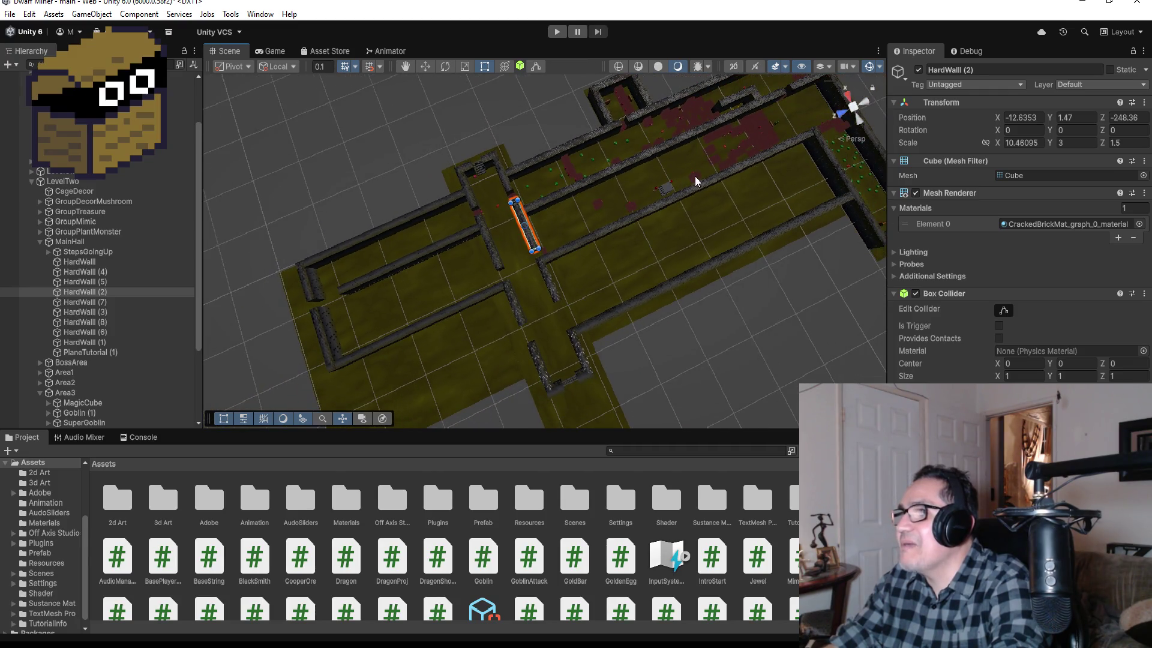
click(755, 98)
Duplicate HardWall (30) and place the copy, HardWall (31), under the Area3 group.
key(f)
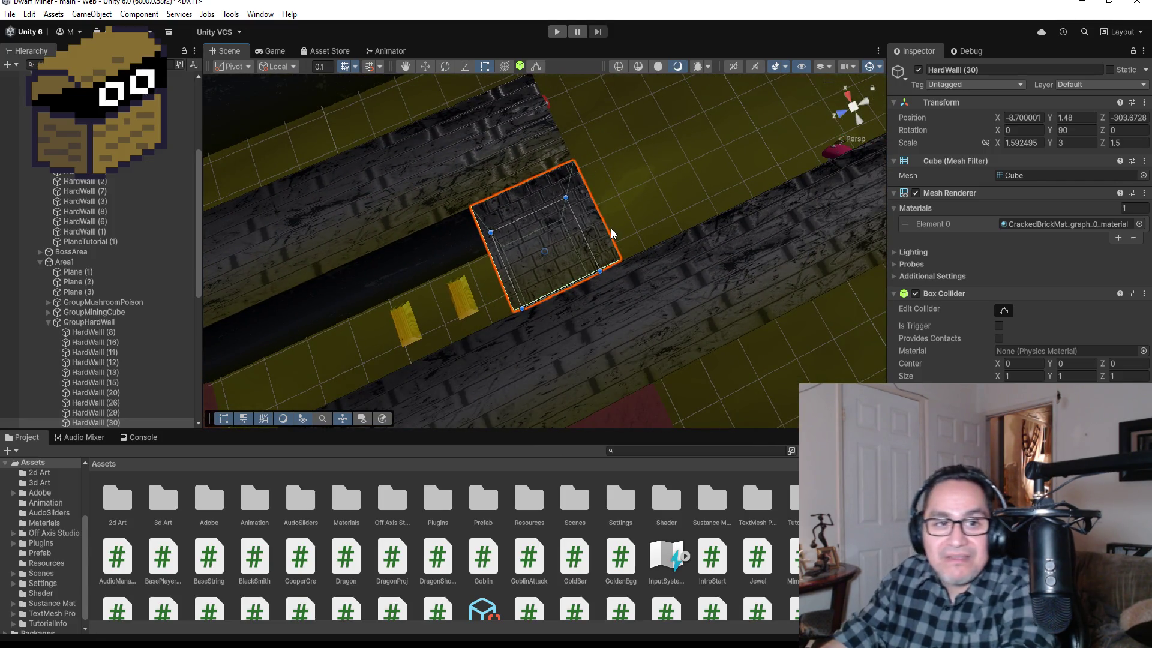
scroll(105, 288, down, 5)
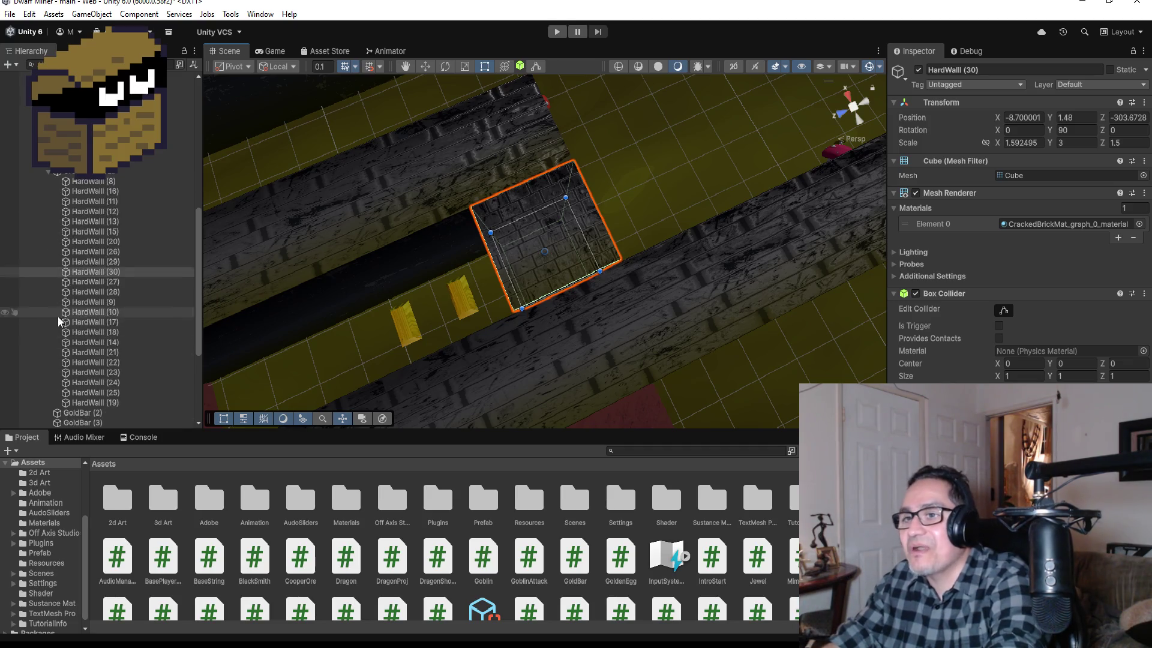
key(ctrl+d)
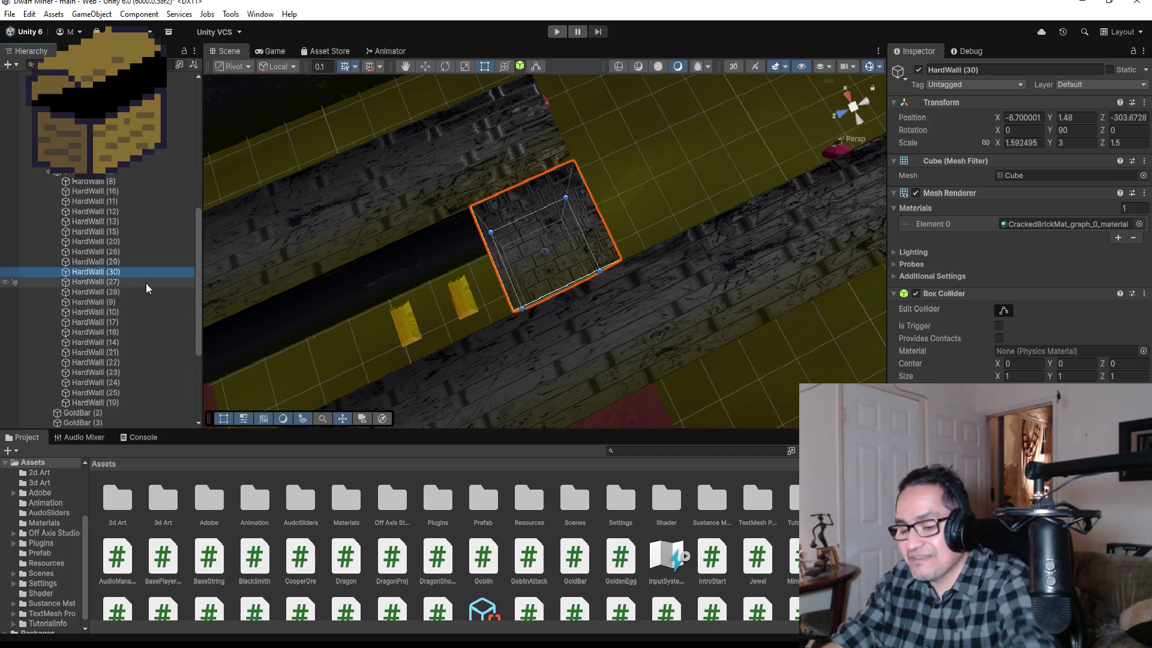
click(147, 283)
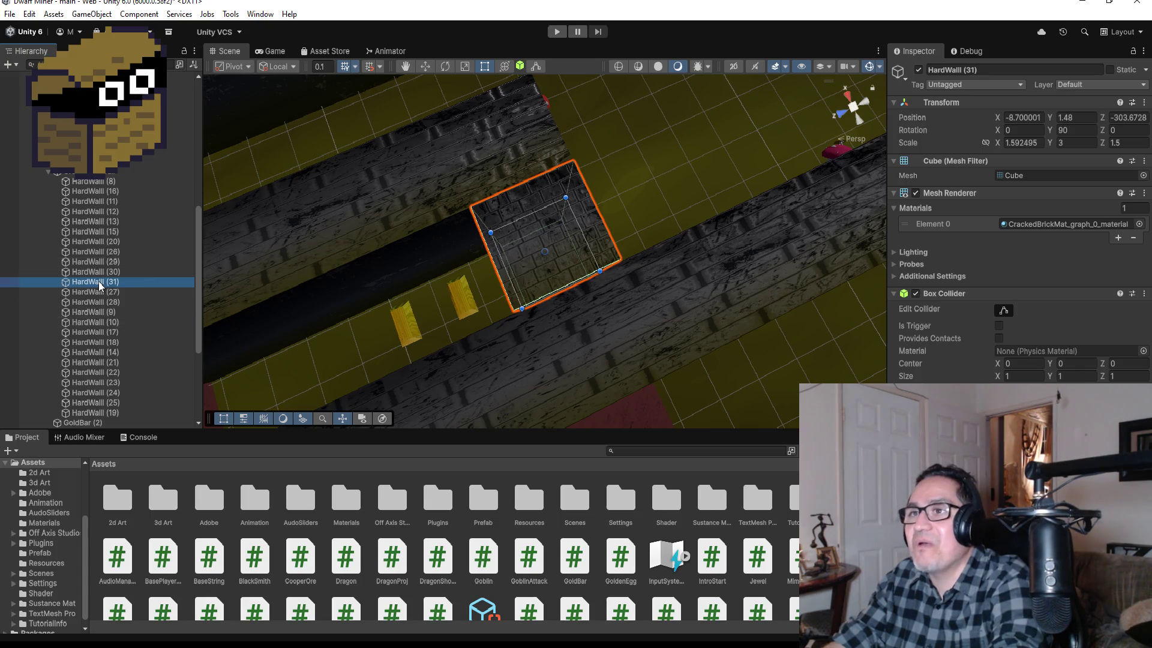
mouse_move(101, 281)
mouse_down()
mouse_move(100, 187)
mouse_move(111, 432)
mouse_move(99, 363)
mouse_up()
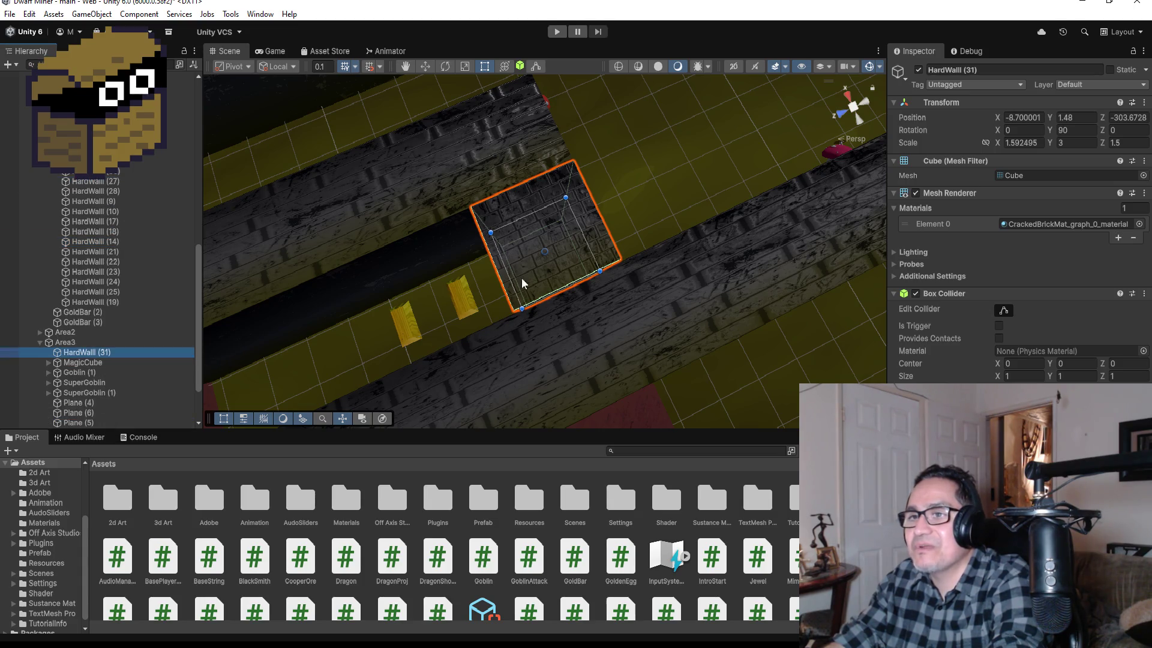
scroll(661, 204, down, 5)
click(425, 66)
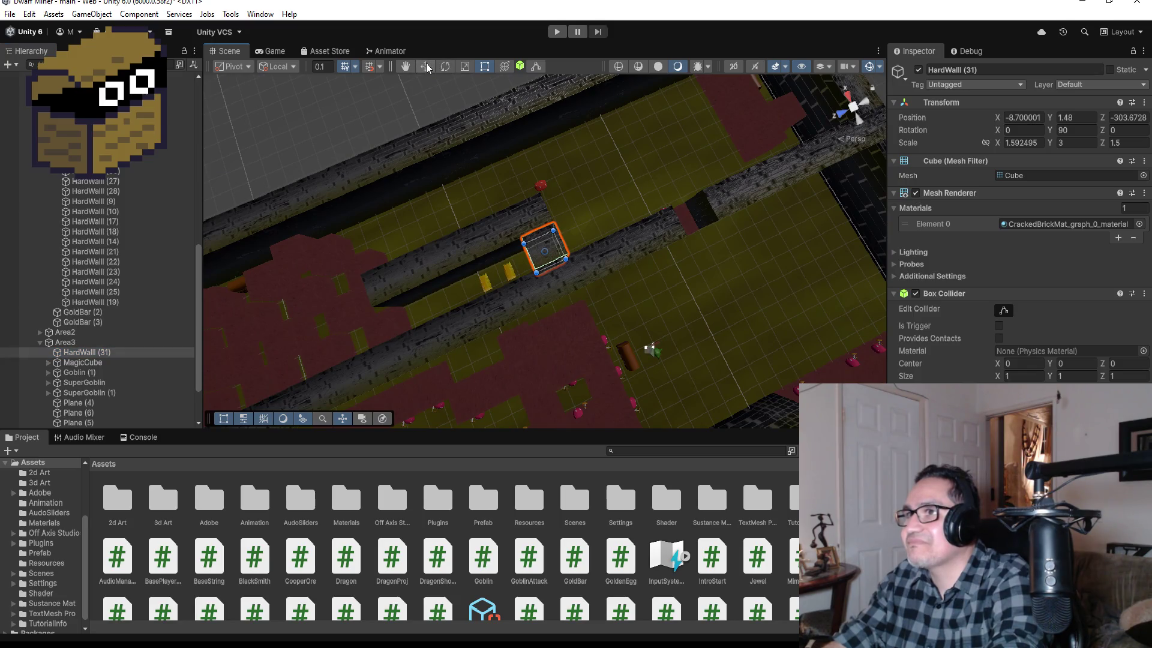
Move HardWall (31) into the corridor gap beside MagicCube, at X -18.91, Z -248.03.
scroll(534, 234, down, 4)
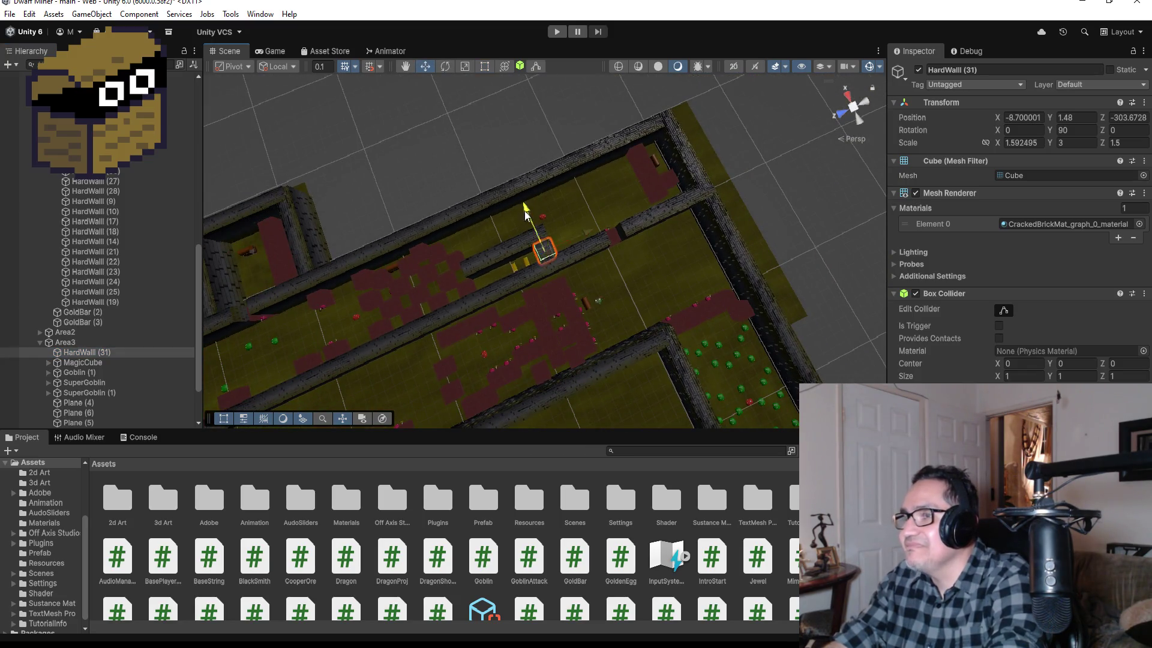
mouse_move(563, 238)
mouse_down()
mouse_move(602, 297)
mouse_move(391, 380)
mouse_up()
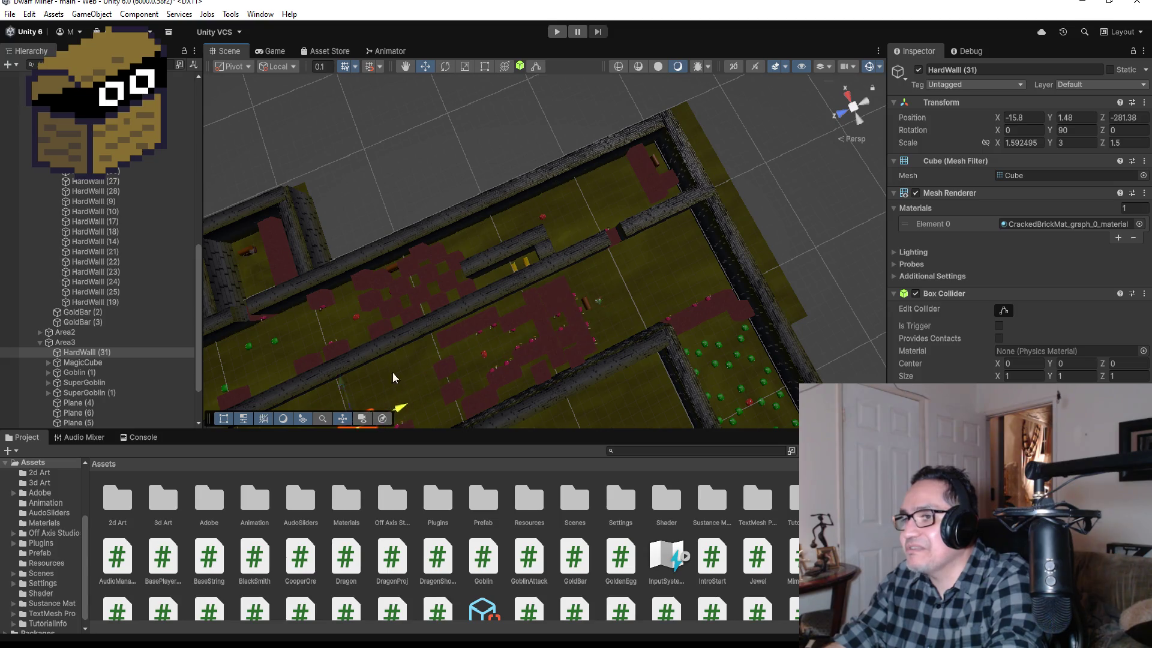
scroll(487, 331, down, 3)
drag(487, 331, 347, 372)
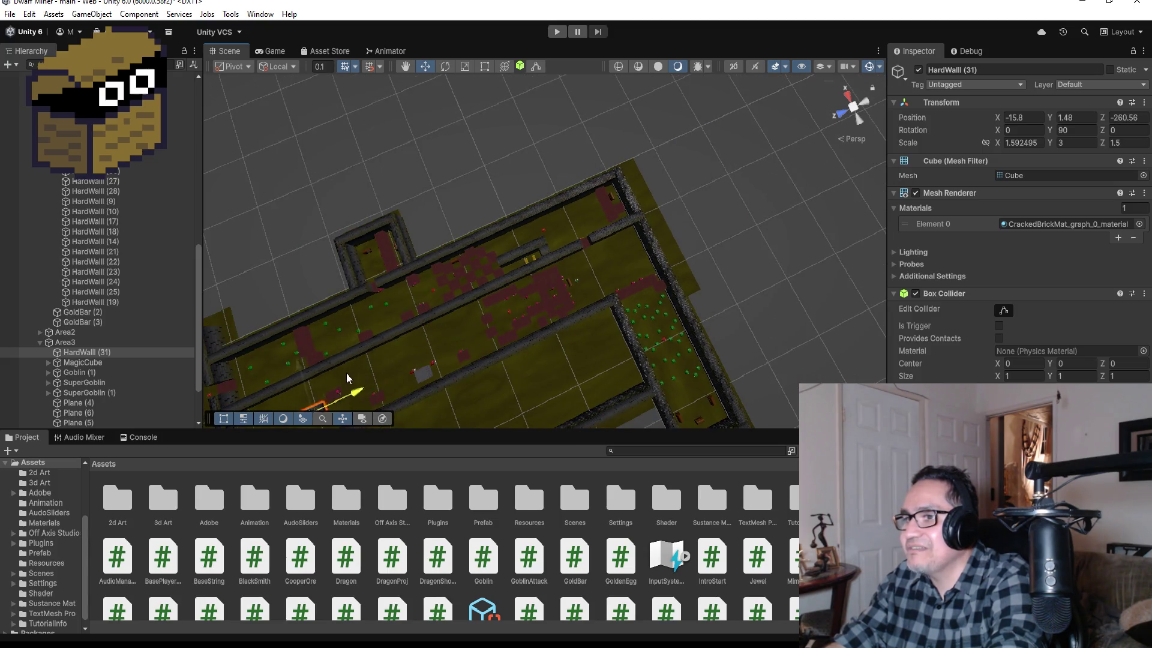
scroll(445, 337, down, 4)
mouse_move(456, 319)
mouse_down()
mouse_move(420, 340)
mouse_move(426, 348)
mouse_up()
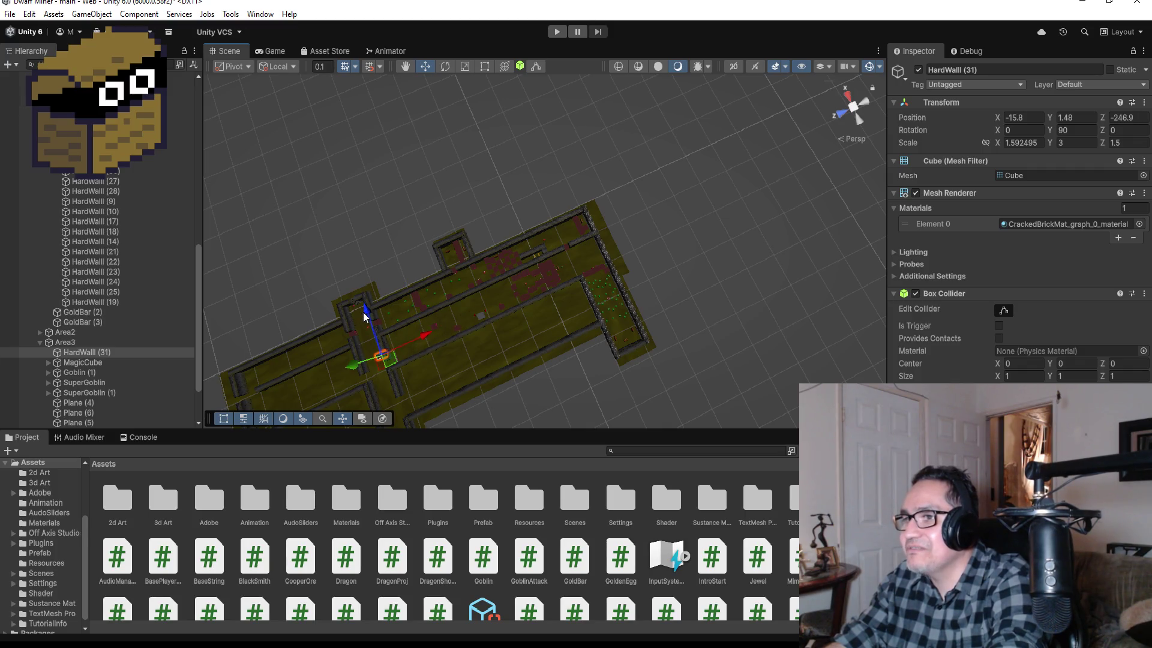
drag(365, 312, 376, 325)
key(f)
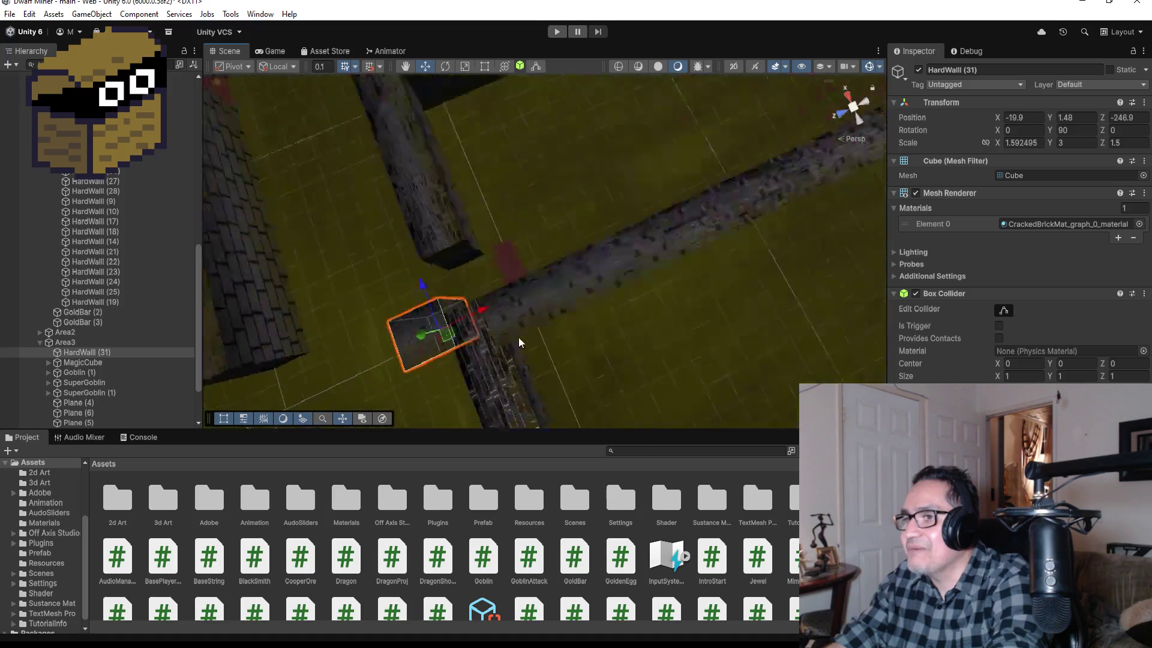
scroll(538, 225, down, 3)
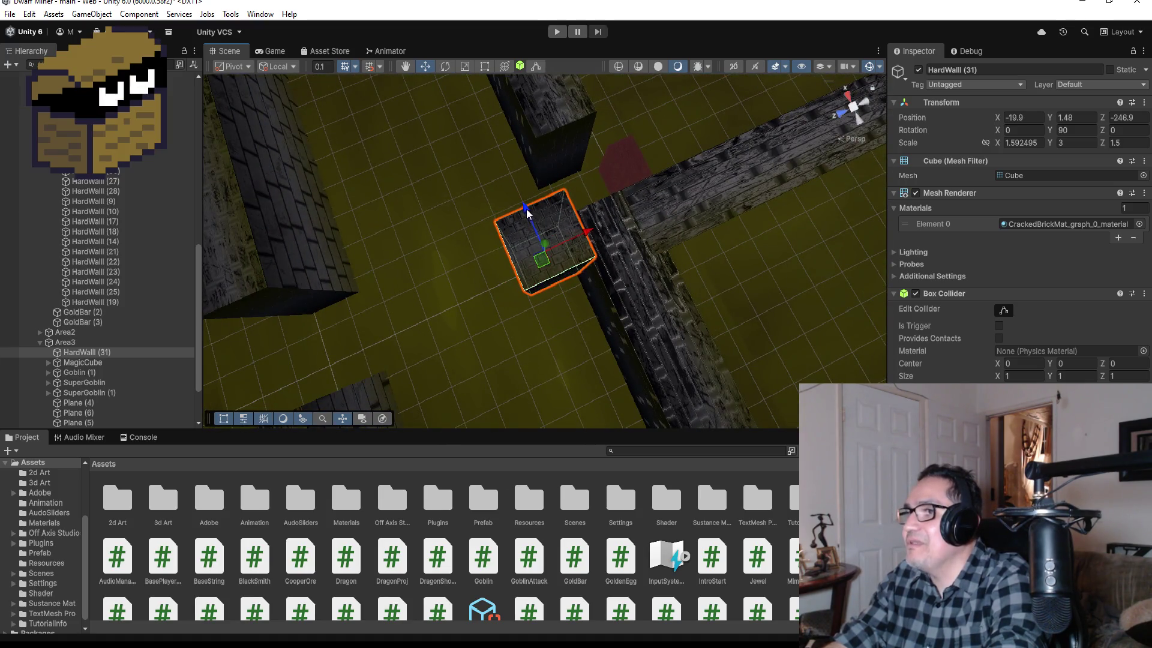
mouse_move(538, 225)
mouse_down()
mouse_move(519, 187)
mouse_move(621, 193)
mouse_up()
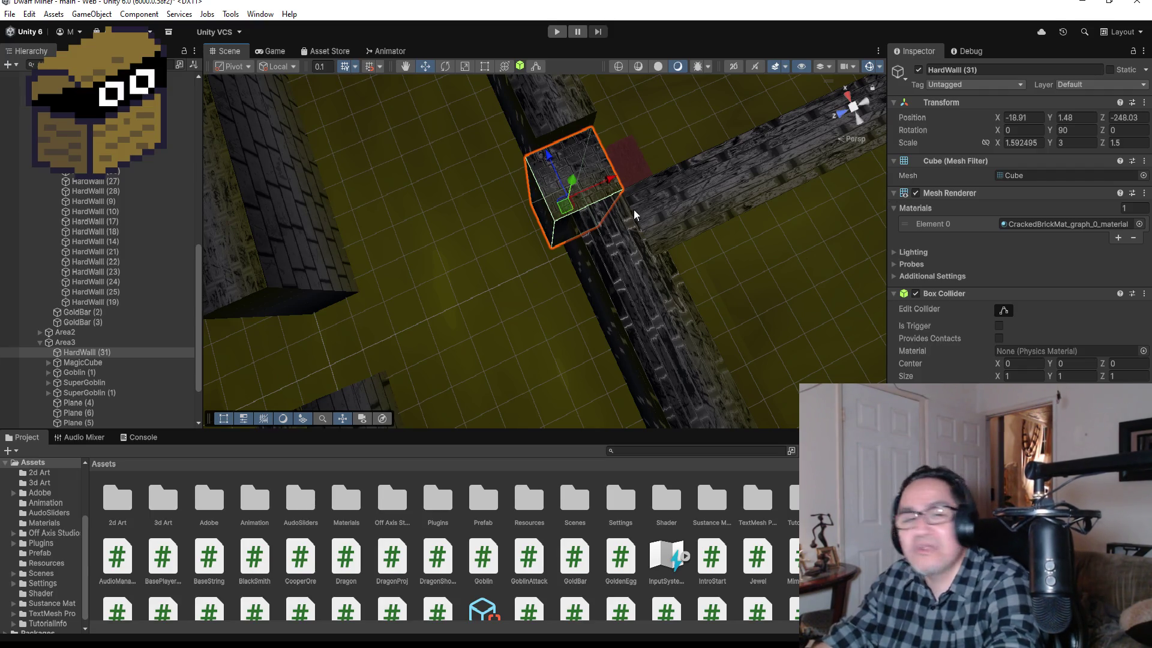
Frame HardWall (31) and set its Scale X and Scale Y to 1.5 in the Inspector.
key(f)
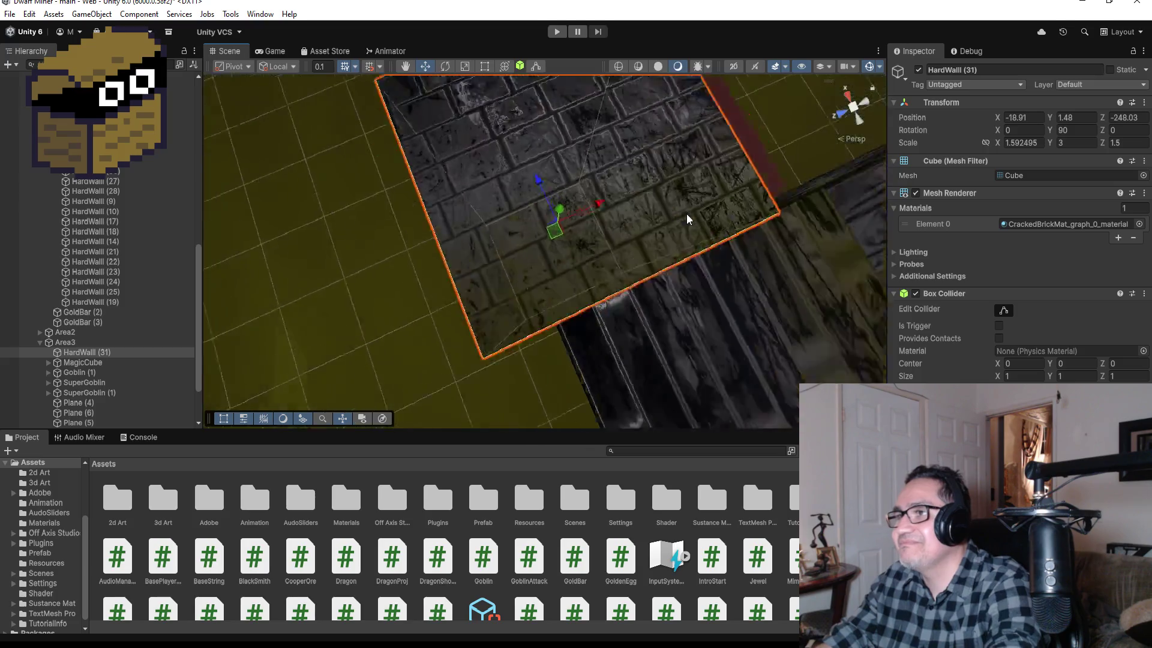
scroll(757, 235, down, 5)
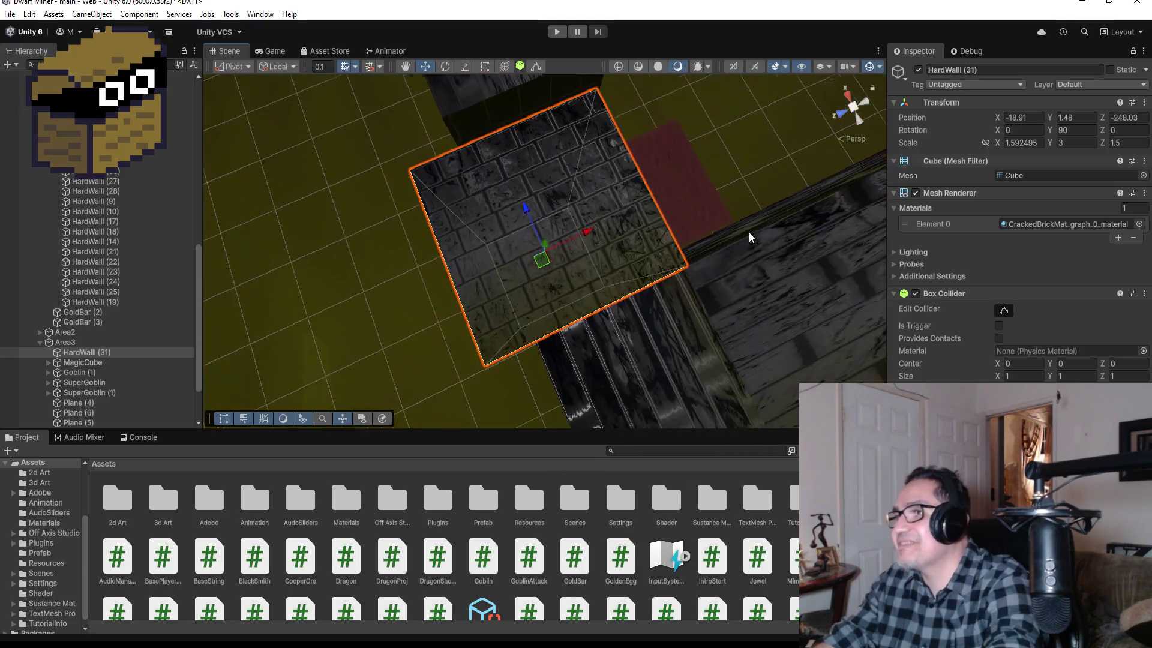
click(1036, 142)
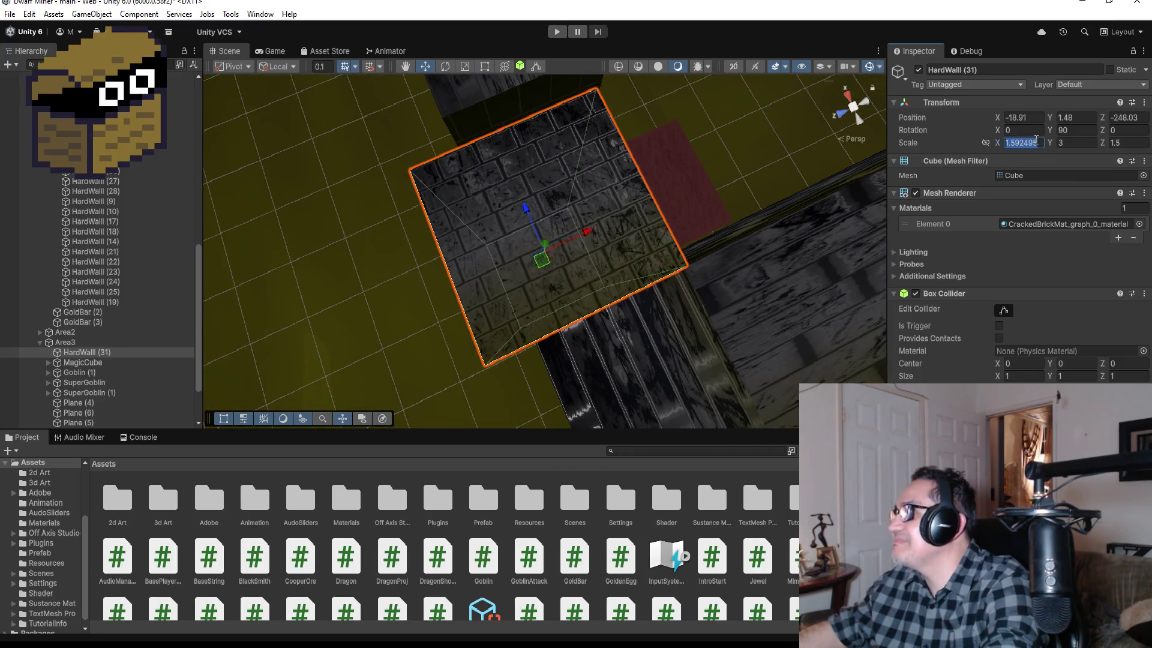
key(Tab)
text(1.5)
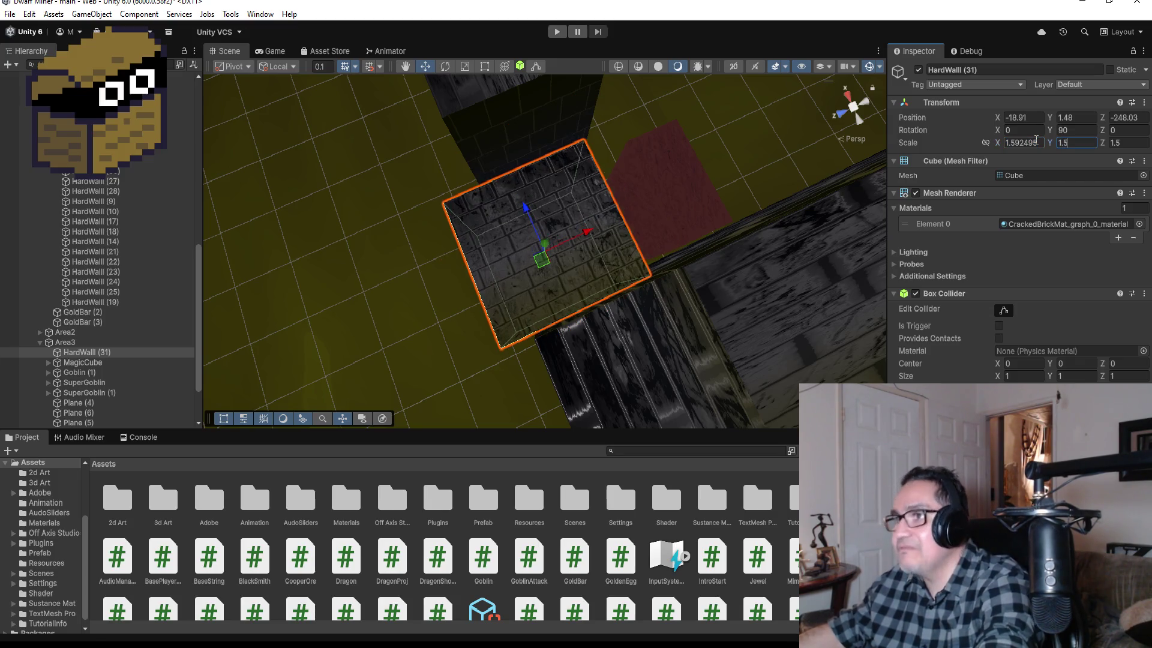
scroll(638, 219, up, 2)
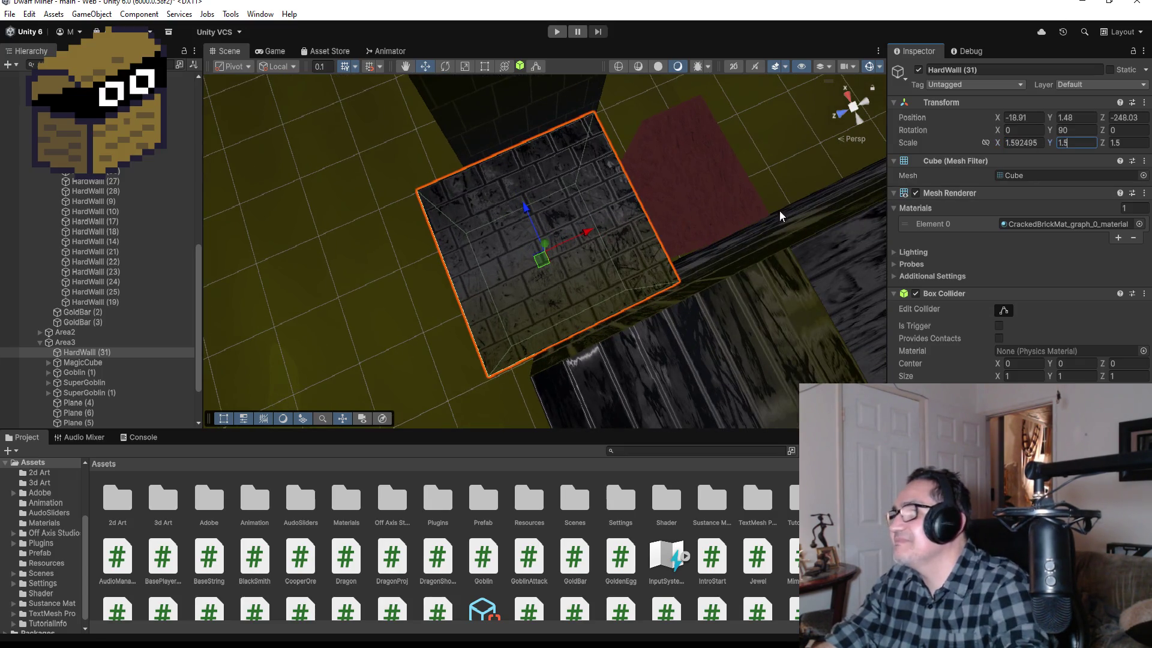
mouse_move(758, 211)
mouse_down()
mouse_move(656, 144)
mouse_move(617, 190)
mouse_move(685, 197)
mouse_up()
click(1043, 144)
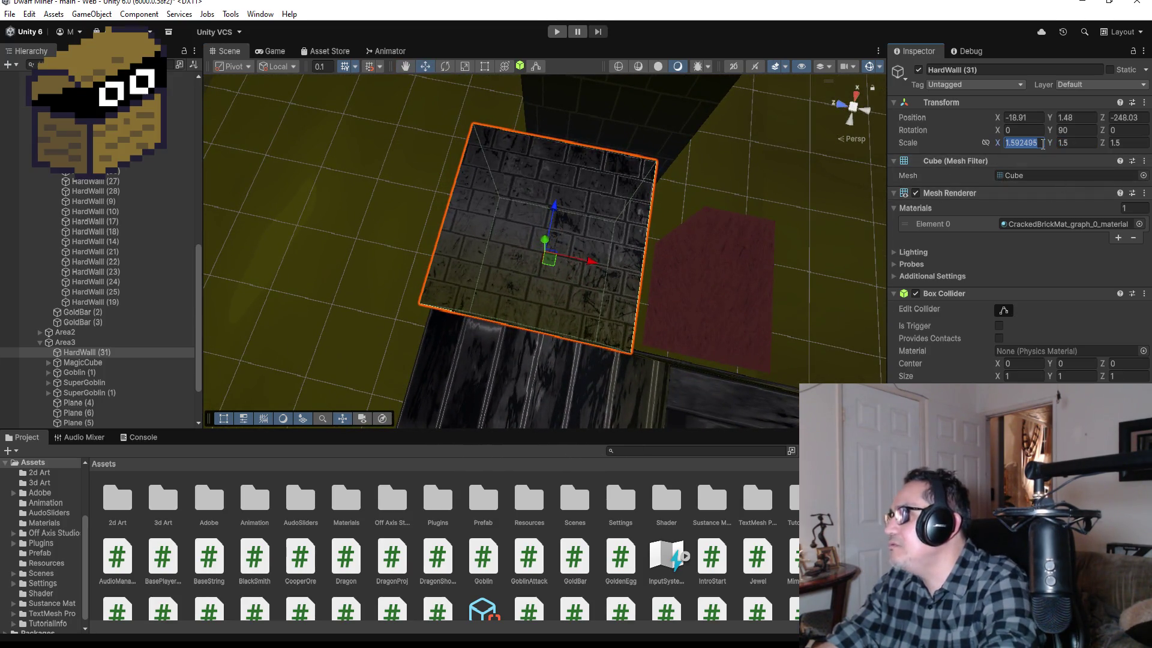
text(1.5)
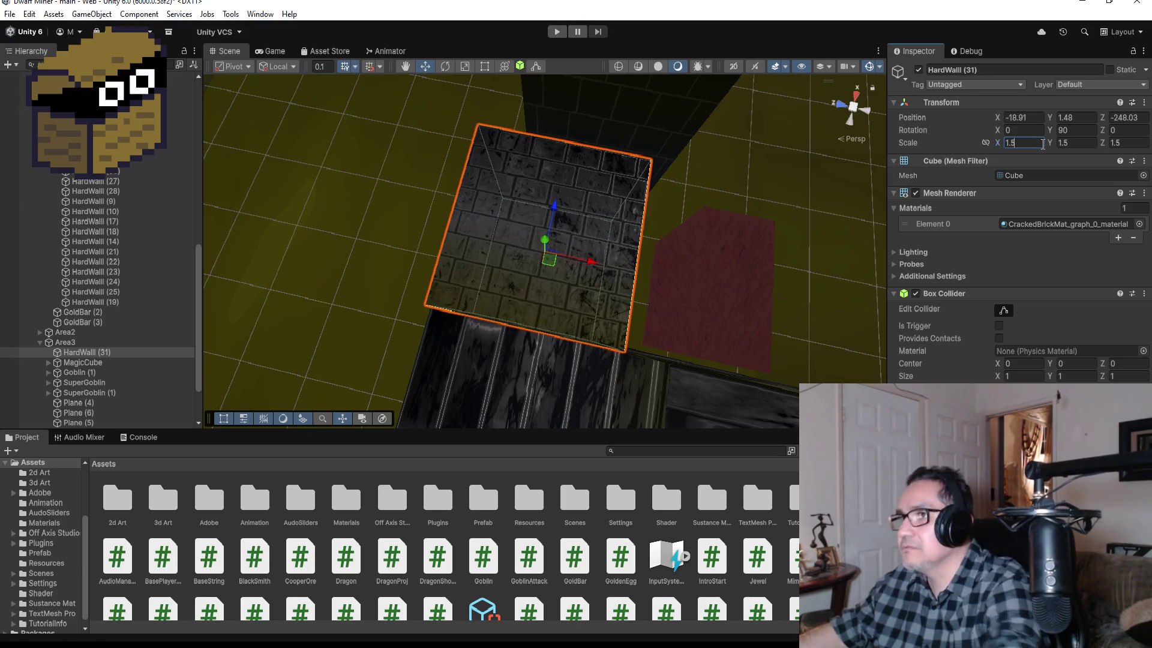
Orbit around the resized wall to check it, then select the MagicCube block.
mouse_move(724, 339)
mouse_down()
mouse_move(656, 216)
mouse_move(527, 177)
mouse_move(443, 116)
mouse_move(527, 193)
mouse_move(543, 221)
mouse_move(542, 276)
mouse_move(543, 252)
mouse_up()
mouse_move(543, 252)
mouse_down()
mouse_move(661, 262)
mouse_move(504, 337)
mouse_move(329, 340)
mouse_up()
mouse_move(395, 306)
mouse_down()
mouse_move(373, 427)
mouse_move(445, 360)
mouse_move(444, 334)
mouse_move(484, 280)
mouse_move(442, 256)
mouse_move(501, 187)
mouse_up()
click(418, 387)
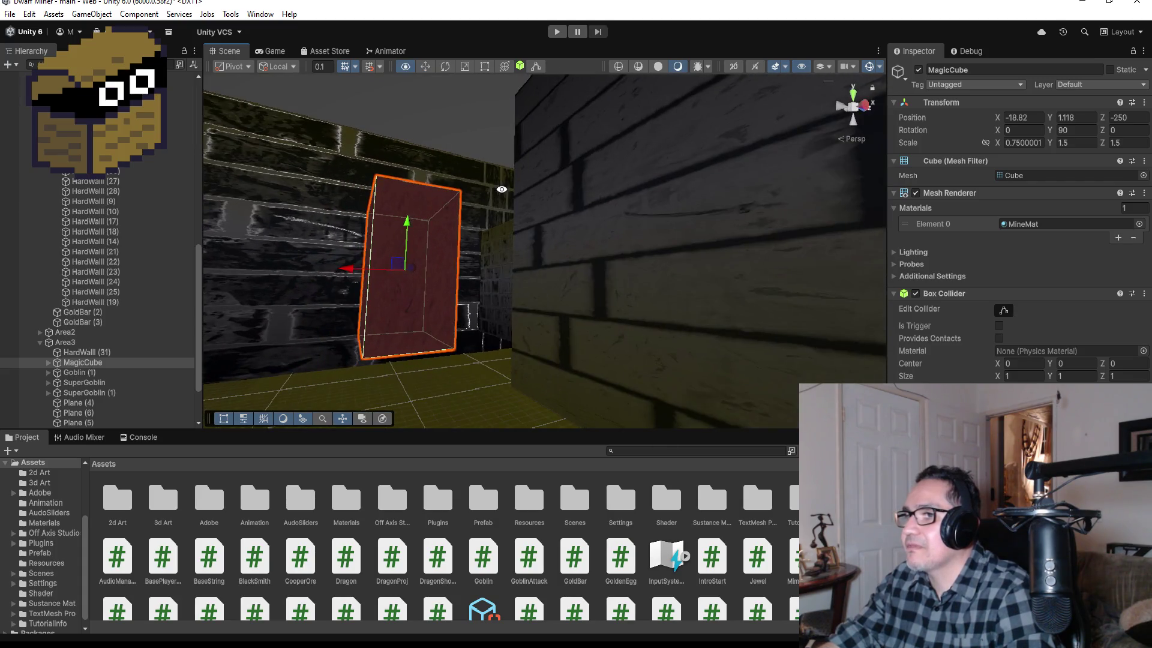
Select HardWall (31) and slide it up against the red MagicCube, to Z -249.313.
click(403, 232)
click(418, 257)
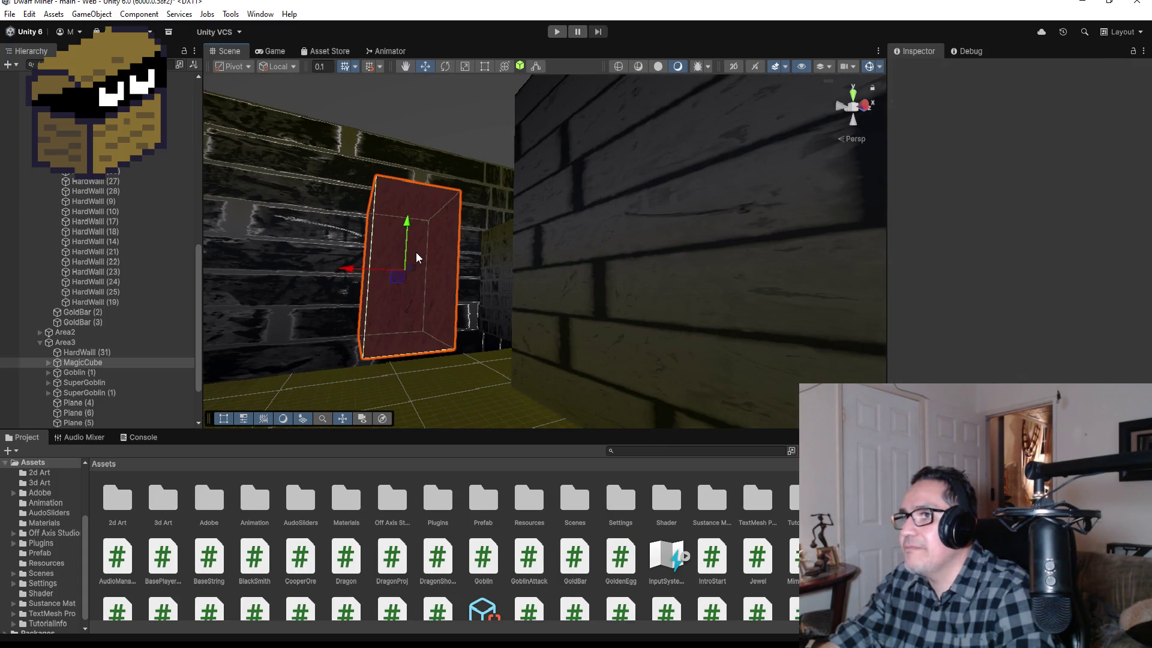
click(517, 258)
click(519, 268)
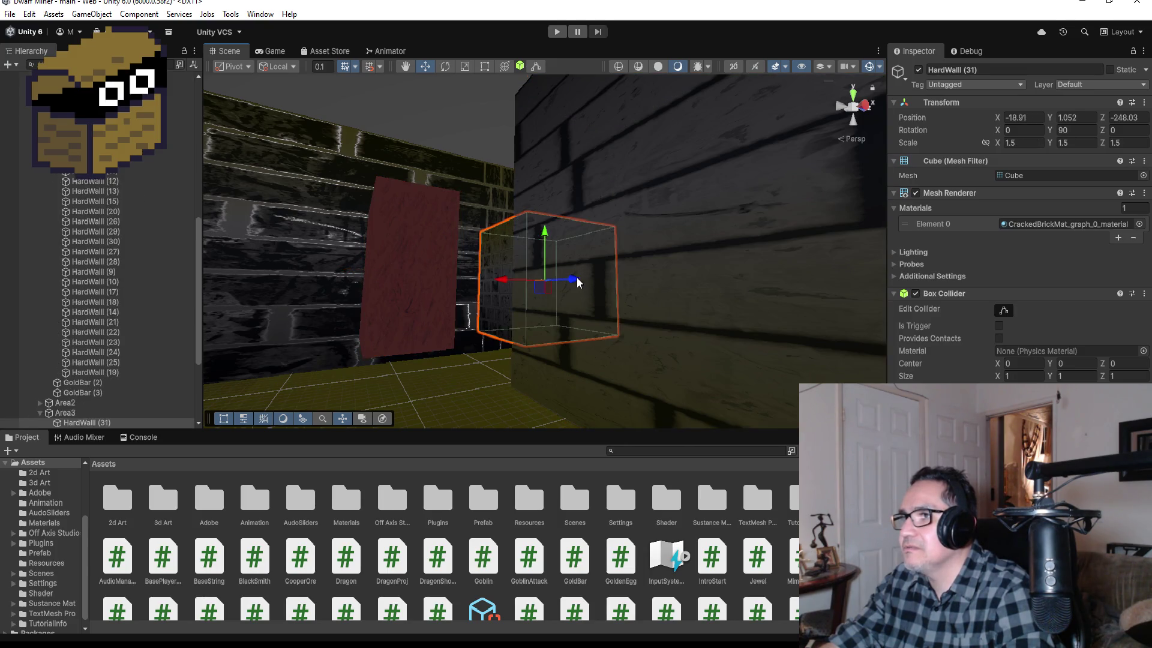
drag(579, 279, 534, 289)
scroll(556, 307, up, 2)
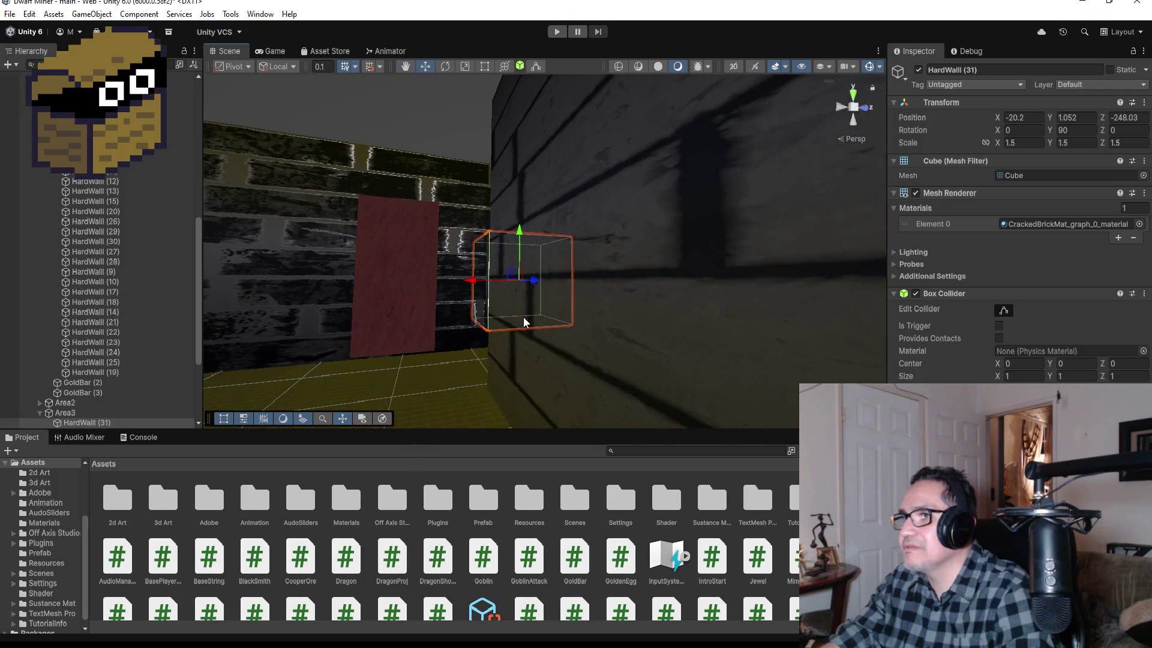
key(ctrl+z)
drag(501, 282, 406, 291)
drag(483, 288, 664, 471)
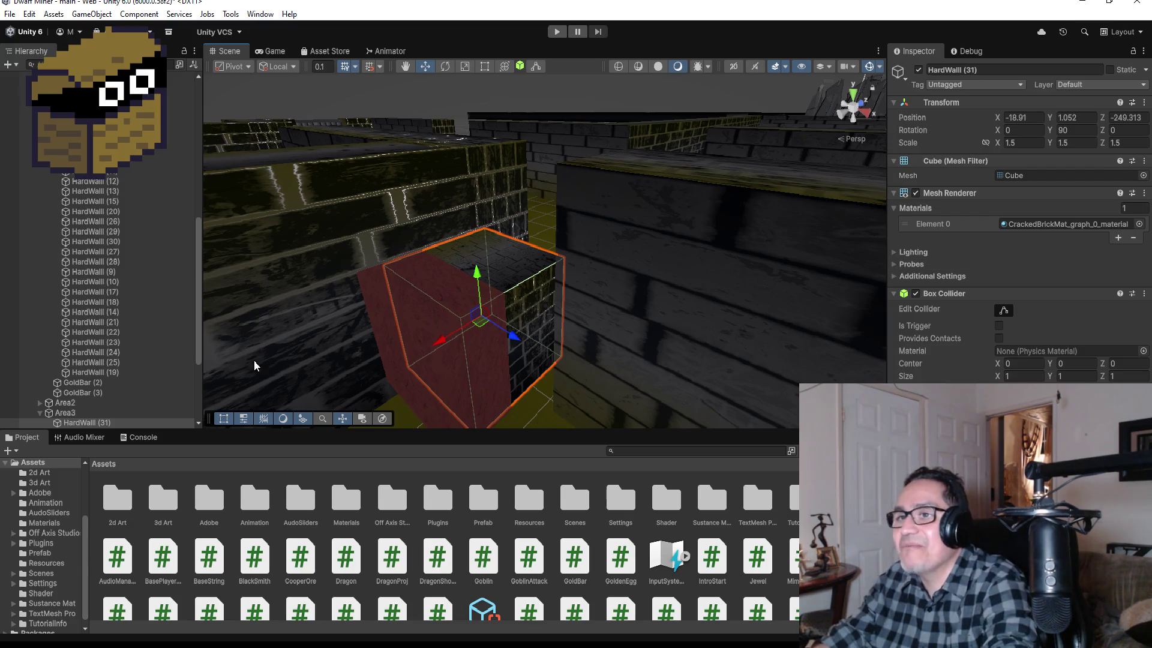
Rename the brick block HardWall (31) to HardMagicWall.
scroll(123, 301, down, 3)
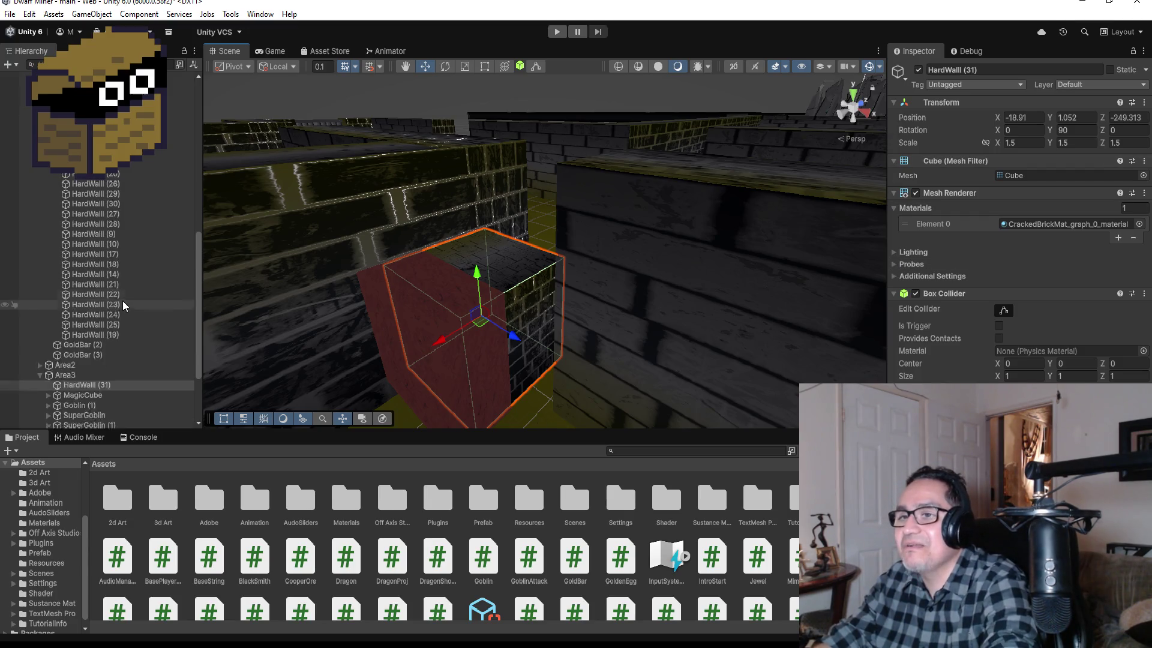
click(1018, 70)
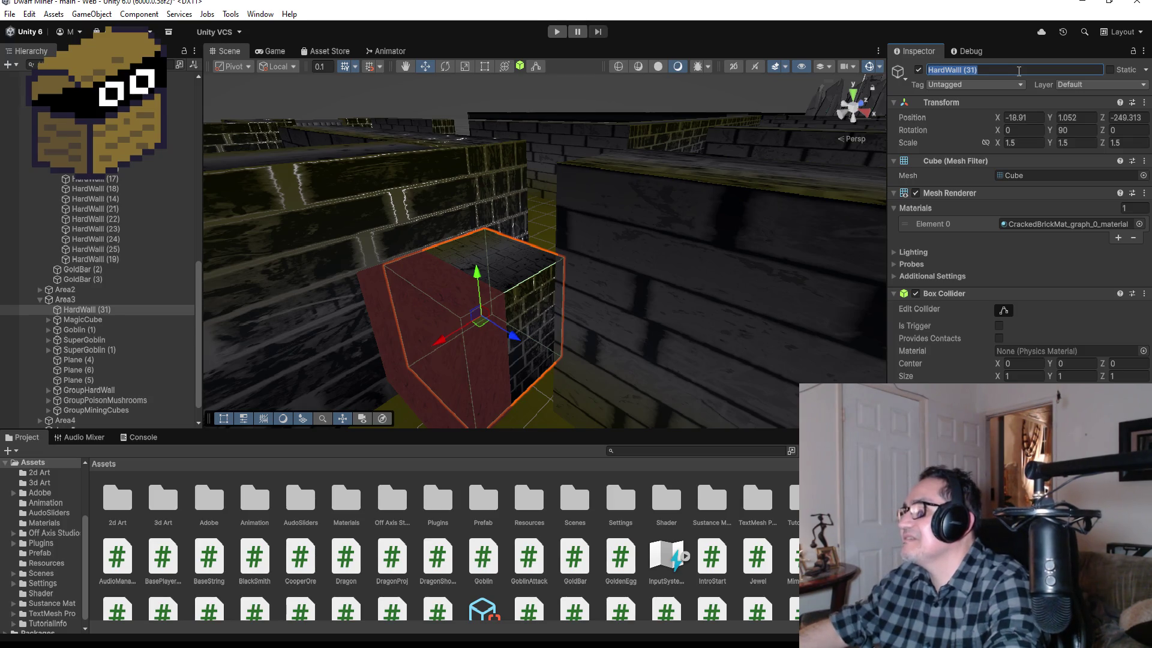
text(Ha)
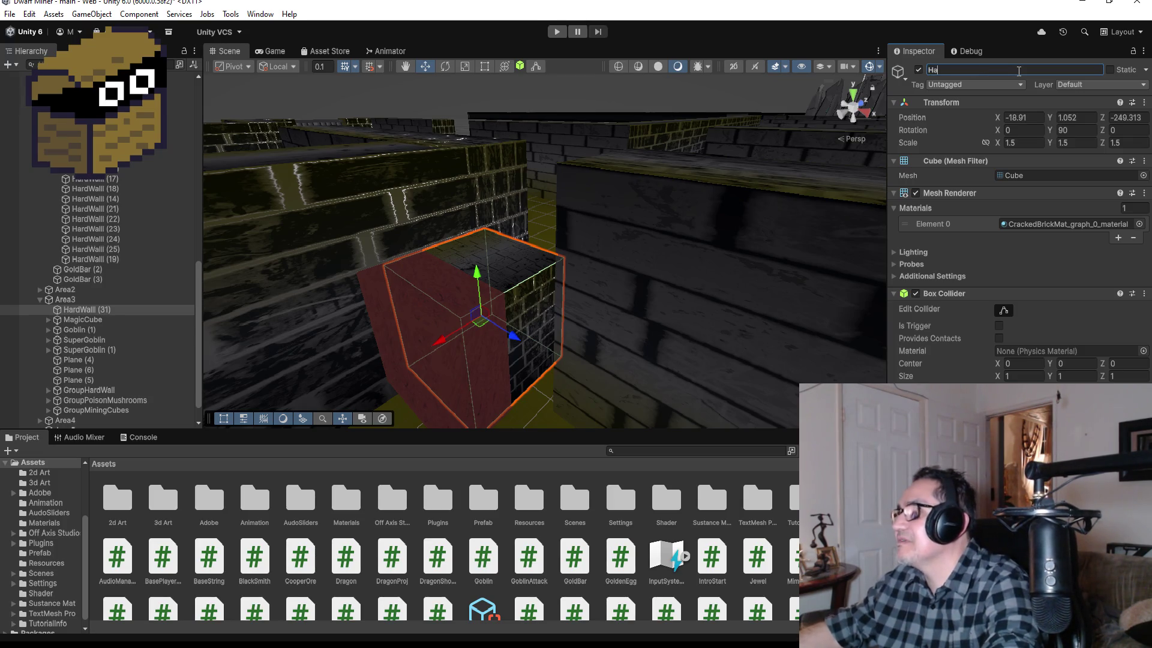
text(rdMagic)
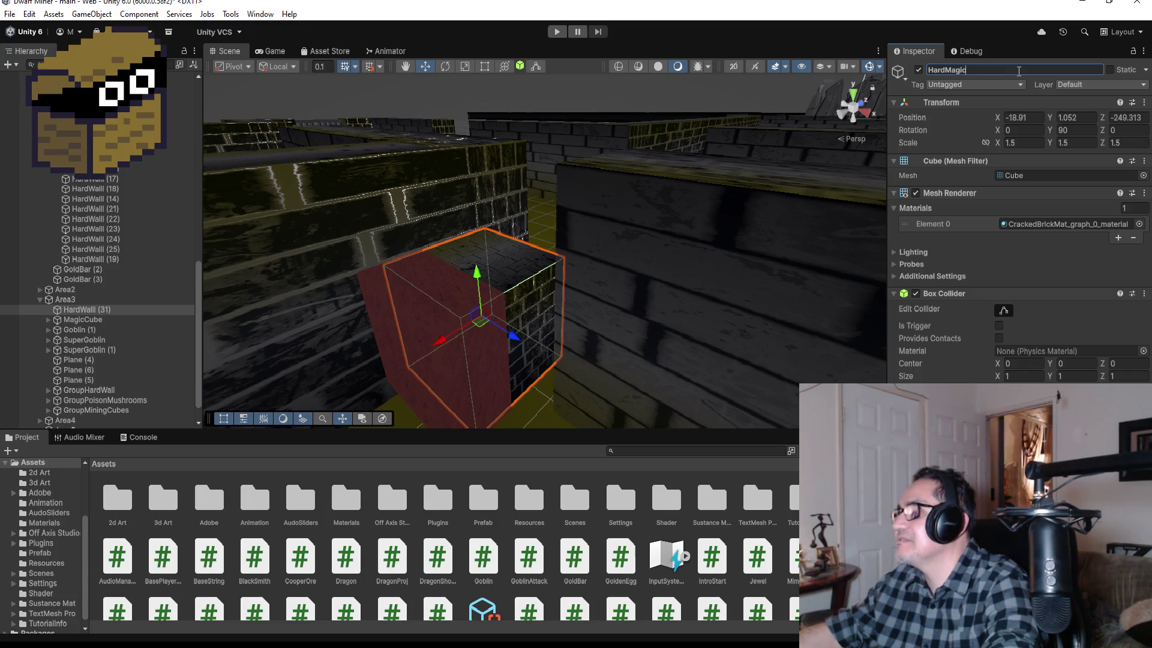
text(Wall)
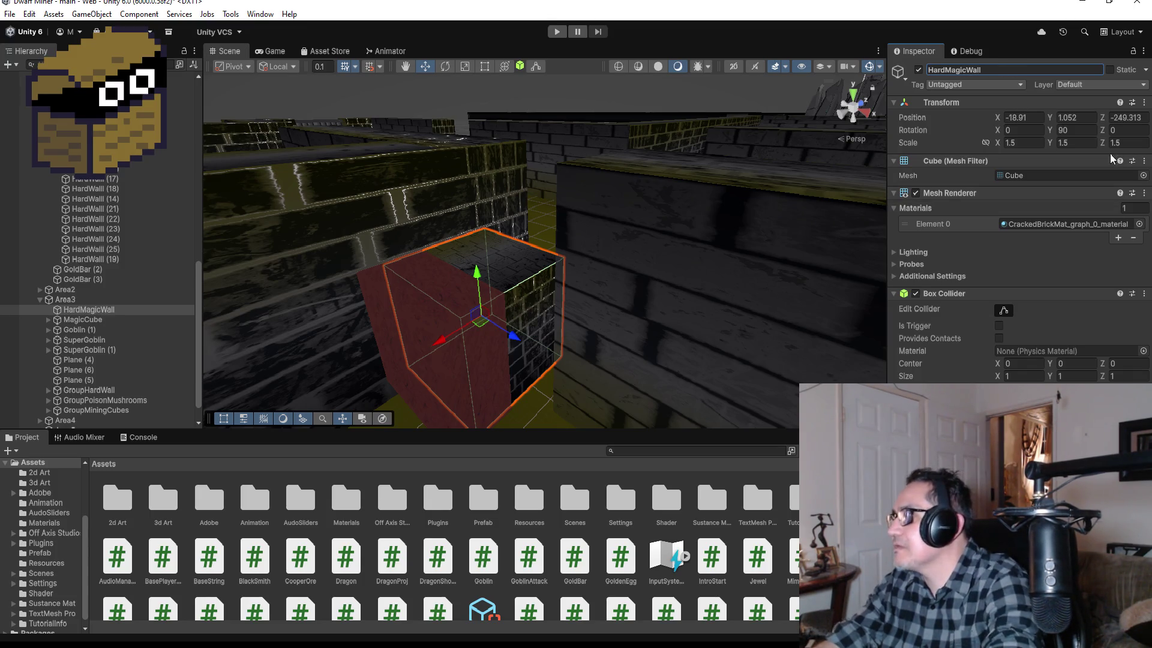
click(1068, 130)
Set HardMagicWall's Scale X to 0.75 and orbit to check the thinner block.
click(1033, 143)
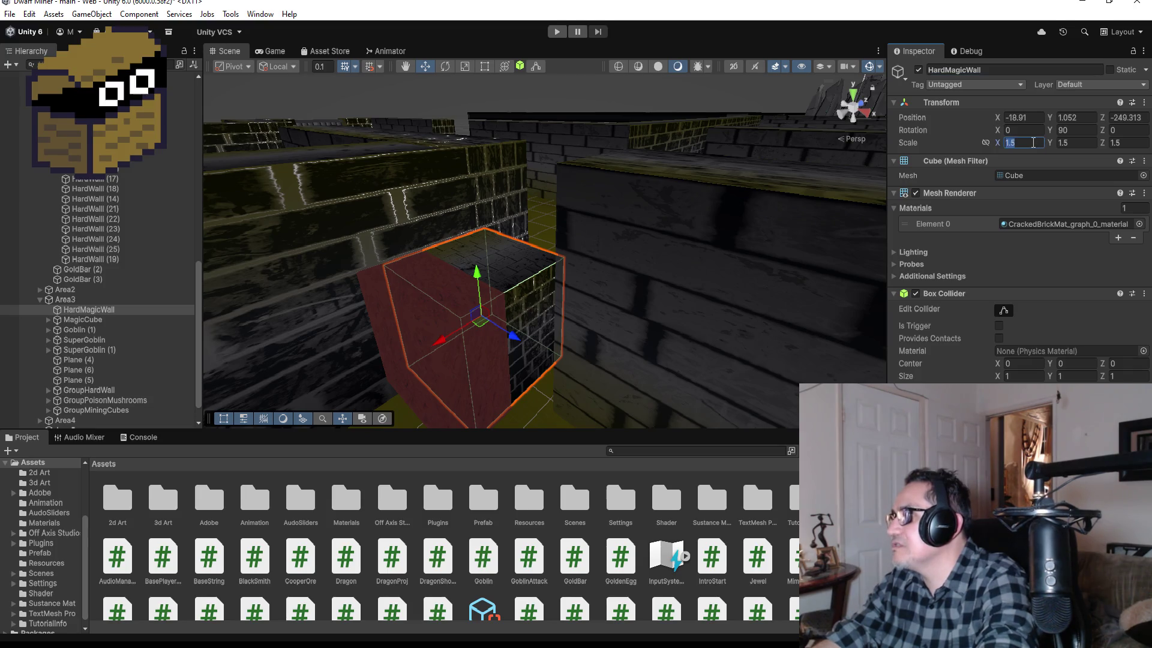
text(.75)
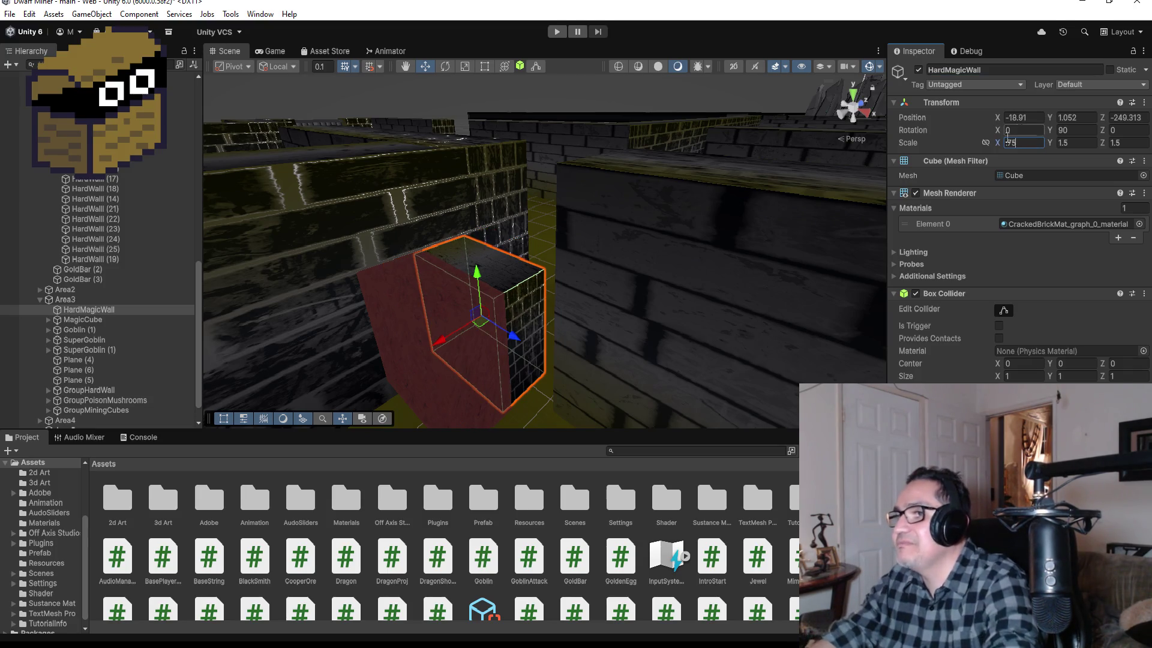
mouse_move(603, 313)
mouse_down()
mouse_move(527, 304)
mouse_move(588, 334)
mouse_move(515, 303)
mouse_move(459, 224)
mouse_up()
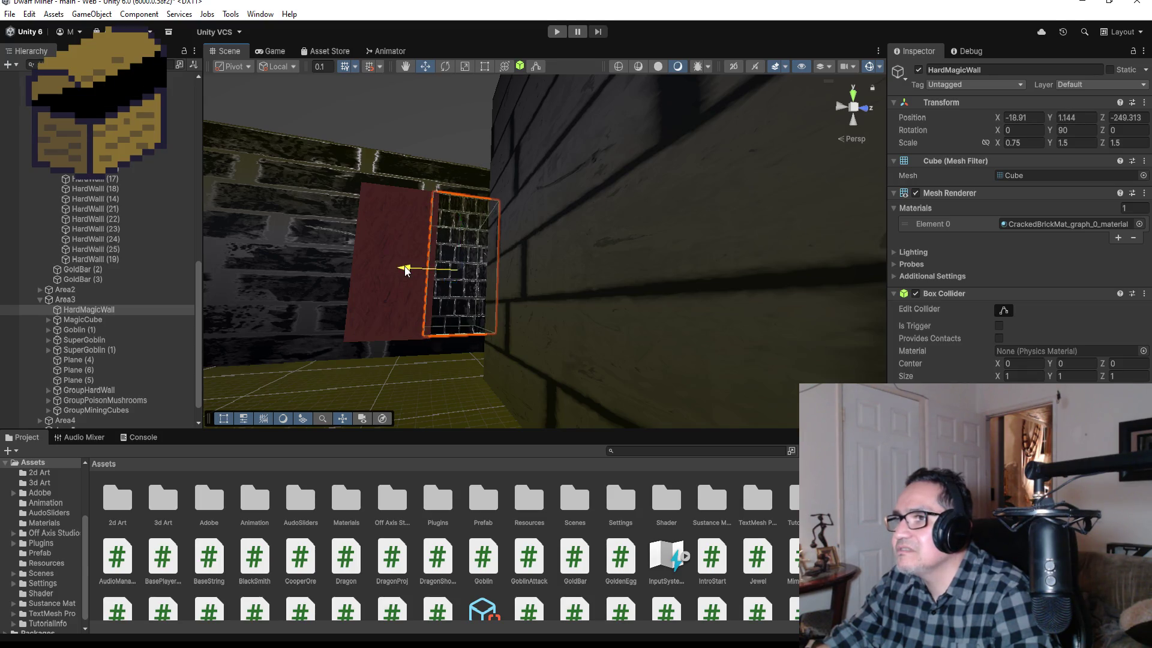
Nudge HardMagicWall flush against the red cube with the move gizmo.
mouse_move(403, 267)
mouse_down()
mouse_move(384, 268)
mouse_move(547, 296)
mouse_move(671, 376)
mouse_move(635, 393)
mouse_move(663, 380)
mouse_up()
drag(580, 341, 570, 334)
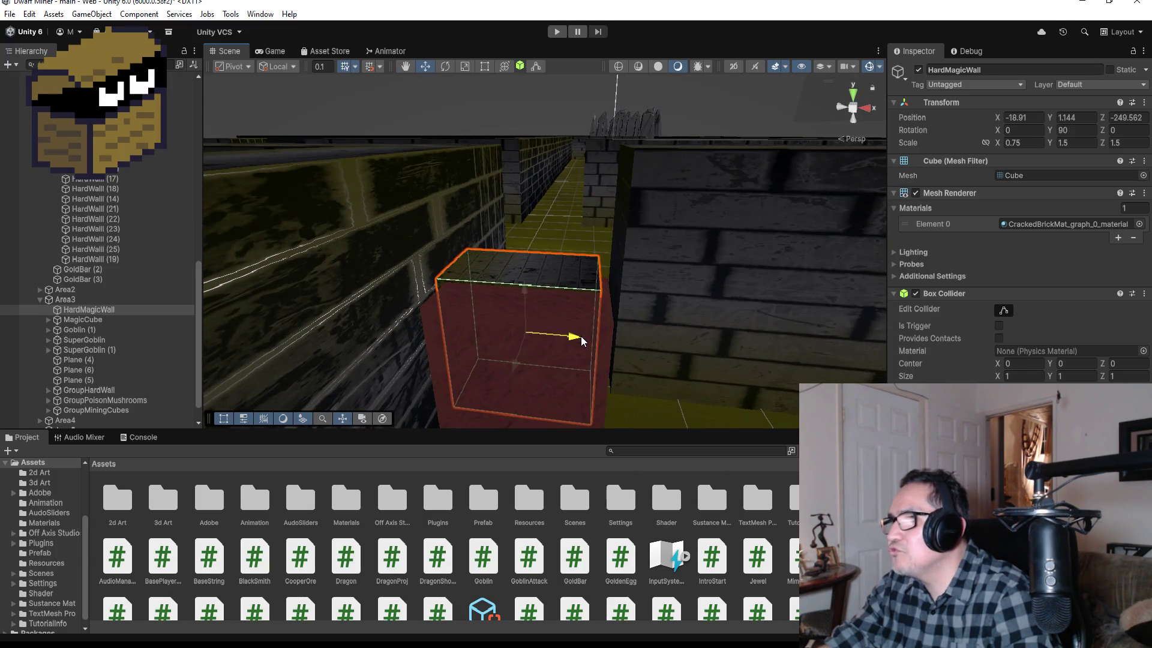
mouse_move(728, 342)
mouse_down()
mouse_move(591, 289)
mouse_move(522, 277)
mouse_up()
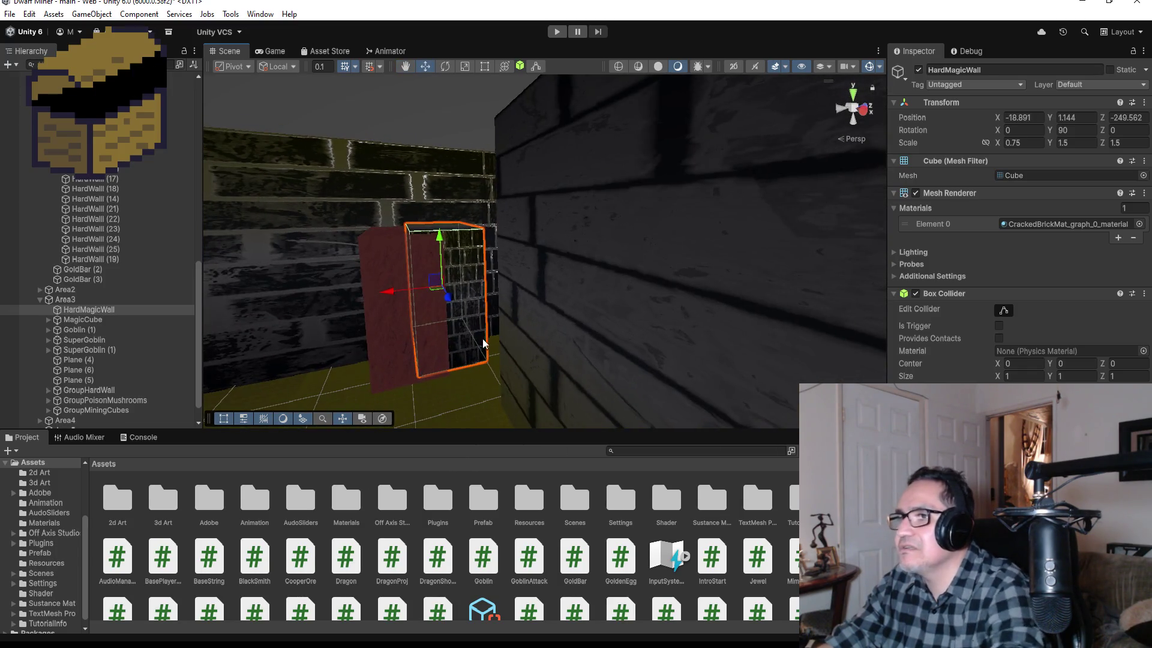
Select MagicCube and move it to -18.891, 1.144, -250.312, level with HardMagicWall.
click(384, 290)
click(416, 294)
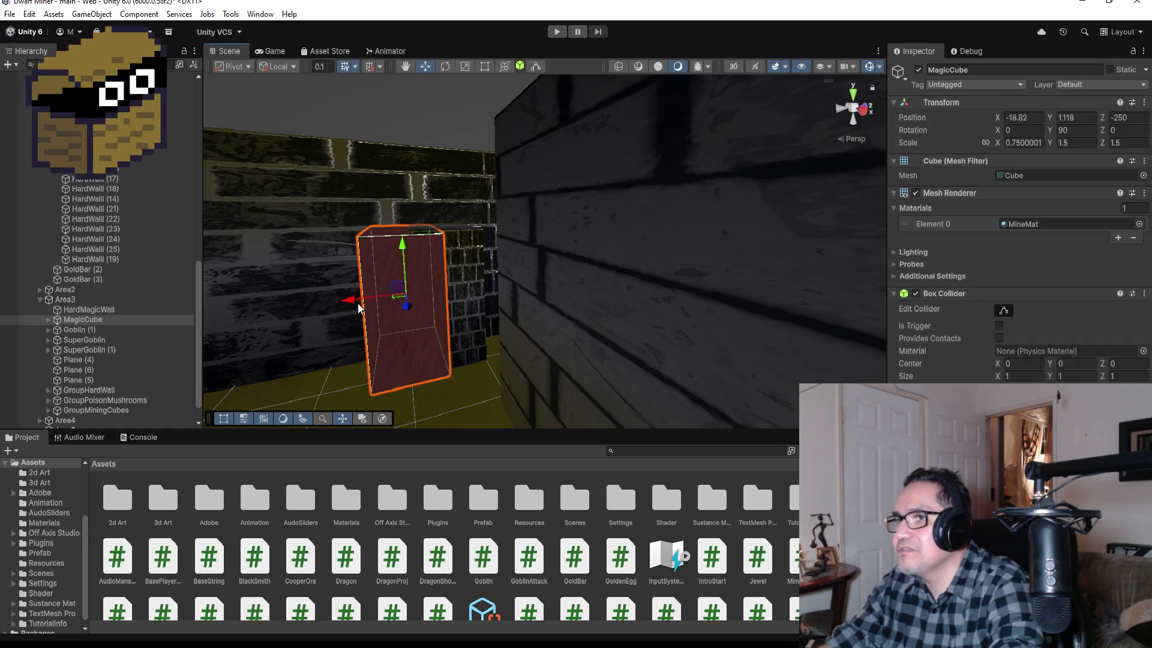
drag(334, 313, 384, 360)
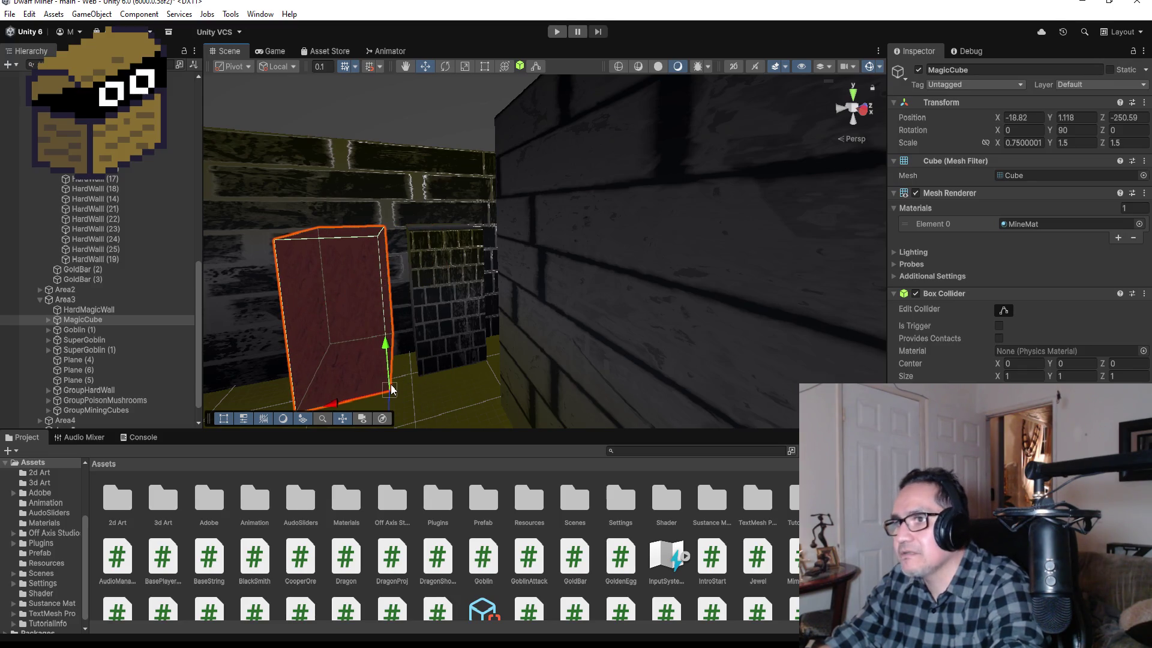
drag(423, 393, 414, 384)
drag(505, 260, 672, 359)
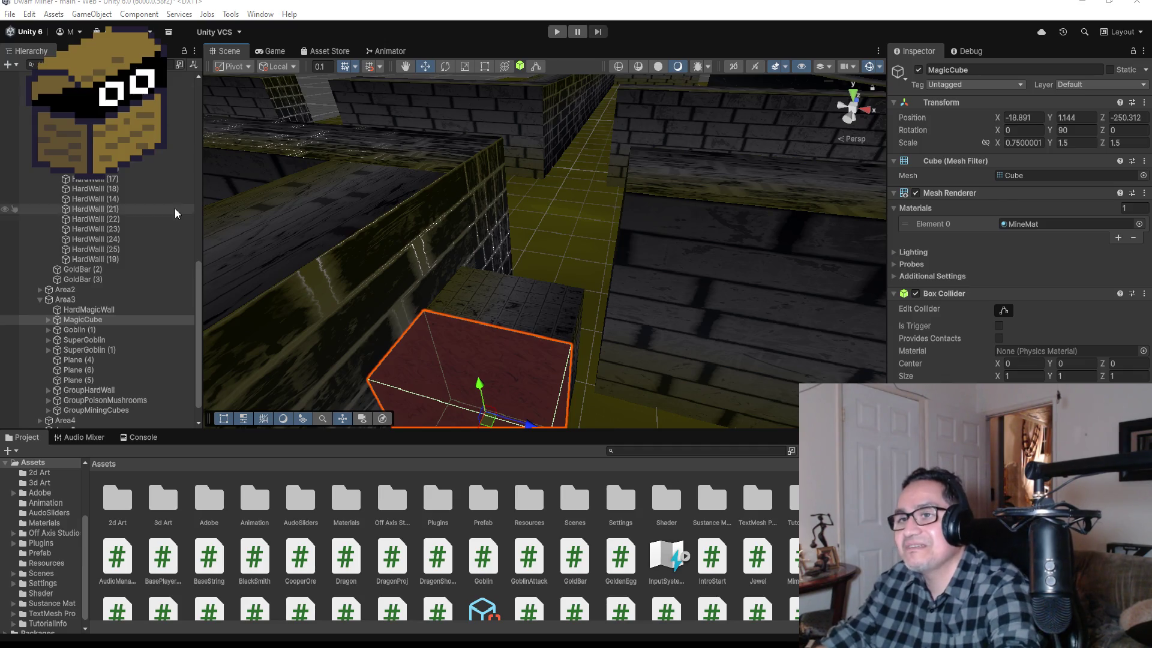
Enter 0.75 as MagicCube's Scale X, then select HardMagicWall and the Area3 group.
mouse_move(575, 282)
mouse_down()
mouse_move(609, 306)
mouse_move(478, 268)
mouse_up()
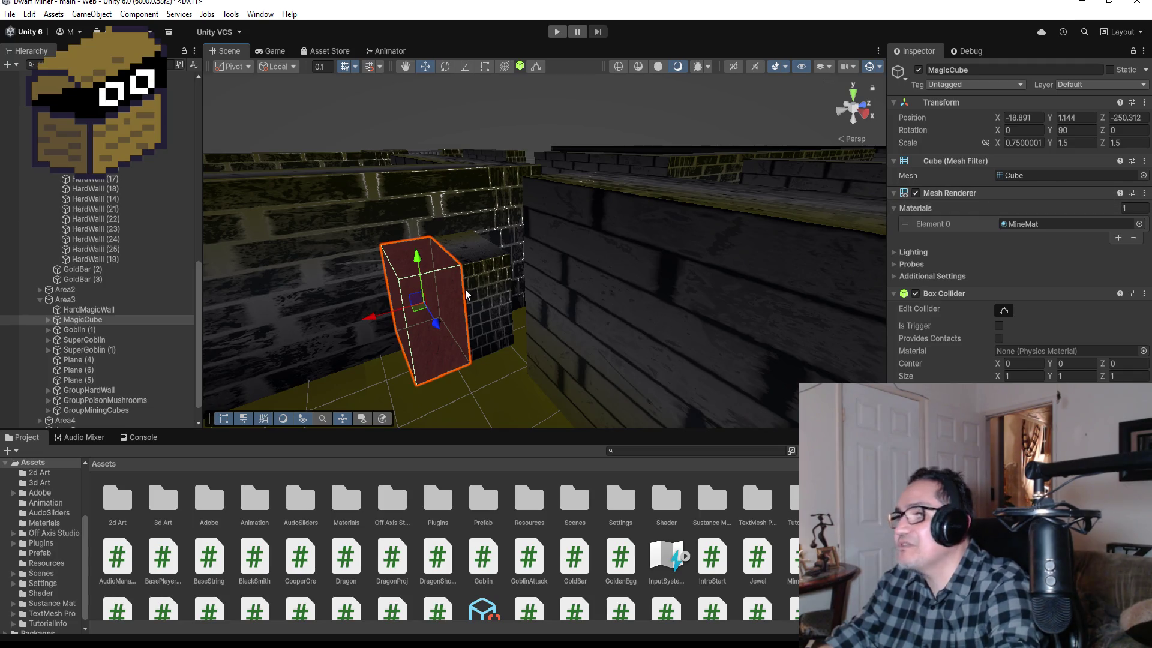
click(1044, 145)
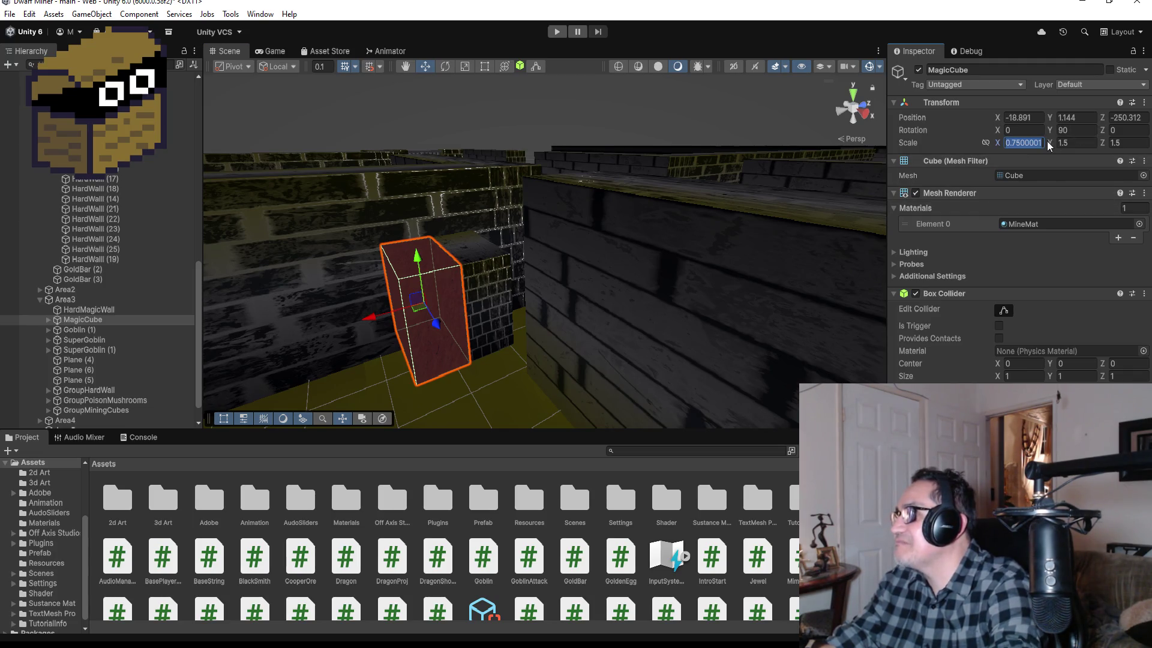
text(0.75)
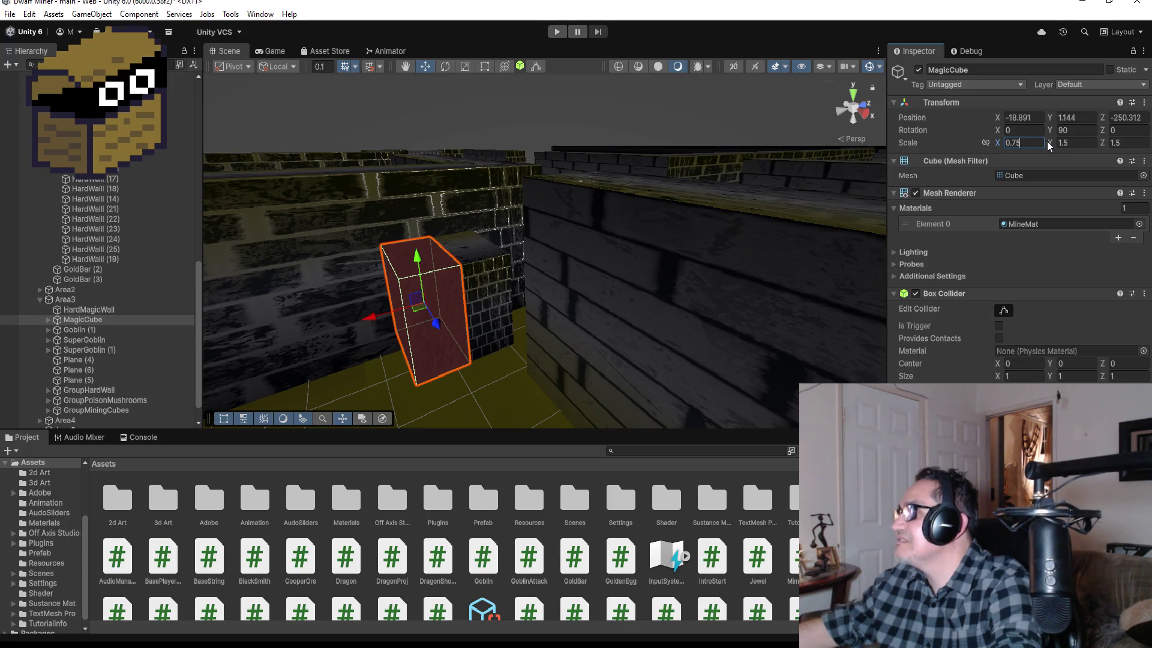
key(Return)
click(488, 280)
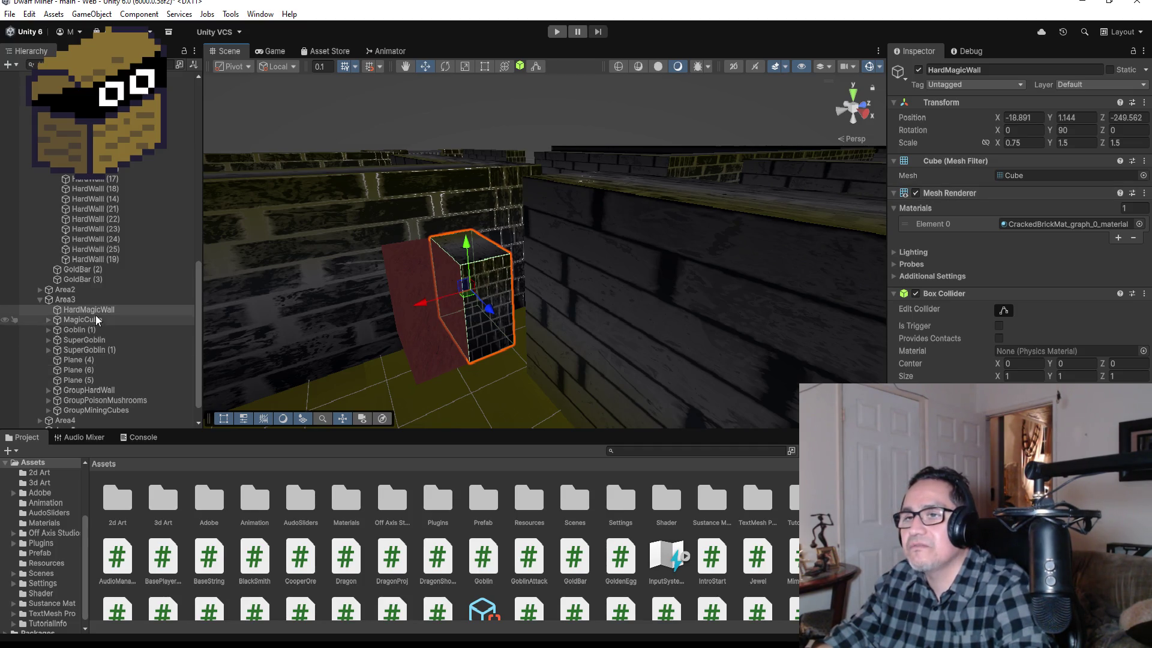
click(85, 300)
Create an empty object inside Area3 named MagicCube.
right_click(86, 300)
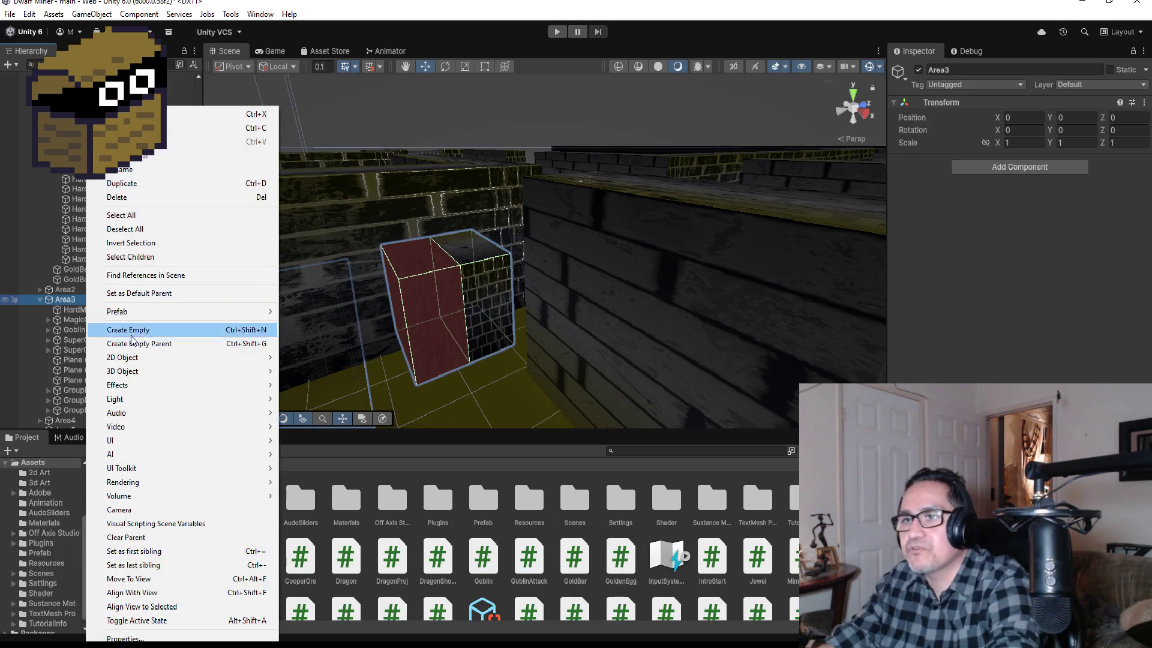
click(131, 334)
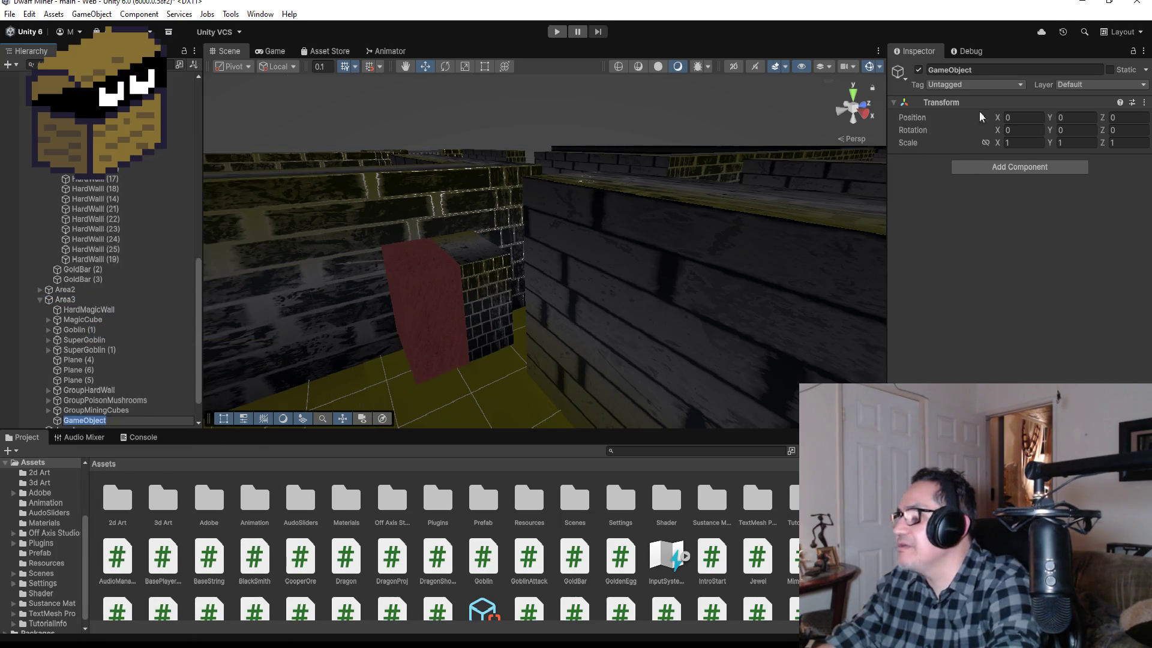
click(999, 70)
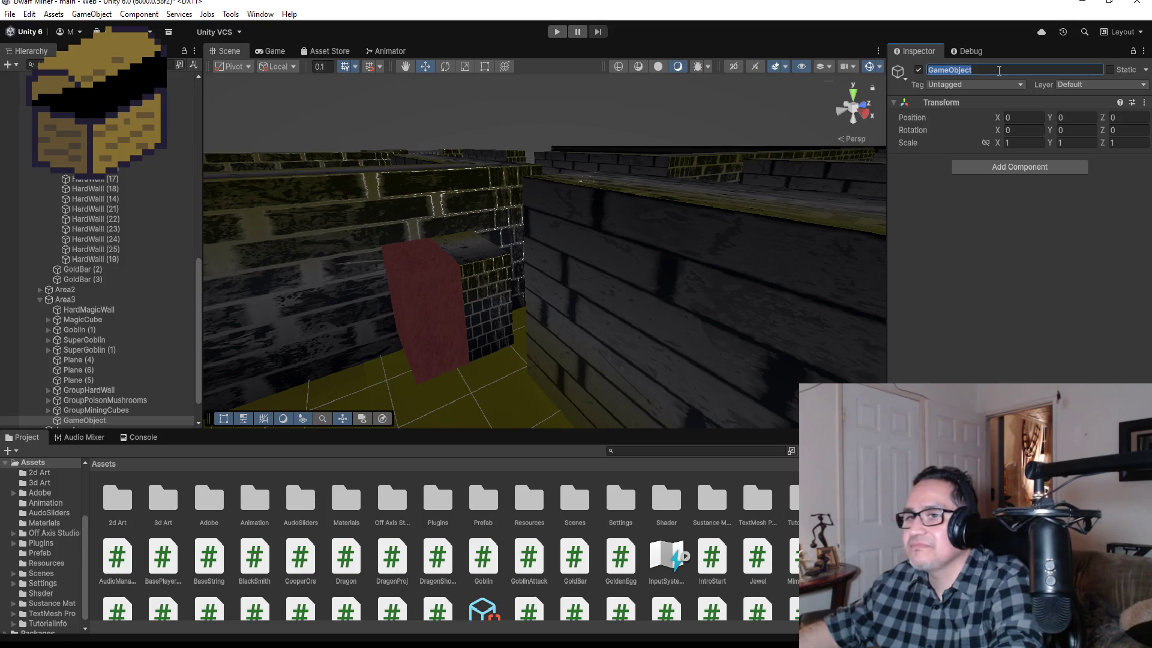
text(Mas)
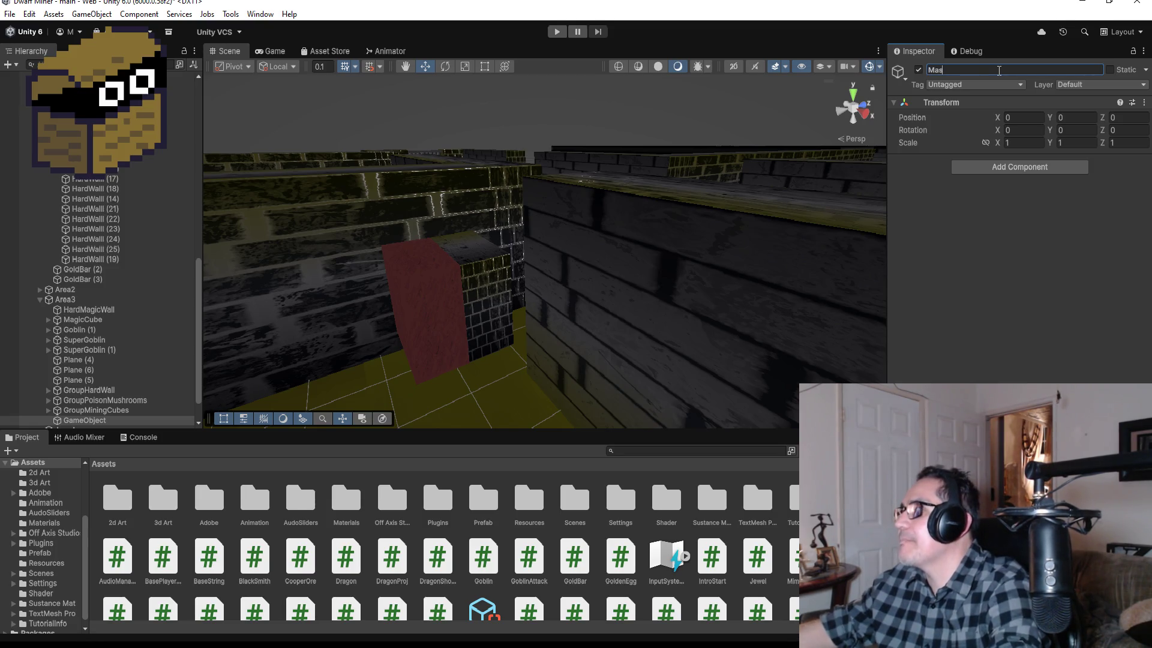
text(gCube)
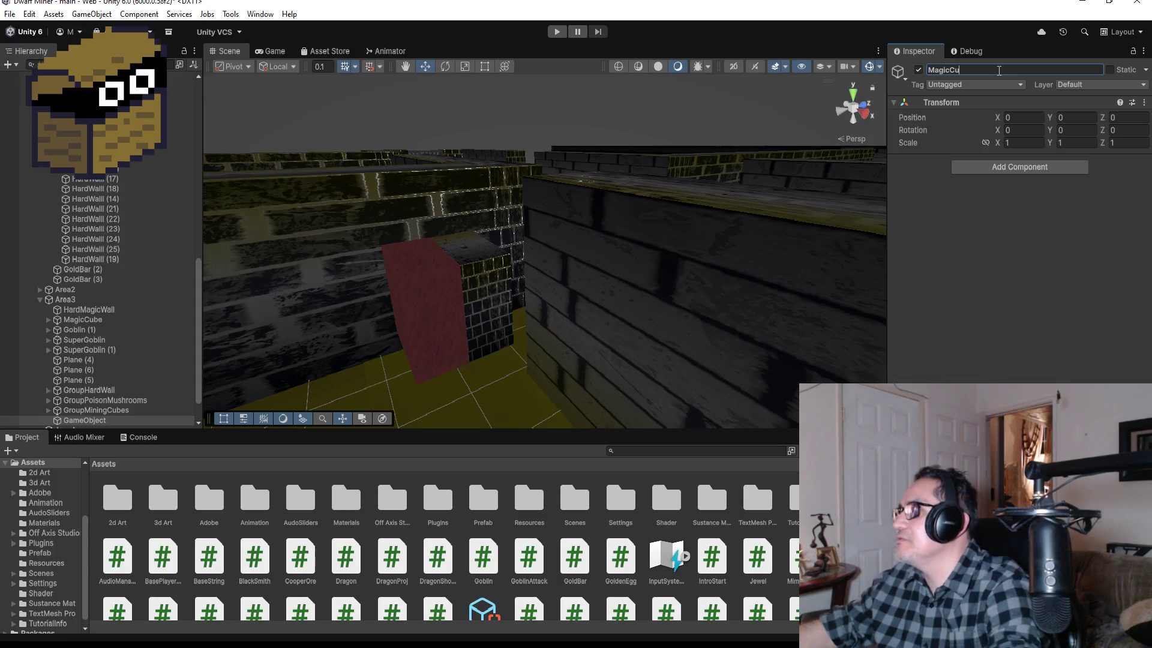
key(Return)
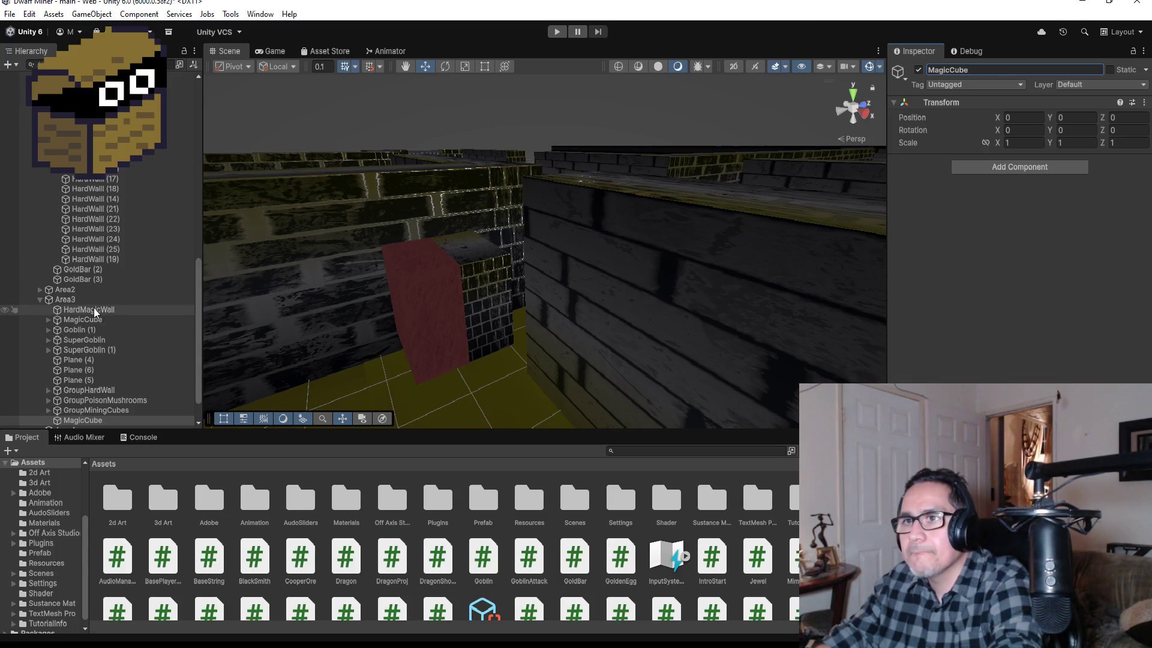
Rename the original red cube to MagicCubeBreak.
click(147, 318)
click(1003, 69)
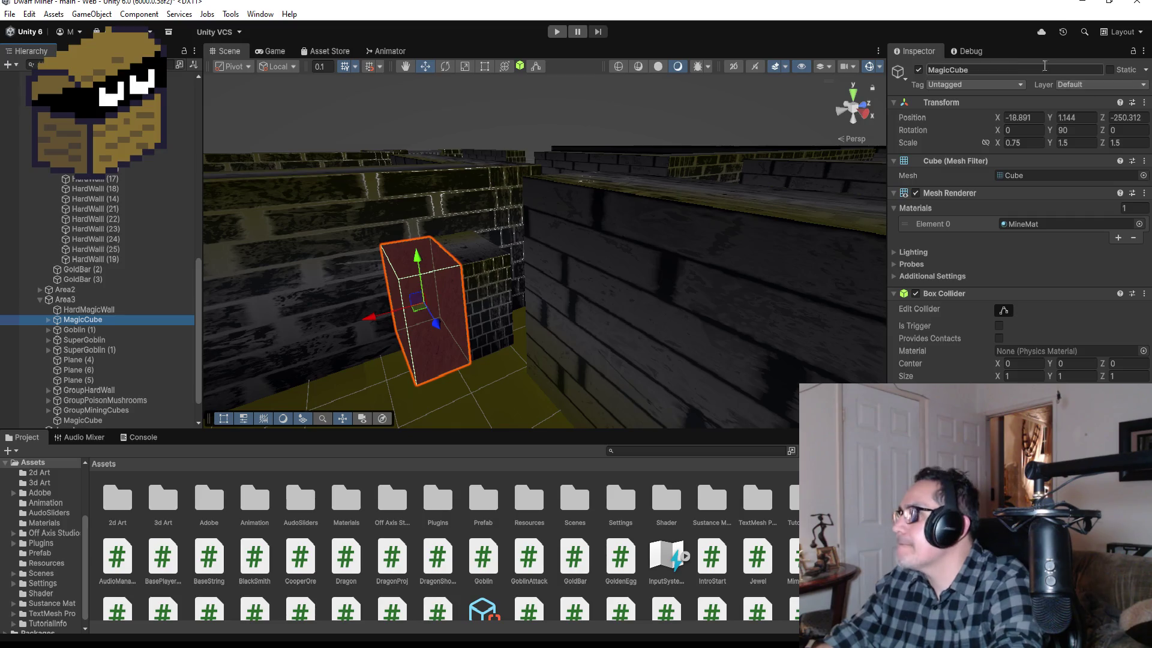
text(Break)
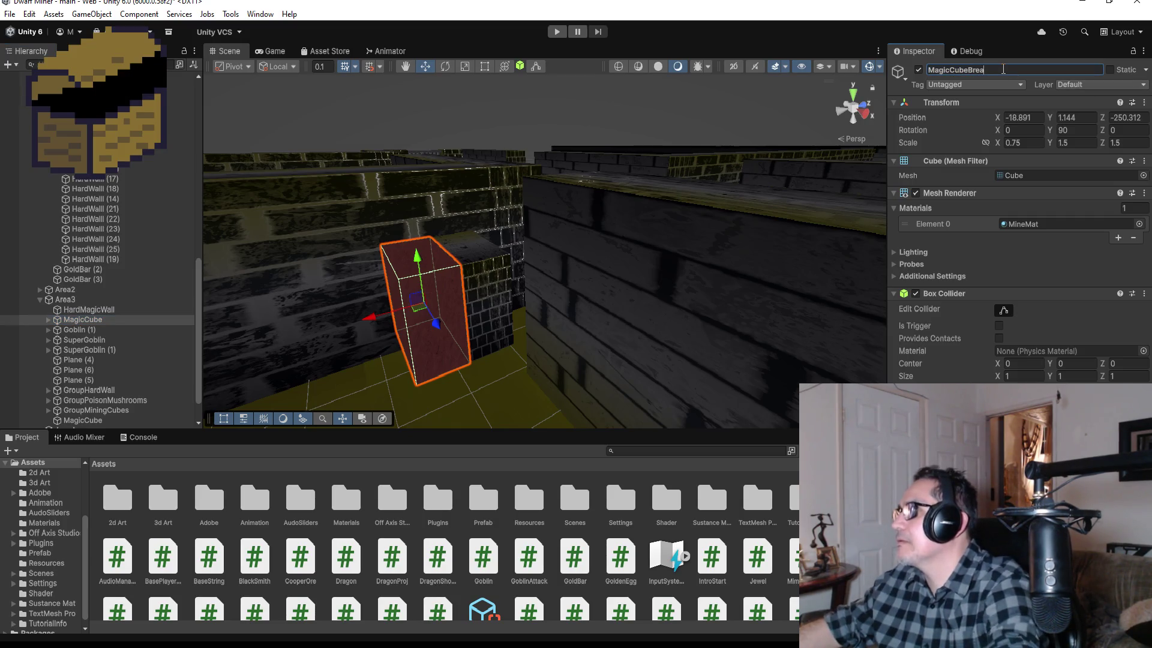
key(Return)
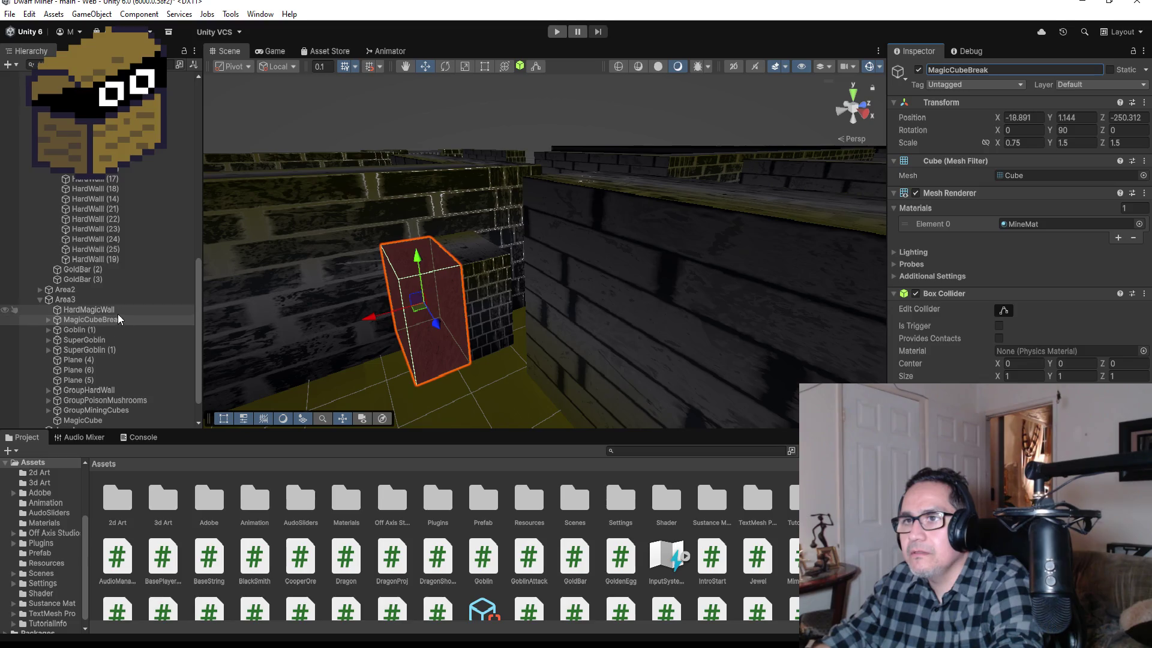
Parent HardMagicWall and MagicCubeBreak under the new MagicCube object.
click(118, 311)
ctrl+click(117, 318)
mouse_move(118, 318)
mouse_down()
mouse_move(116, 421)
mouse_move(83, 381)
mouse_move(79, 309)
mouse_up()
click(48, 400)
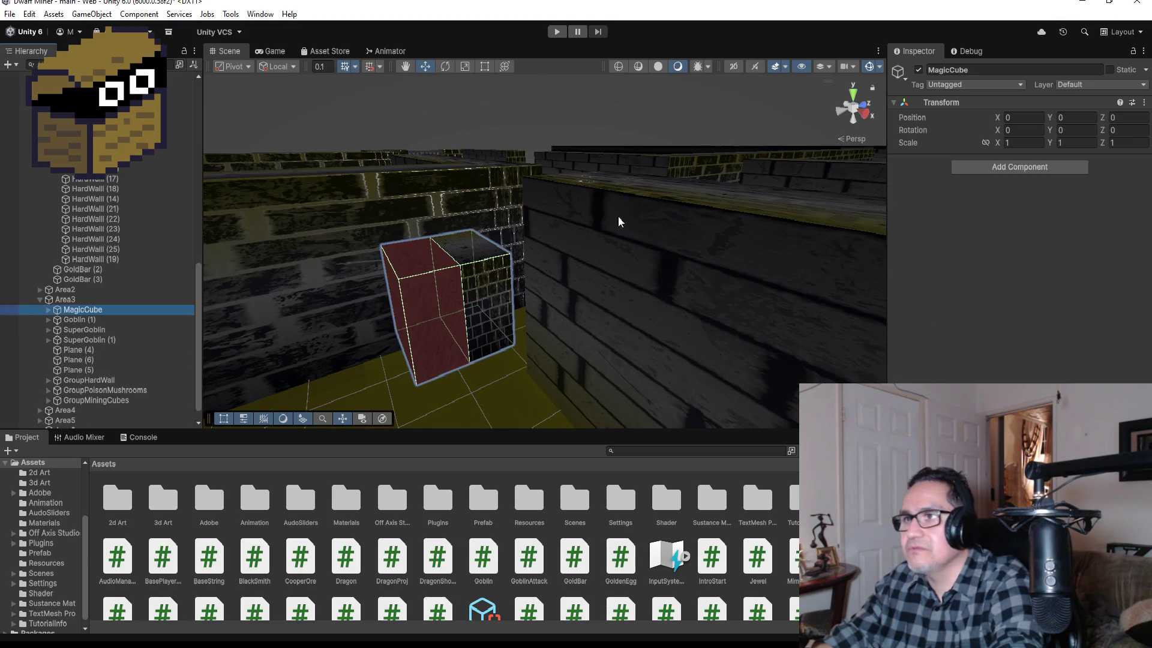
Lower both MagicCube parts into the corridor gap, HardMagicWall at -18.74, 0.54, -248.02.
click(49, 310)
click(96, 319)
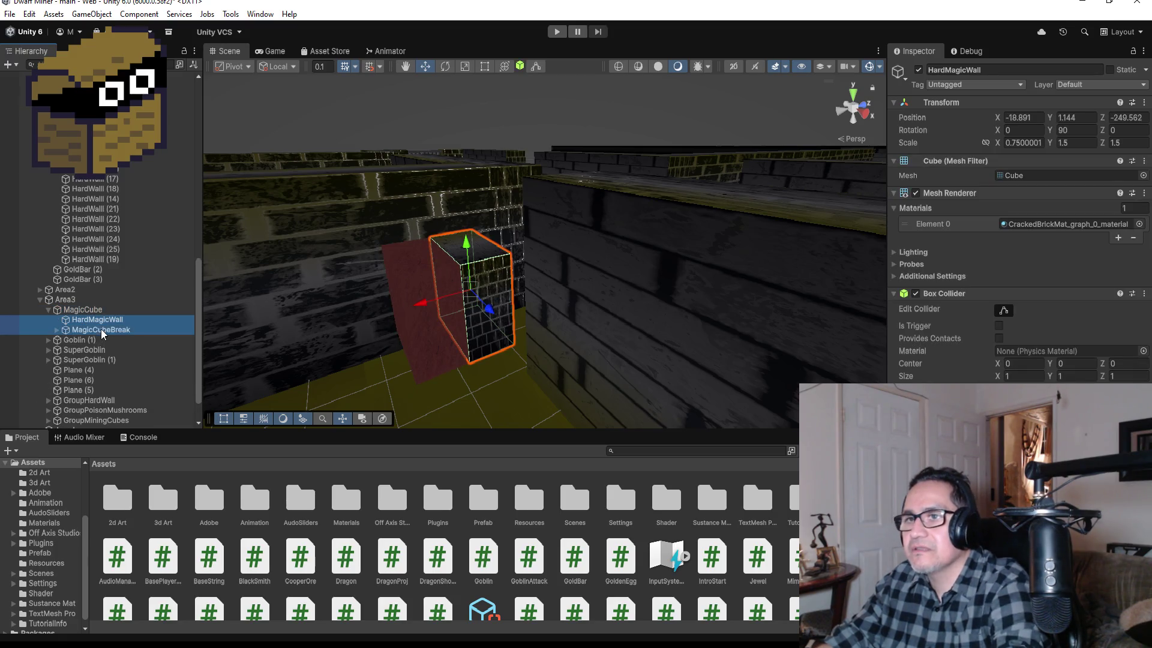
ctrl+click(101, 330)
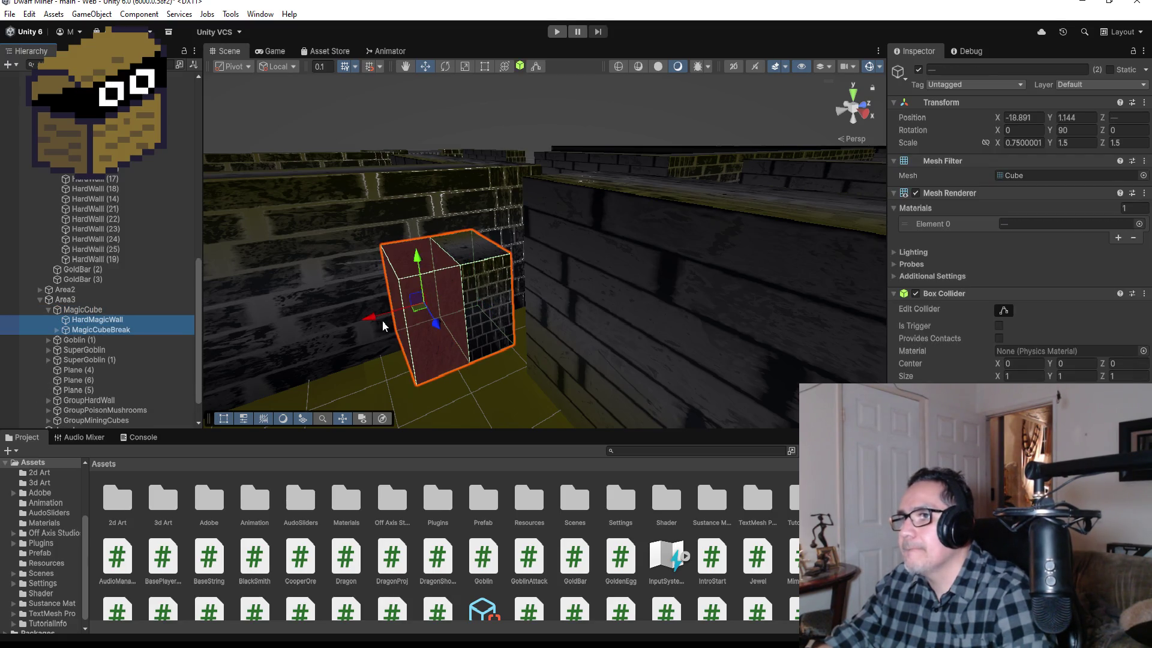
scroll(382, 320, up, 3)
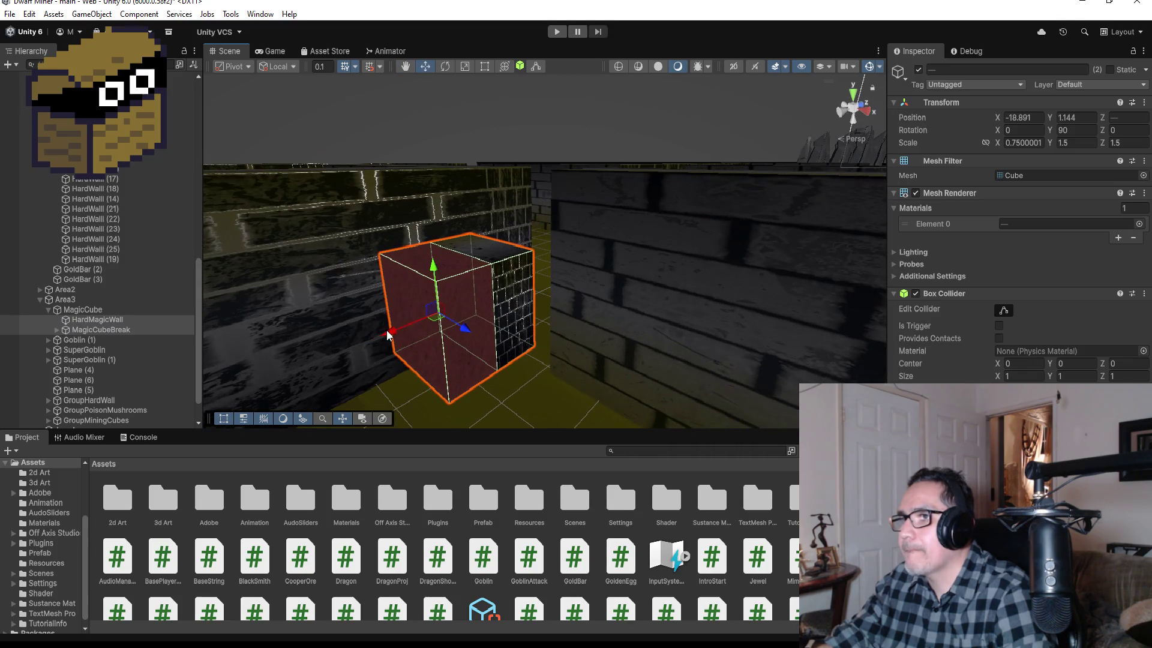
scroll(396, 336, up, 2)
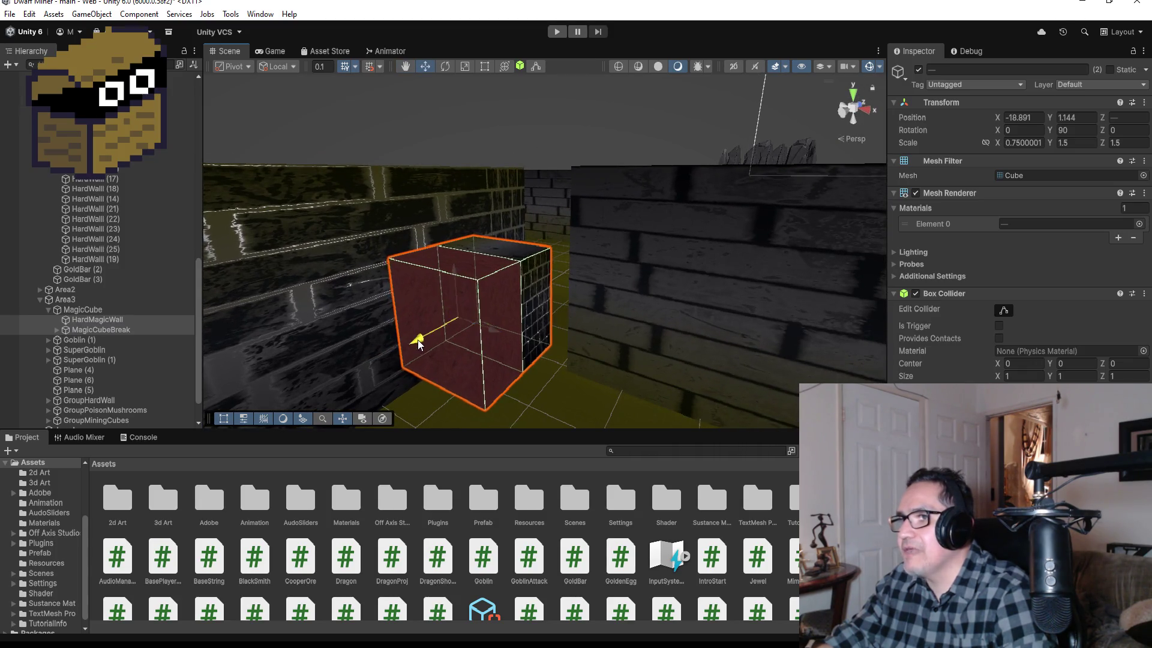
key(f)
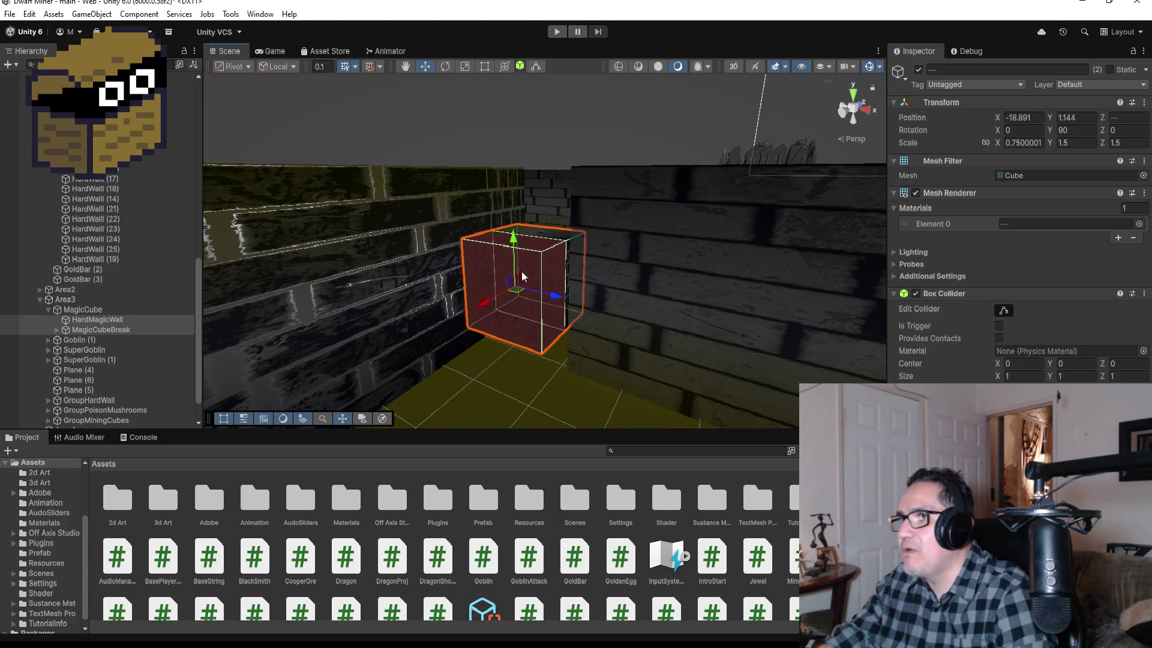
mouse_move(514, 243)
mouse_down()
mouse_move(519, 280)
mouse_move(684, 265)
mouse_move(664, 336)
mouse_up()
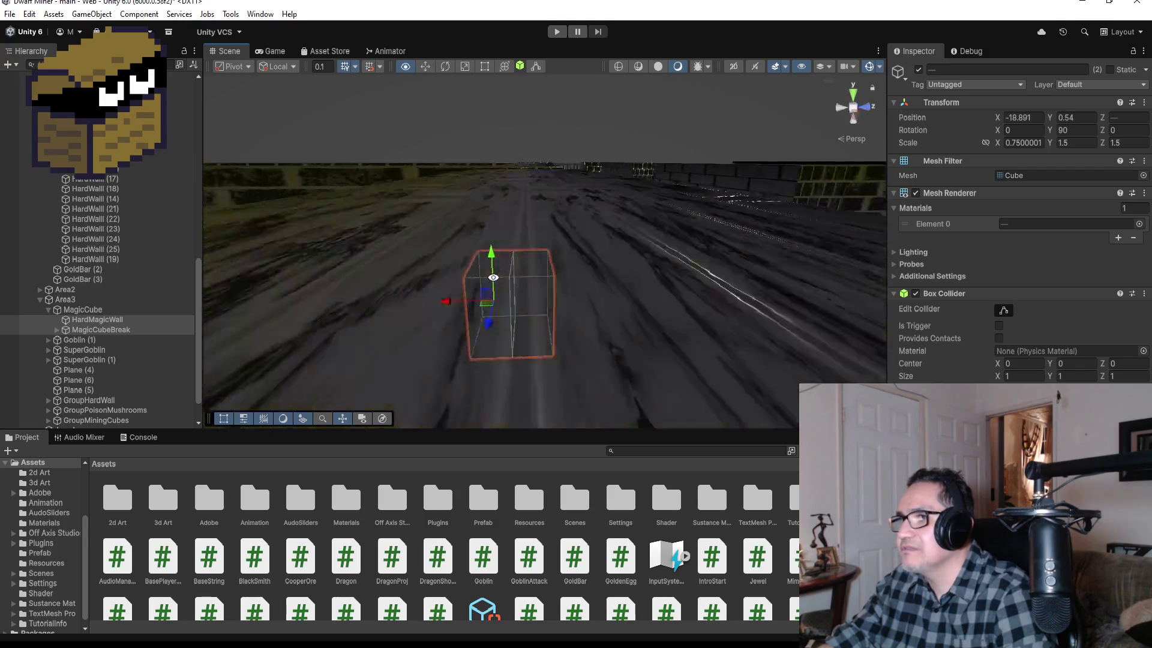
mouse_move(493, 277)
mouse_down()
mouse_move(247, 267)
mouse_move(306, 252)
mouse_move(242, 306)
mouse_move(538, 252)
mouse_up()
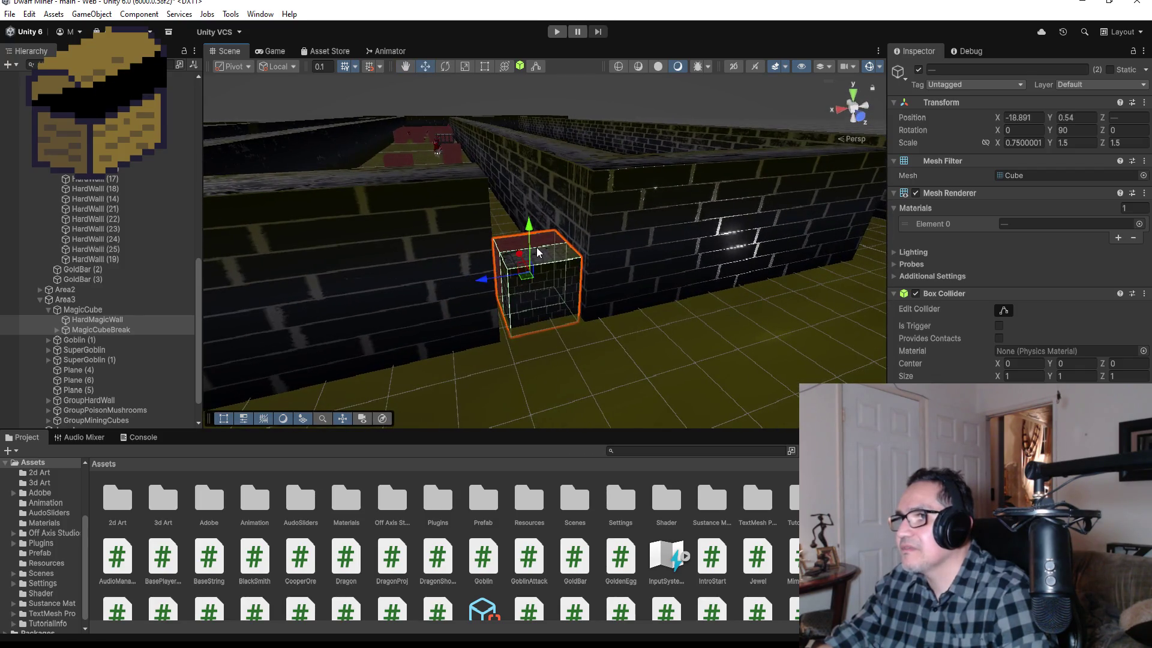
mouse_move(484, 280)
mouse_down()
mouse_move(501, 278)
mouse_move(480, 288)
mouse_up()
mouse_move(597, 265)
mouse_down()
mouse_move(924, 339)
mouse_move(900, 336)
mouse_up()
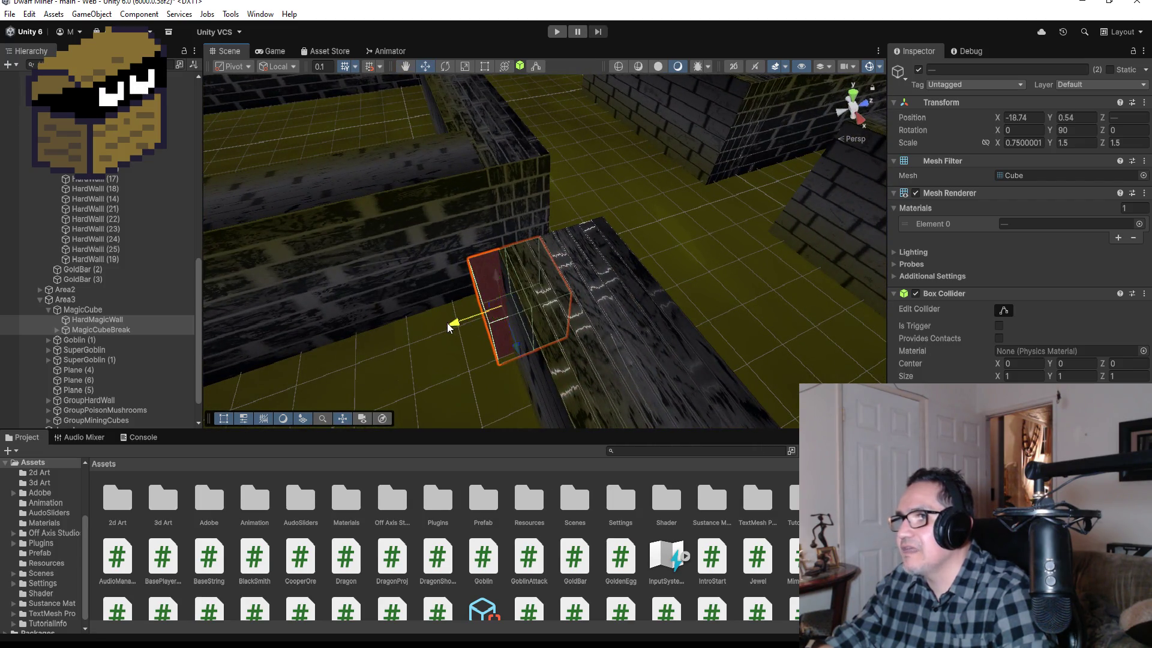
drag(447, 323, 473, 324)
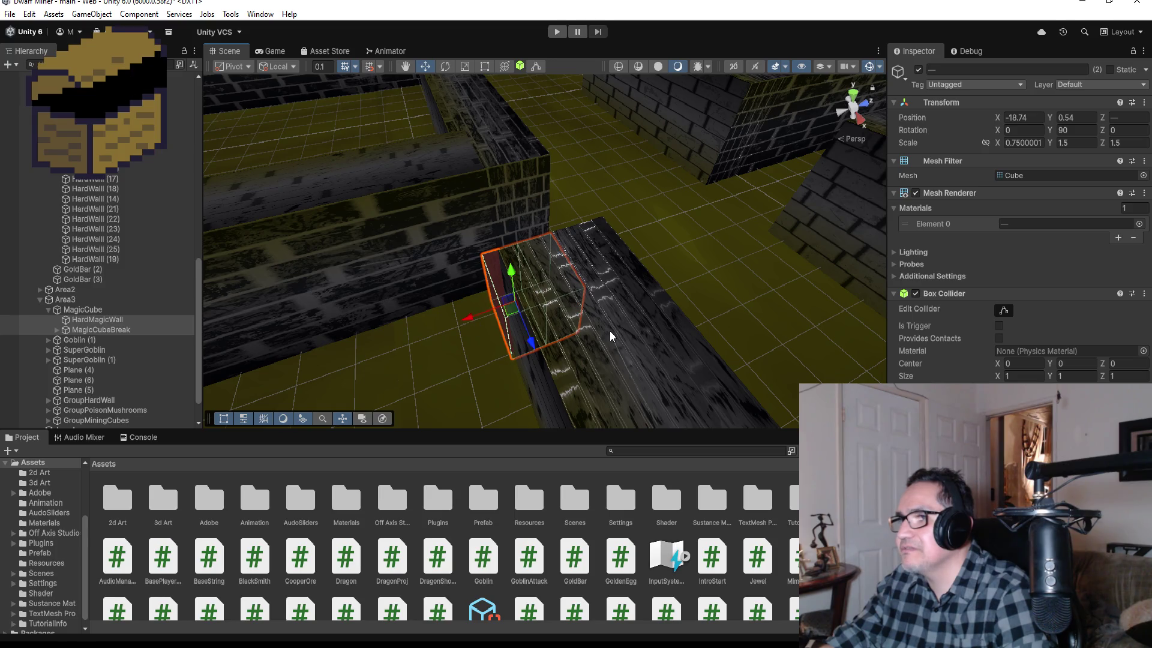
Stretch the neighbouring long wall's end toward the cube with the Rect tool.
click(610, 334)
mouse_move(820, 272)
mouse_down()
mouse_move(429, 224)
mouse_move(470, 215)
mouse_up()
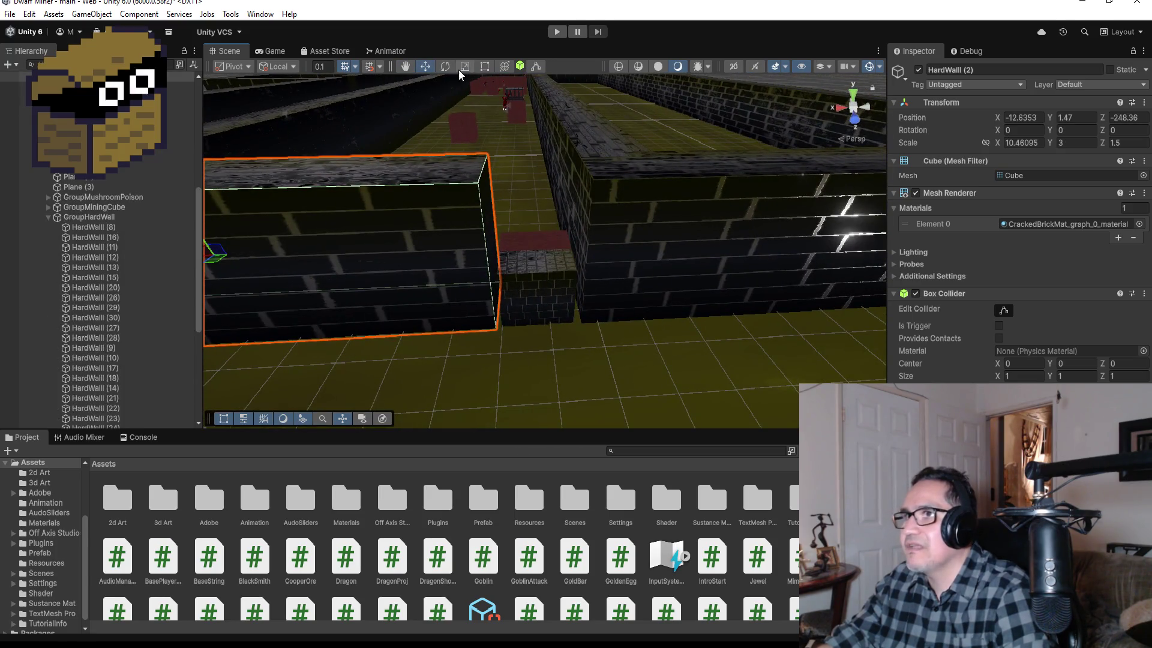
click(487, 67)
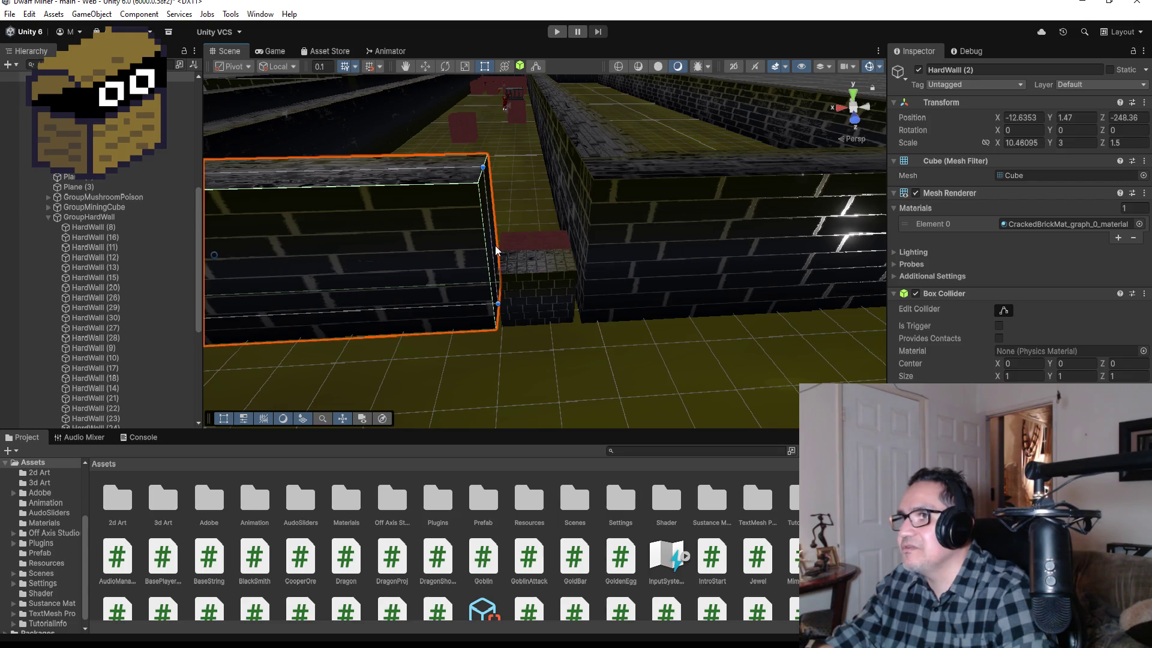
drag(490, 245, 498, 244)
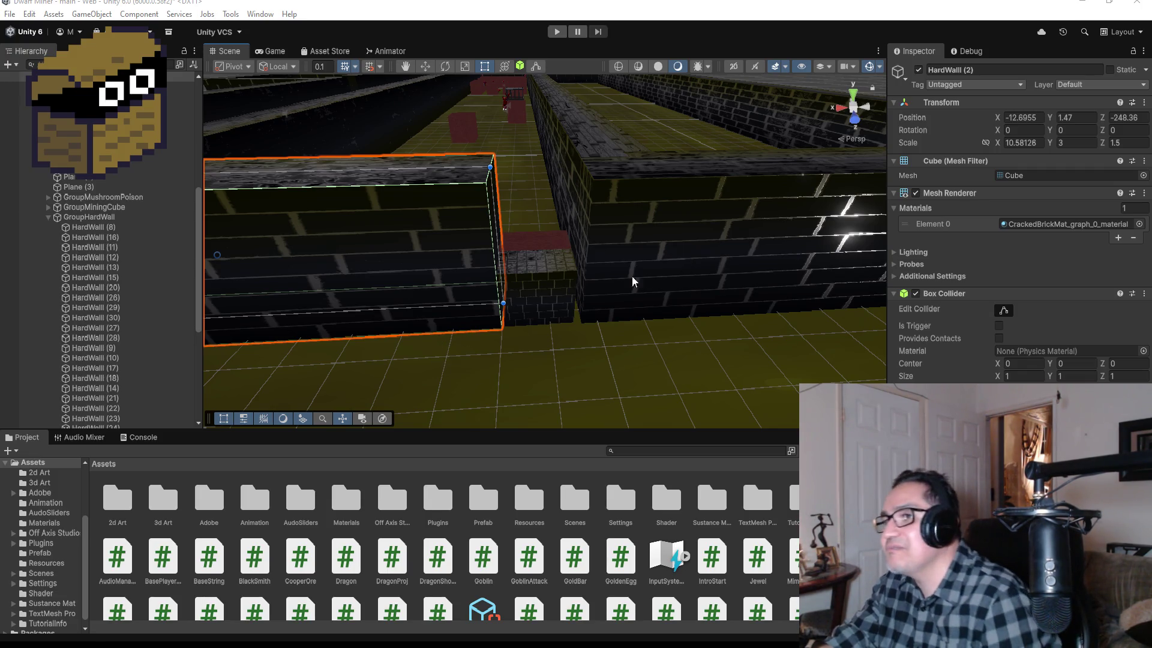
click(557, 297)
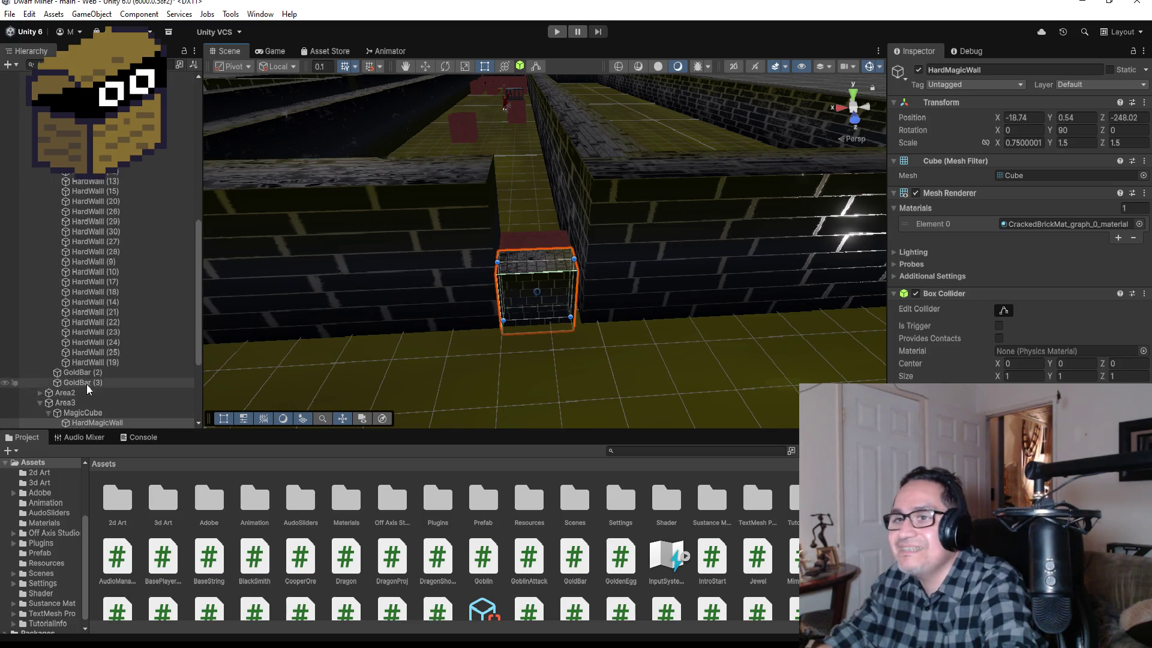
Shift HardMagicWall and MagicCubeBreak slightly along the corridor, to X -18.84.
click(34, 340)
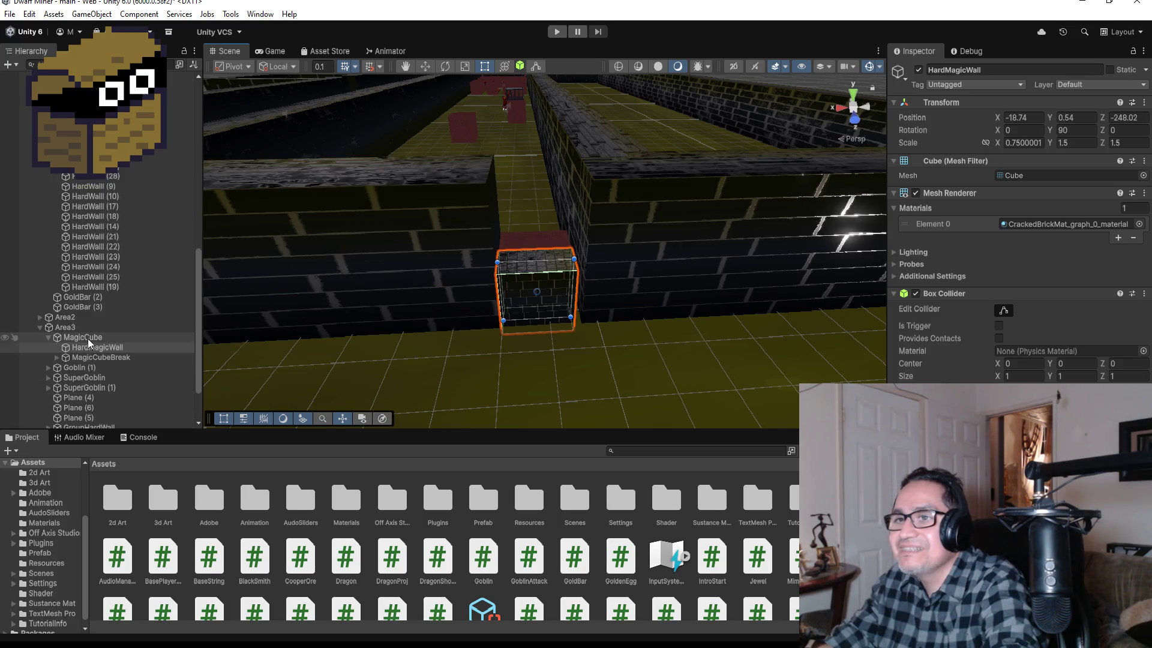
click(48, 339)
click(429, 65)
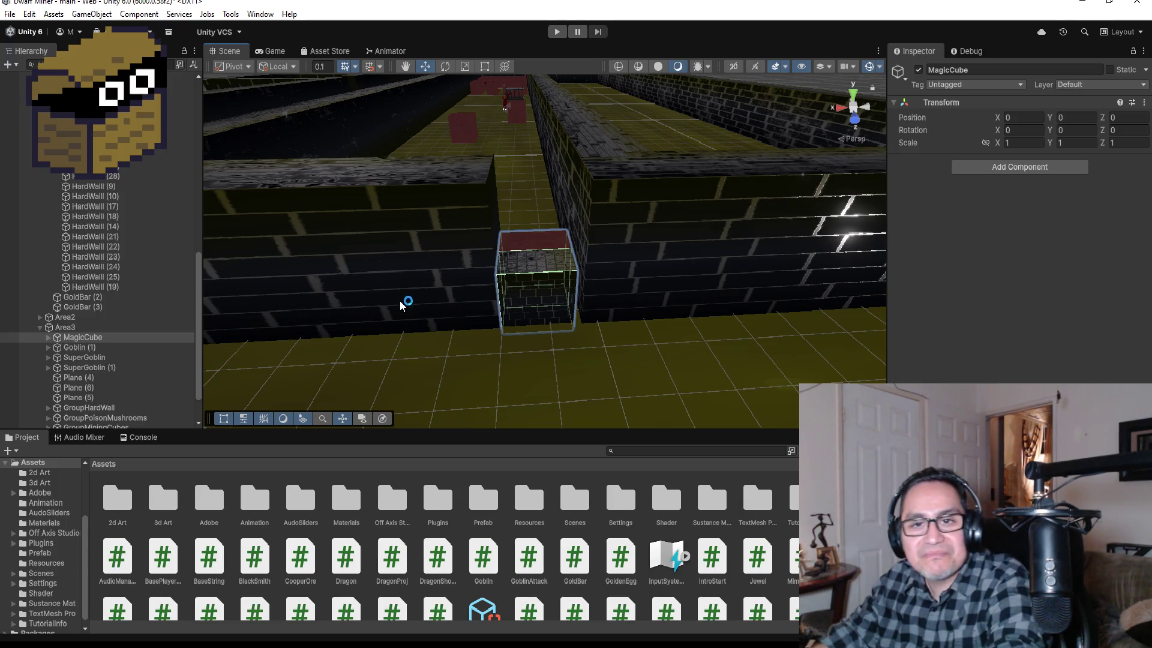
click(53, 339)
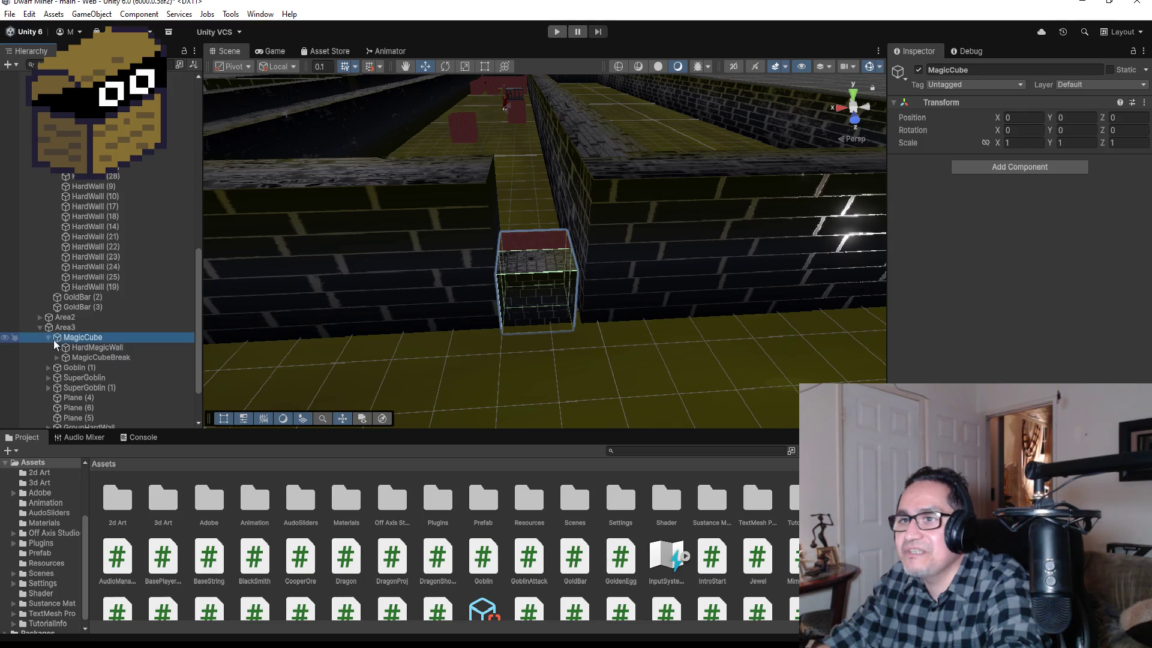
click(96, 347)
shift+click(99, 358)
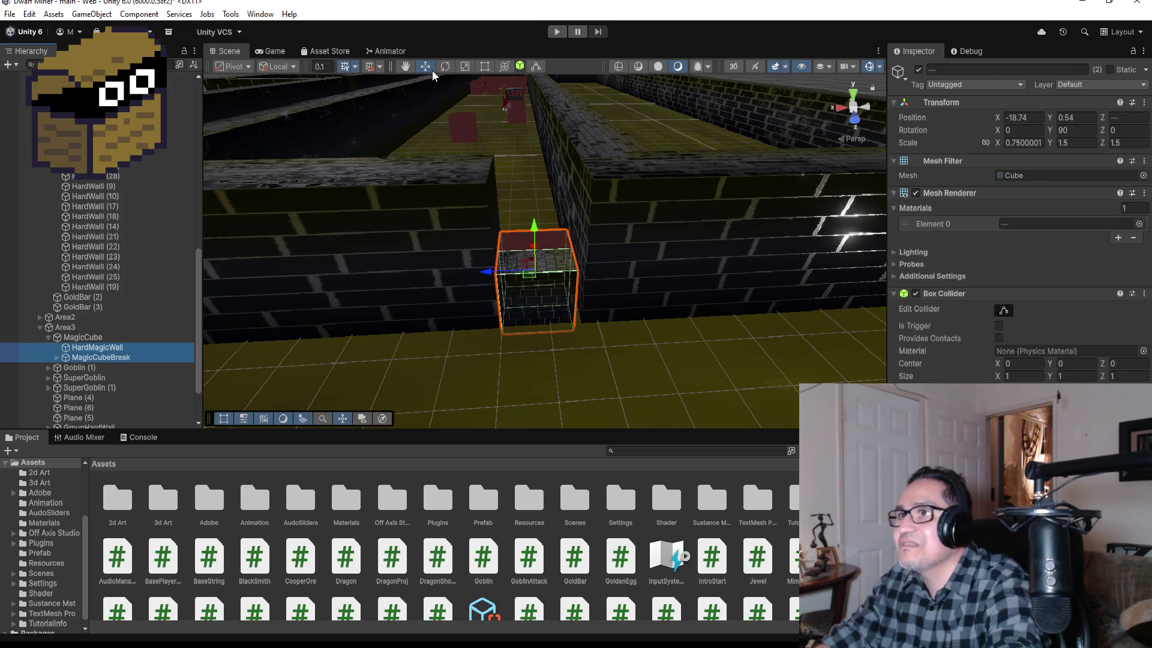
drag(486, 274, 488, 274)
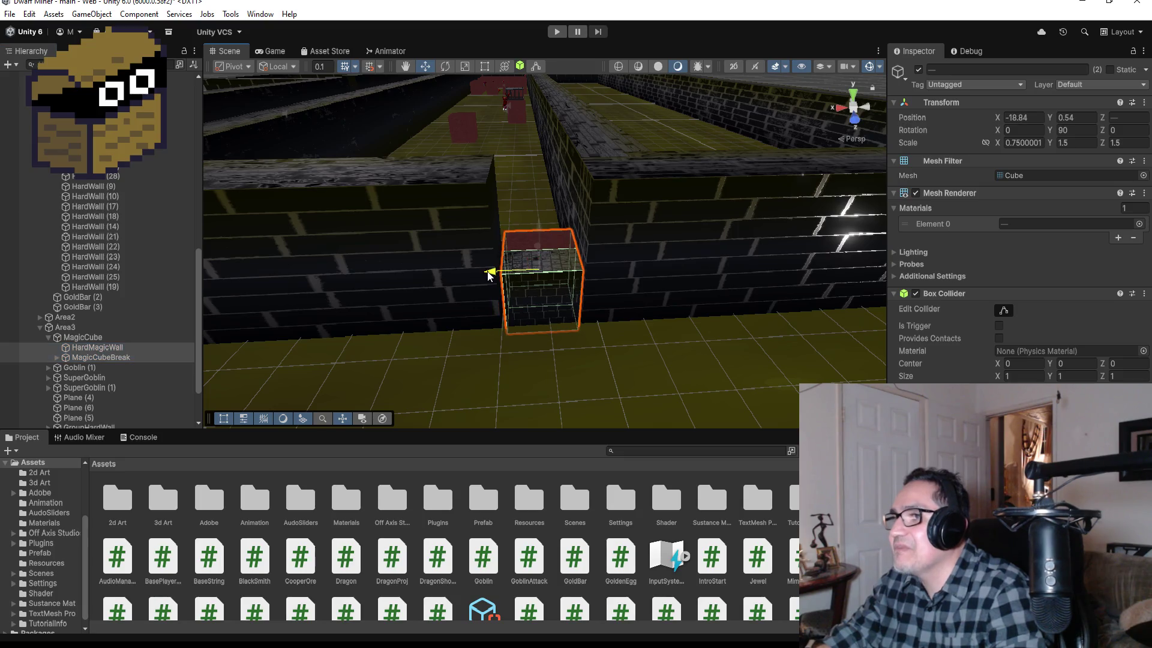
Widen HardWall (2) with the Rect tool to X scale 10.85, closing the gap.
click(490, 223)
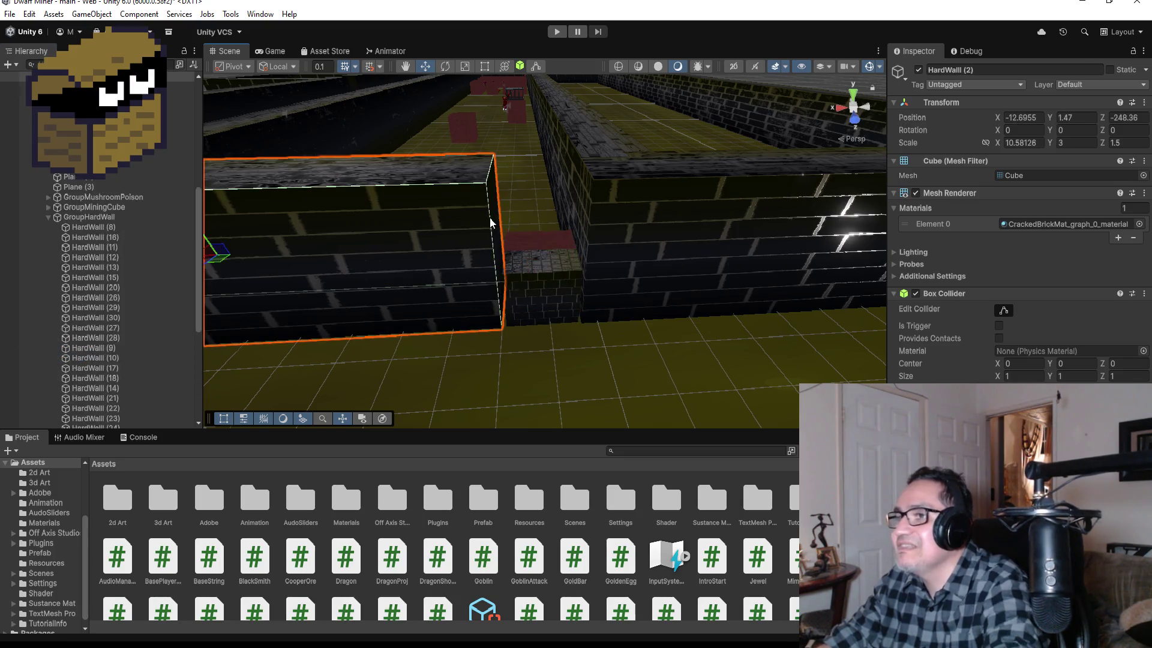
click(485, 66)
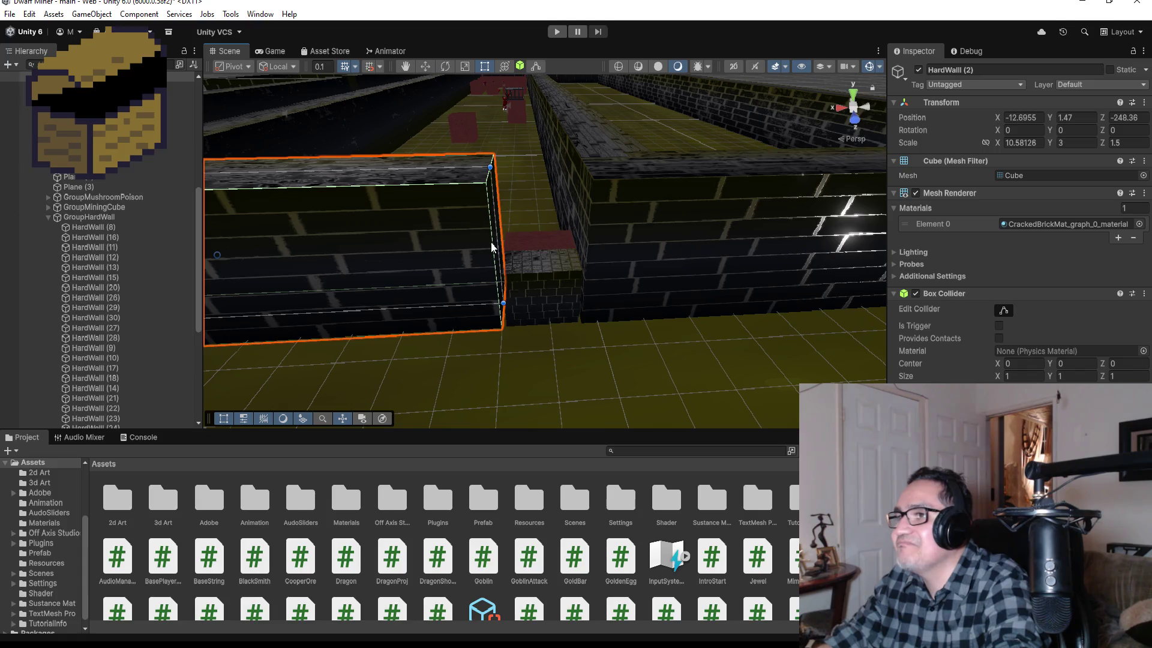
drag(496, 239, 500, 241)
click(543, 307)
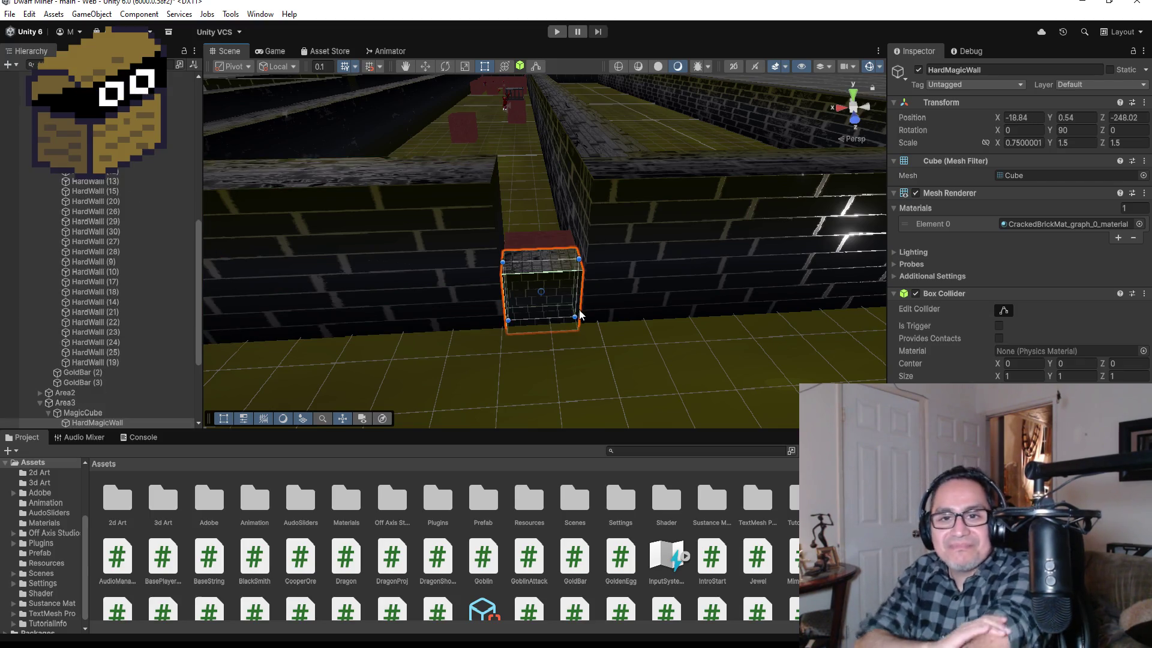
Save the scene from the File menu.
click(10, 14)
click(21, 74)
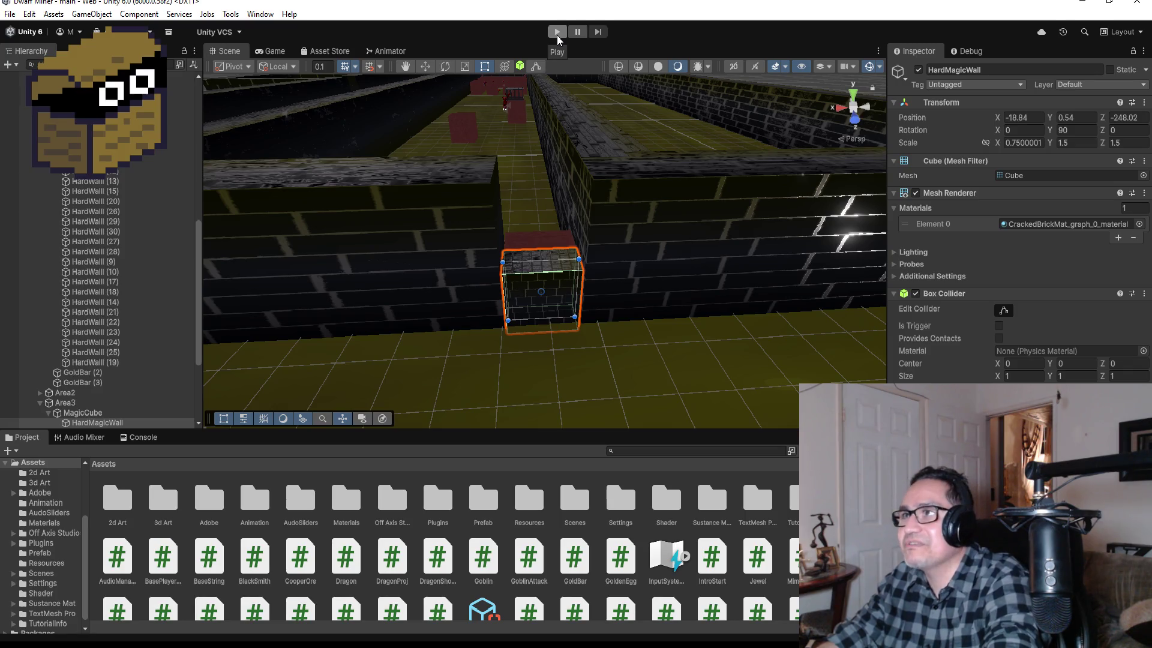
mouse_move(540, 108)
mouse_down()
mouse_move(540, 147)
mouse_move(496, 113)
mouse_move(552, 213)
mouse_up()
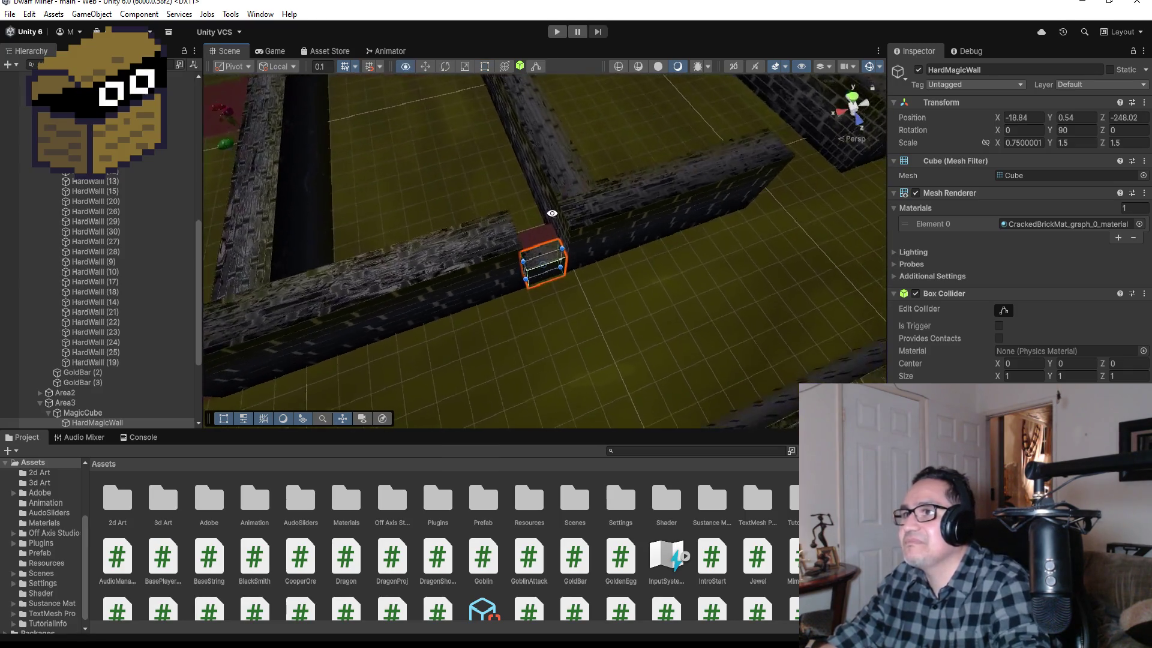
scroll(510, 174, down, 8)
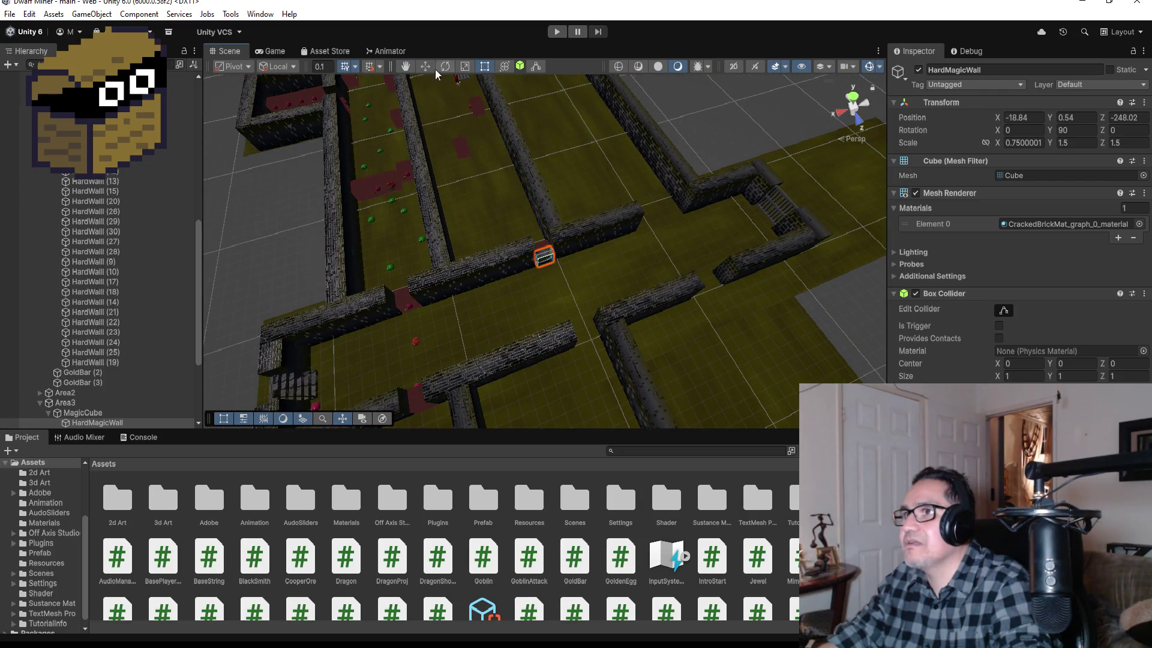
mouse_move(478, 217)
mouse_down()
mouse_move(527, 283)
mouse_move(542, 367)
mouse_move(467, 322)
mouse_move(586, 326)
mouse_move(672, 391)
mouse_up()
mouse_move(708, 300)
mouse_down()
mouse_move(732, 292)
mouse_move(670, 279)
mouse_up()
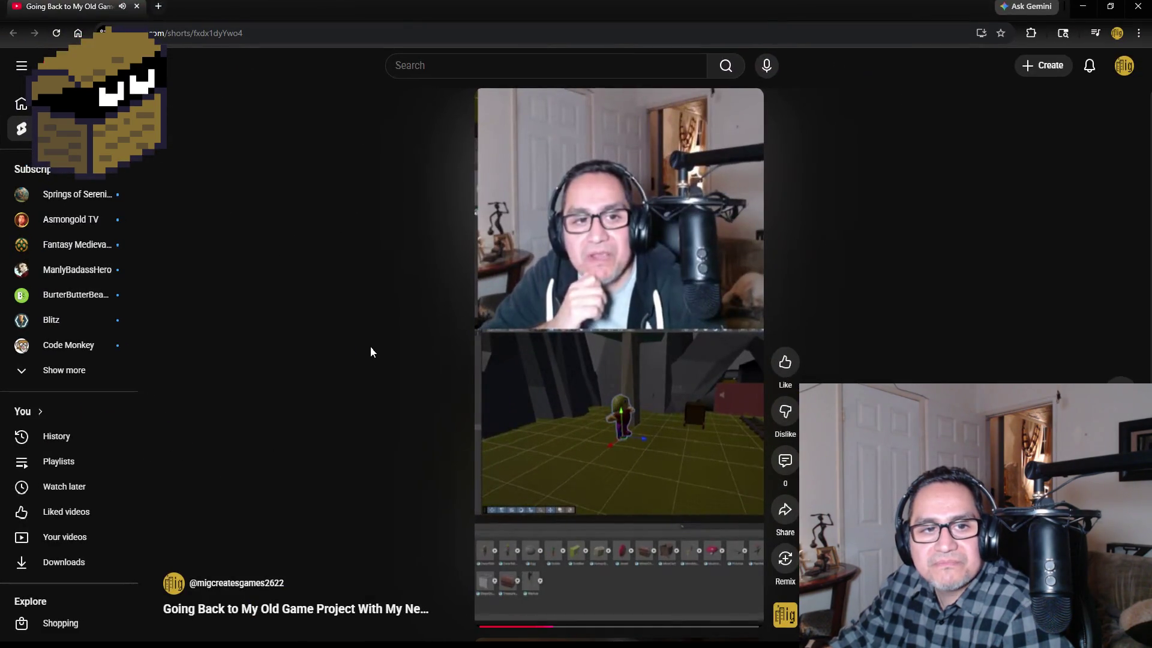
Pause the YouTube Short about going back to an old game project.
mouse_move(614, 474)
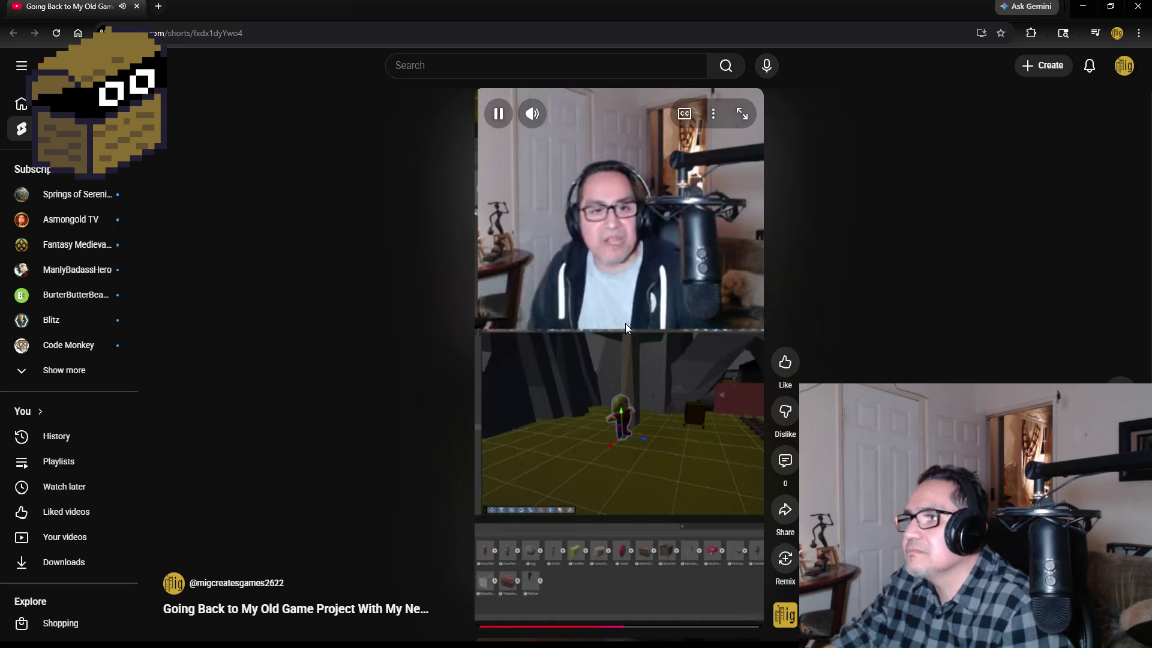
click(616, 293)
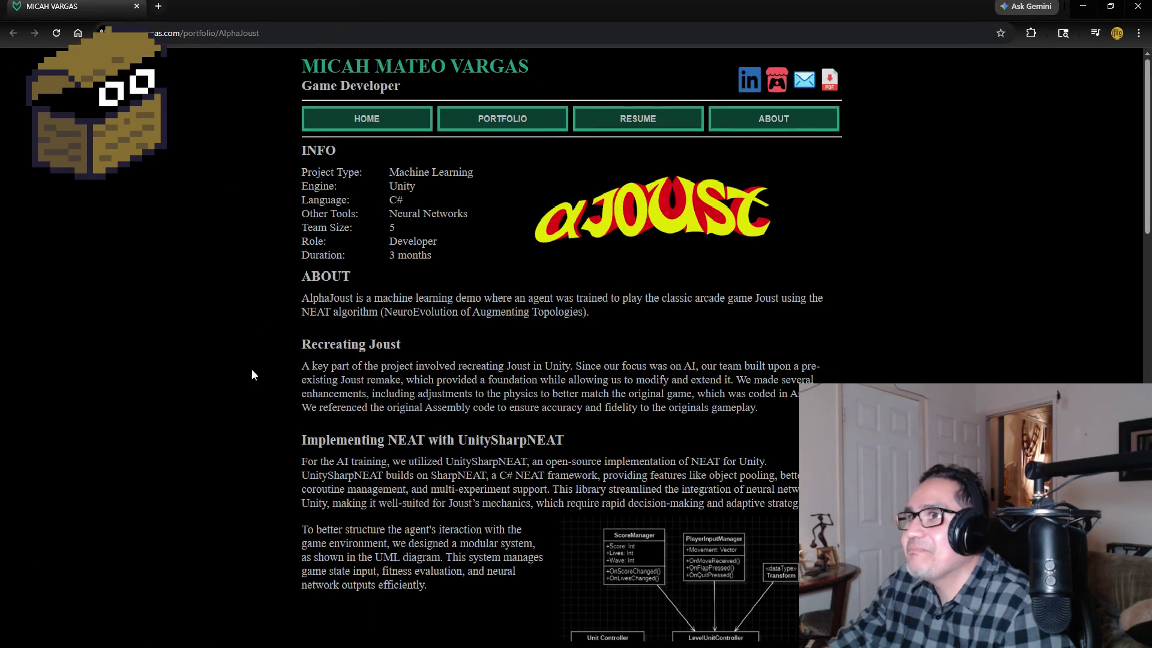
Scroll through the first part of the AlphaJoust portfolio page.
scroll(258, 318, down, 1)
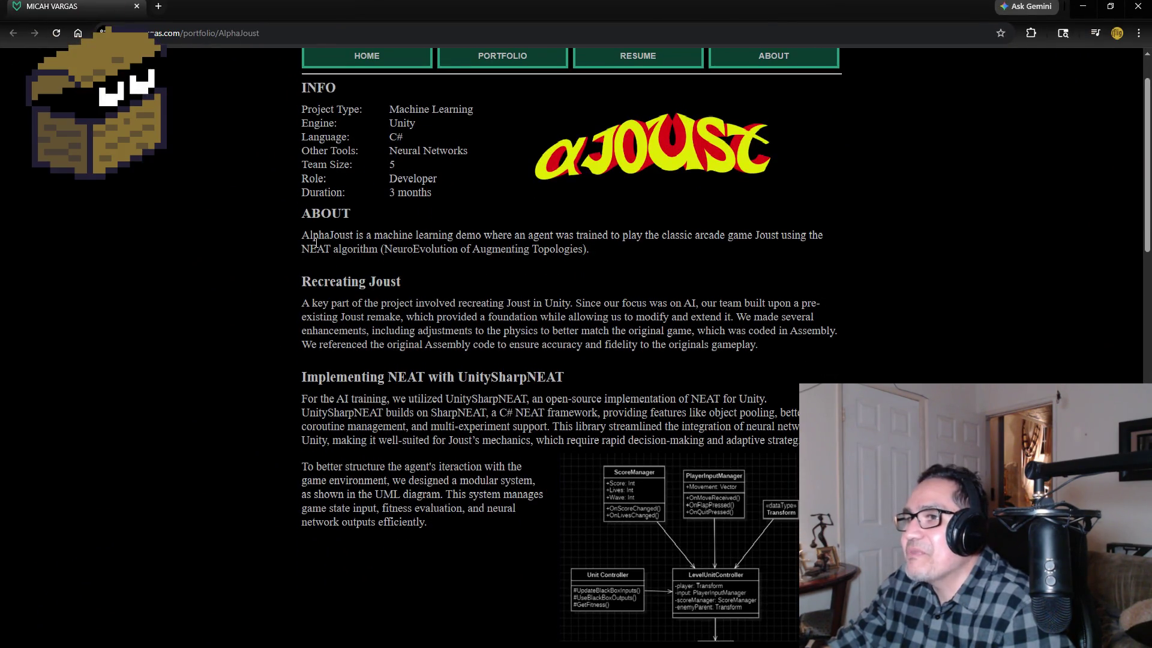
scroll(303, 288, up, 1)
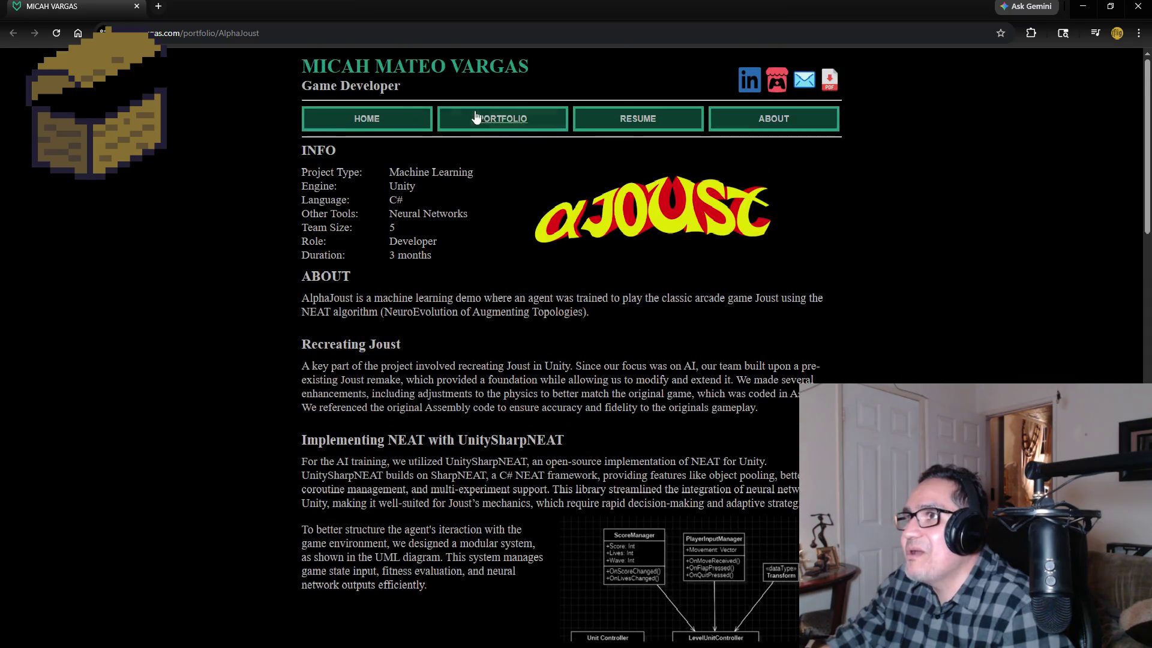
scroll(182, 295, down, 1)
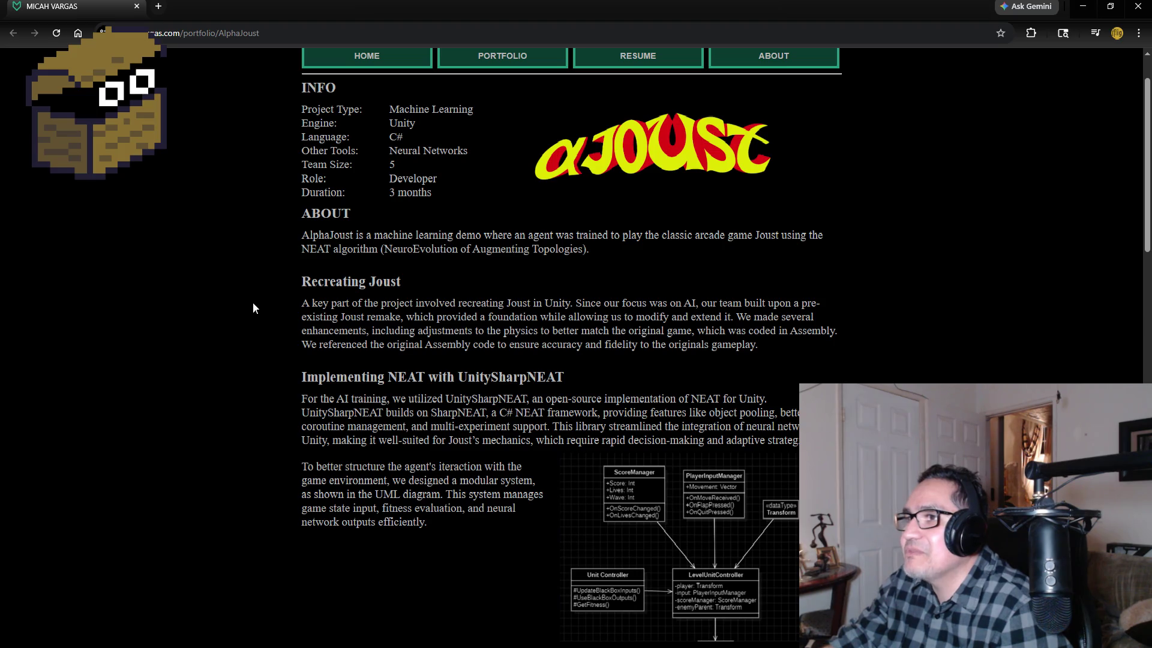
scroll(256, 311, down, 2)
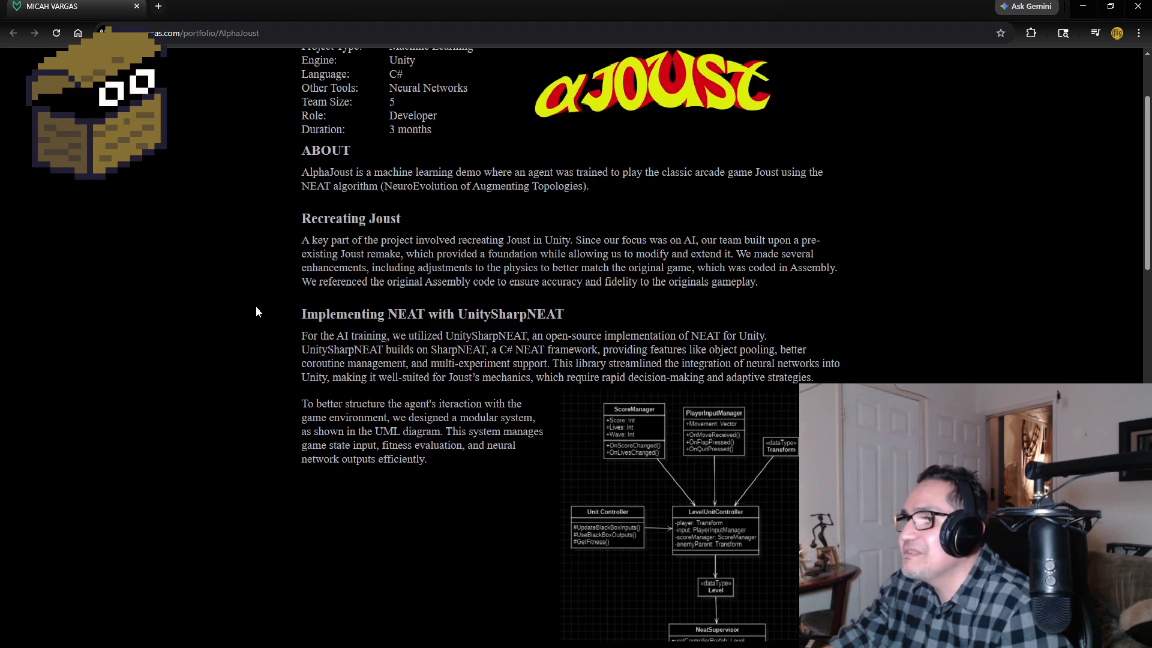
scroll(255, 310, down, 2)
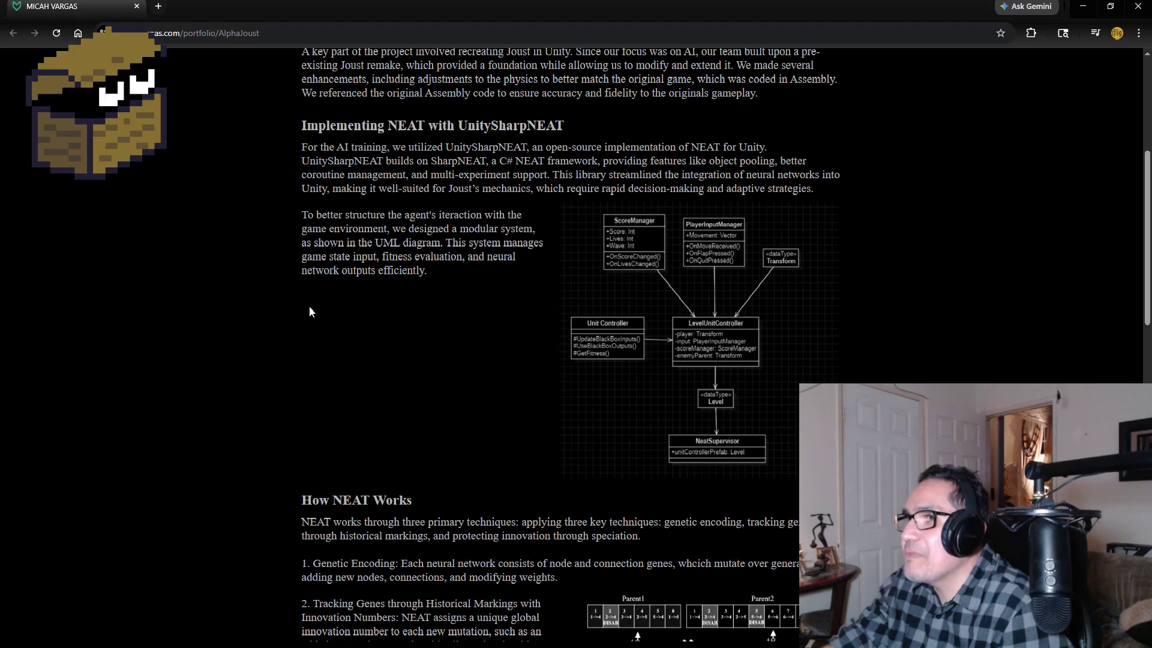
mouse_move(642, 429)
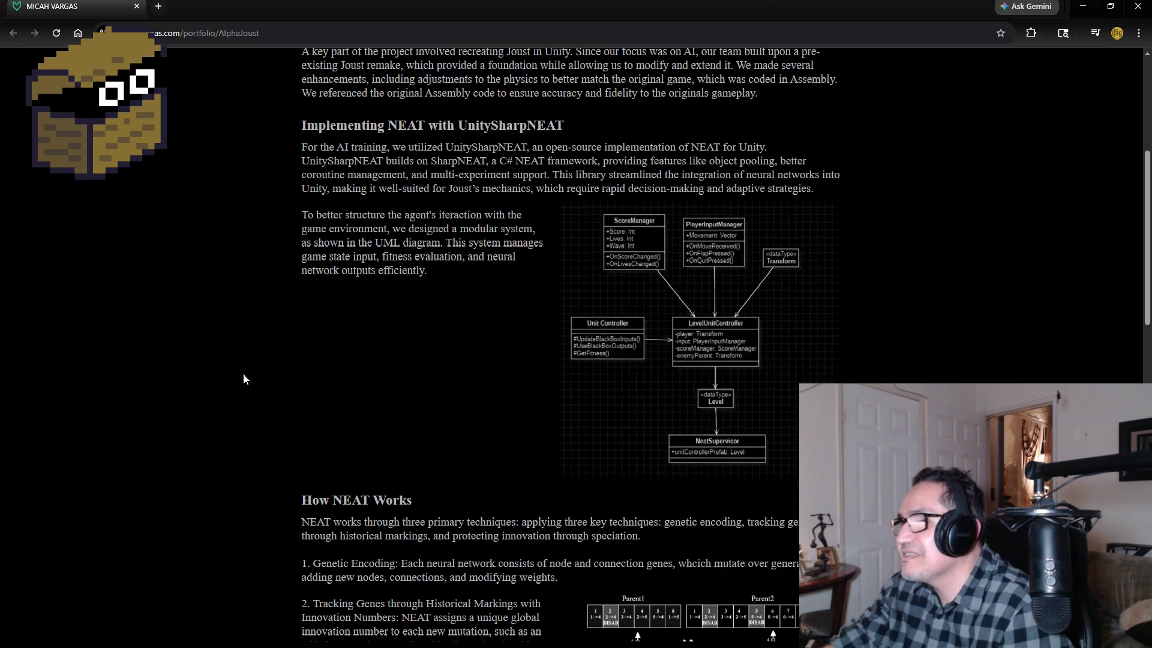
scroll(291, 397, down, 4)
scroll(286, 403, down, 1)
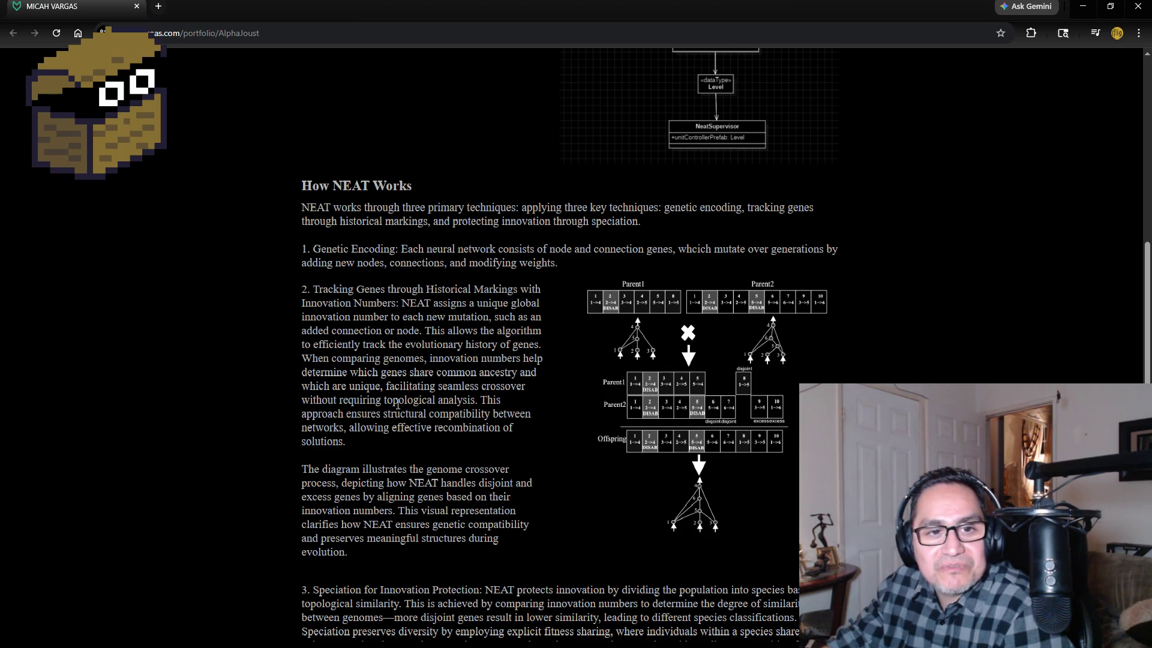
Read the rest of the AlphaJoust page, then close the browser to return to Unity.
mouse_move(790, 442)
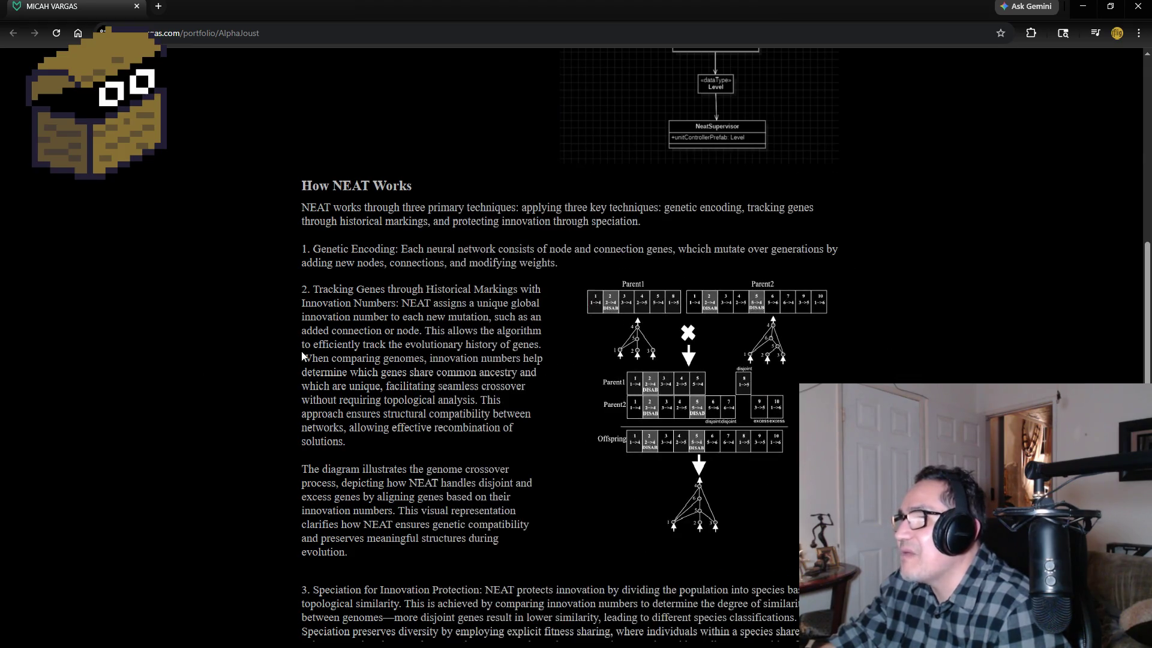
scroll(303, 352, down, 8)
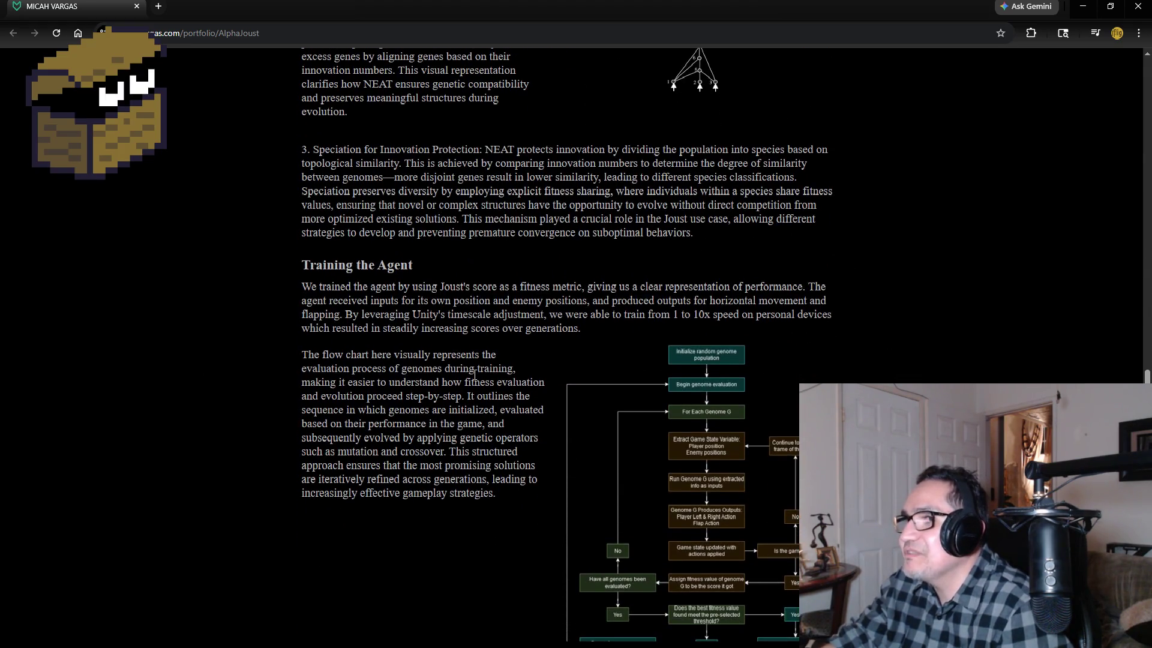
mouse_move(713, 433)
scroll(319, 352, down, 5)
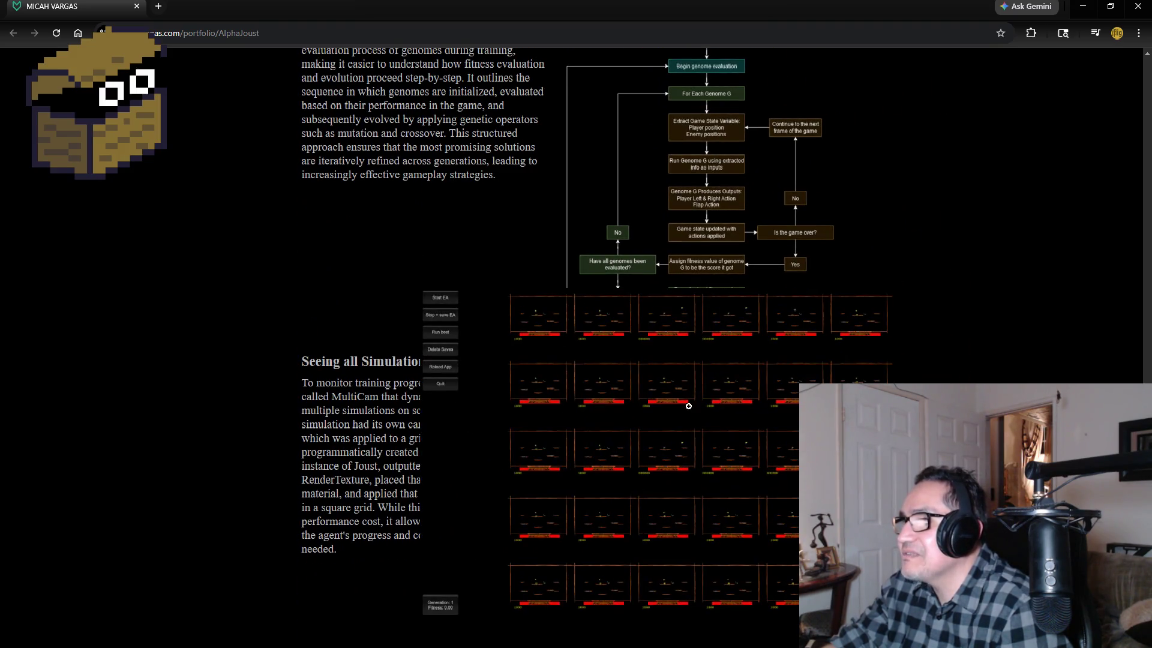
scroll(371, 312, up, 3)
scroll(381, 277, up, 8)
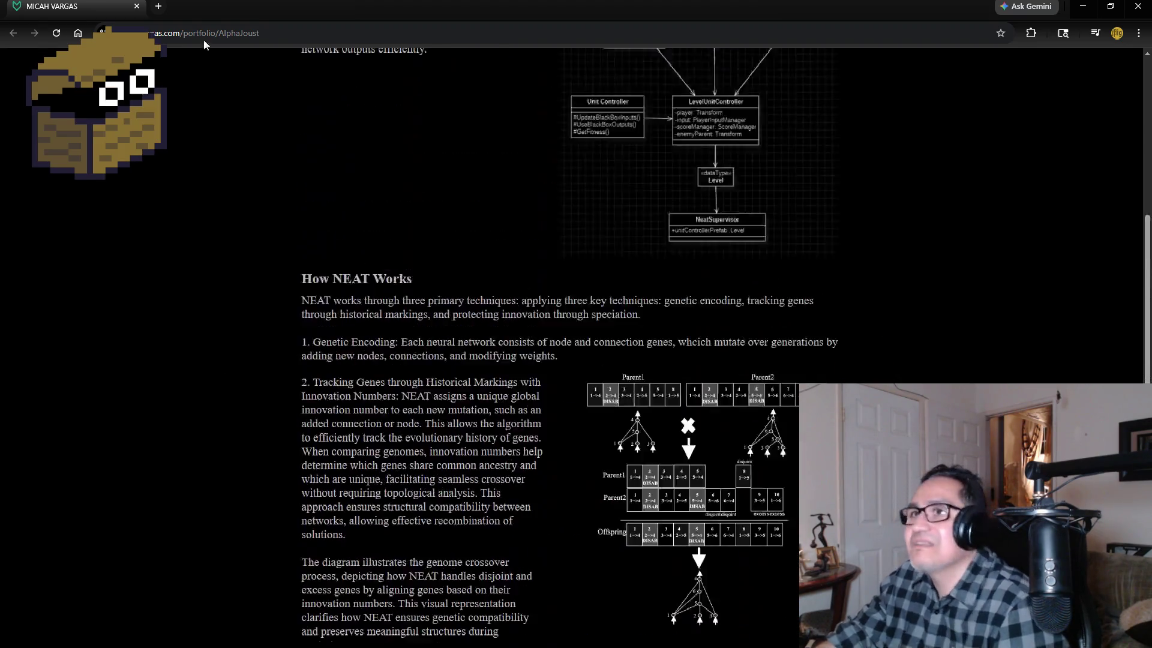
click(137, 6)
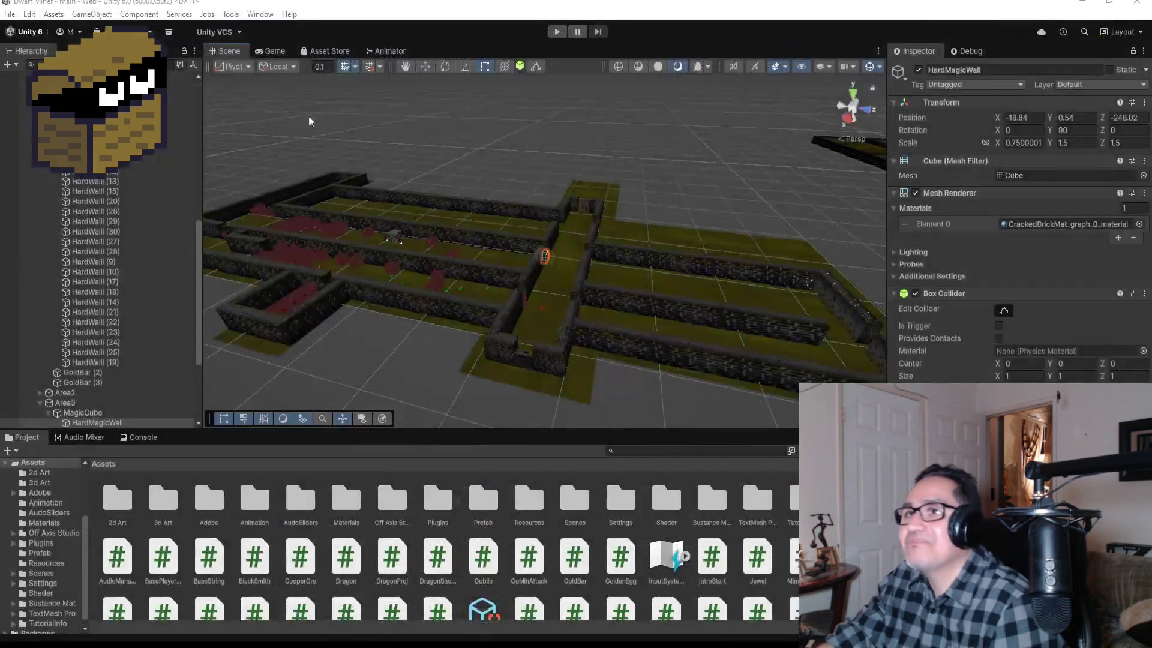
Orbit the Scene view across the maze, then start Play mode to reach the game's Settings screen.
mouse_move(668, 244)
mouse_down()
mouse_move(607, 231)
mouse_move(486, 249)
mouse_up()
click(557, 32)
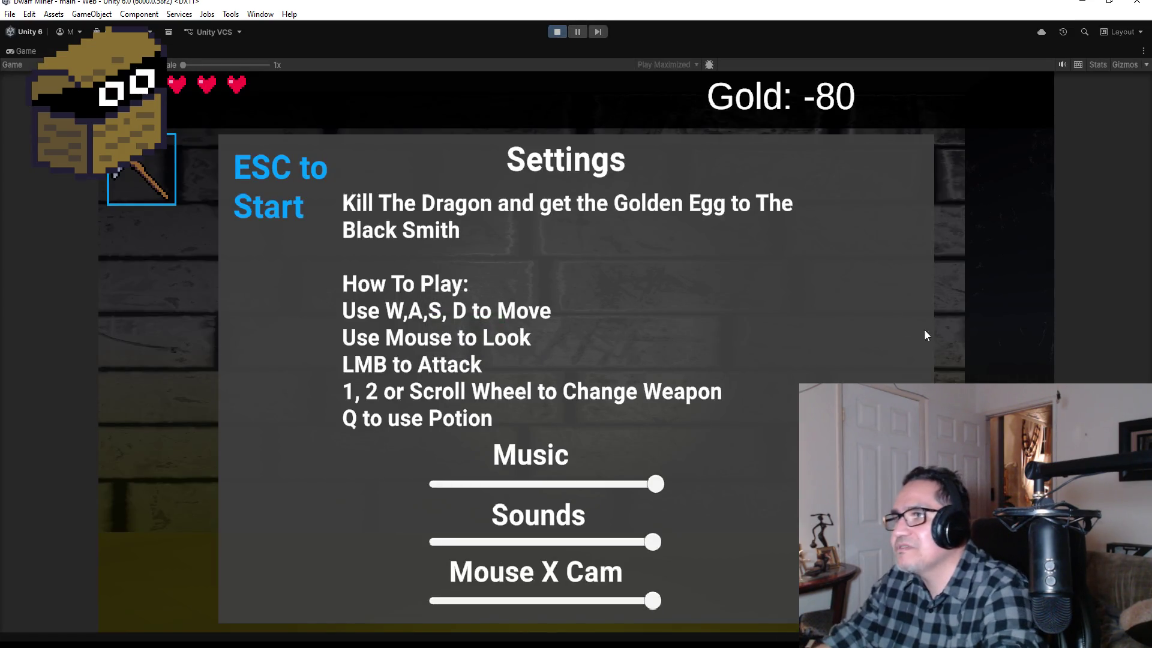
Dismiss the Settings screen and attack the mushroom creature in the corridor with the axe.
key(Escape)
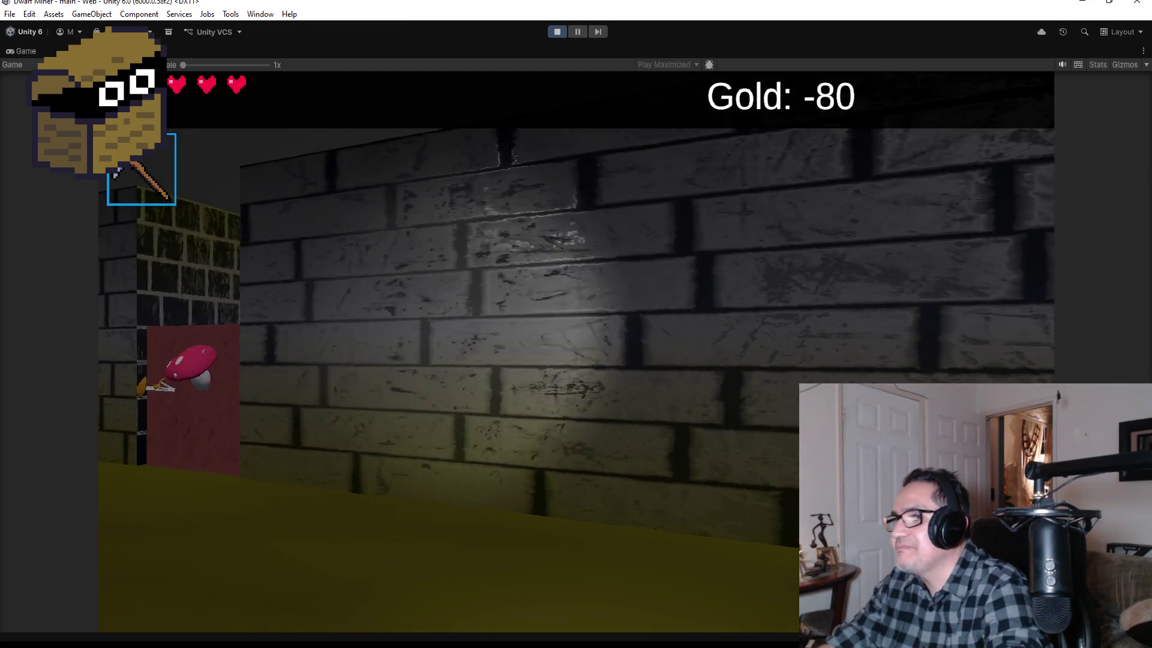
key(w)
scroll(576, 360, down, 1)
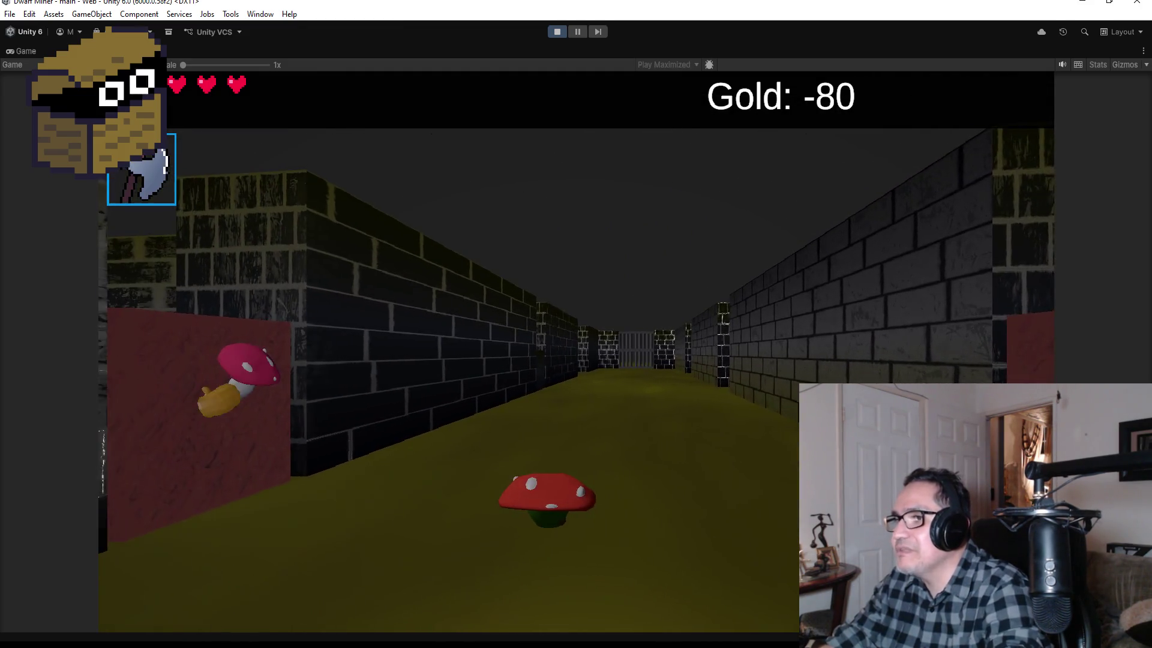
click(576, 351)
key(w)
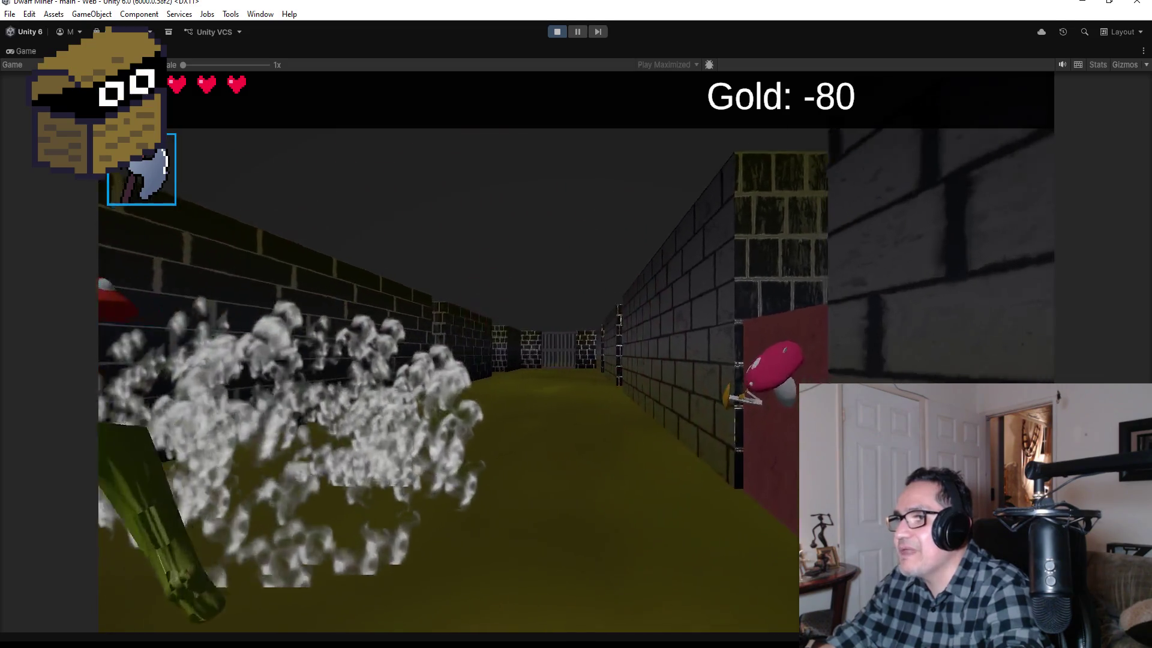
key(w)
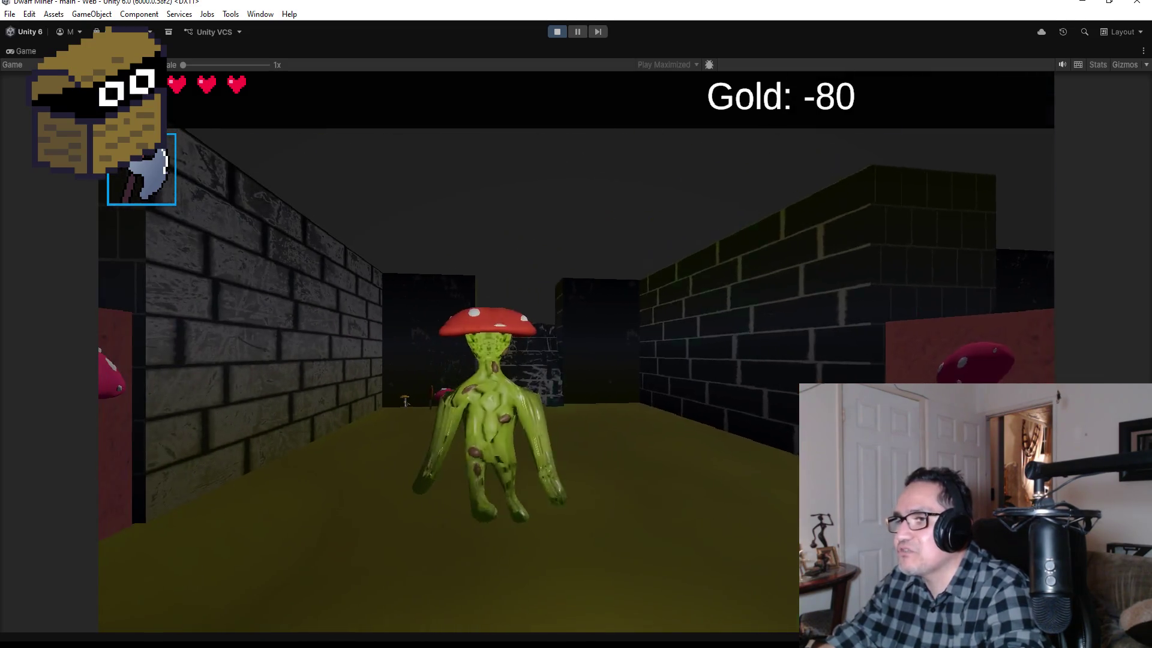
click(576, 351)
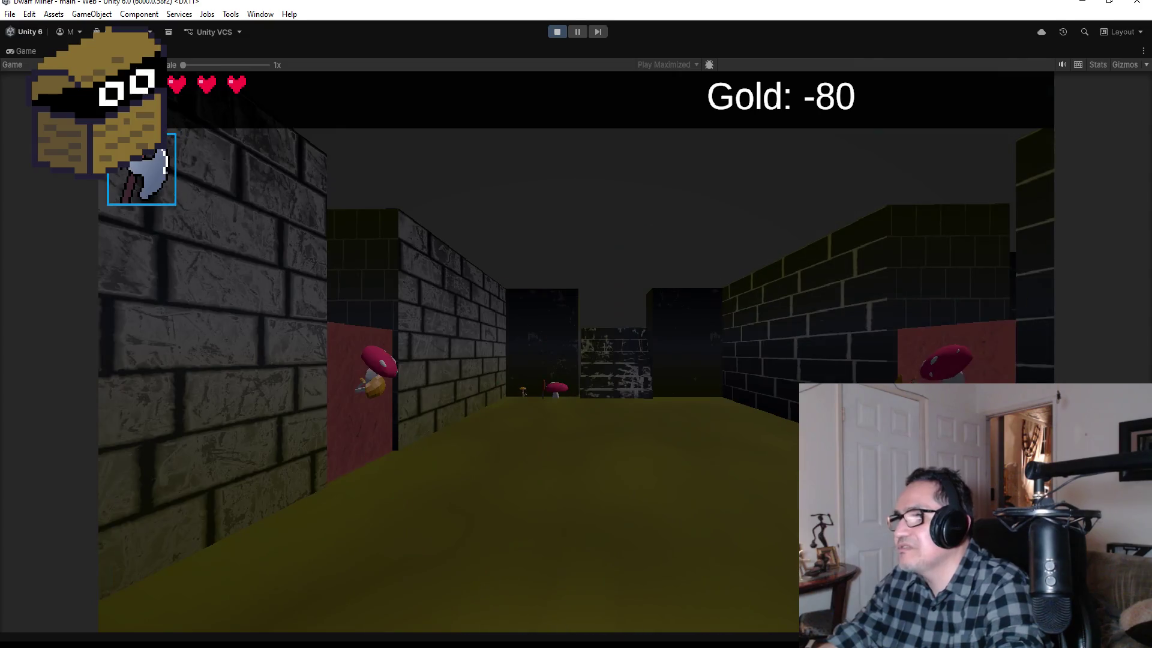
key(w)
scroll(575, 351, down, 1)
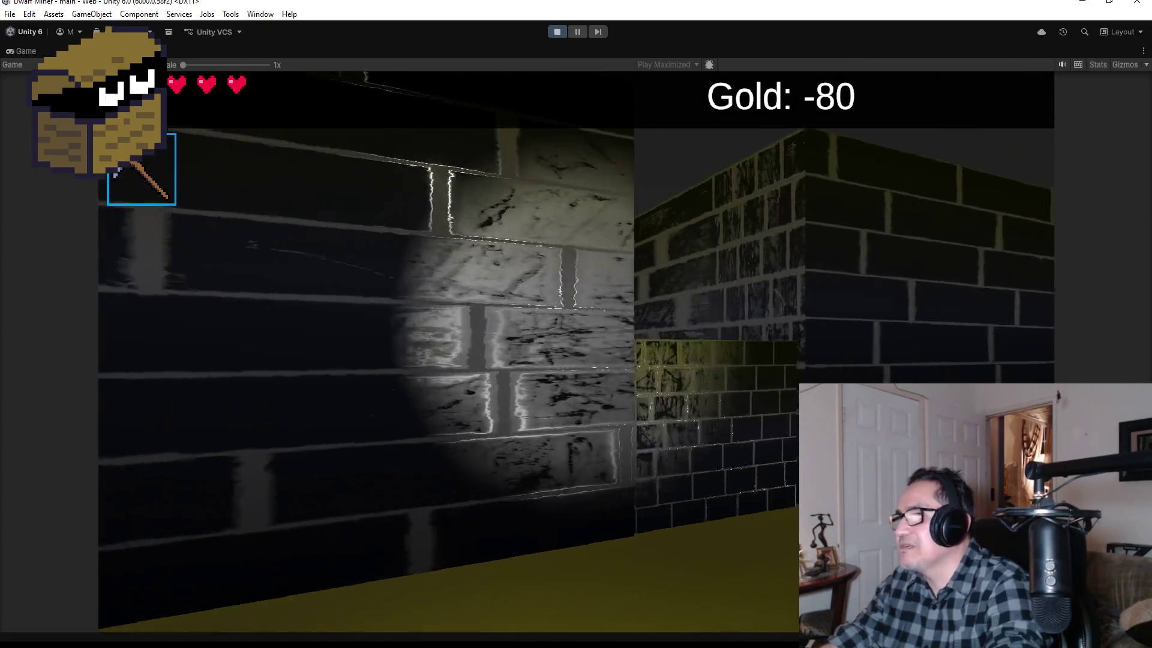
Walk to the lit brick wall, then over to the red door with the mushroom.
key(w)
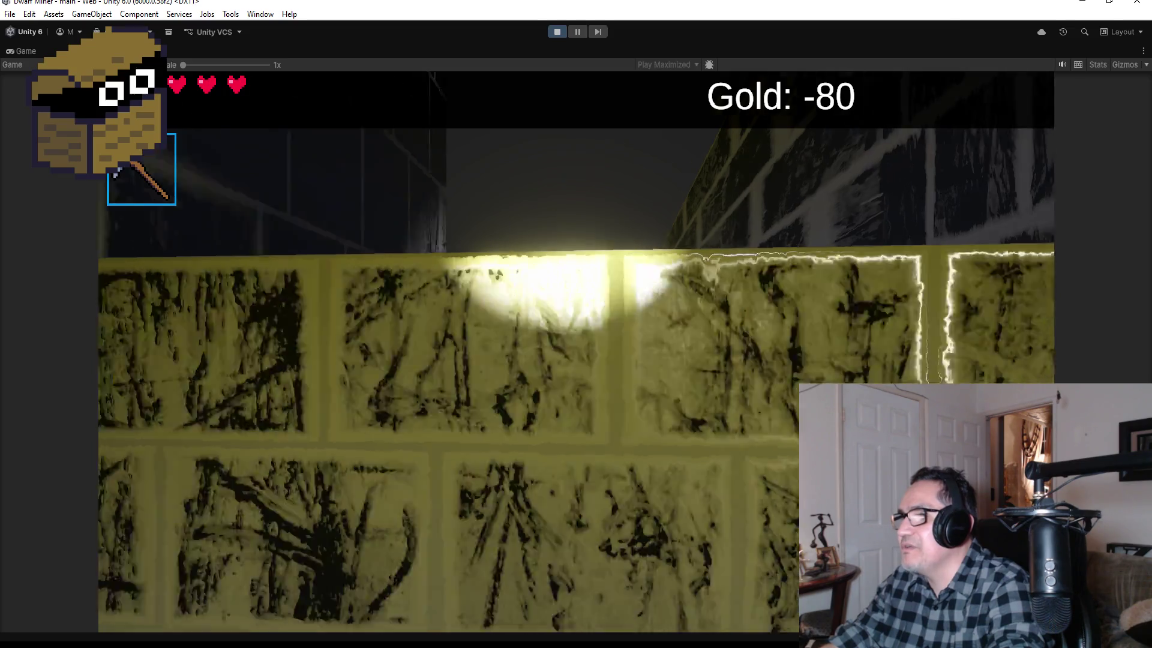
key(w)
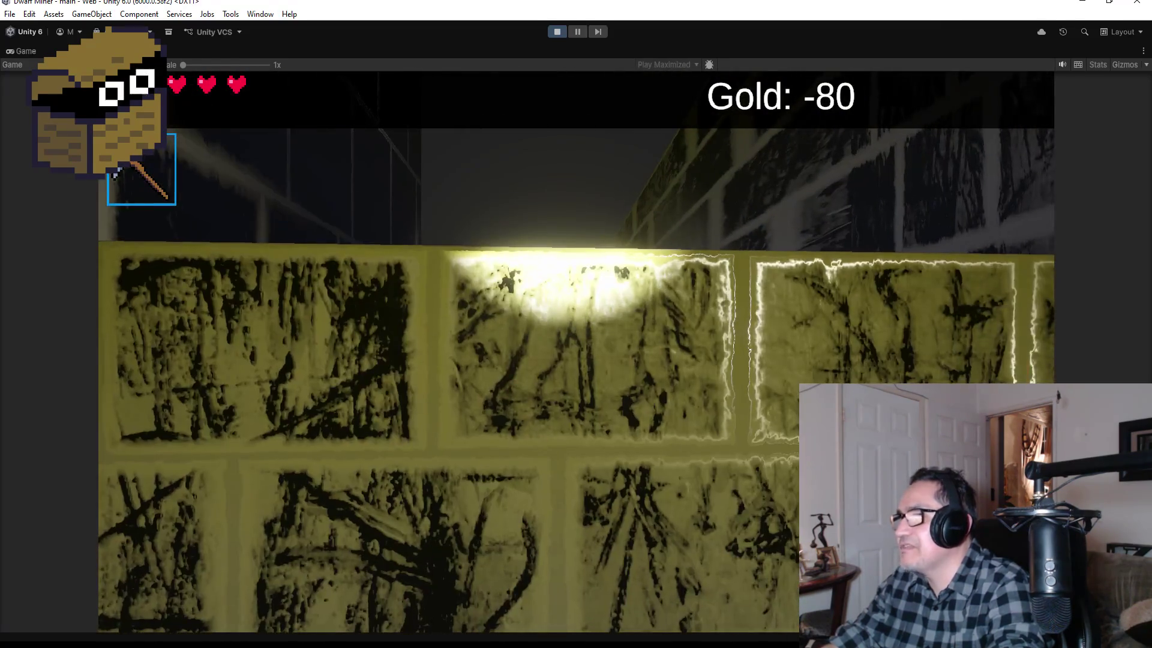
key(s)
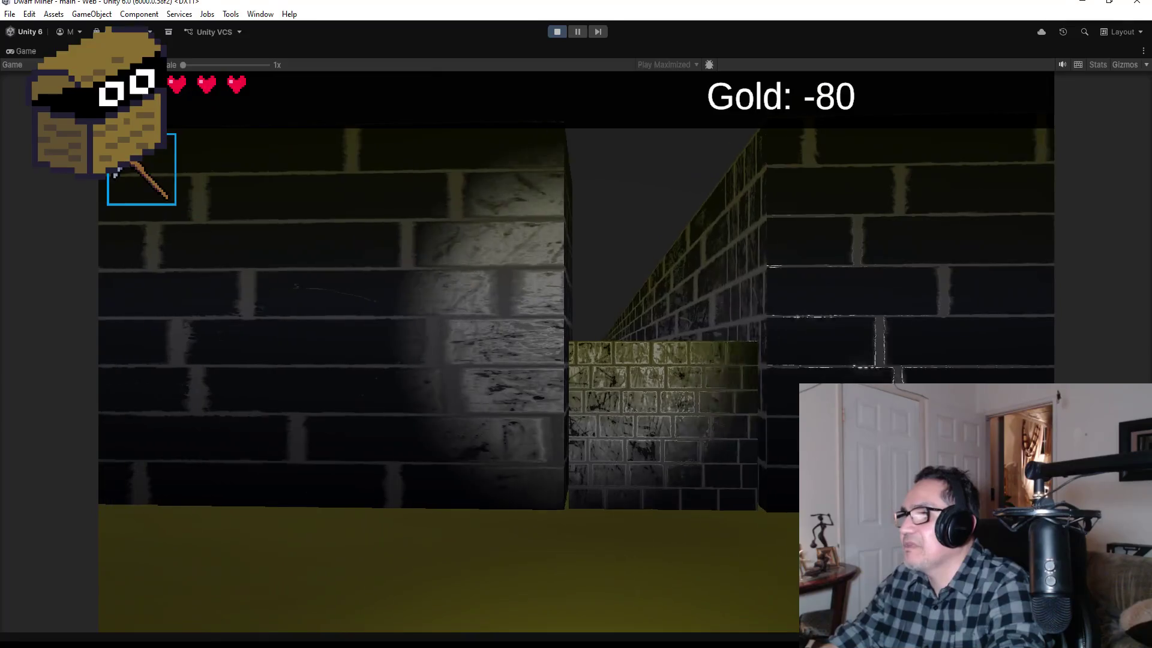
key(w)
key(s)
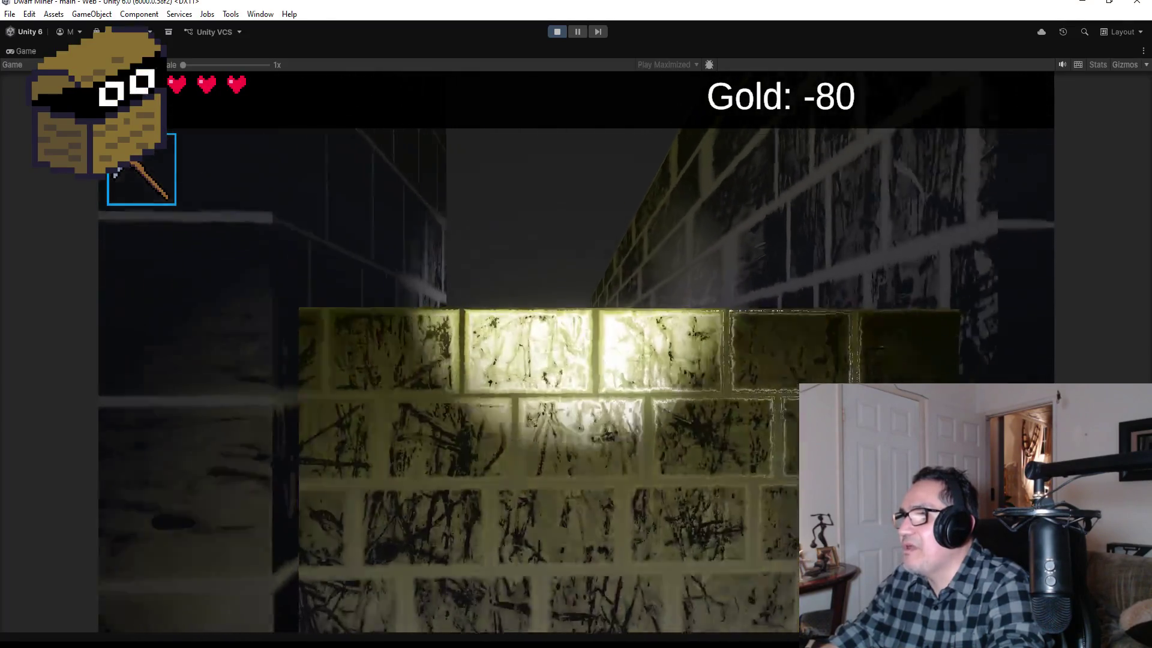
key(w)
key(s)
key(a)
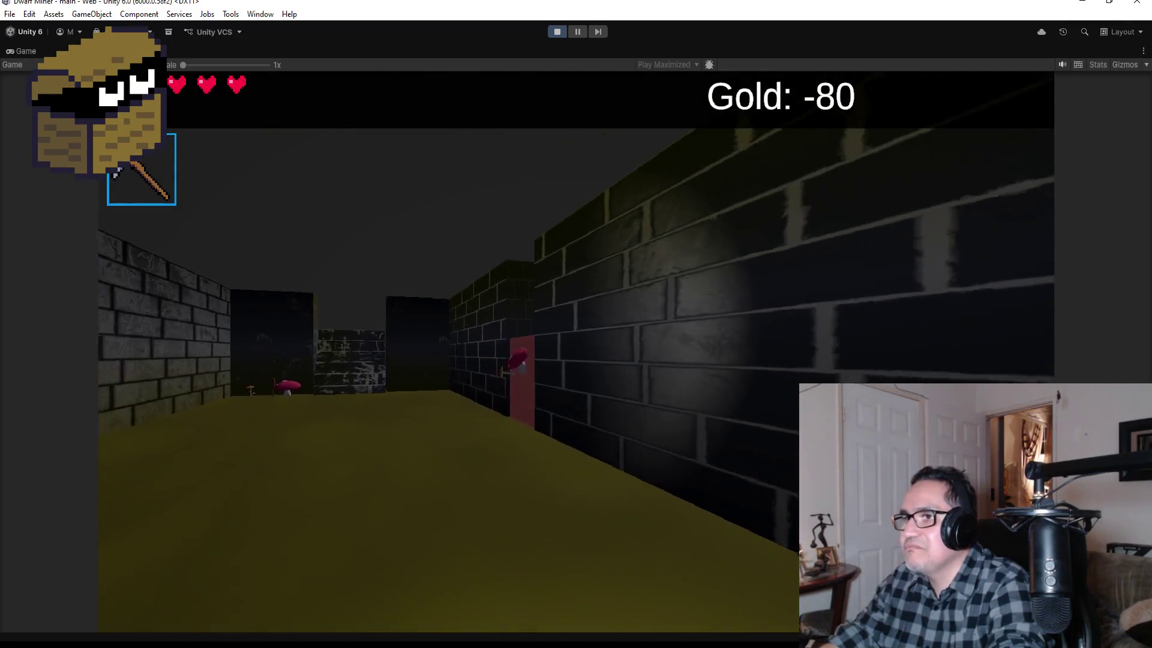
key(w)
key(w)
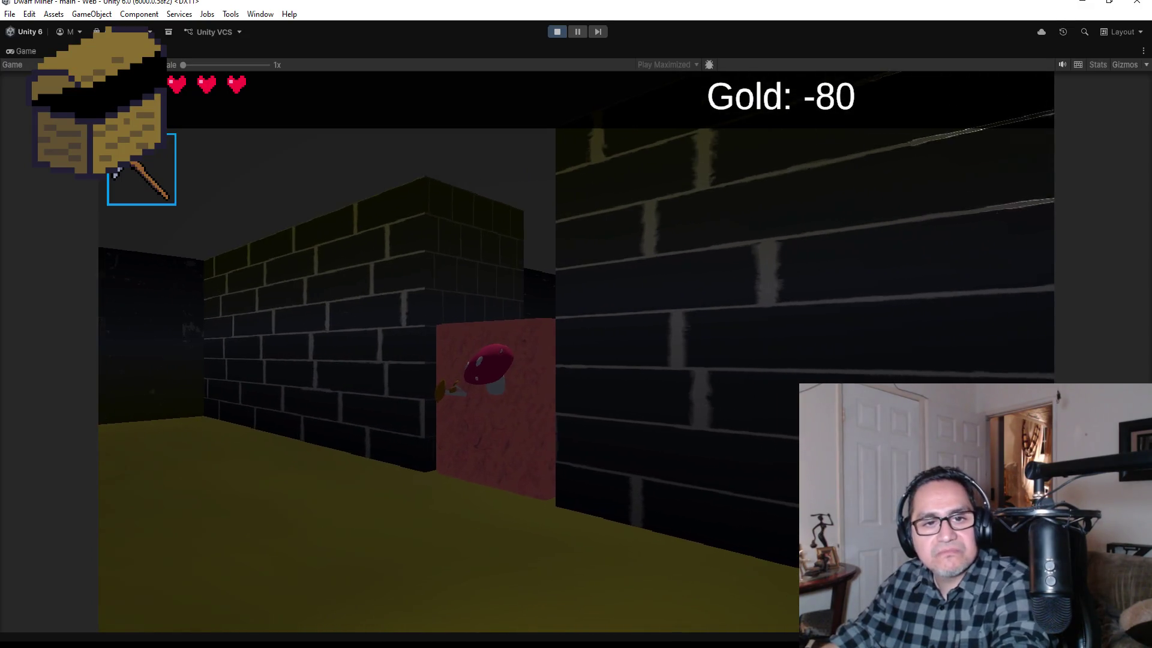
key(d)
key(a)
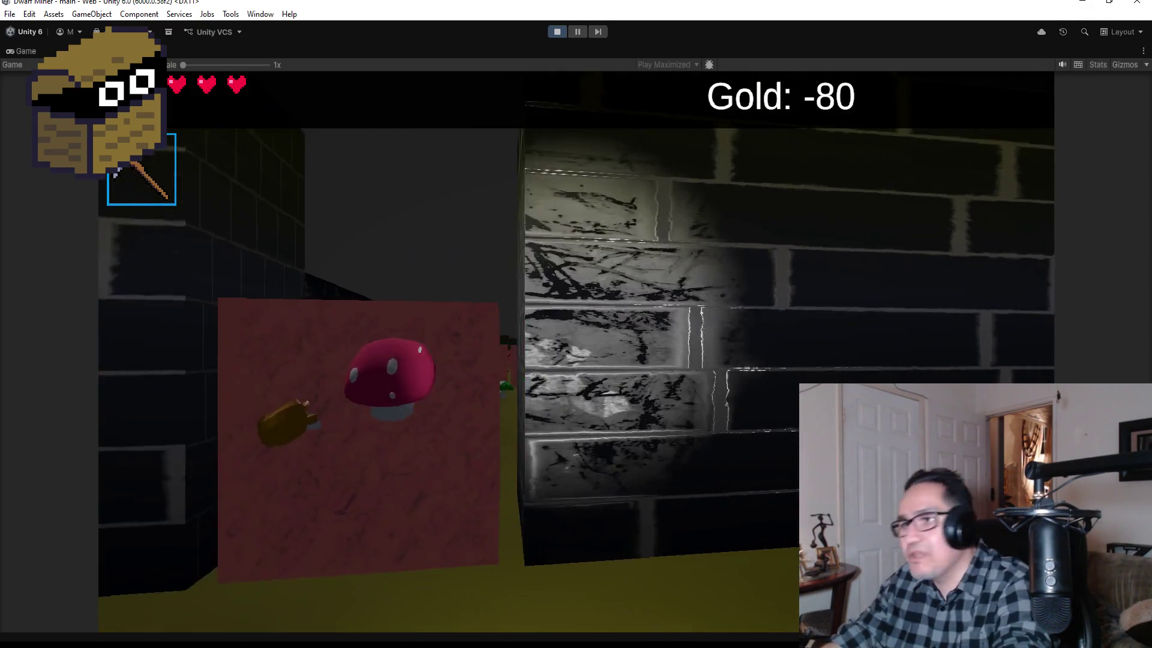
key(w)
Walk down the mushroom-lined corridor toward the red wall, swapping between pickaxe and axe.
key(w)
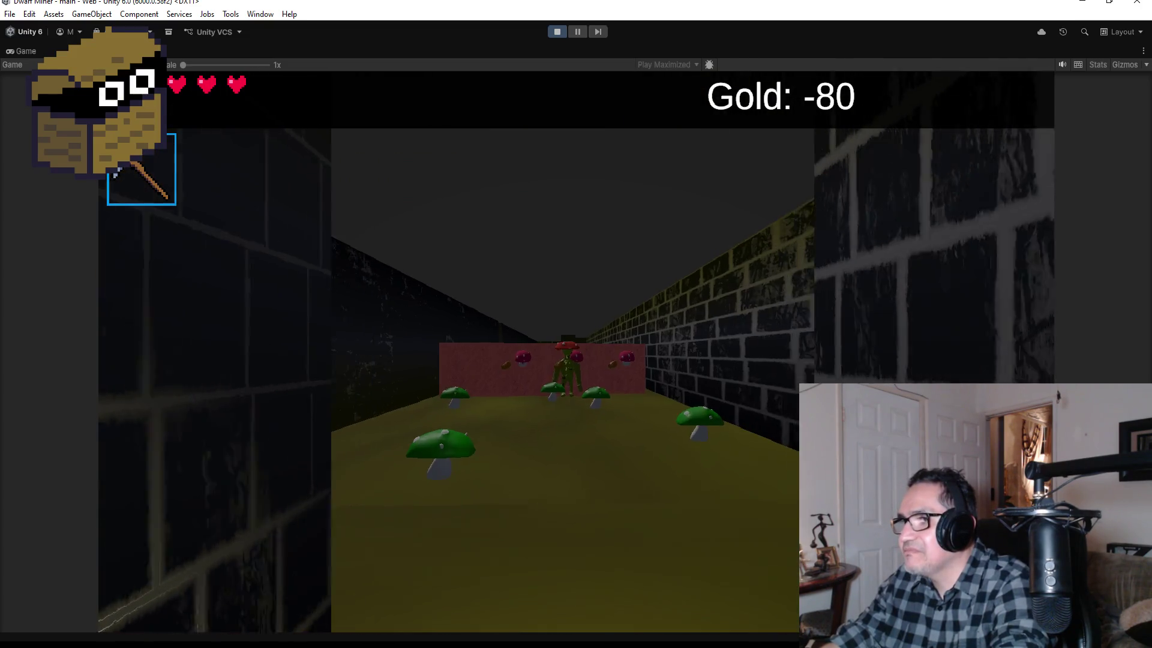
key(w)
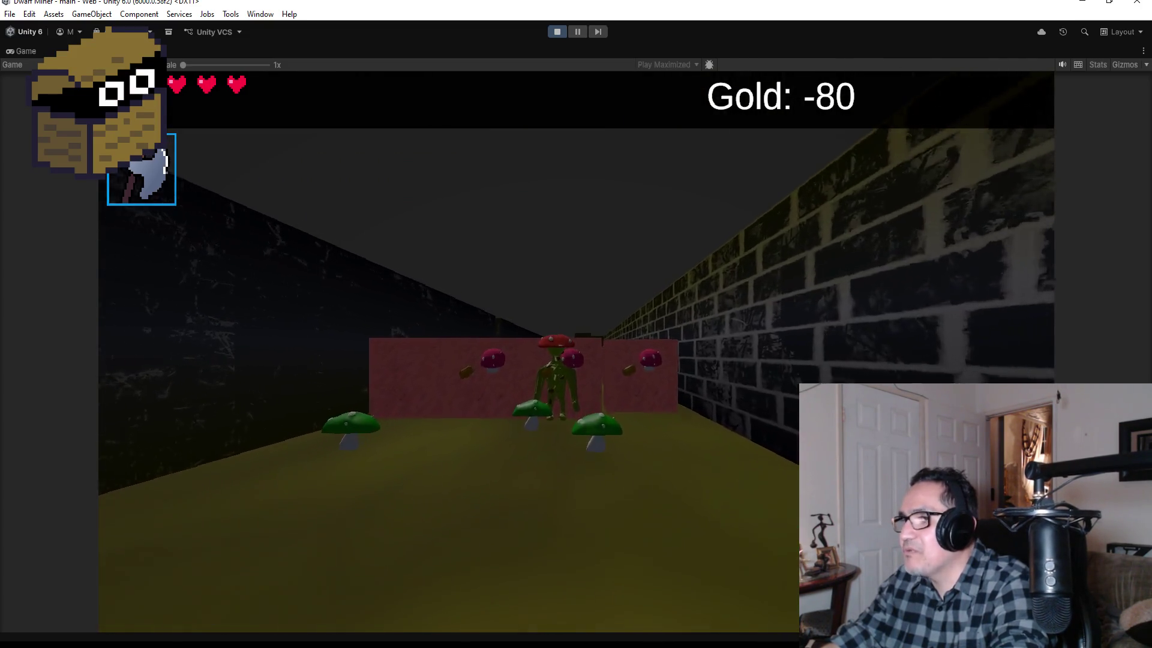
key(w)
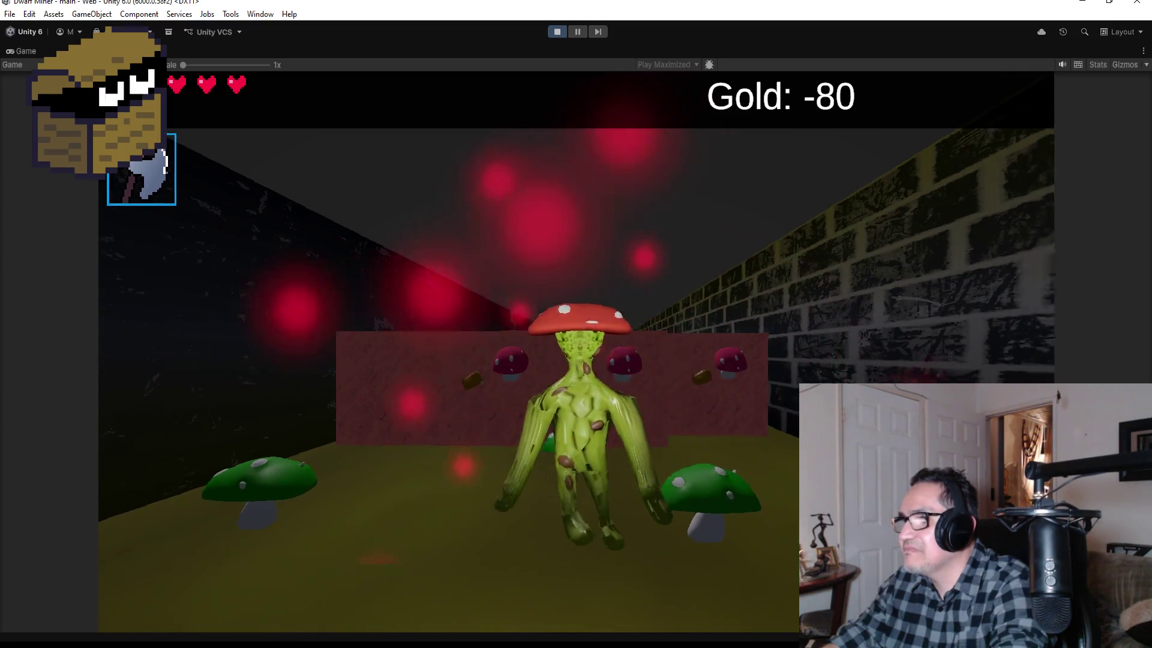
key(w)
key(2)
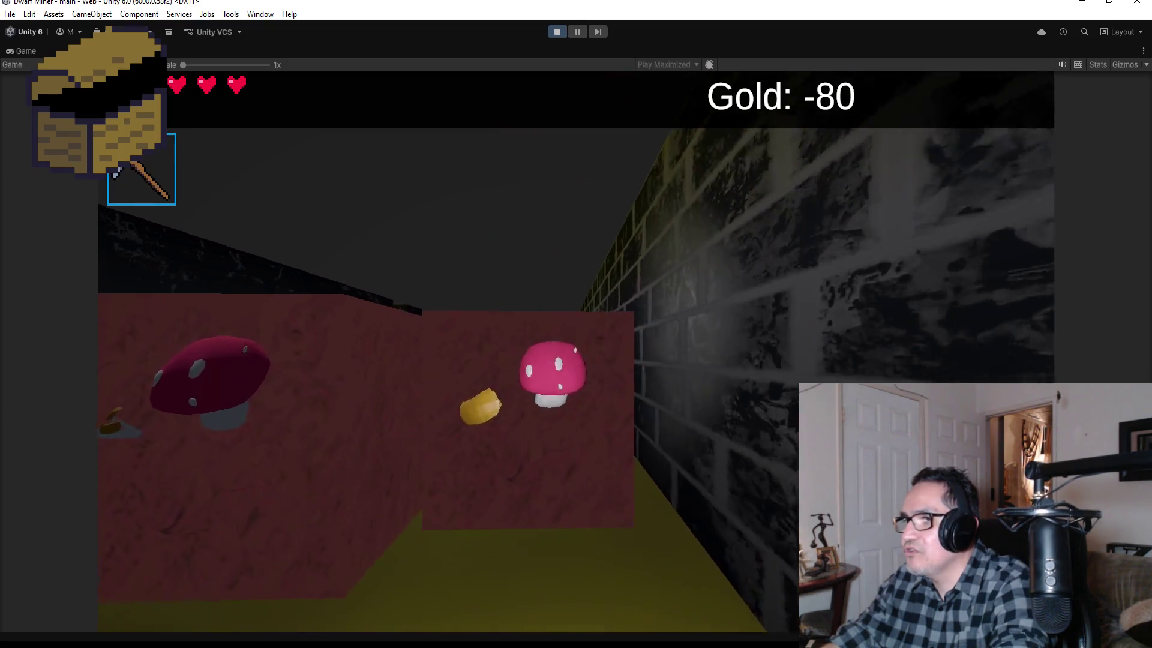
key(w)
key(1)
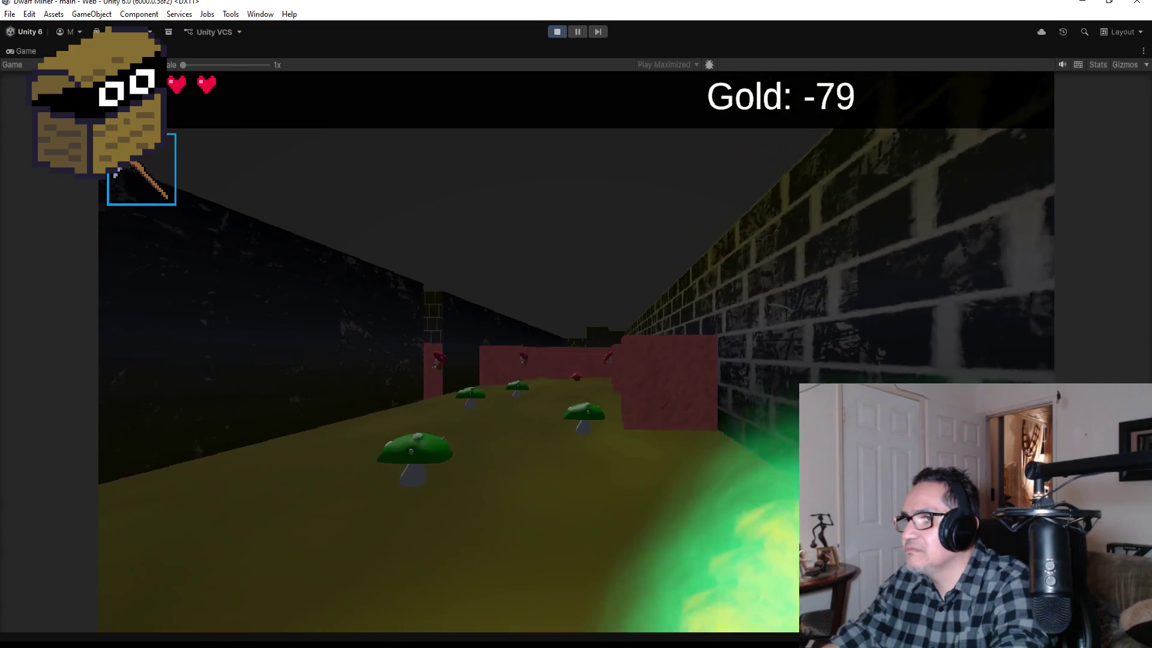
key(w)
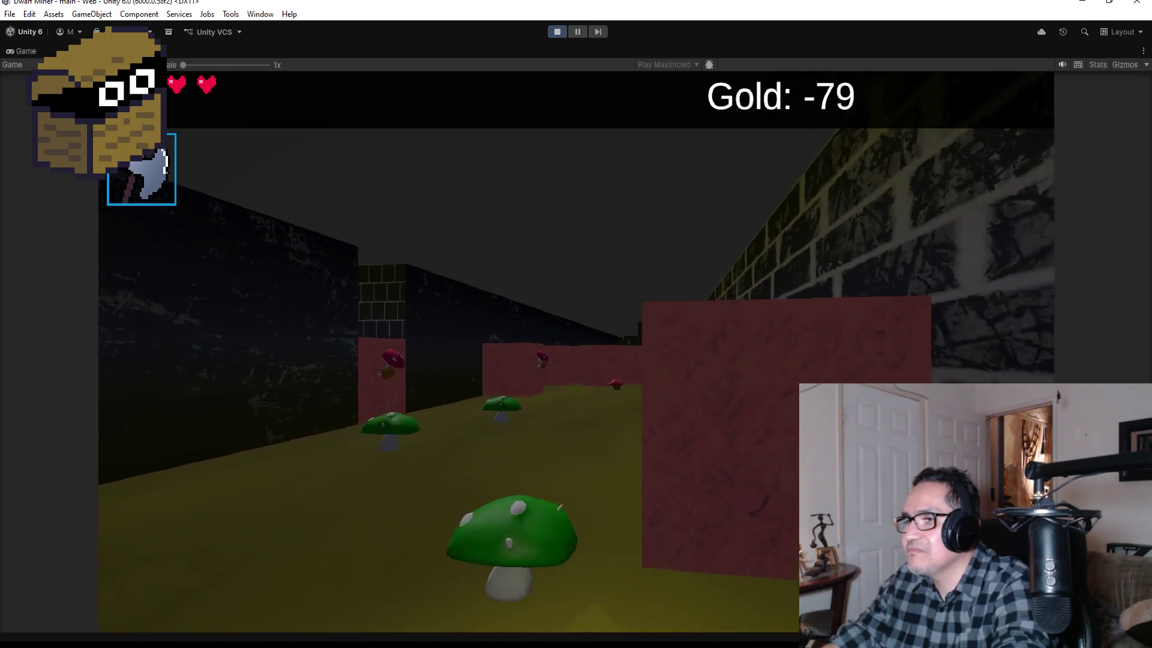
key(w)
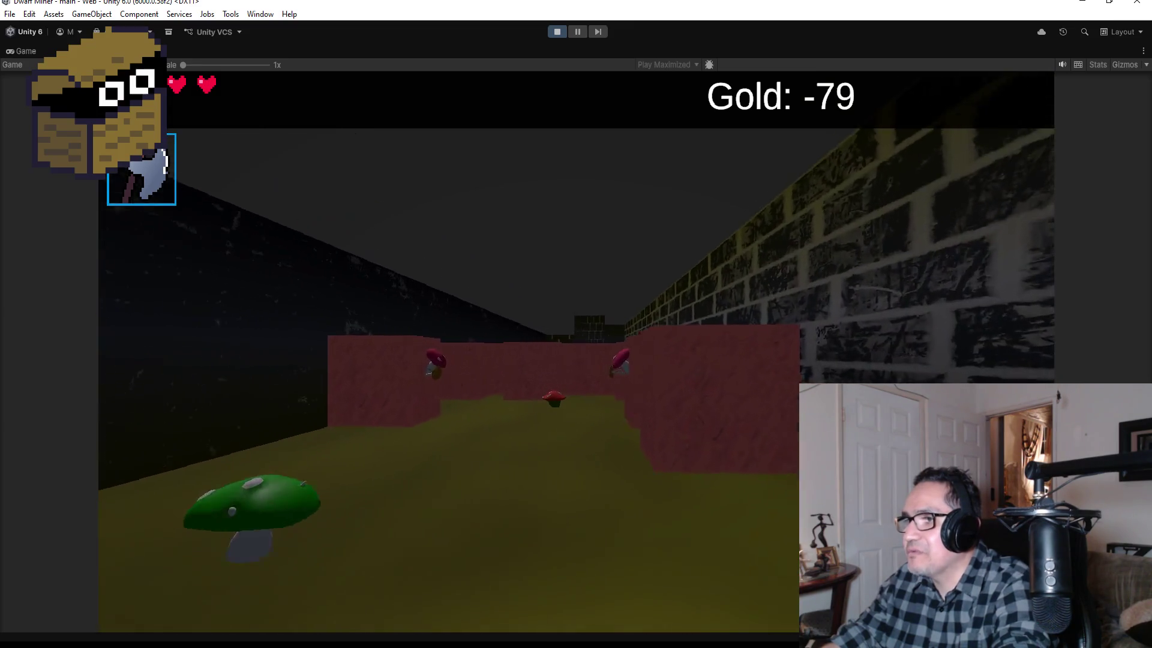
key(w)
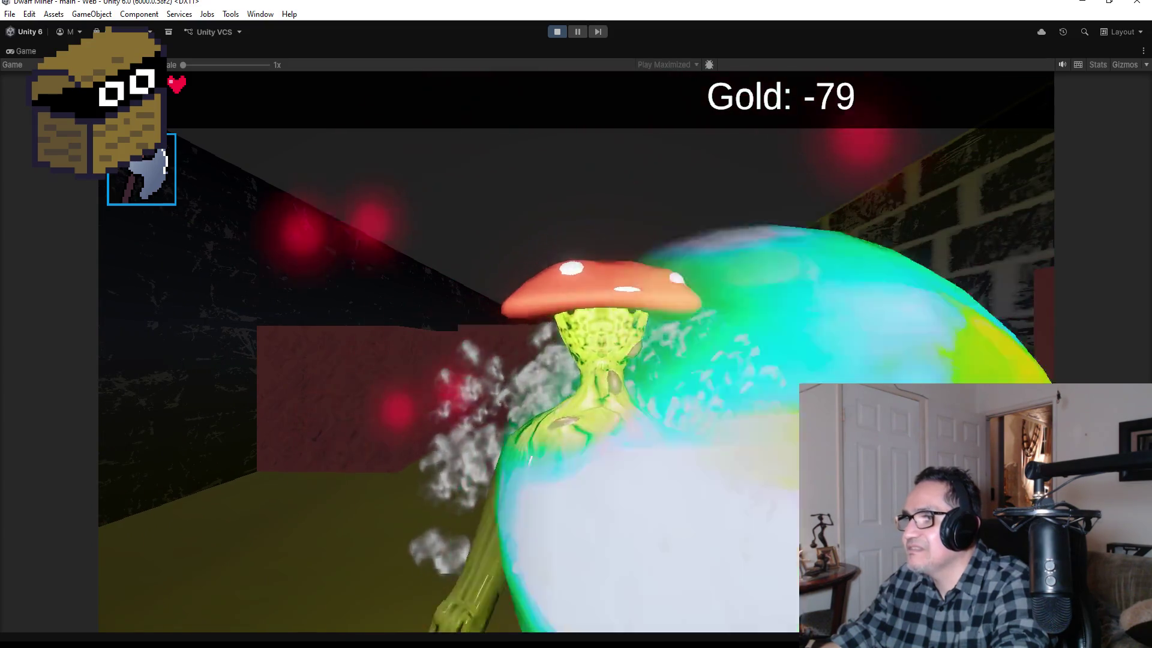
Walk to the red wall, open the chest and collect the gold nugget beside it.
key(w)
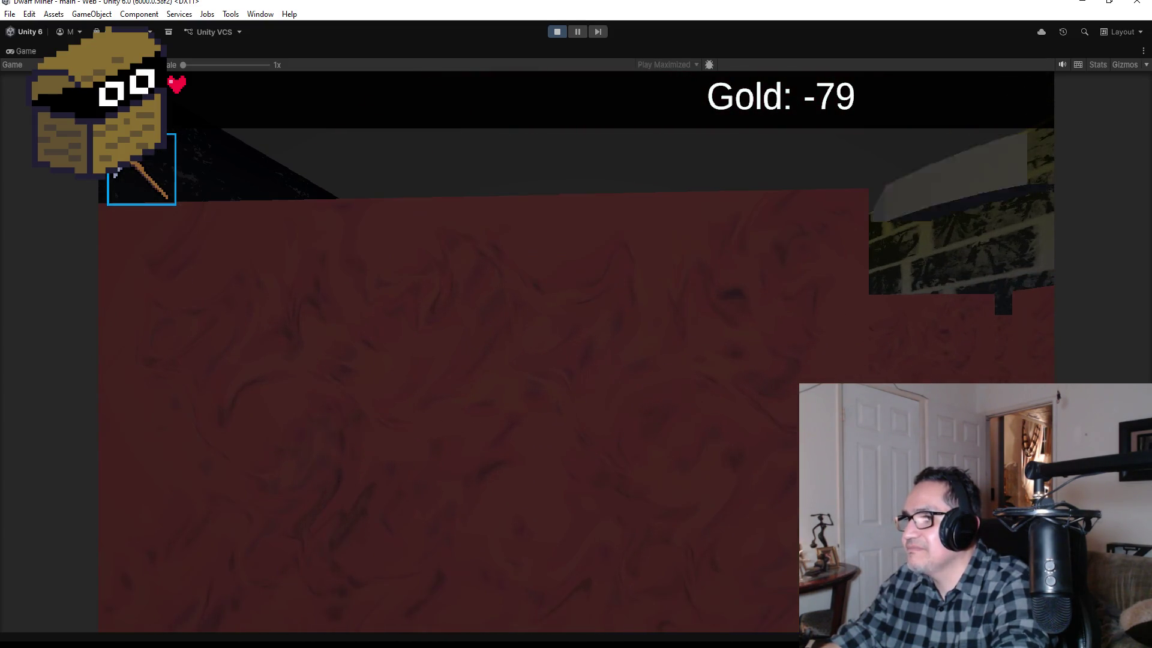
key(w)
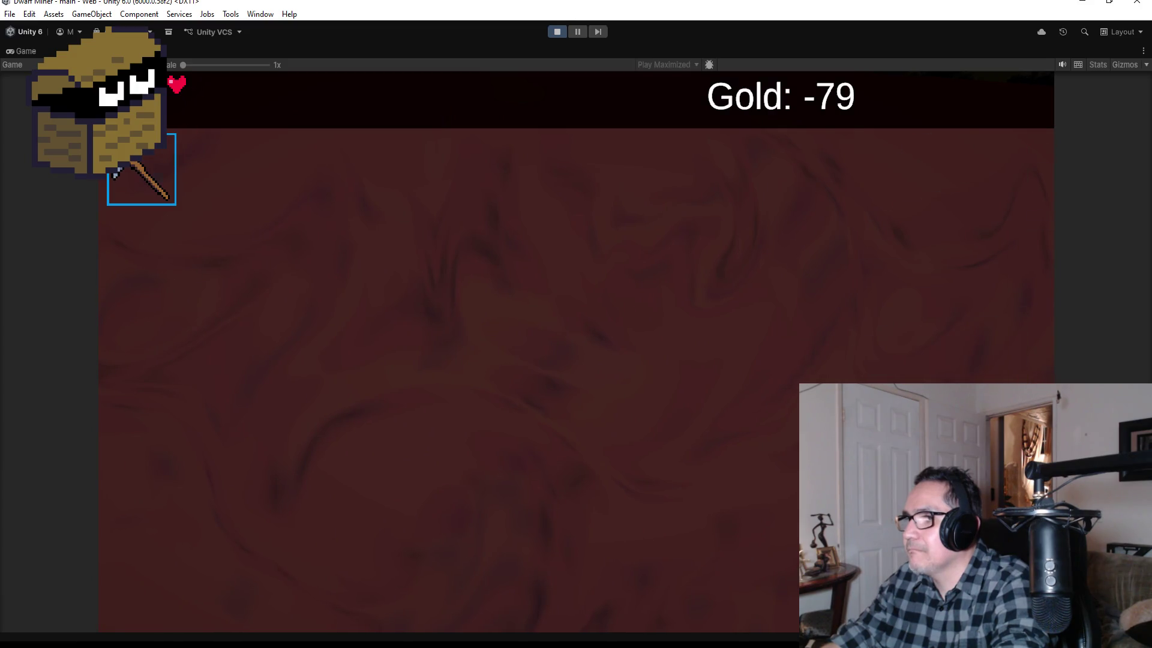
key(w)
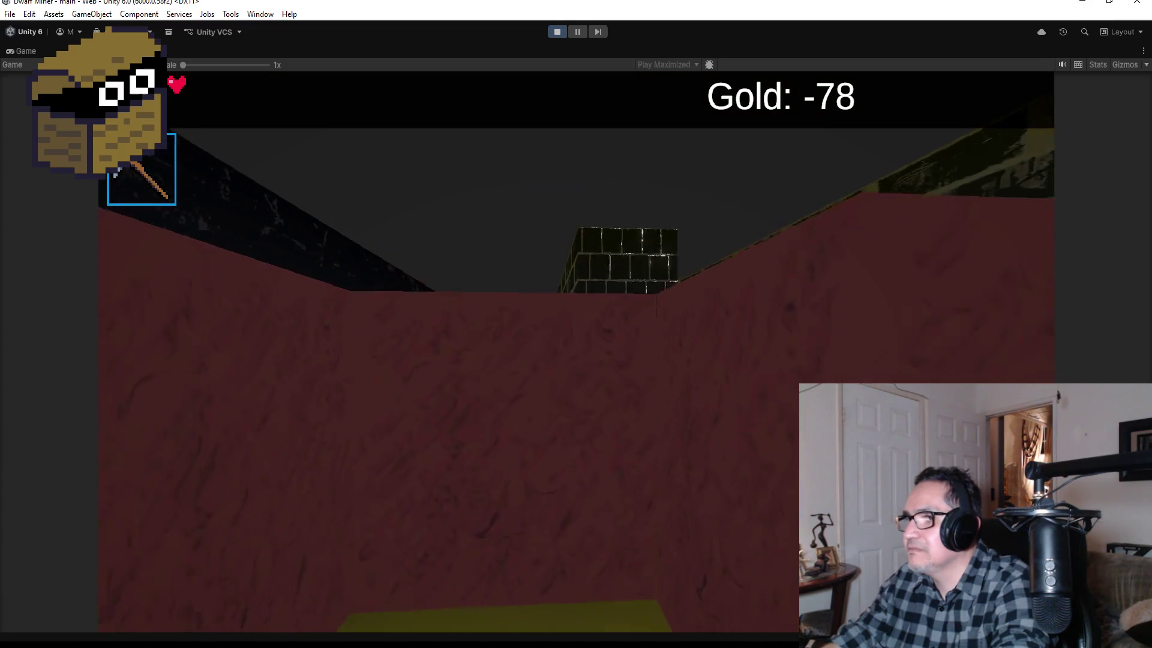
key(d)
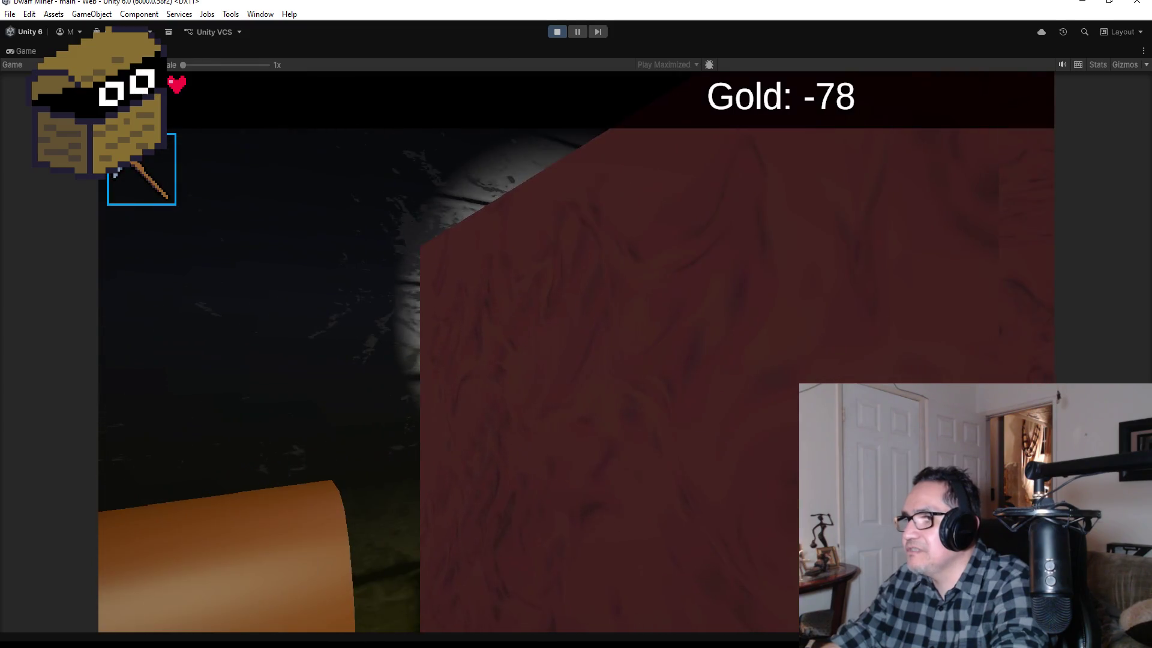
key(d)
key(w)
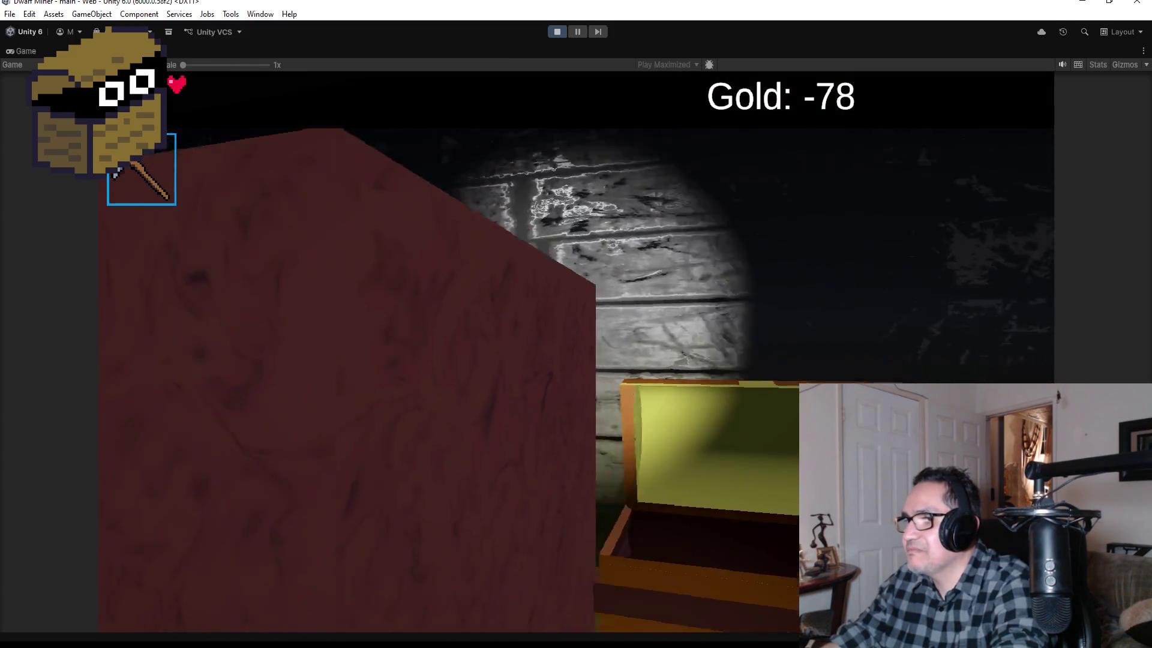
key(d)
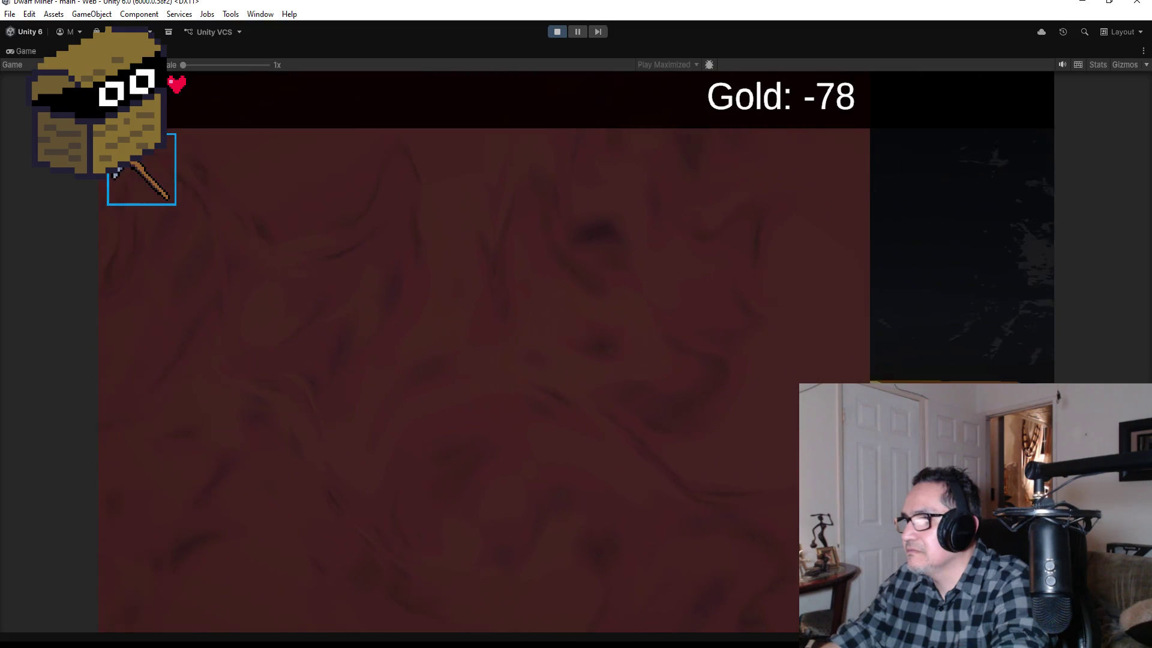
key(d)
key(w)
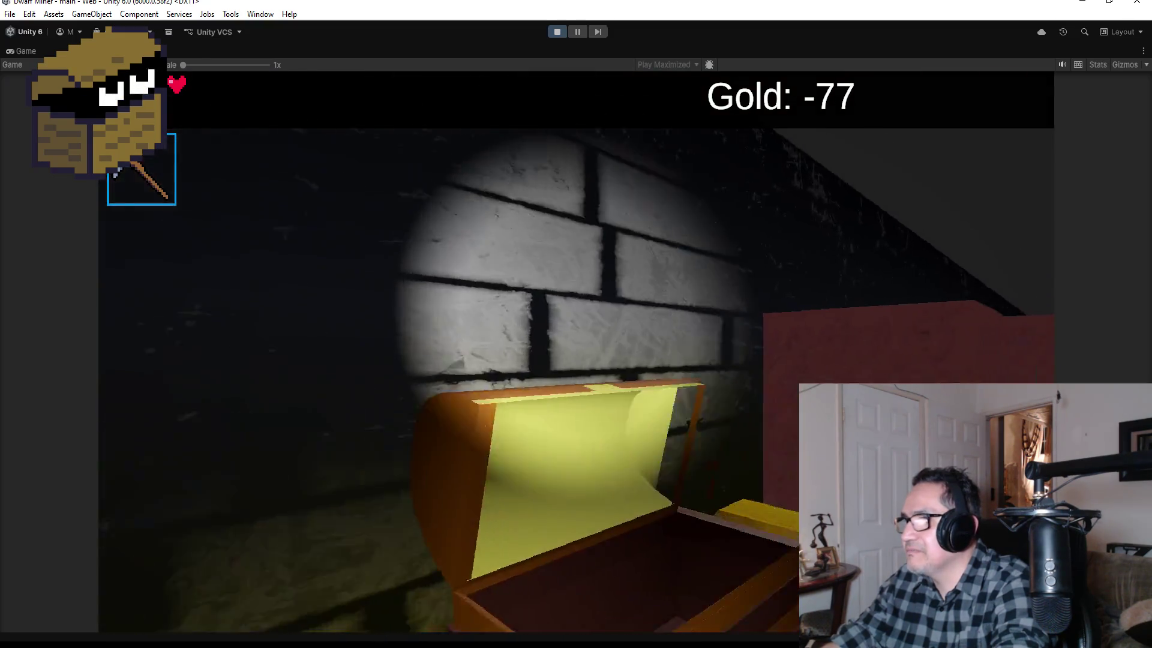
Navigate along the red wall into the gold-bar corridor and collect the gold bars.
key(d)
key(w)
key(d)
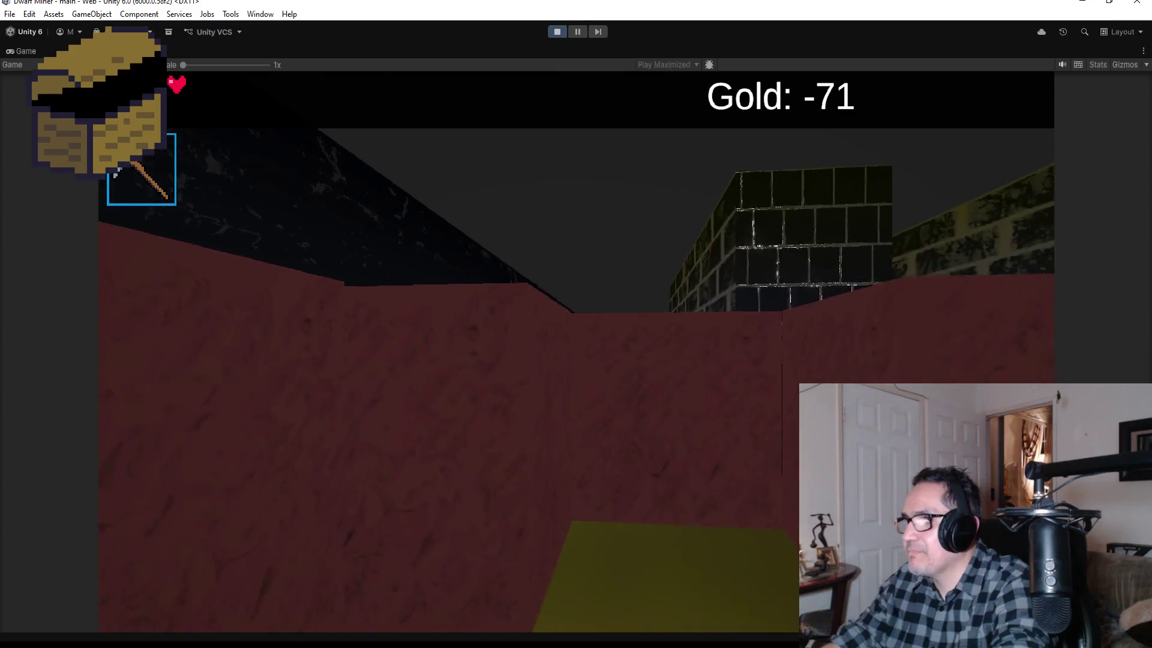
key(w)
key(d)
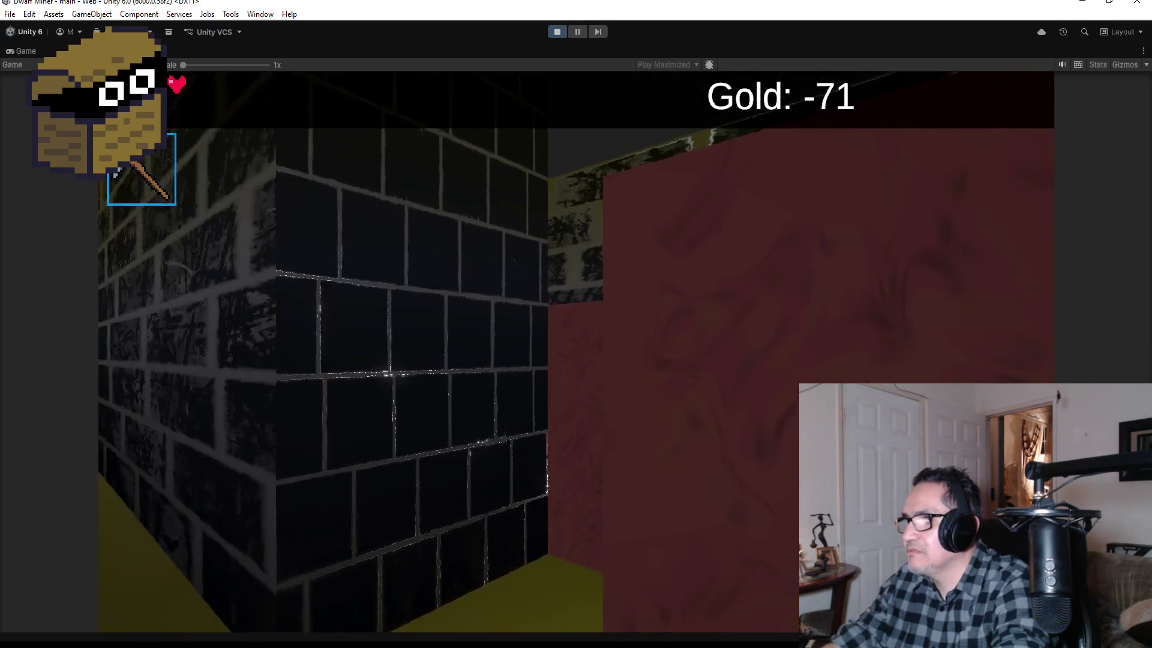
key(d)
key(w)
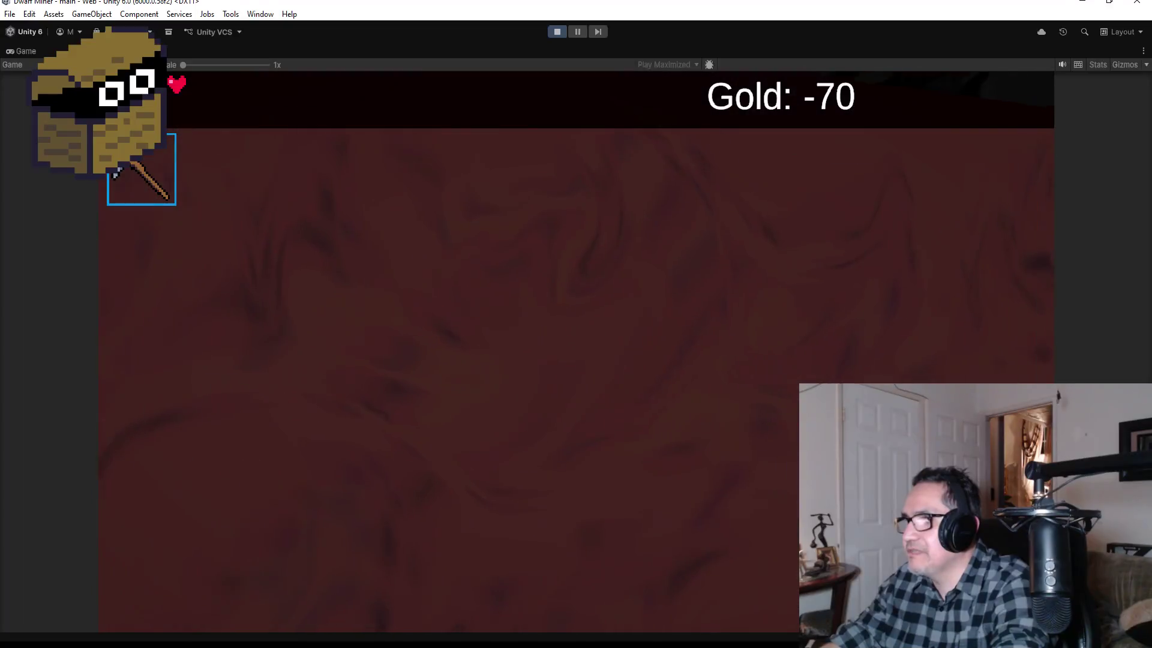
key(d)
key(a)
key(w)
key(w)
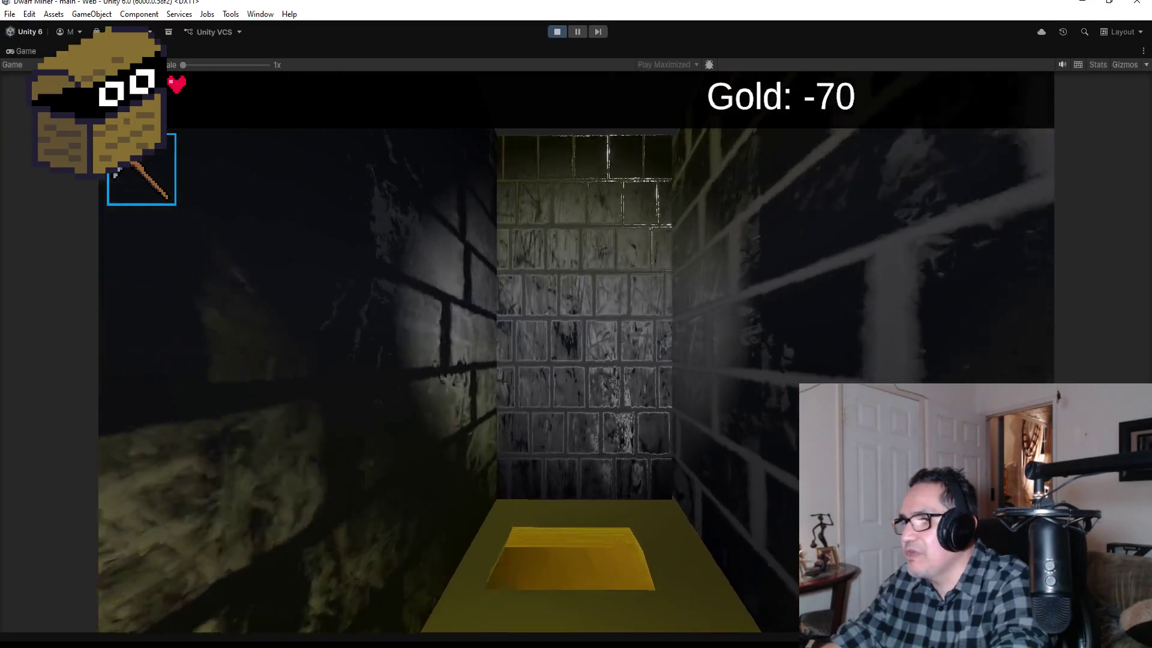
key(w)
key(d)
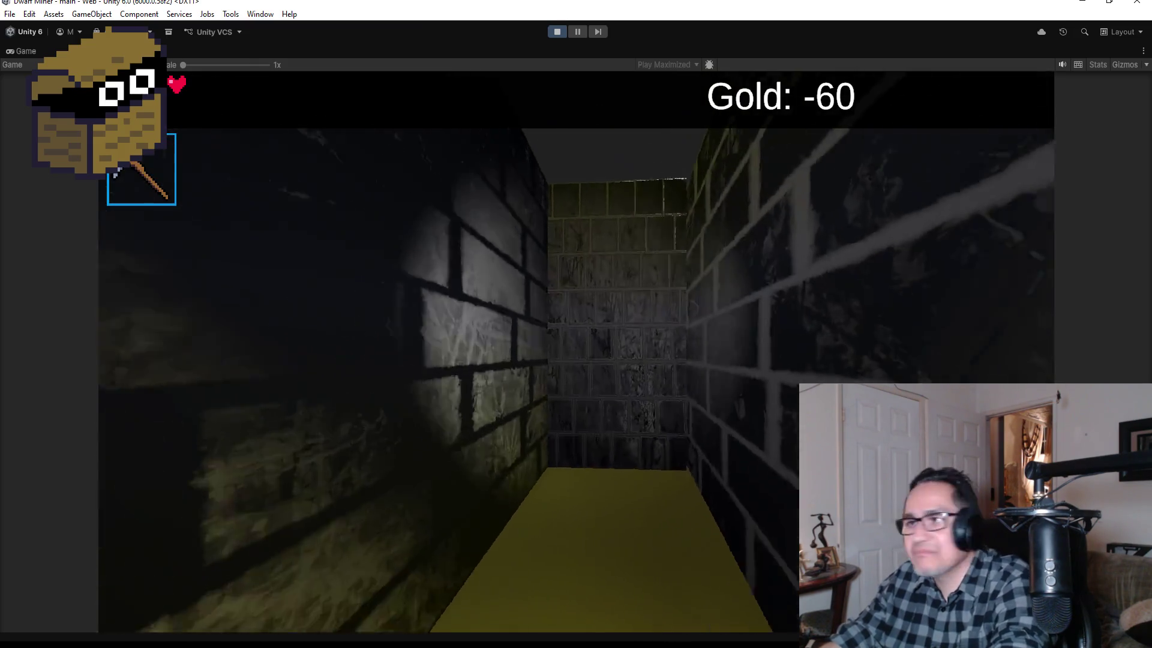
Turn into the room with crates and a chest, switch tools, and bring up Settings.
key(a)
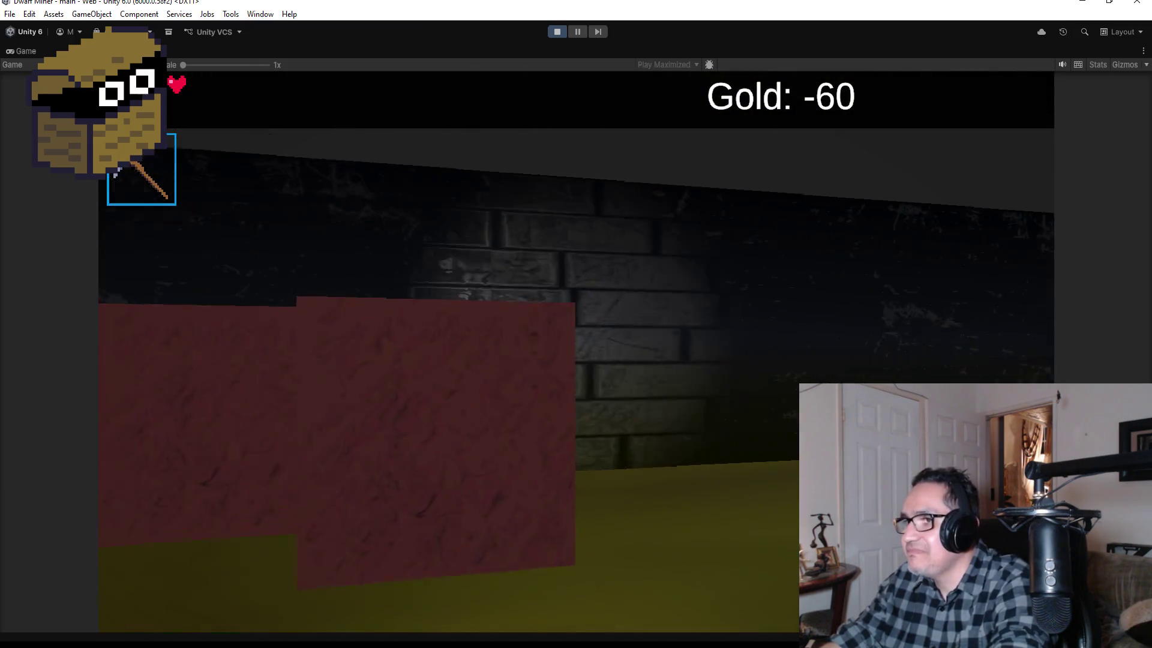
scroll(576, 351, down, 1)
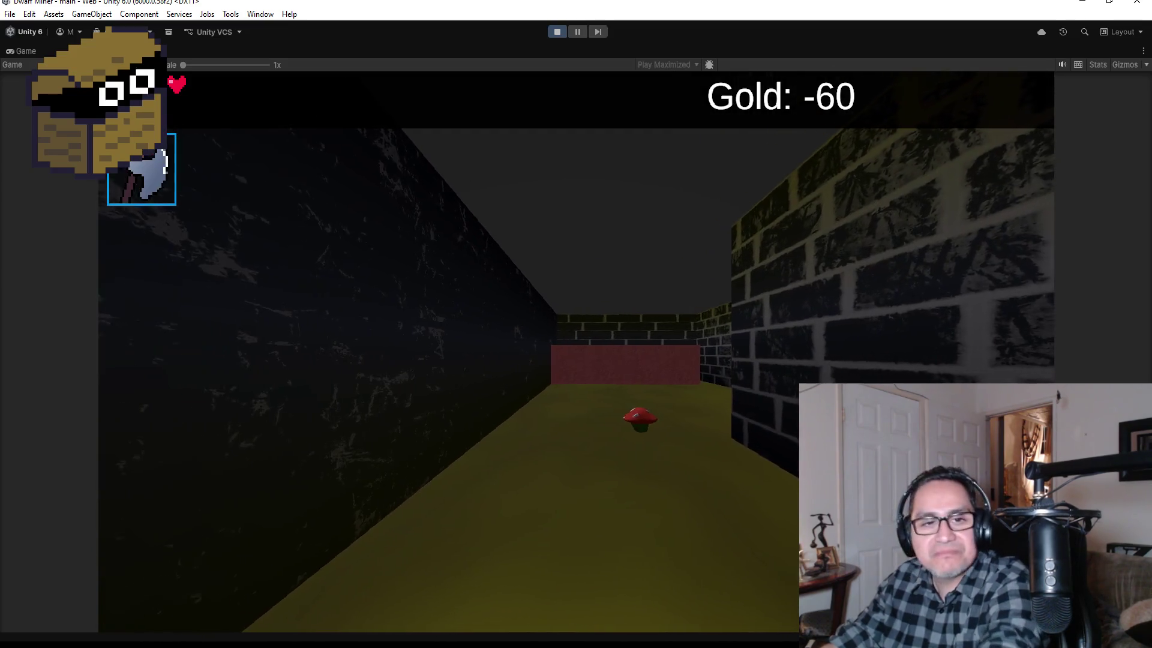
key(Escape)
scroll(116, 174, up, 1)
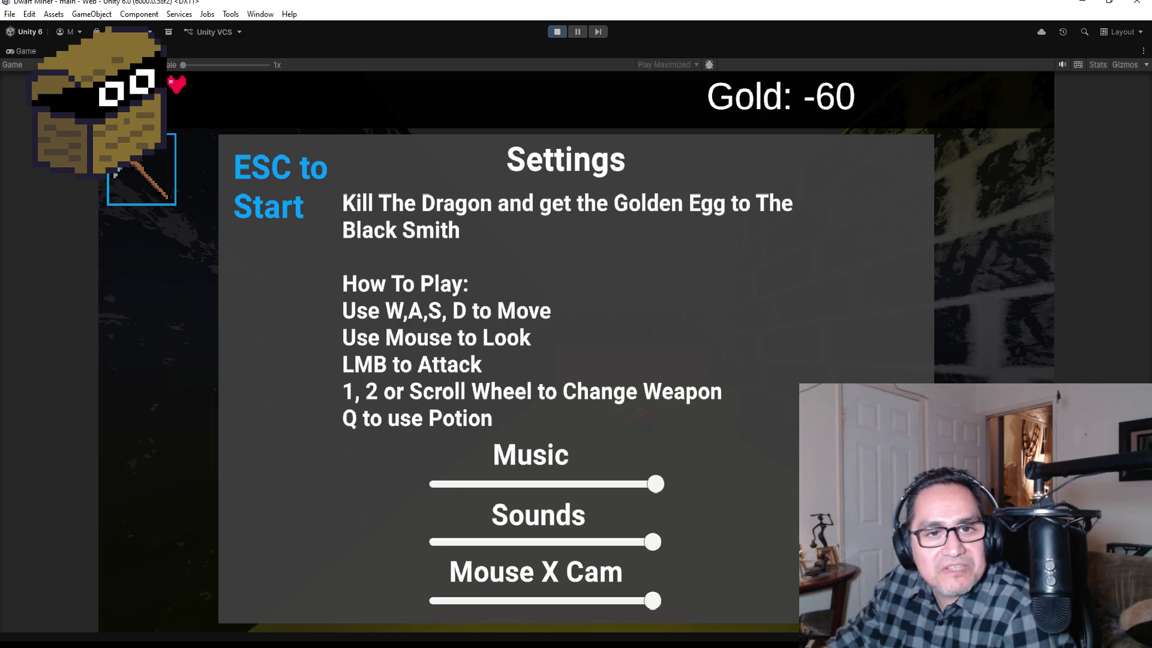
Close the Settings overlay with Esc to resume in the corridor holding the axe.
scroll(115, 174, down, 1)
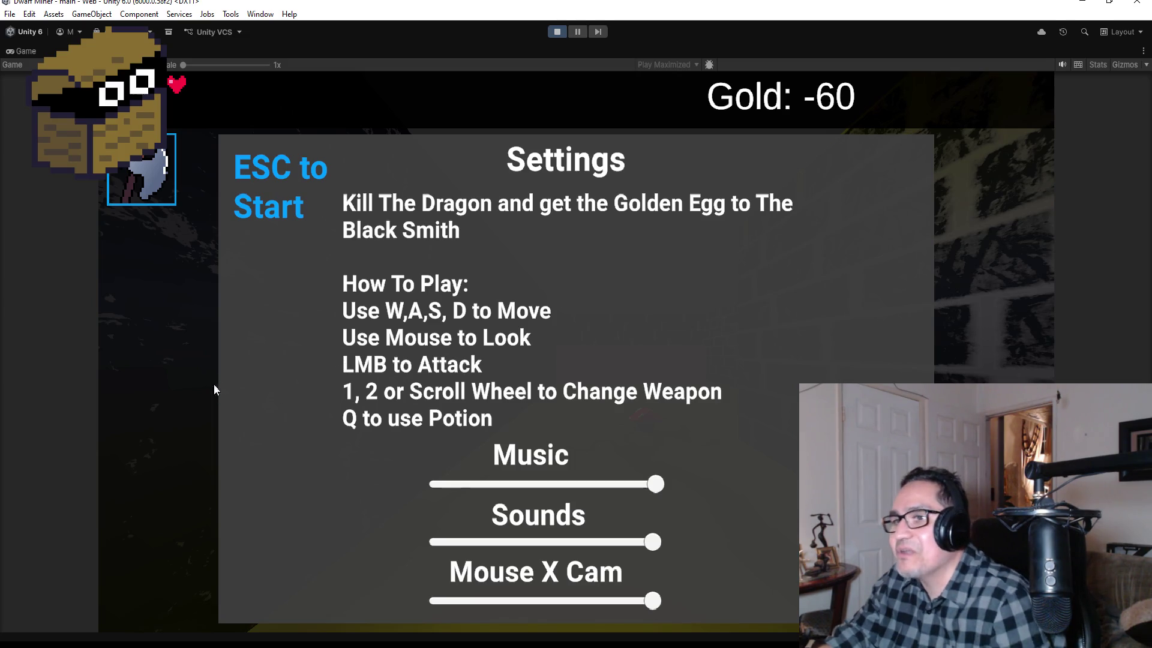
key(Escape)
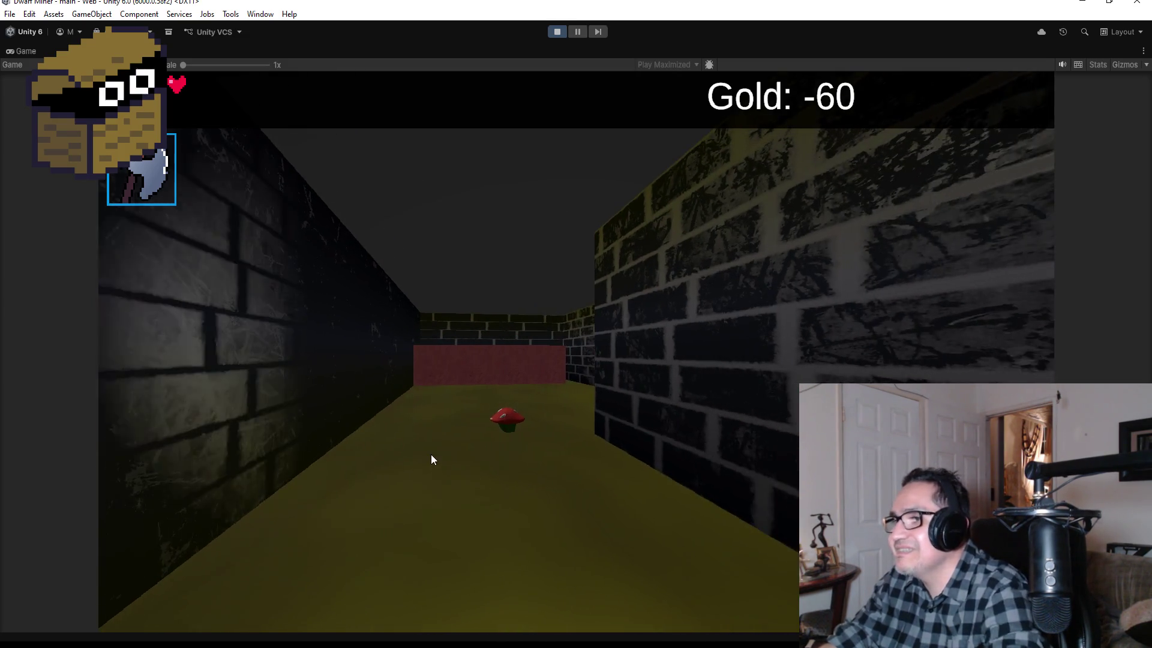
Defeat the mushroom enemy, switch back to the pickaxe and head toward the red block.
click(431, 459)
key(w)
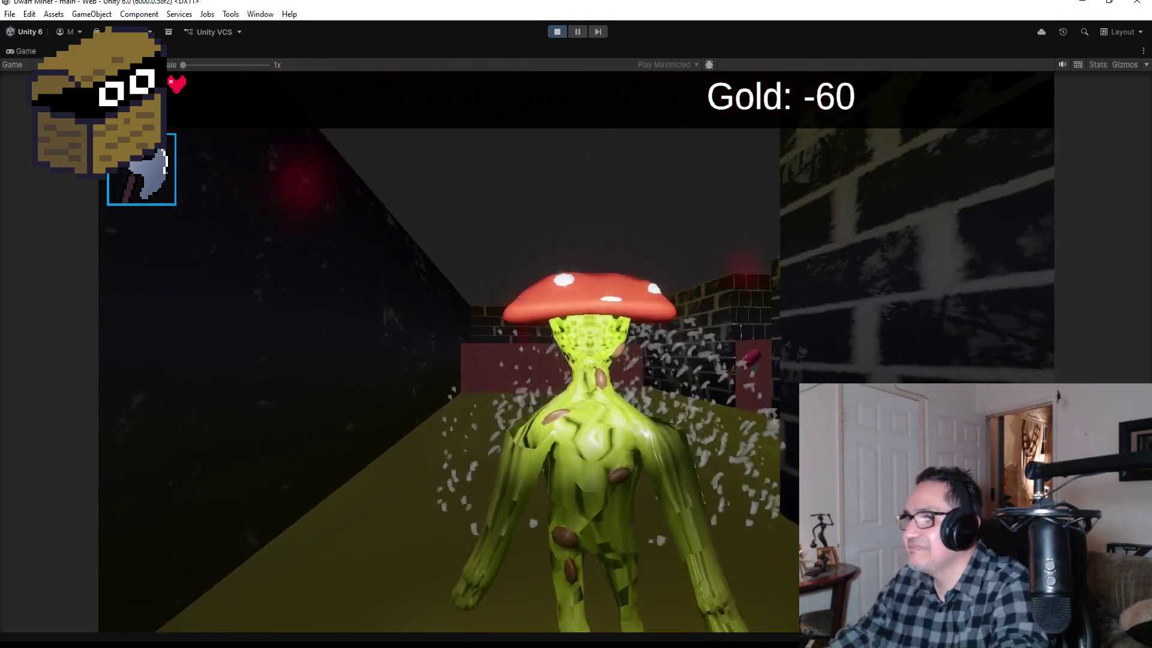
key(2)
key(w)
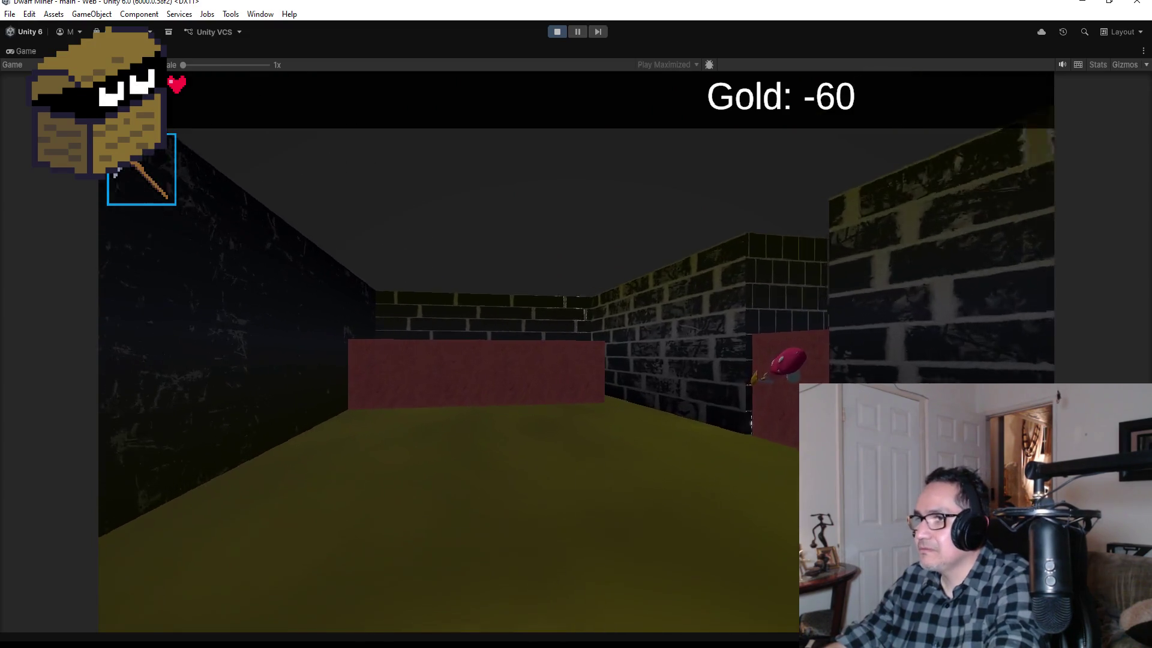
key(w)
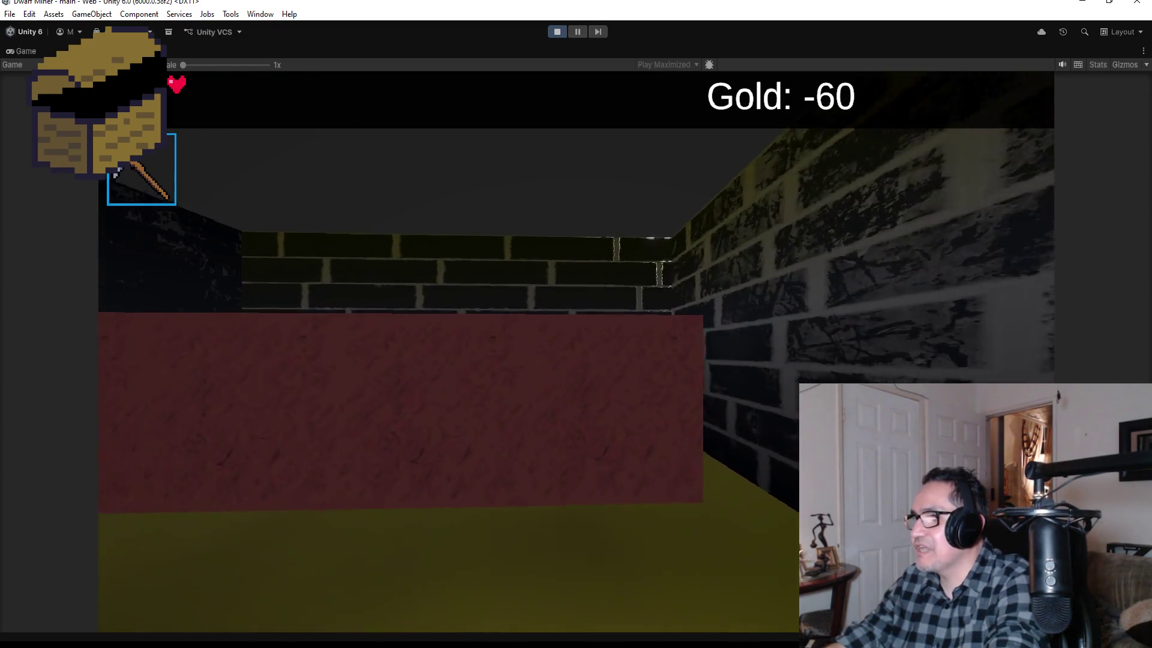
key(w)
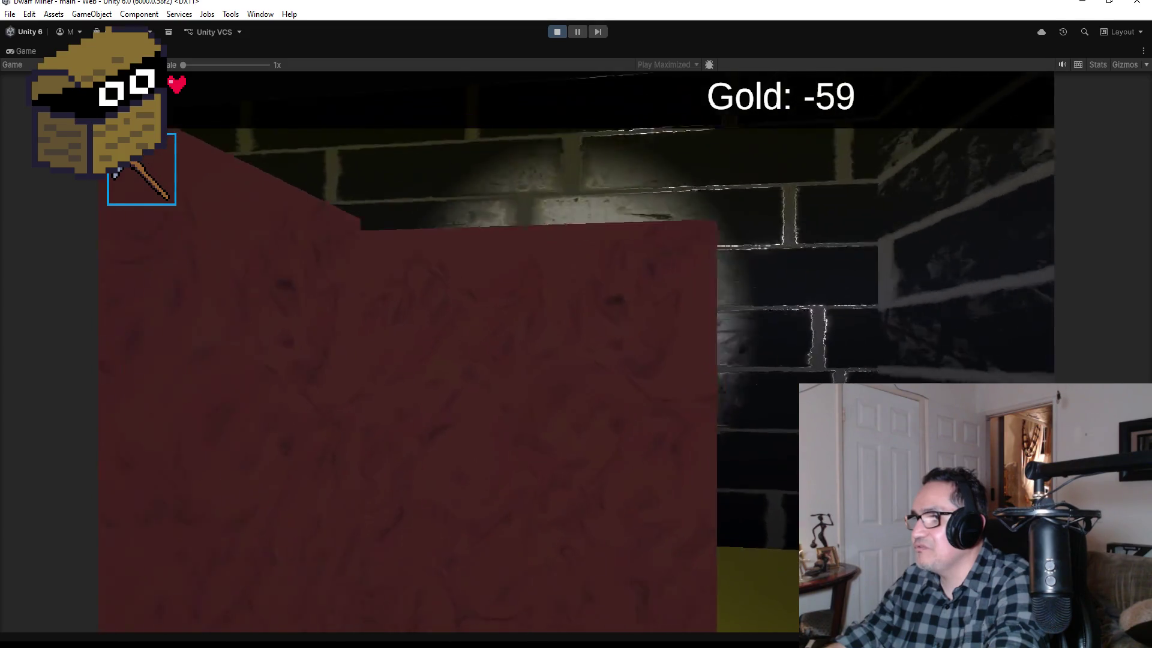
Collect the gold nuggets and gold bar around the chest and red block.
key(w)
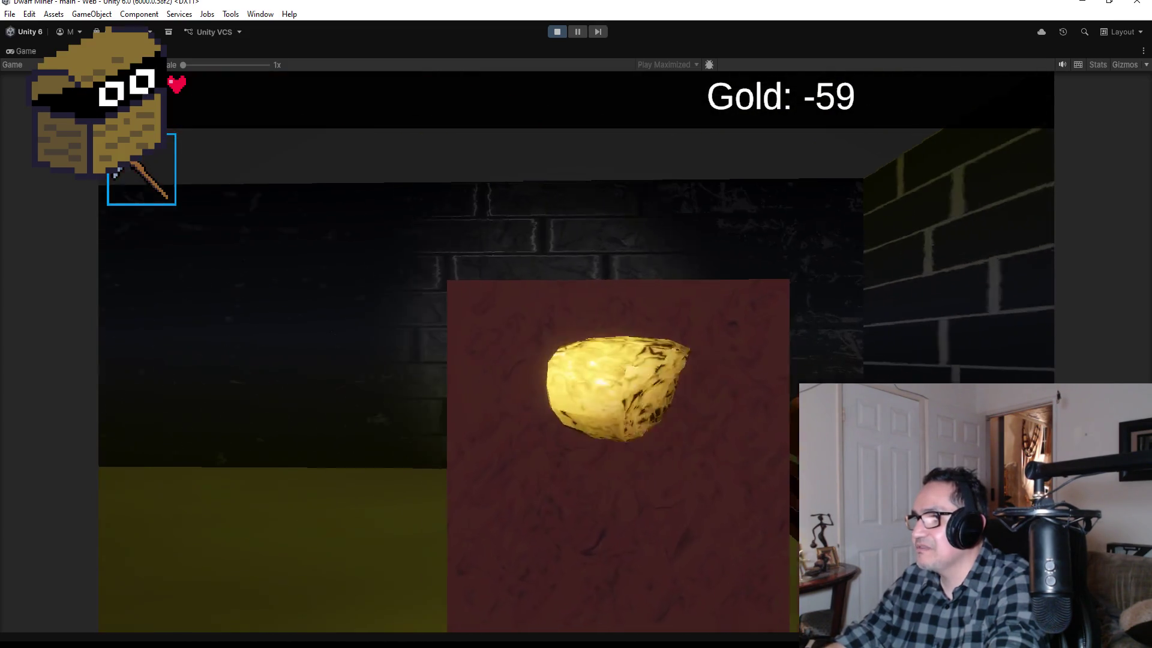
key(w)
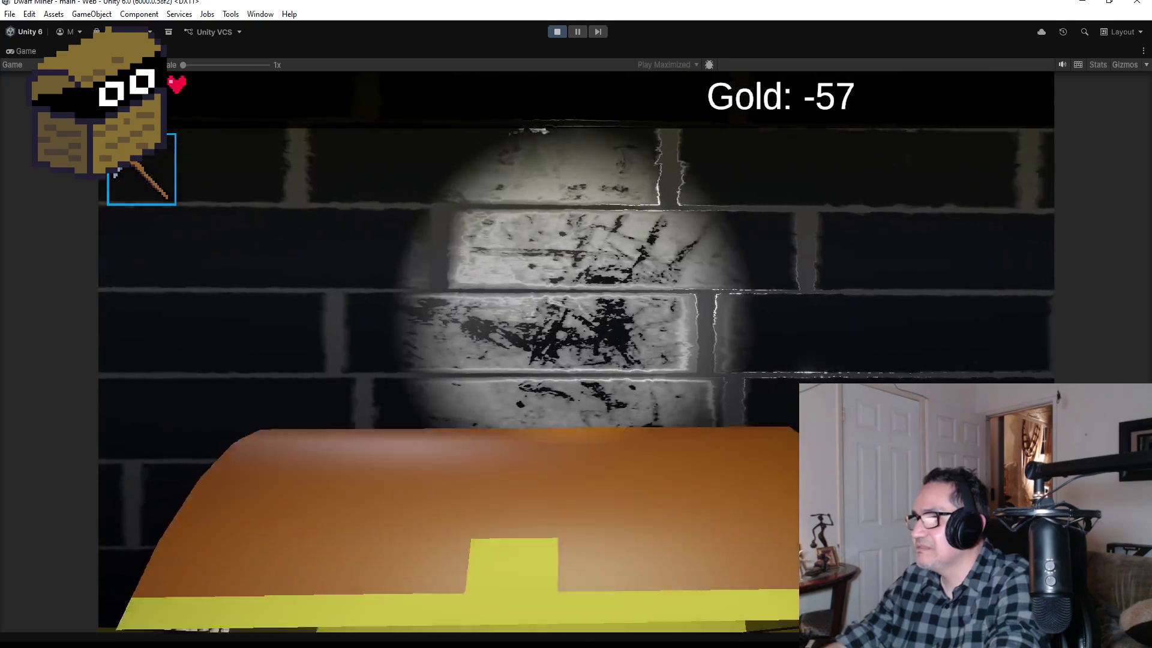
key(w)
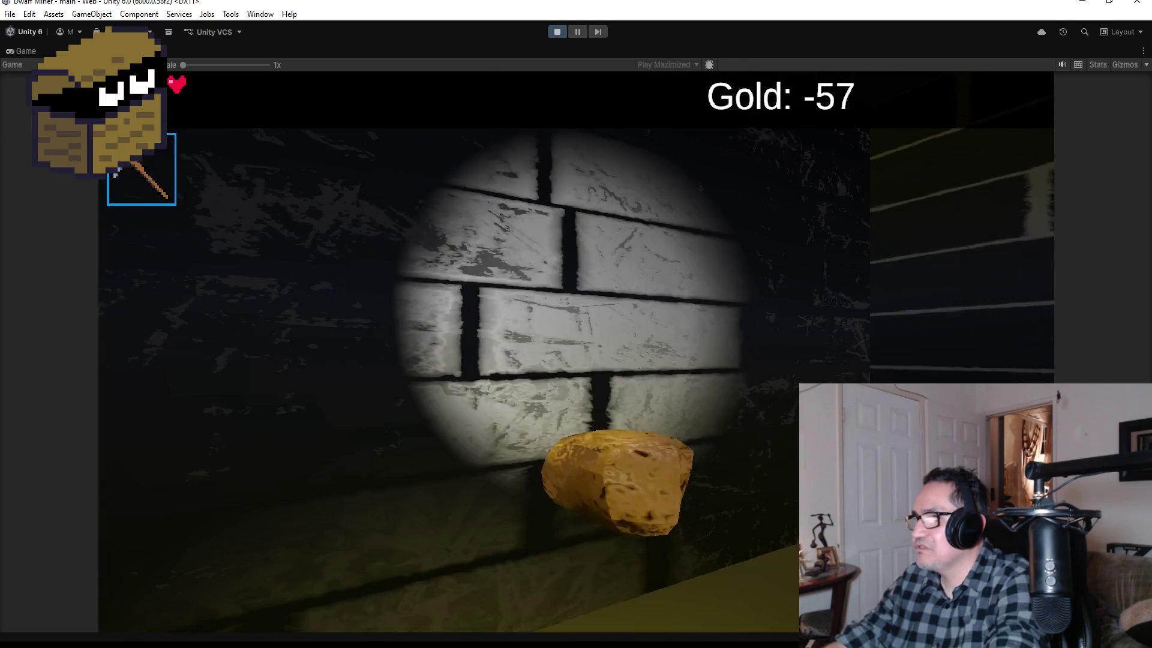
key(w)
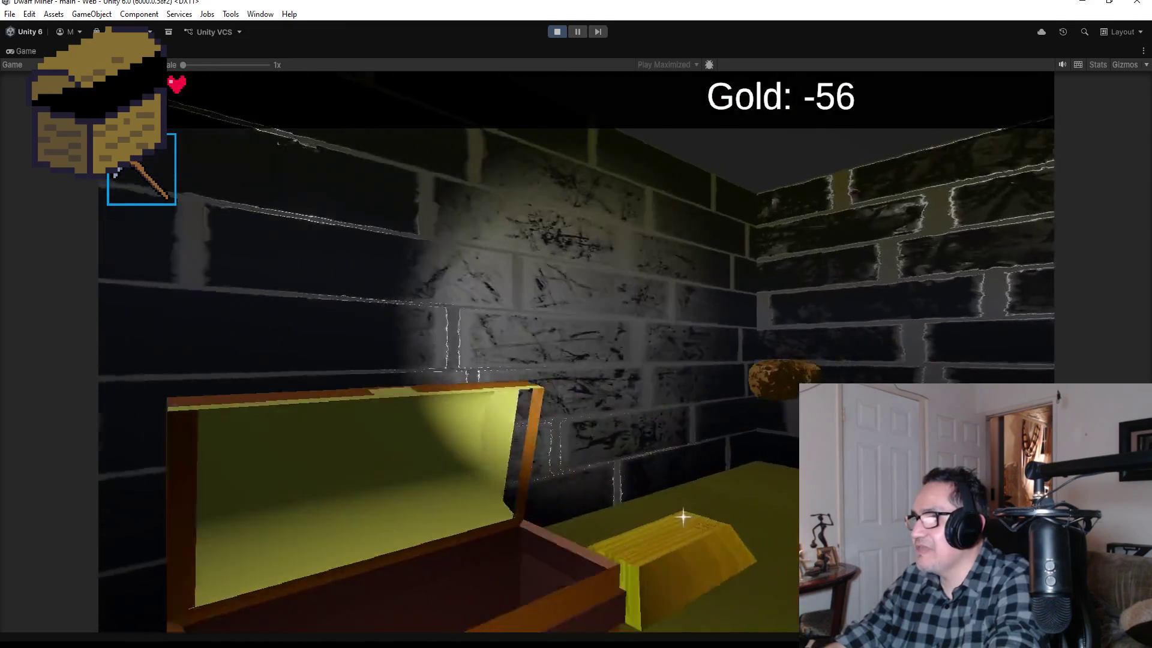
key(w)
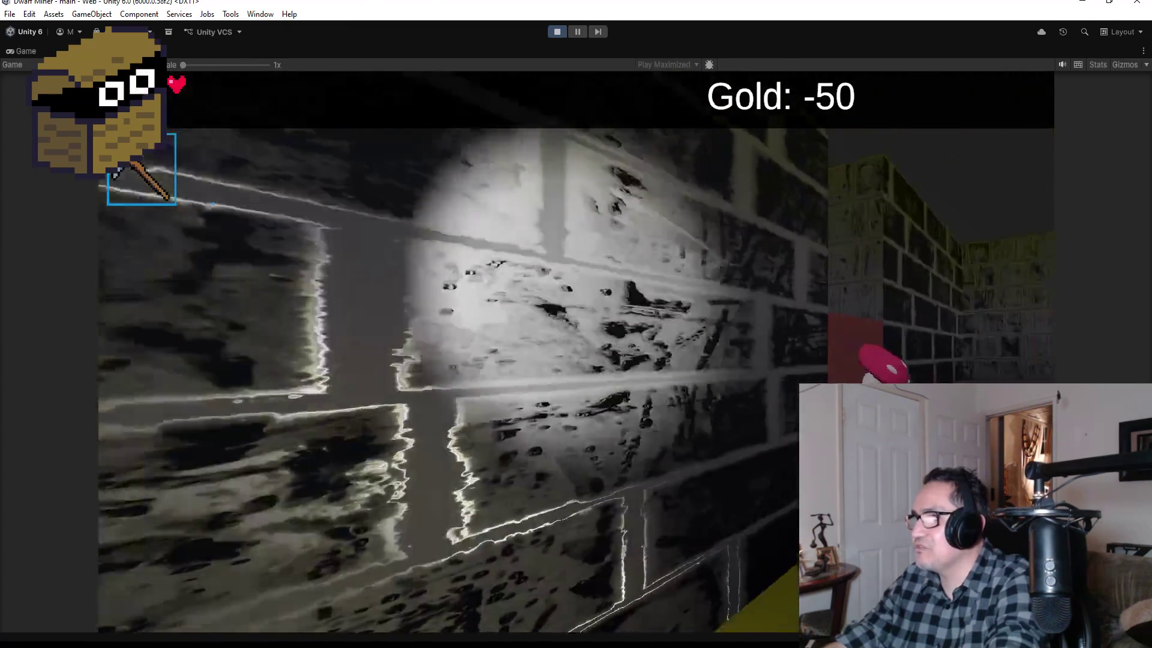
key(w)
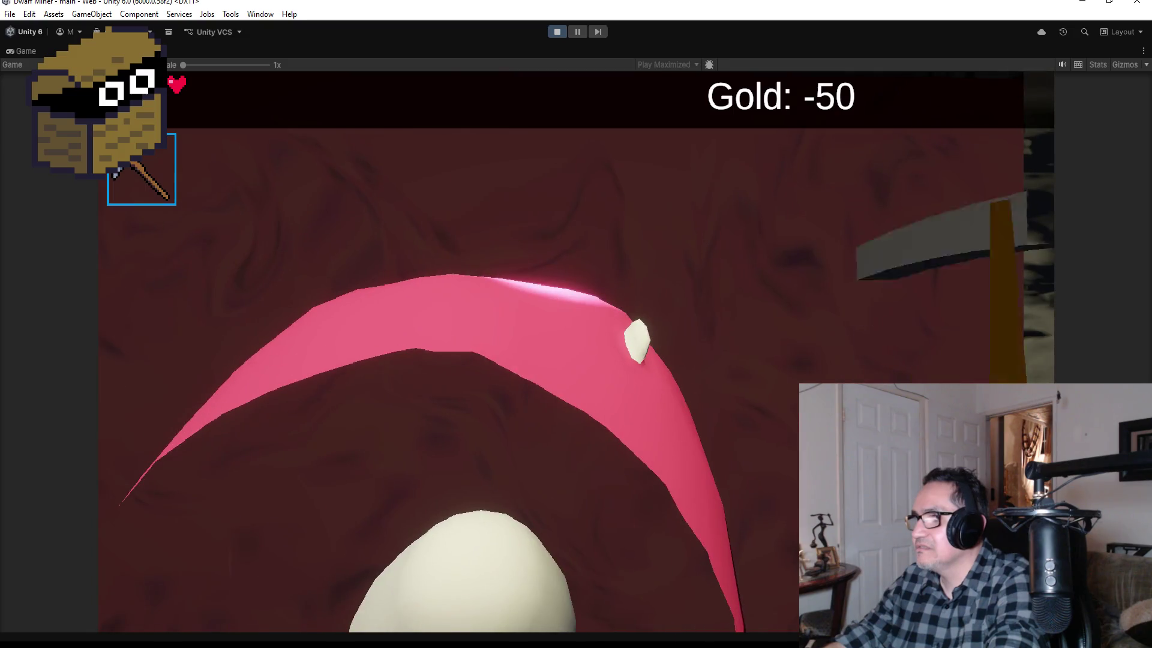
key(w)
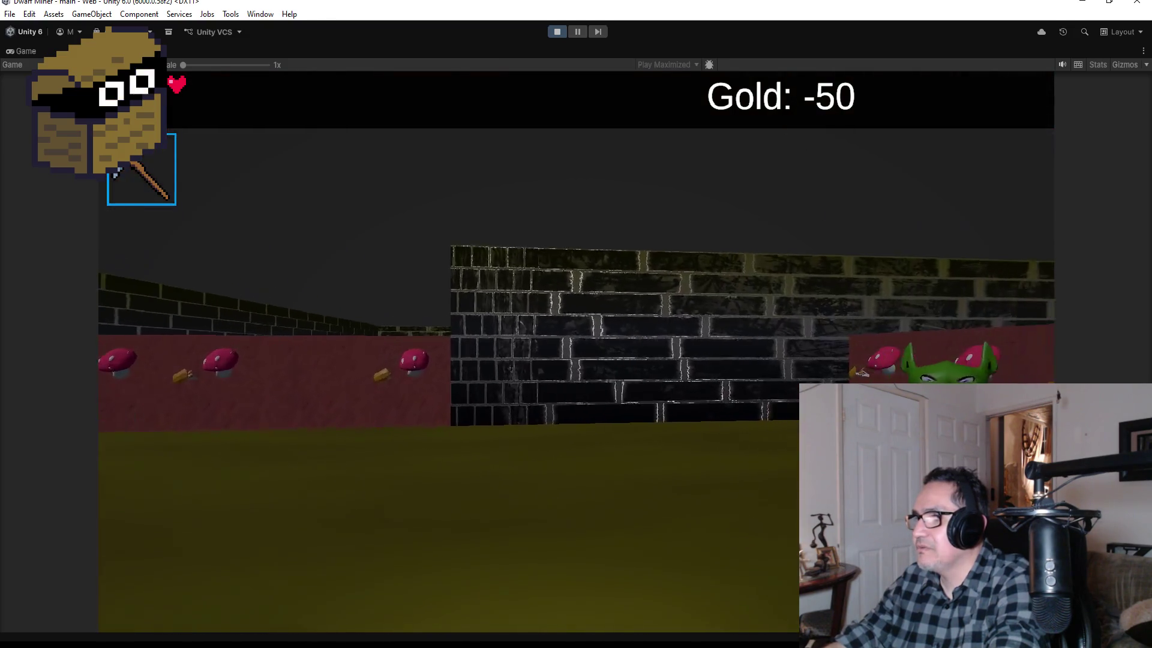
Swap tools, open the treasure chest and pick up the nearby gold nugget.
key(2)
key(w)
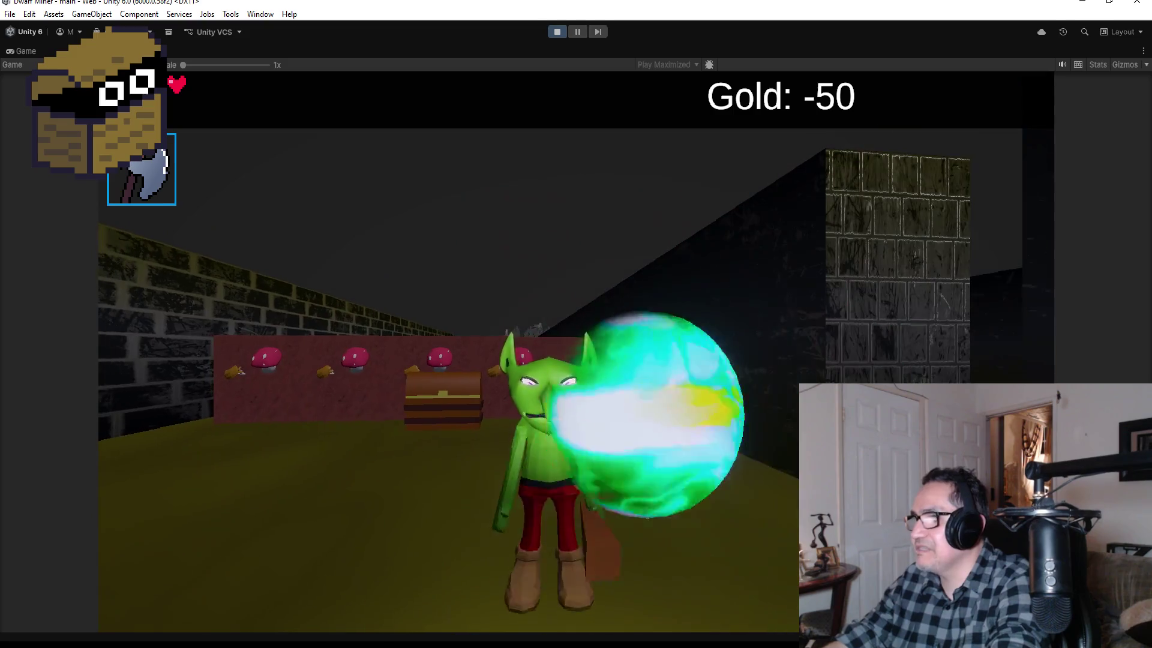
key(1)
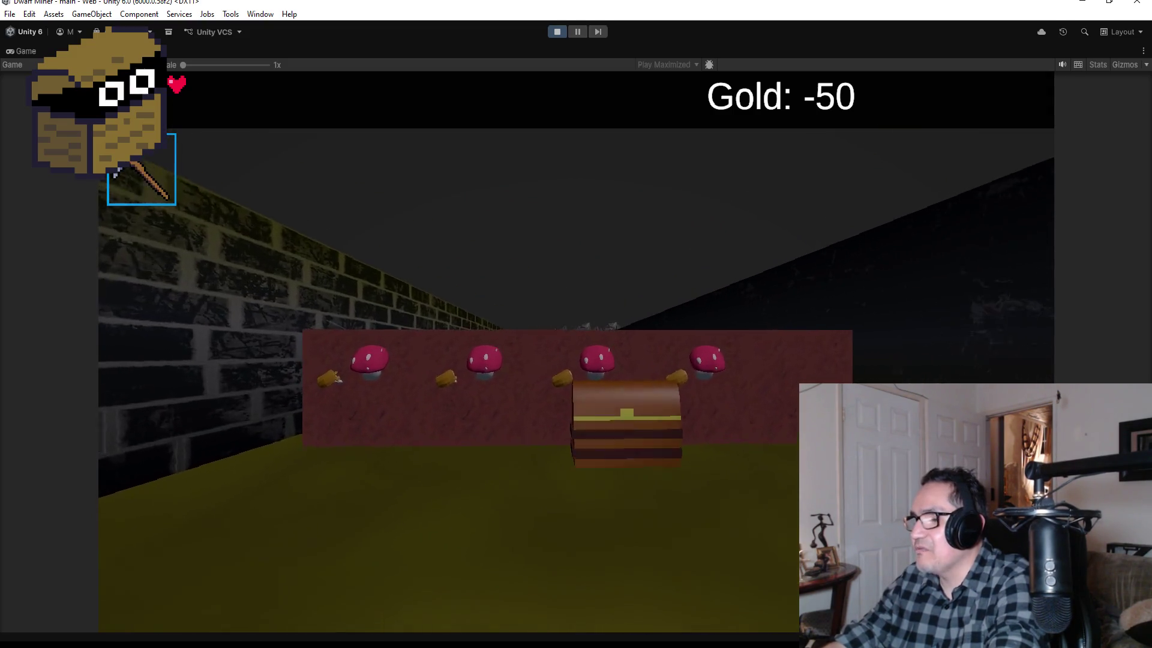
key(w)
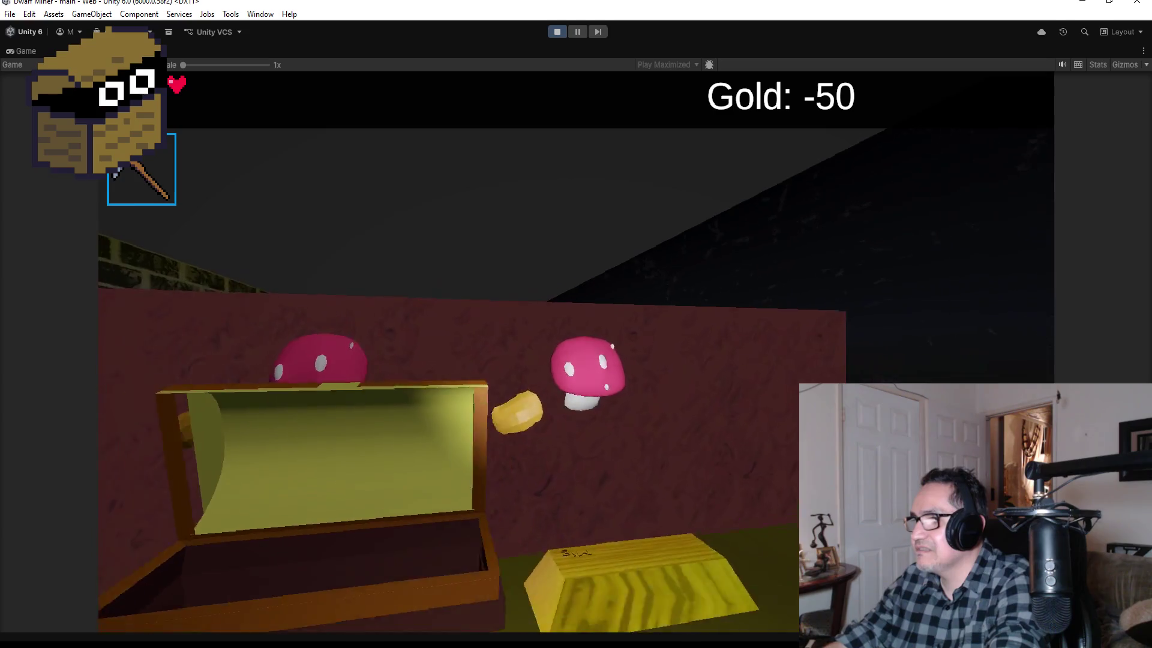
key(s)
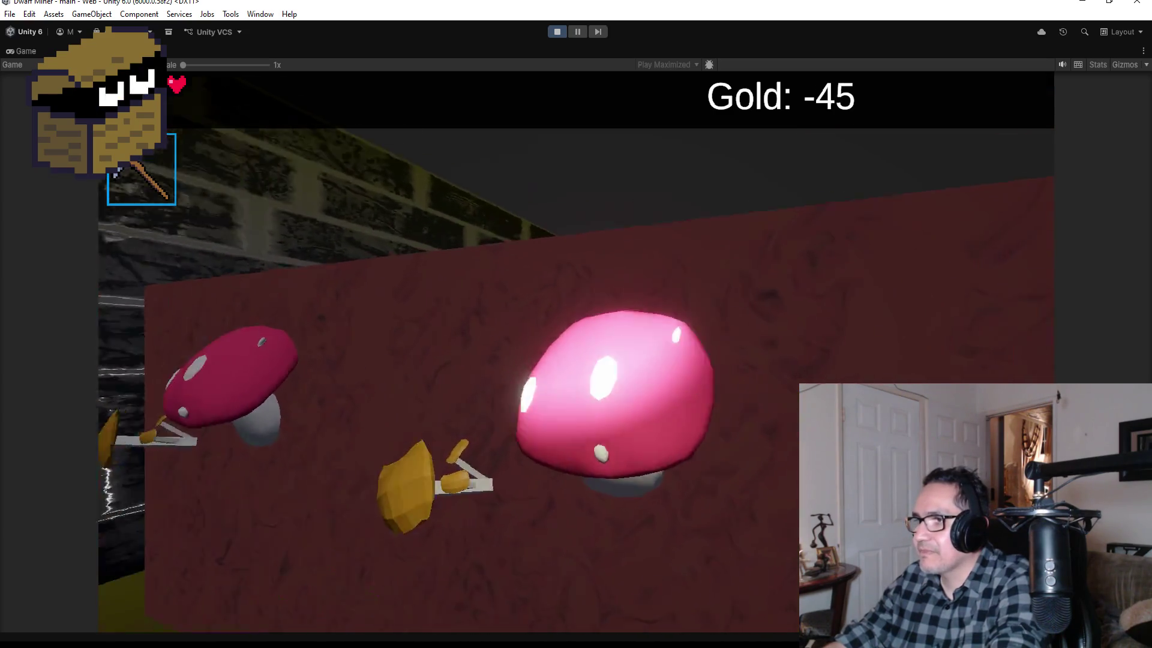
key(w)
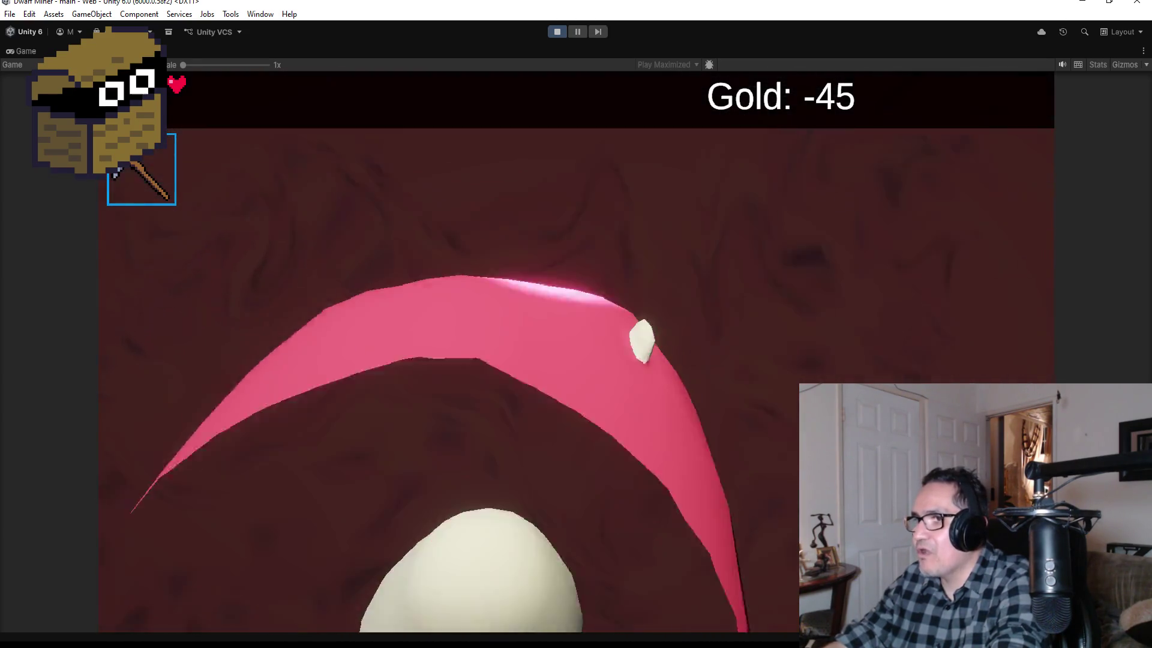
key(w)
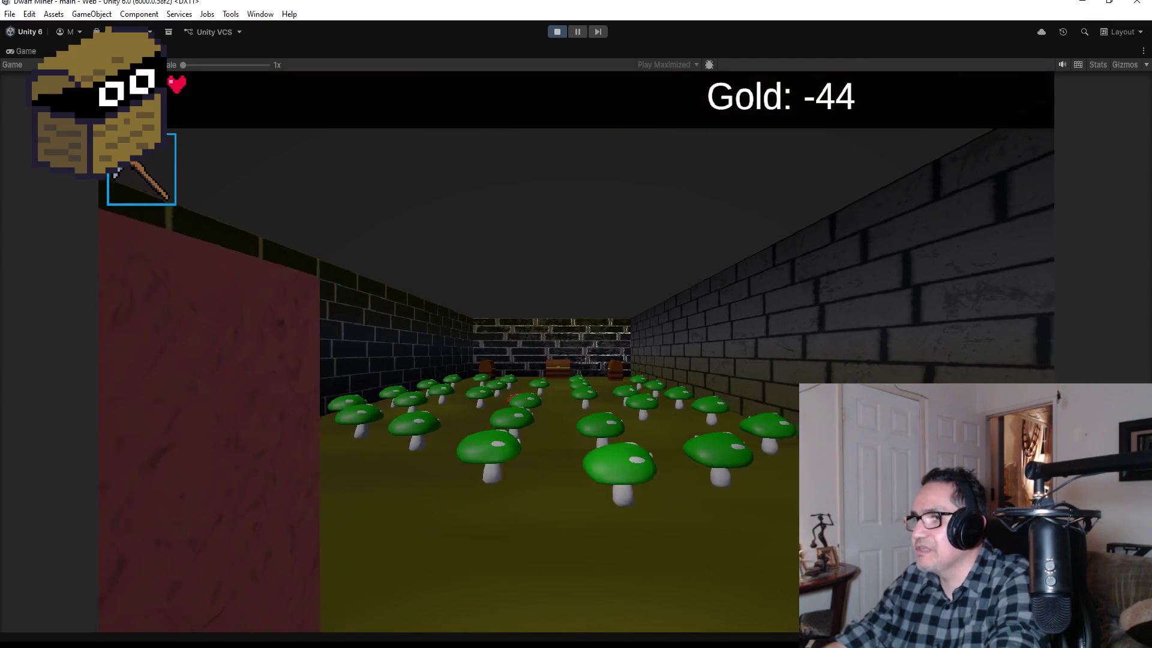
Walk to the pink mushroom, face the green-mushroom corridor, and pause the game with Gold at -44.
key(a)
key(w)
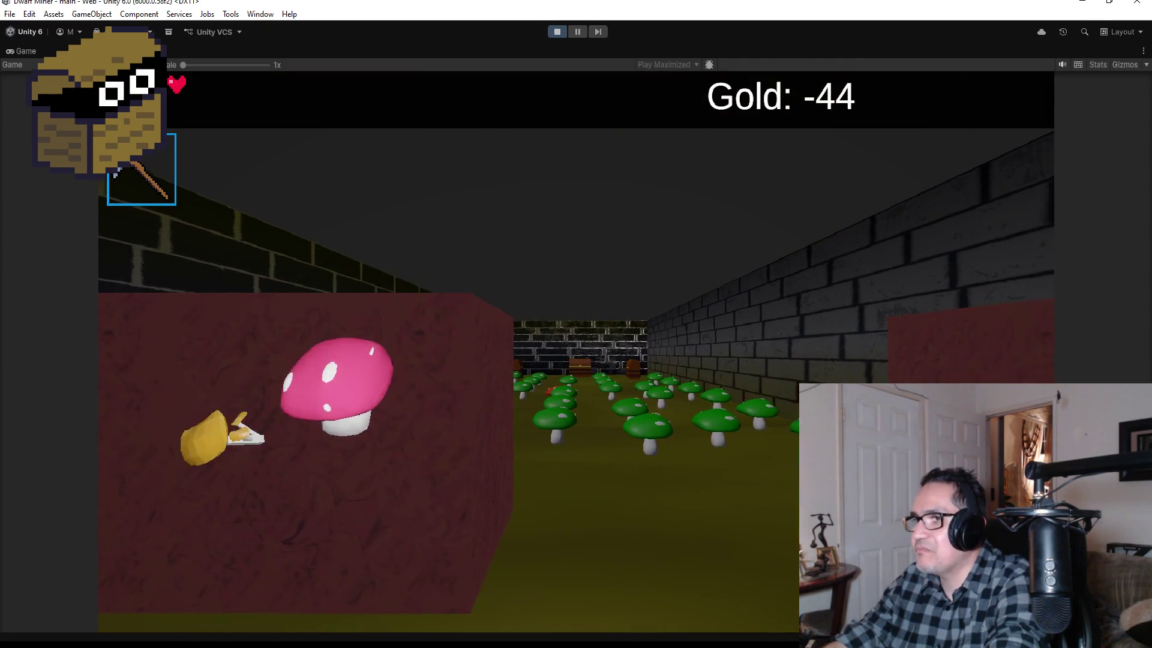
key(d)
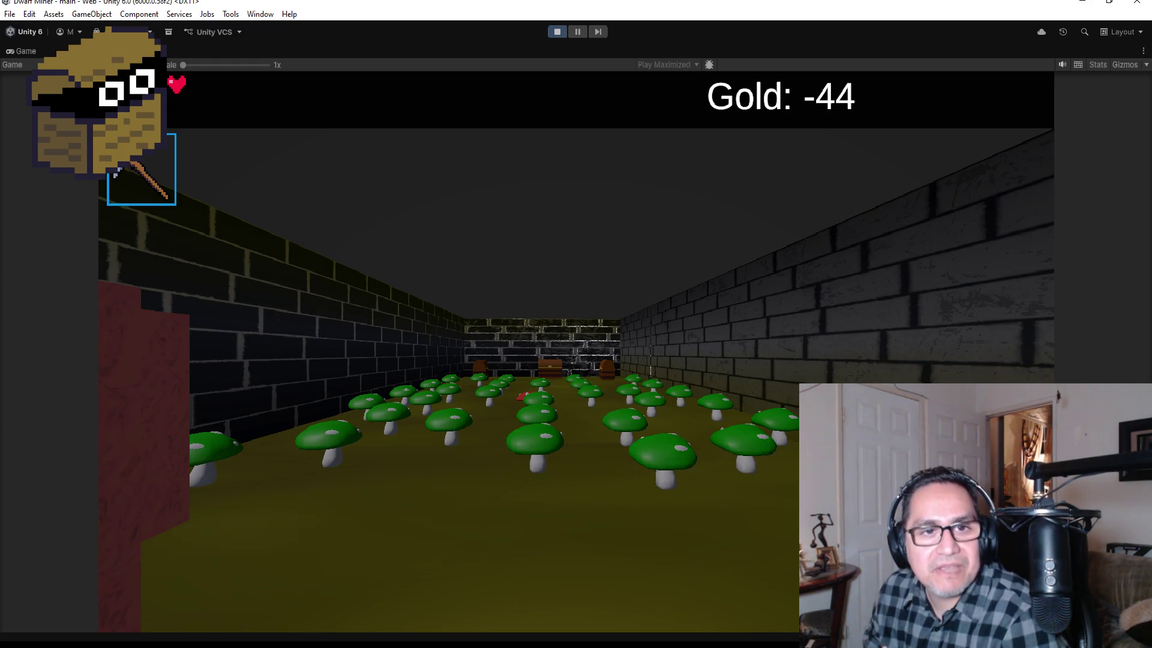
key(Escape)
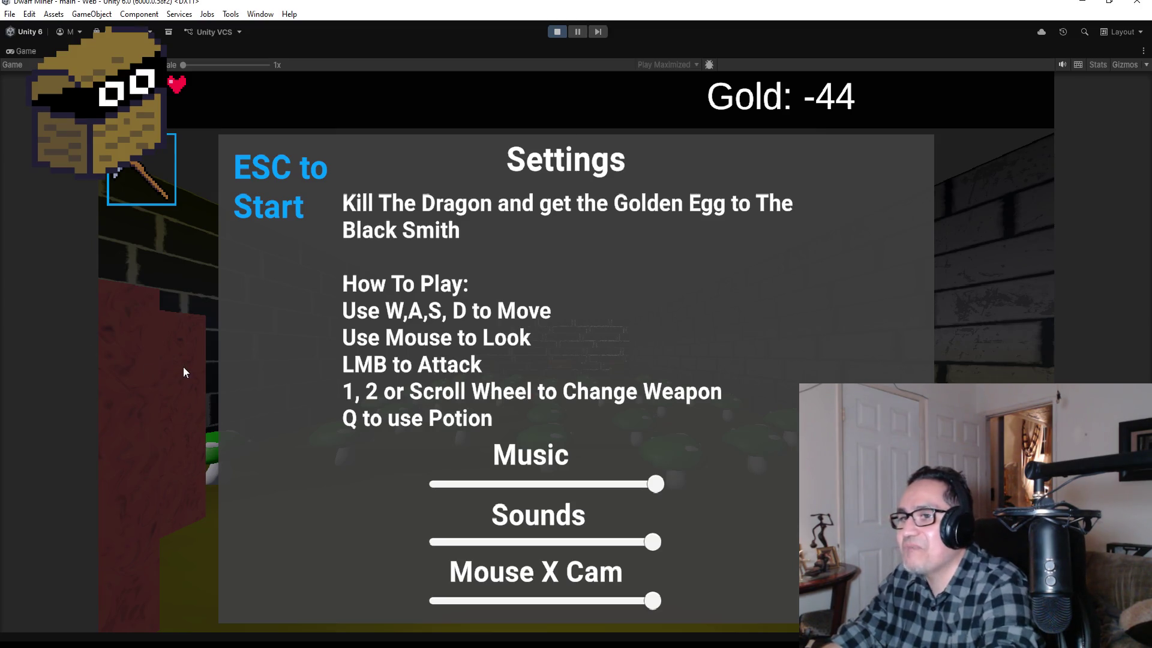
Resume play and move through the mushroom corridor toward the chest at its end.
key(Escape)
key(Left)
key(Left)
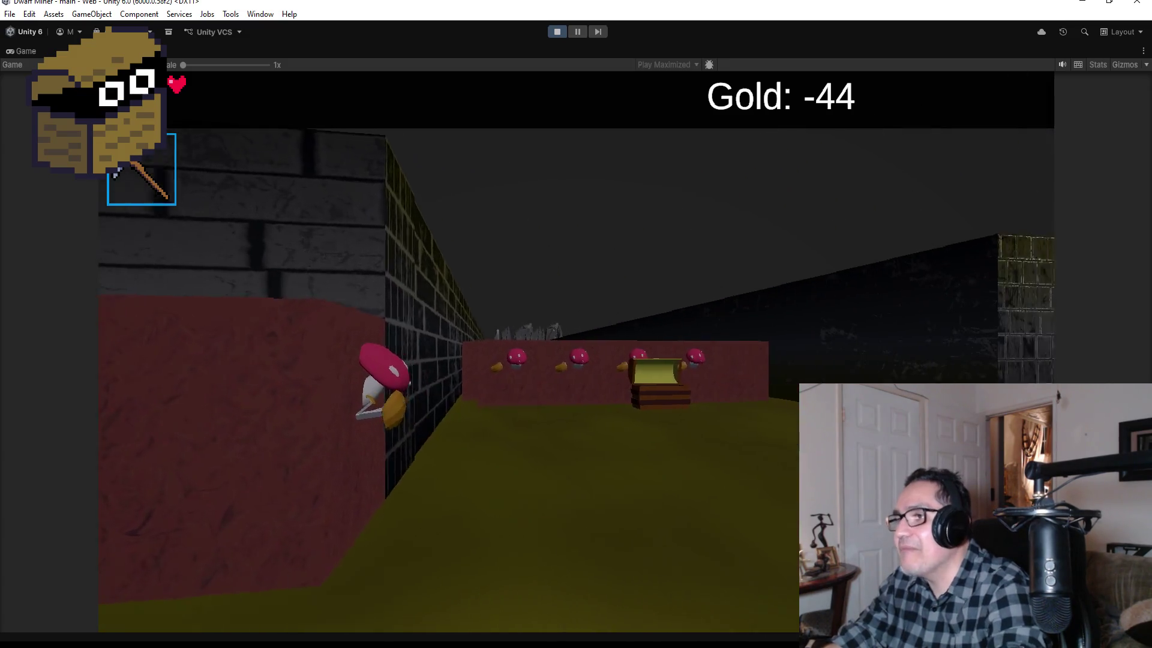
key(Up)
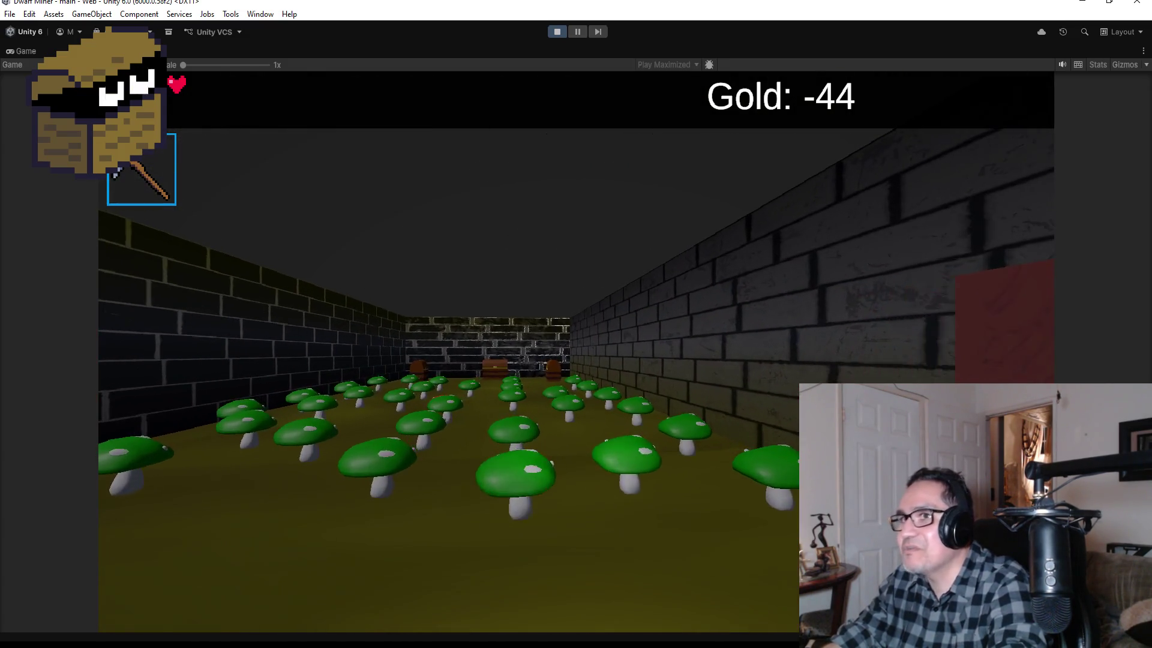
key(Down)
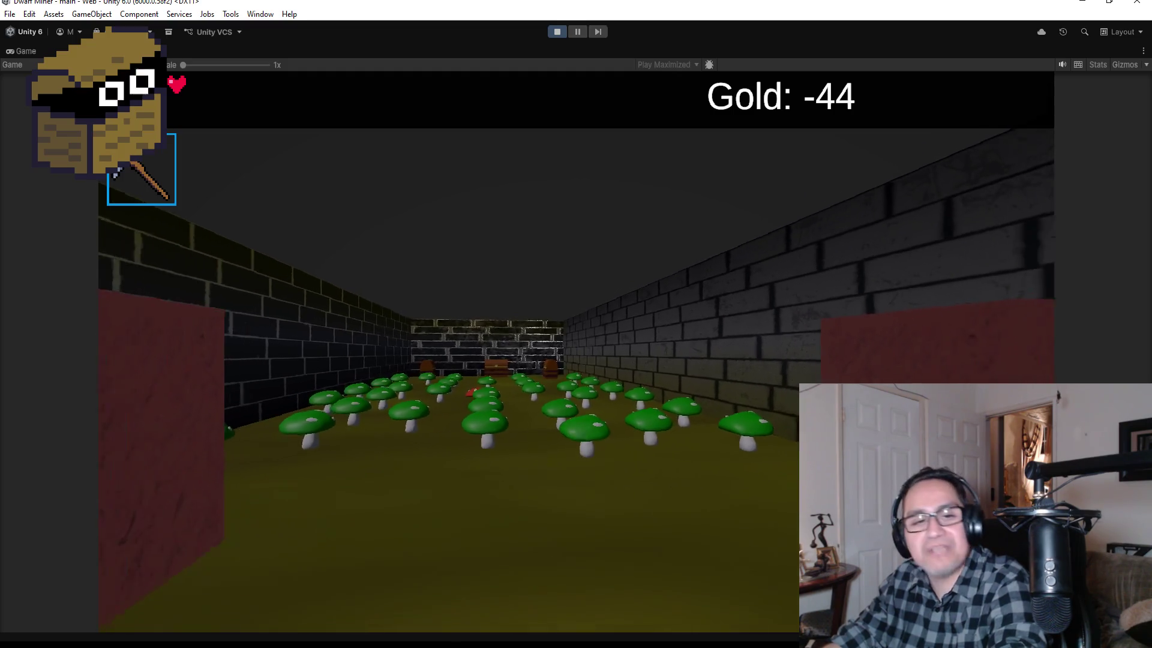
key(Right)
key(Right)
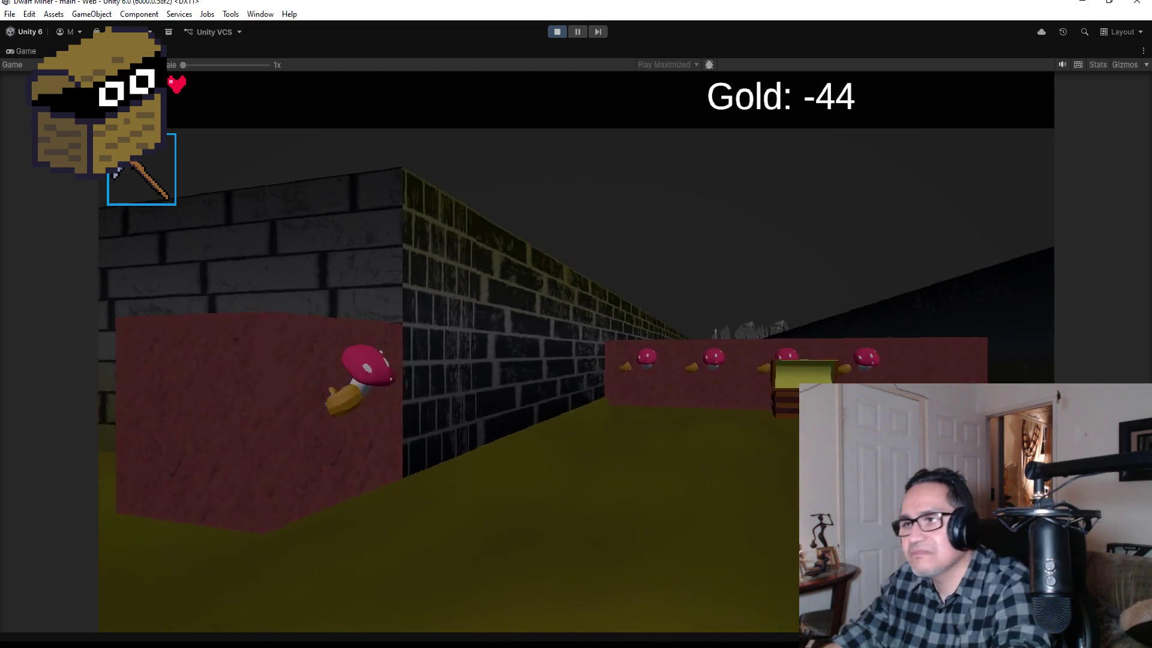
key(Up)
key(Right)
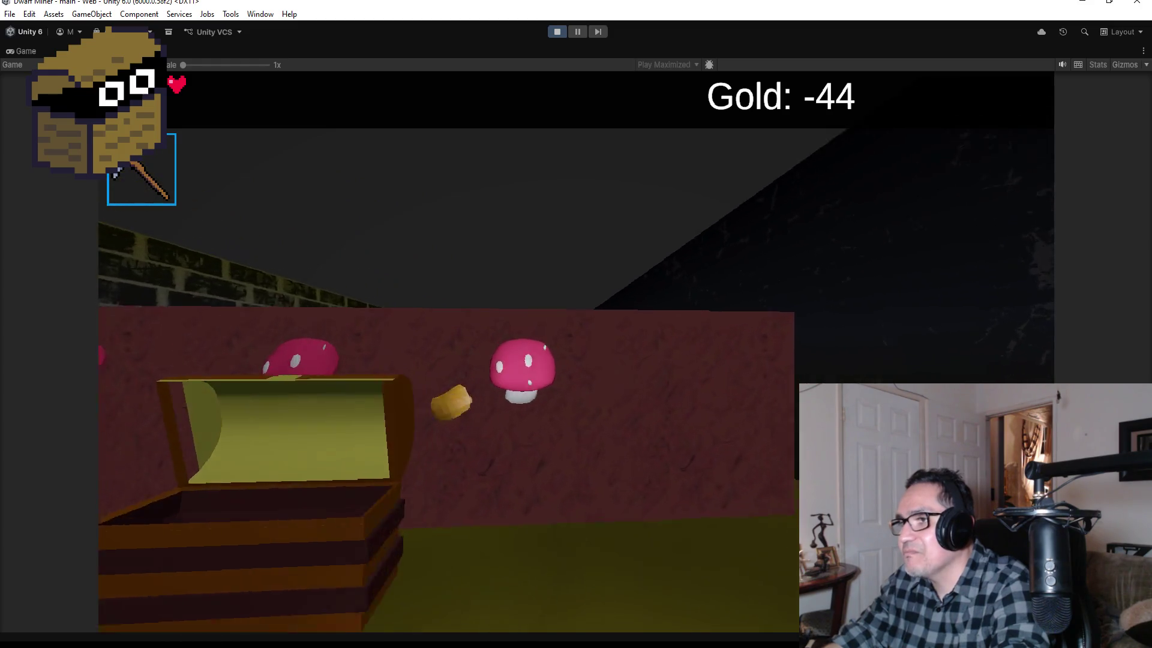
Collect the row of gold nuggets along the red walls, raising Gold to -37, and equip the axe.
key(Up)
key(Up)
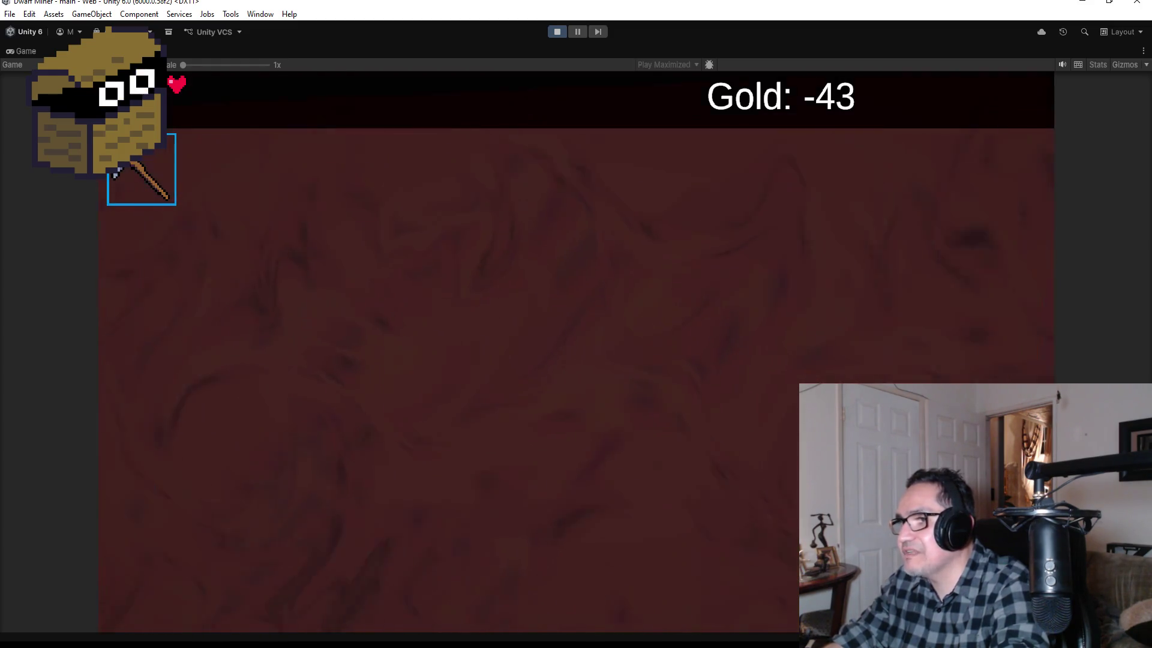
key(Right)
key(Up)
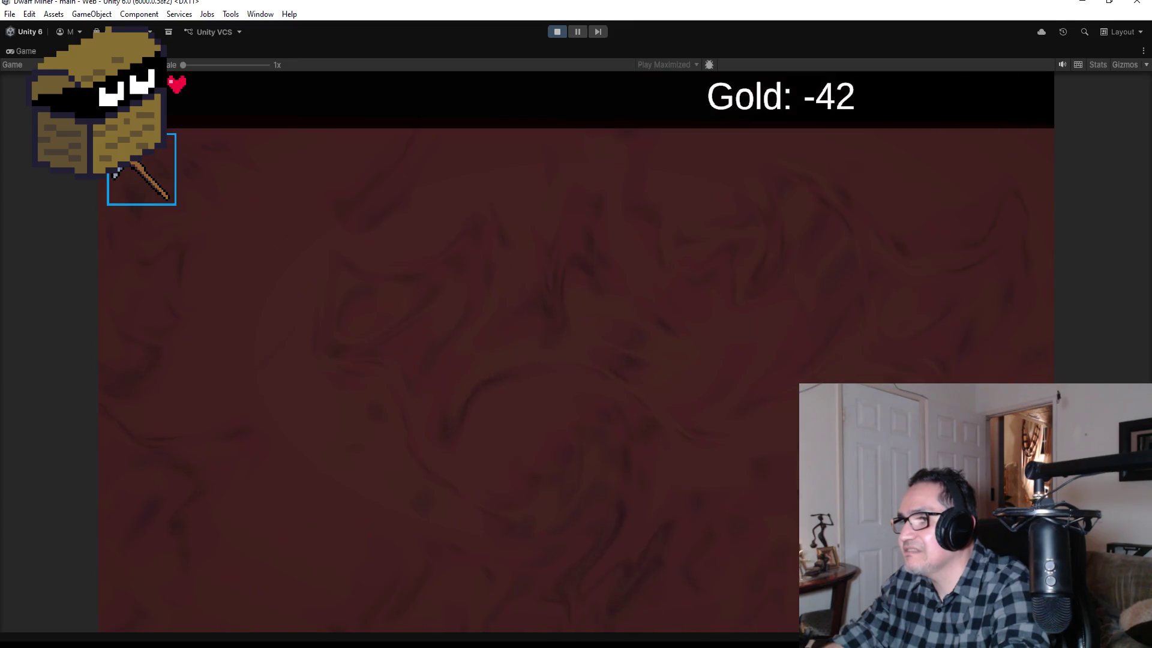
key(Right)
key(Up)
key(Right)
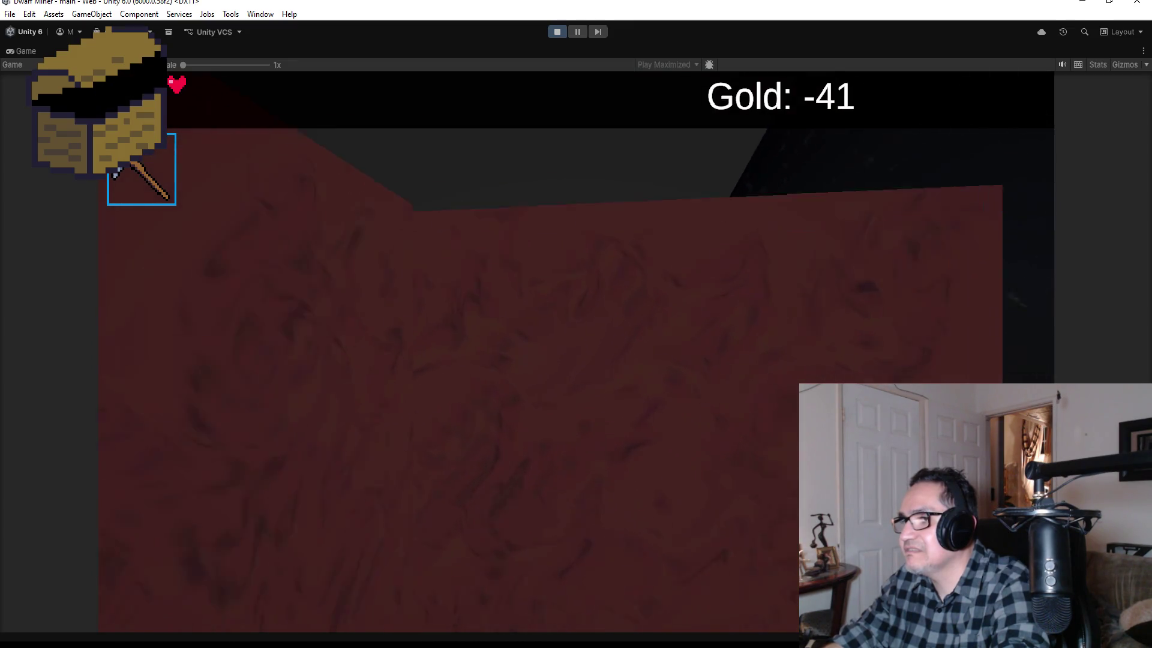
key(Up)
key(Right)
key(Up)
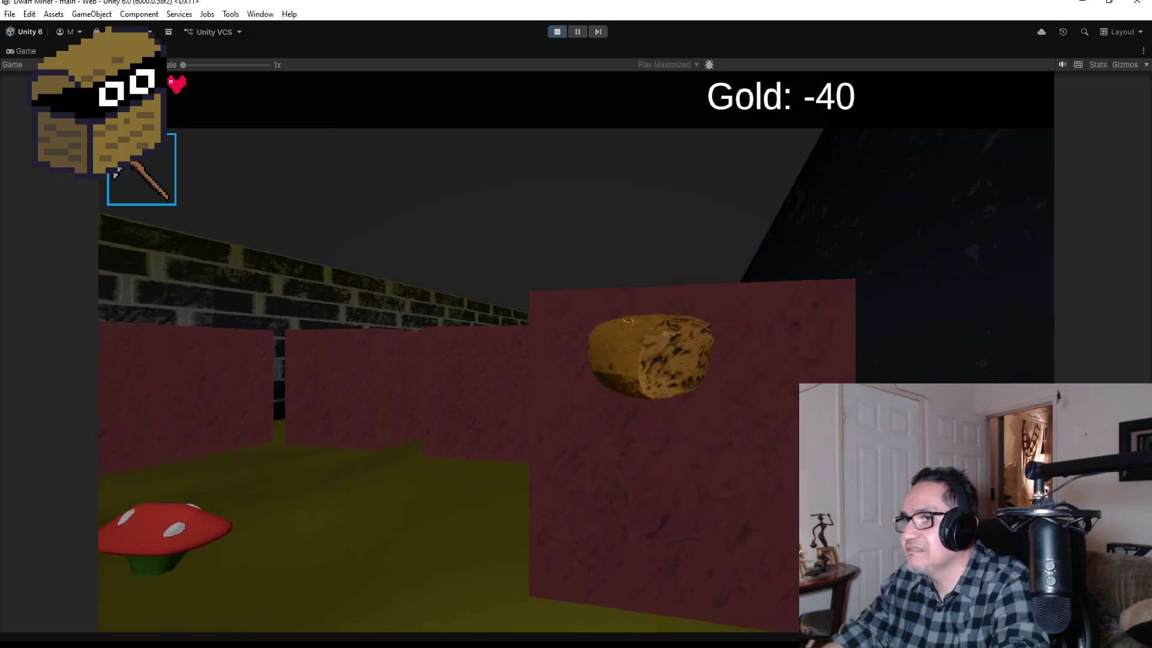
key(Up)
key(Right)
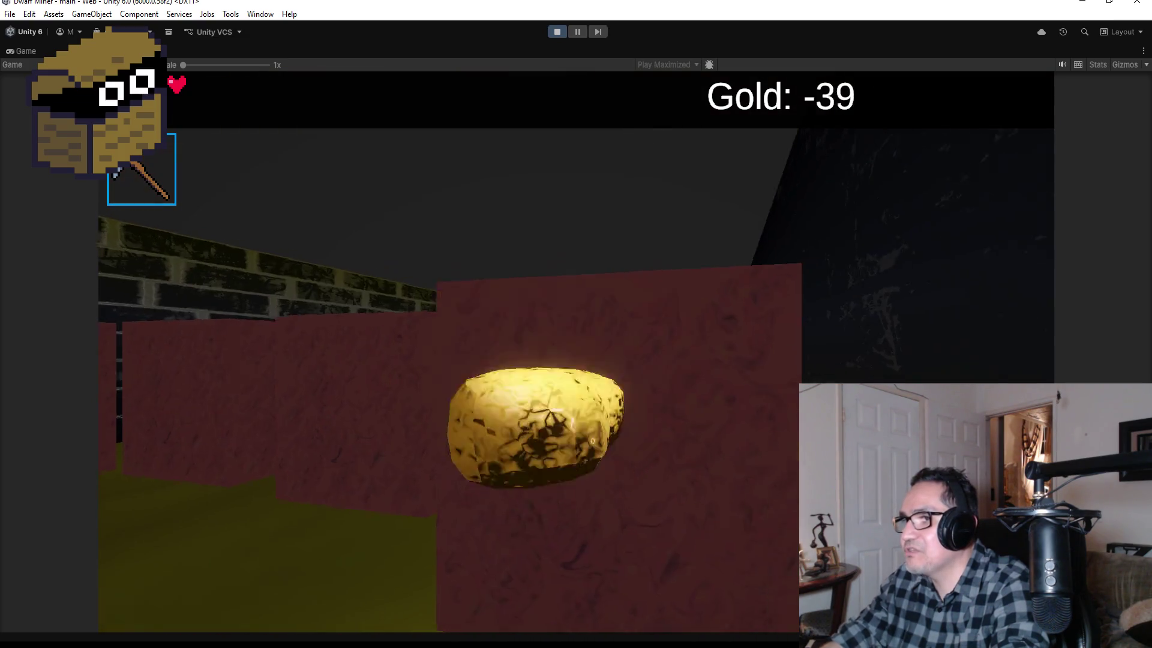
key(Up)
key(Up)
key(Right)
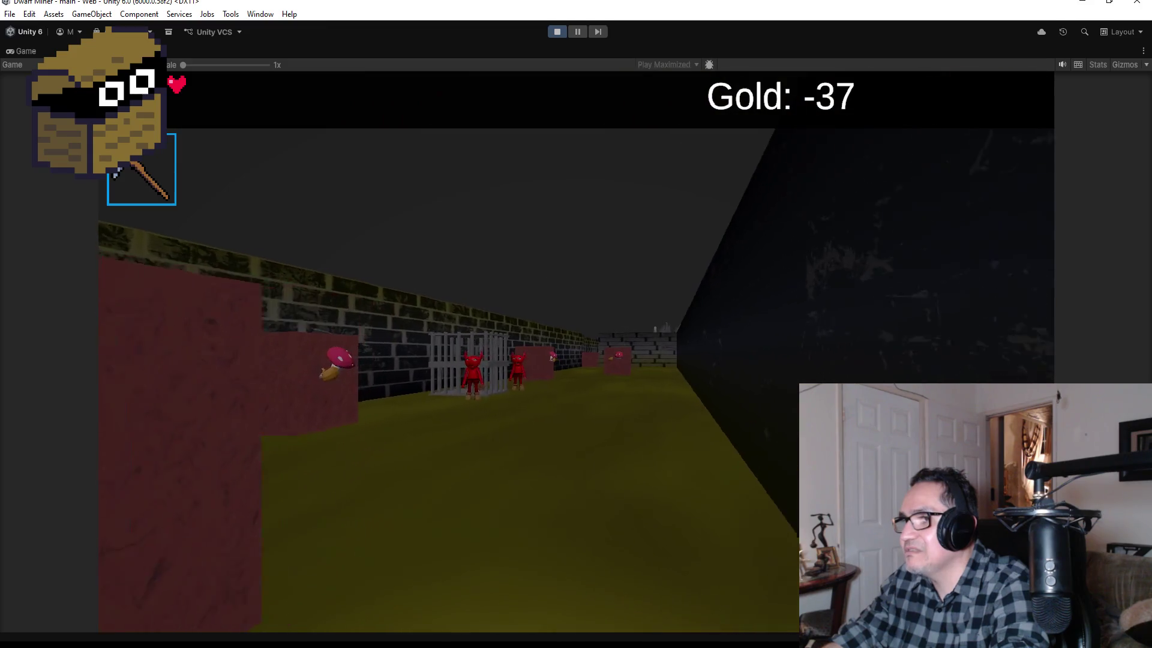
key(2)
key(Up)
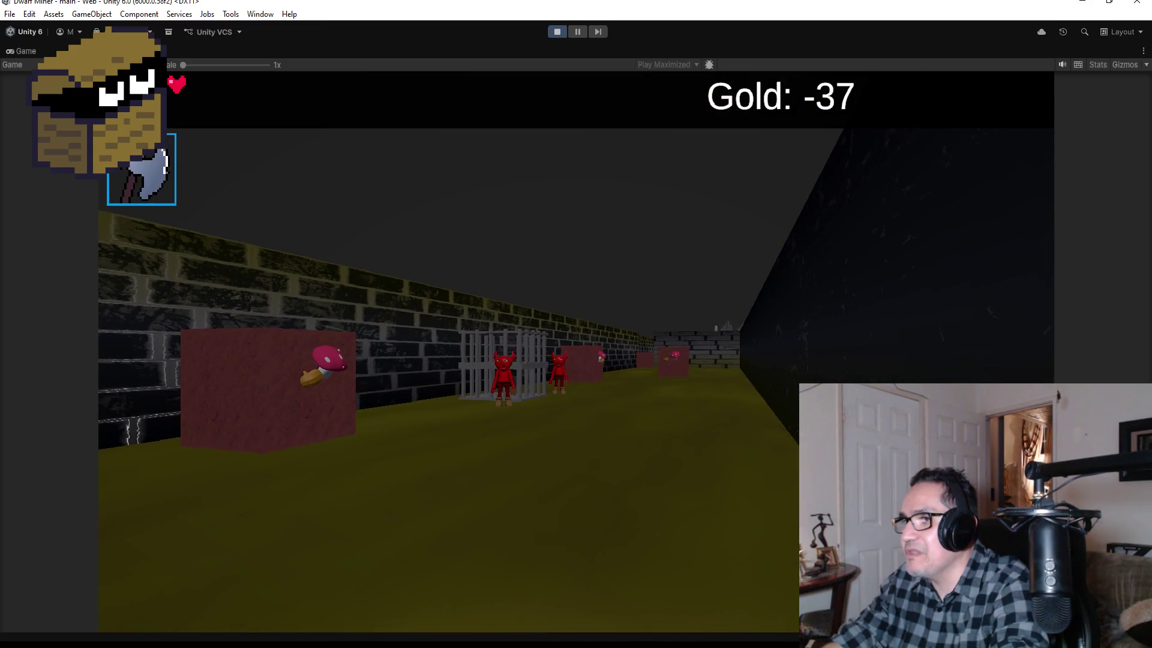
Fight the goblins beside the cage, then walk past it down the corridor toward the red block.
key(Up)
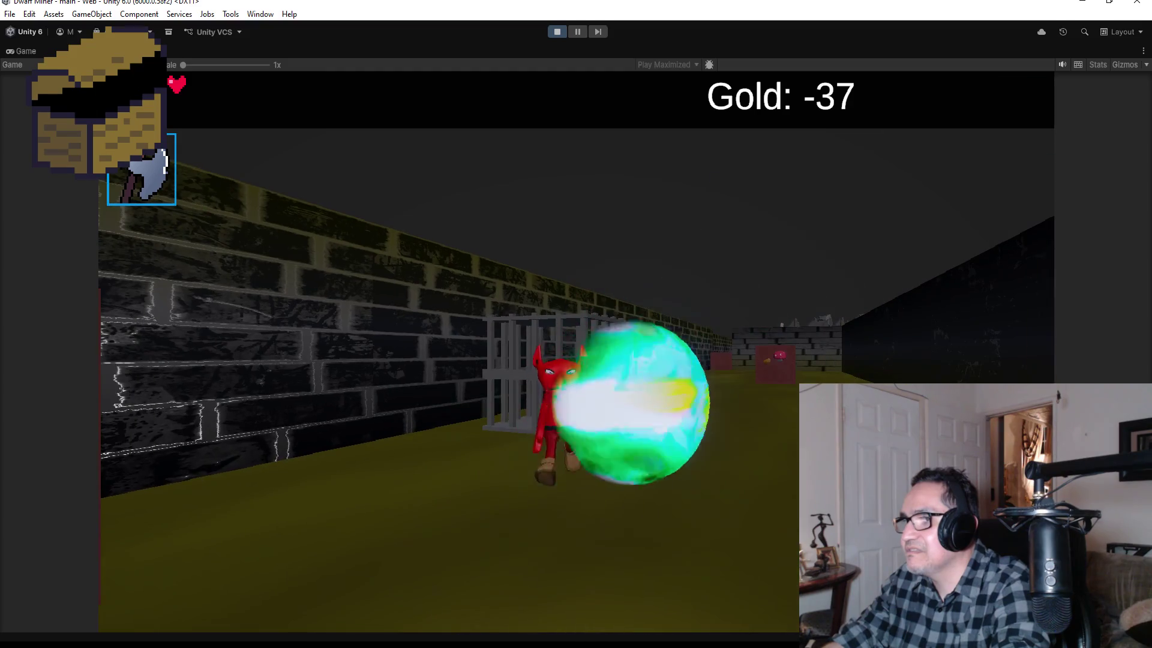
key(Down)
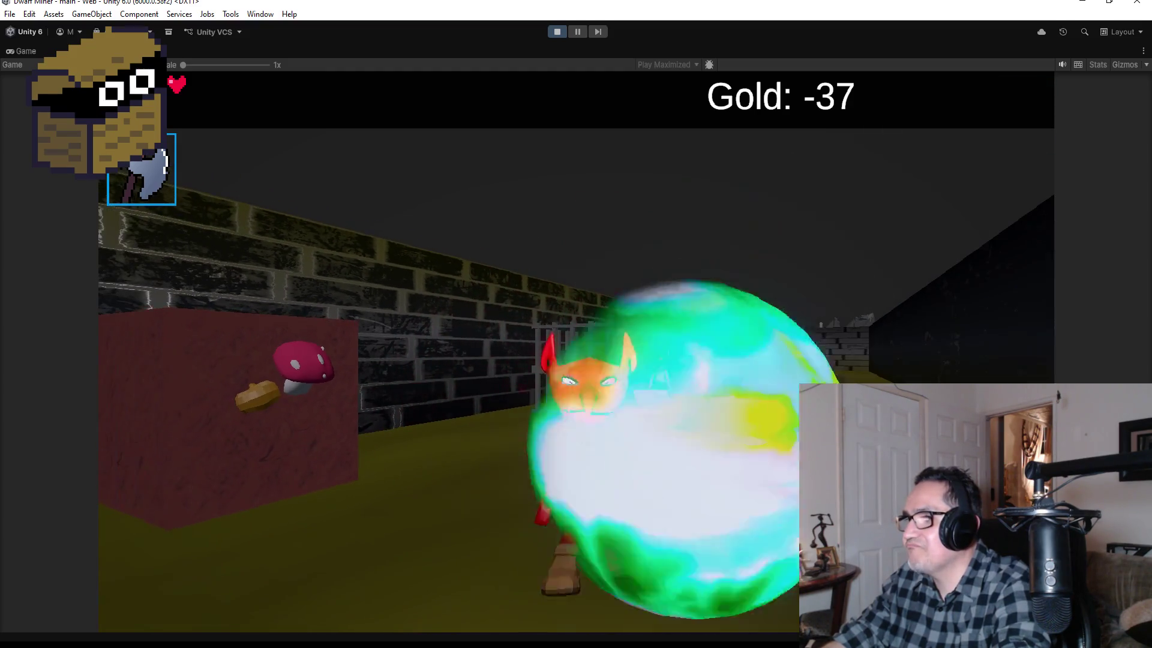
key(Up)
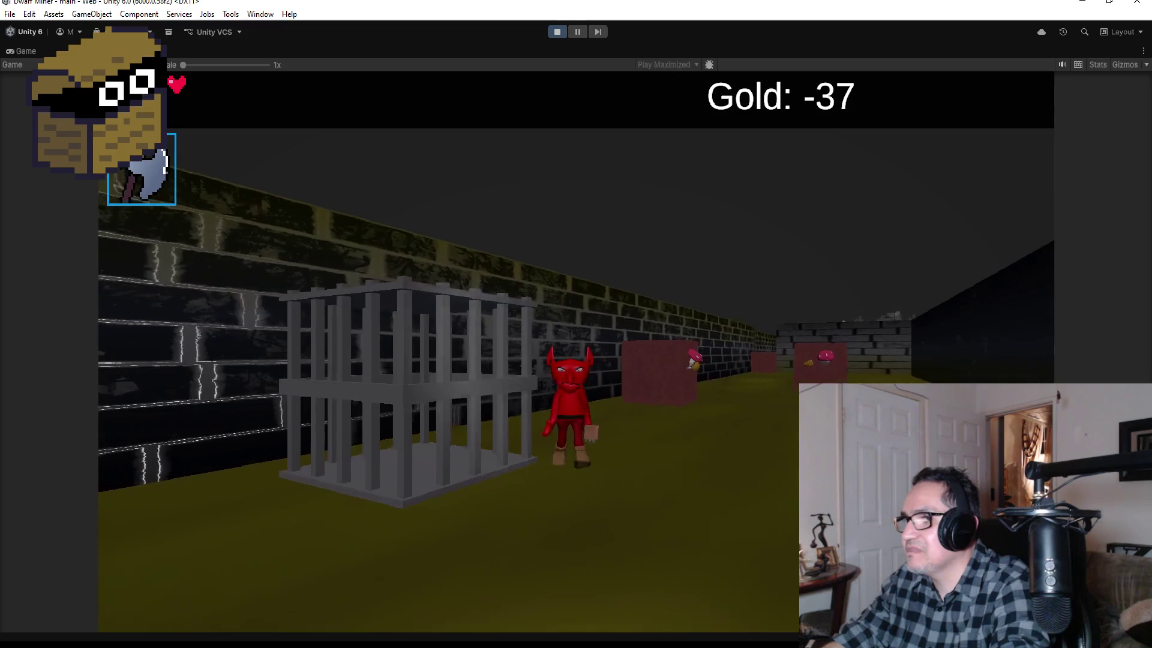
key(Down)
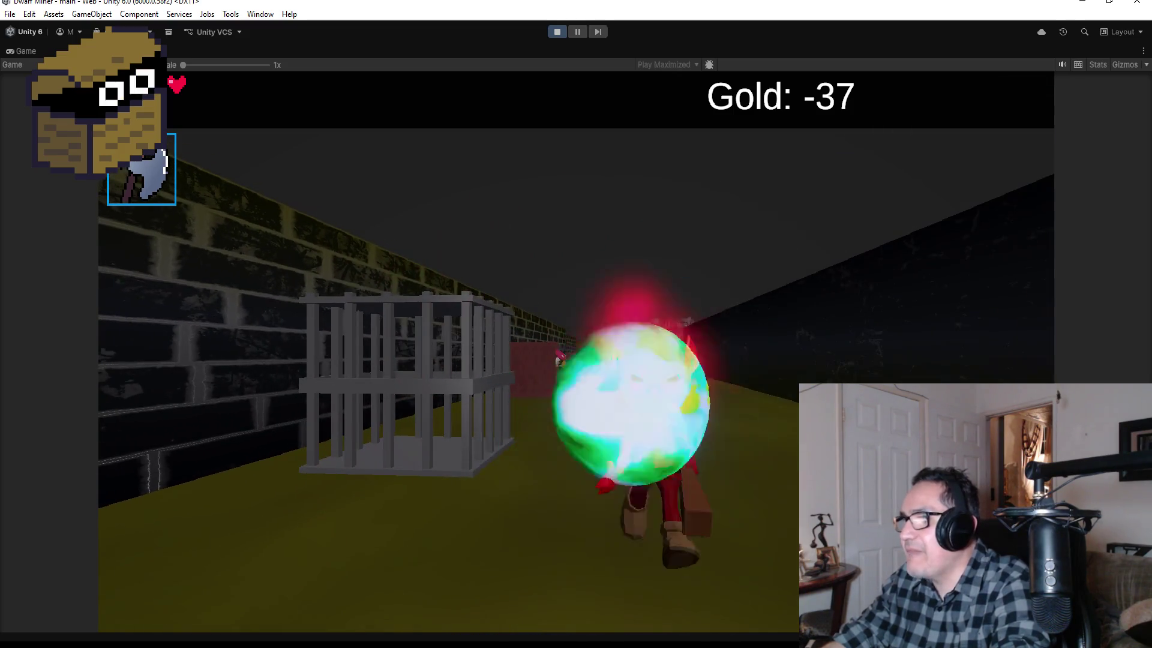
key(Up)
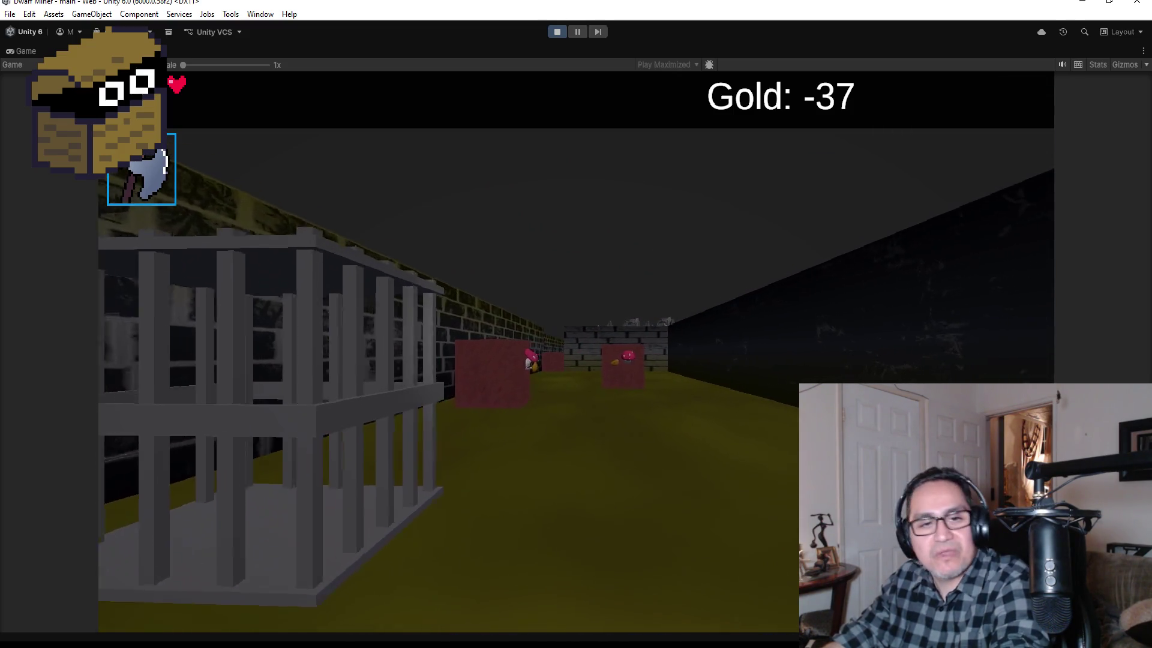
key(Up)
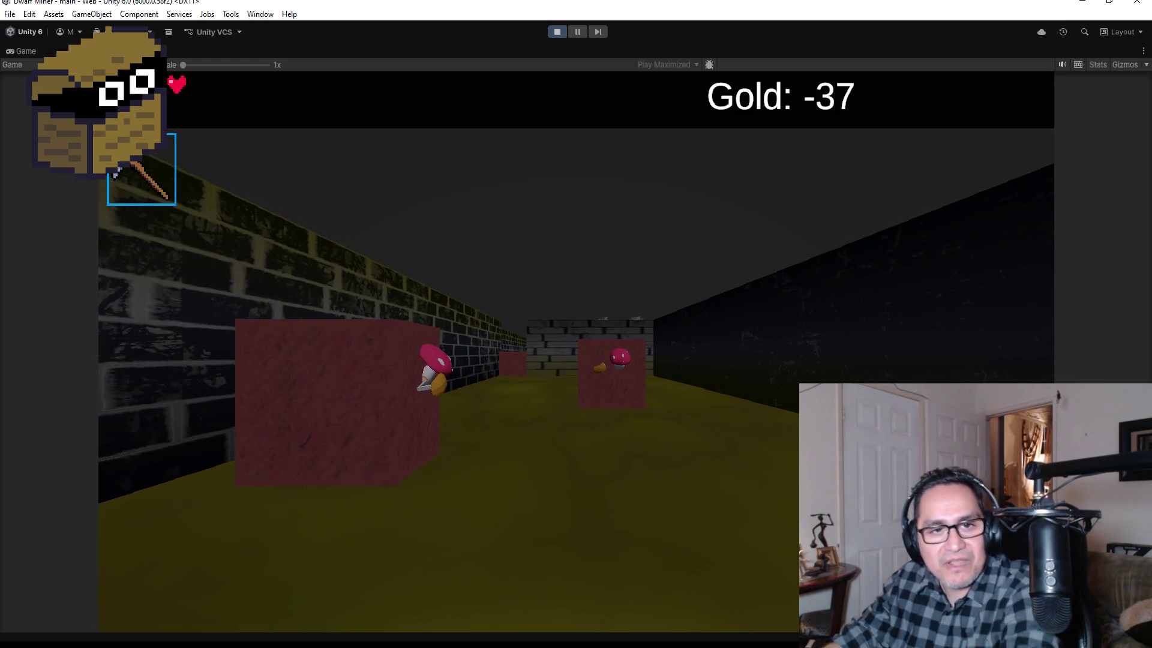
key(Up)
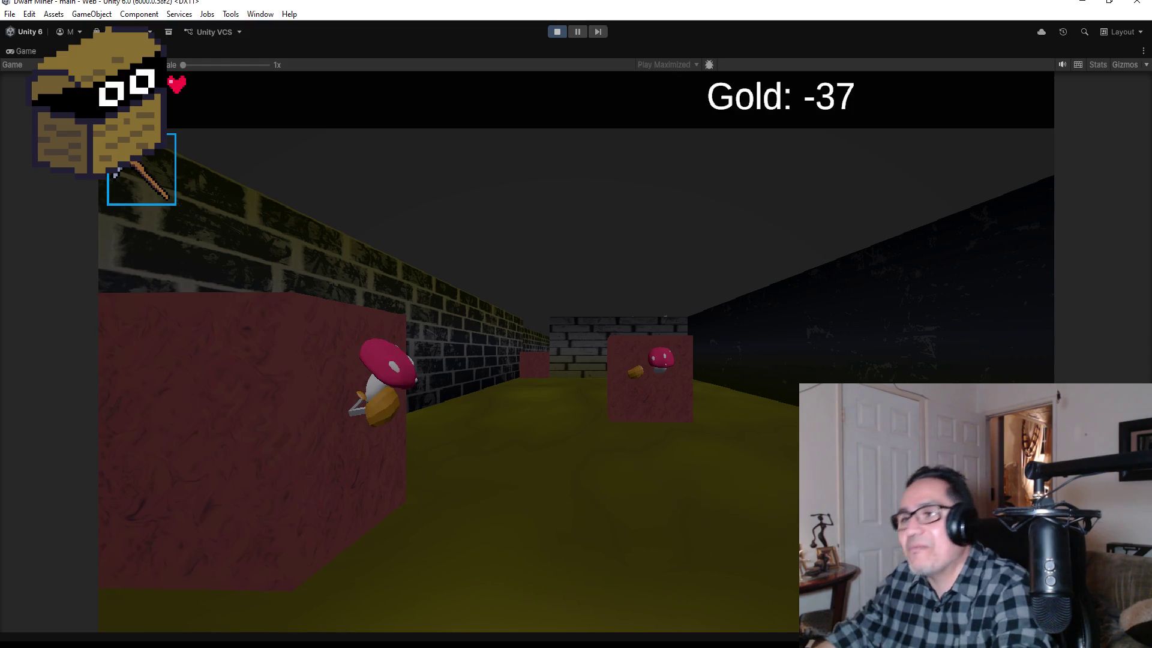
Switch back to the pickaxe, collect the gold nugget and approach the red block.
key(2)
key(Up)
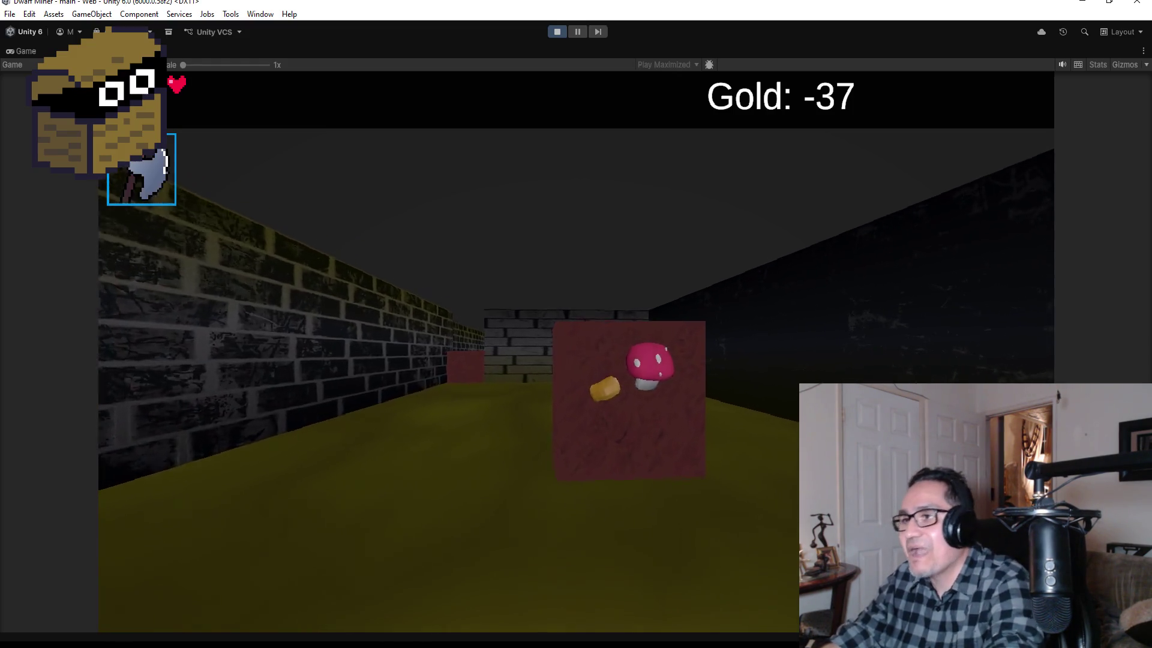
key(1)
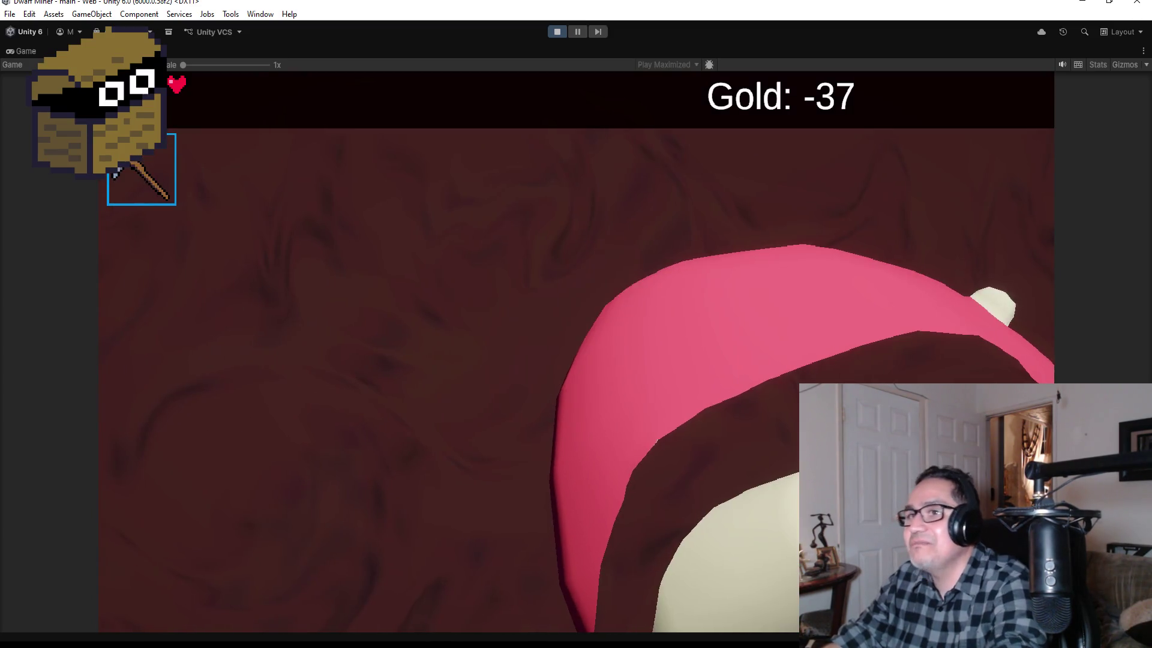
key(Left)
key(Up)
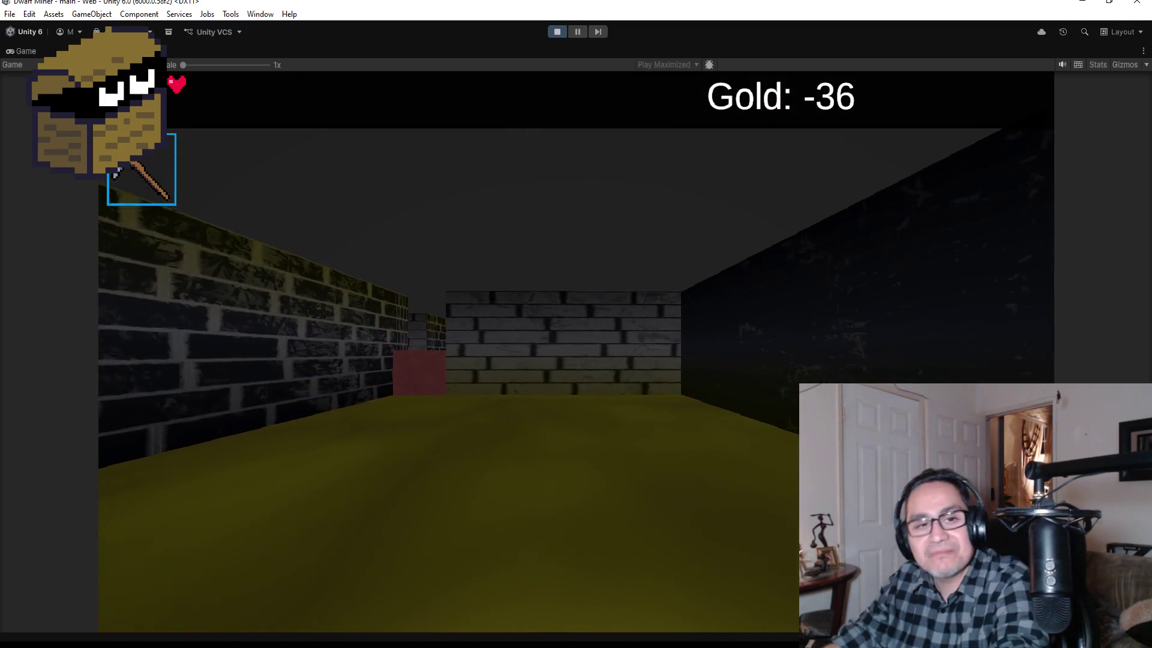
key(Right)
key(Left)
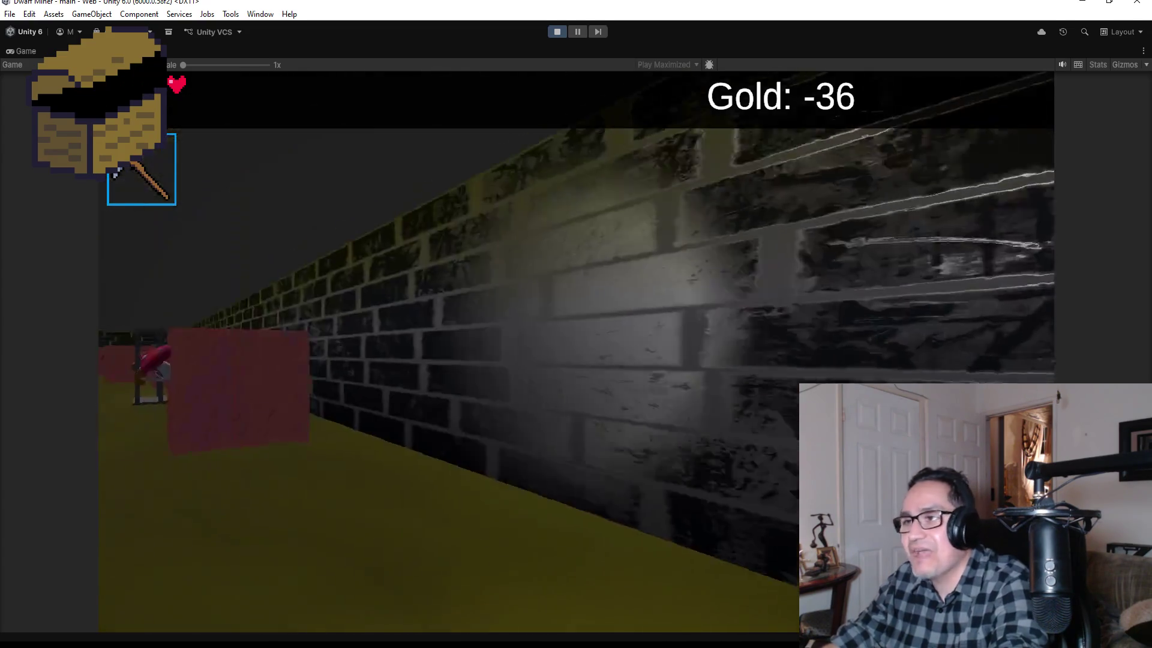
key(Up)
Mine through the red blocks to bring Gold to -35, then pause and stop Play mode.
key(Up)
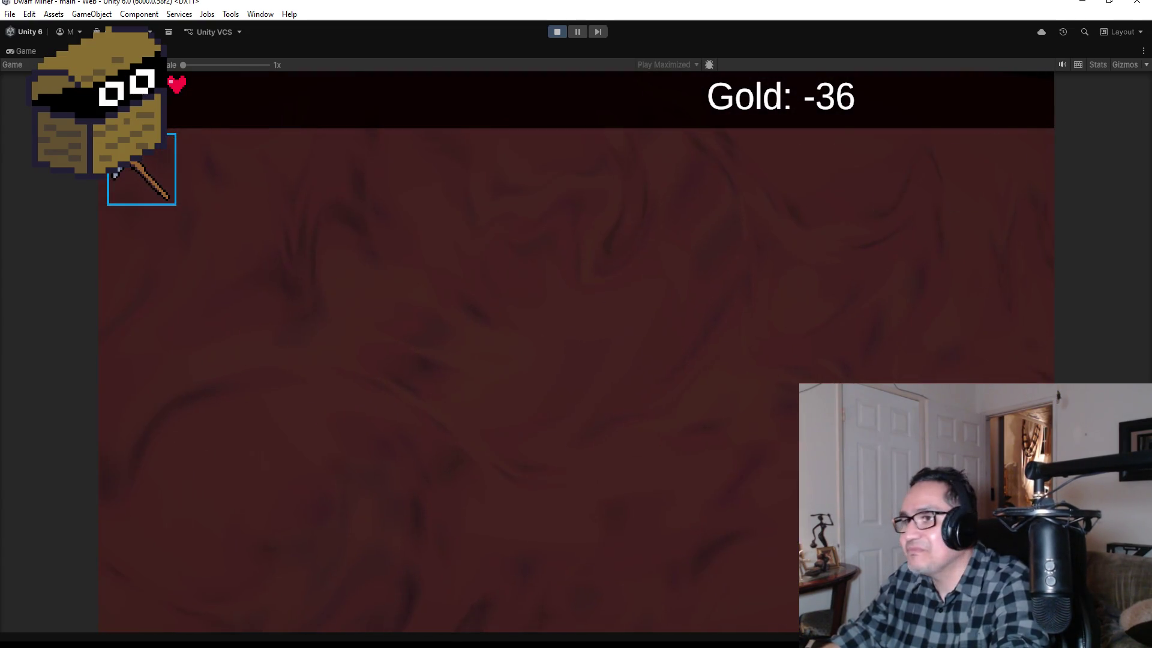
key(Right)
key(Up)
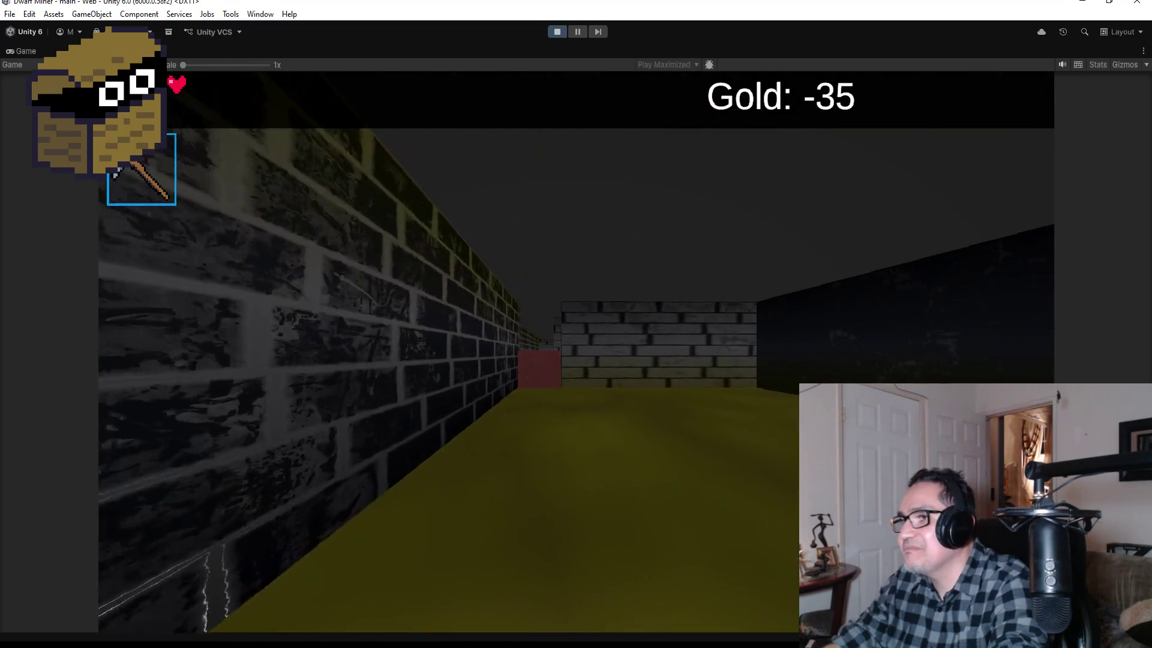
key(Up)
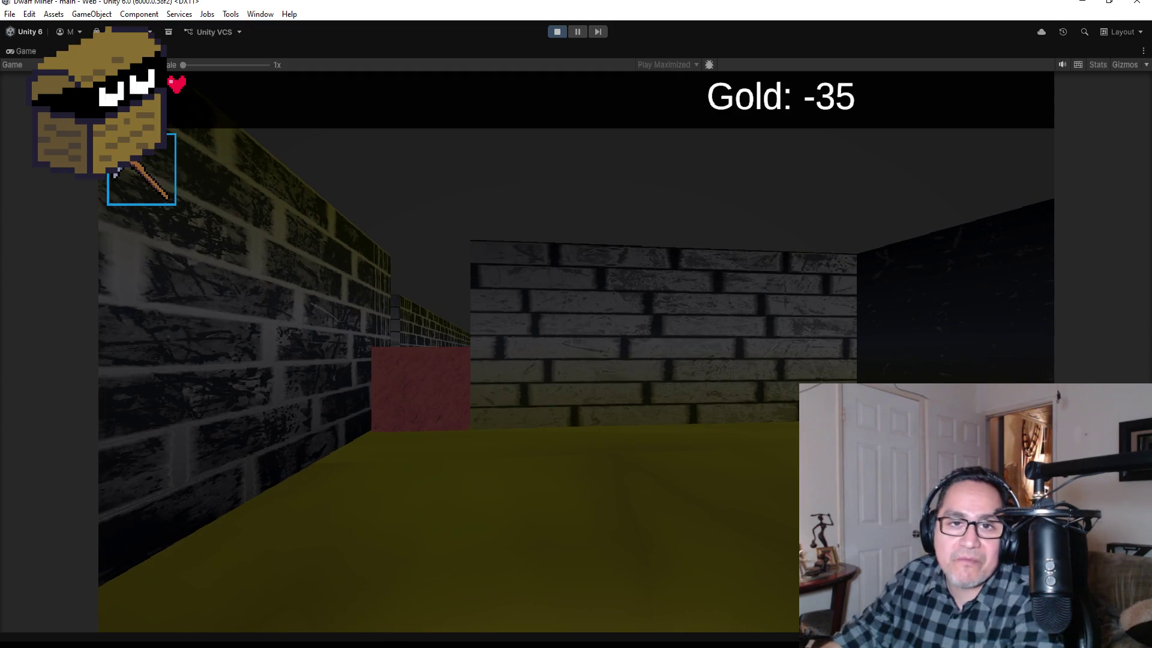
key(Up)
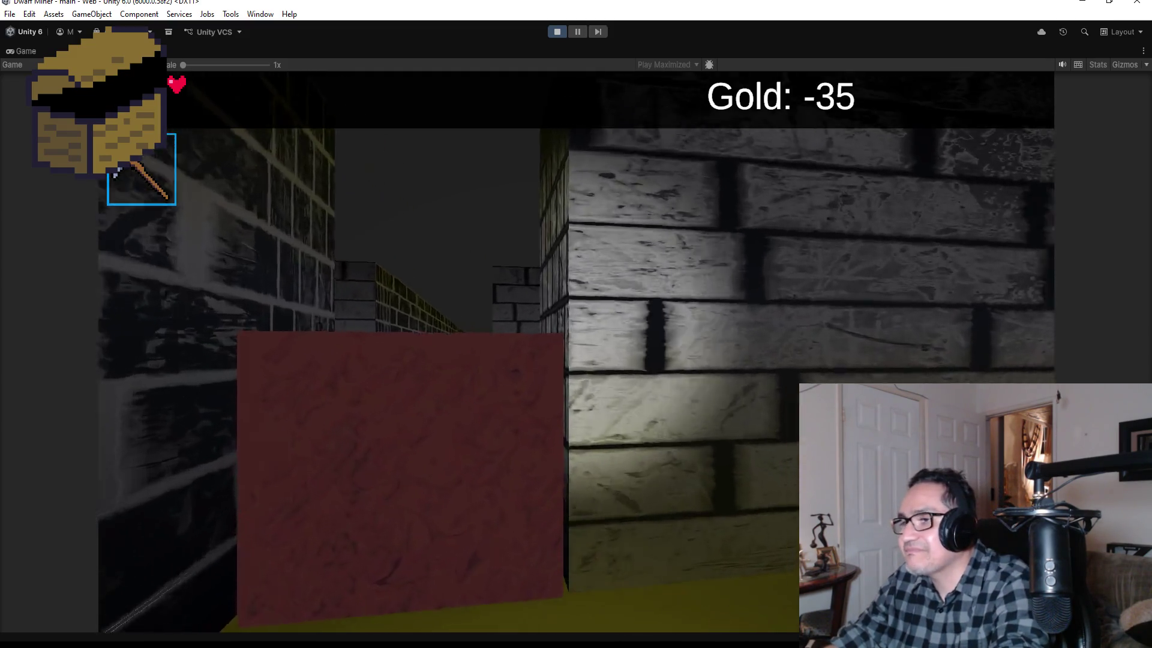
key(Right)
key(Left)
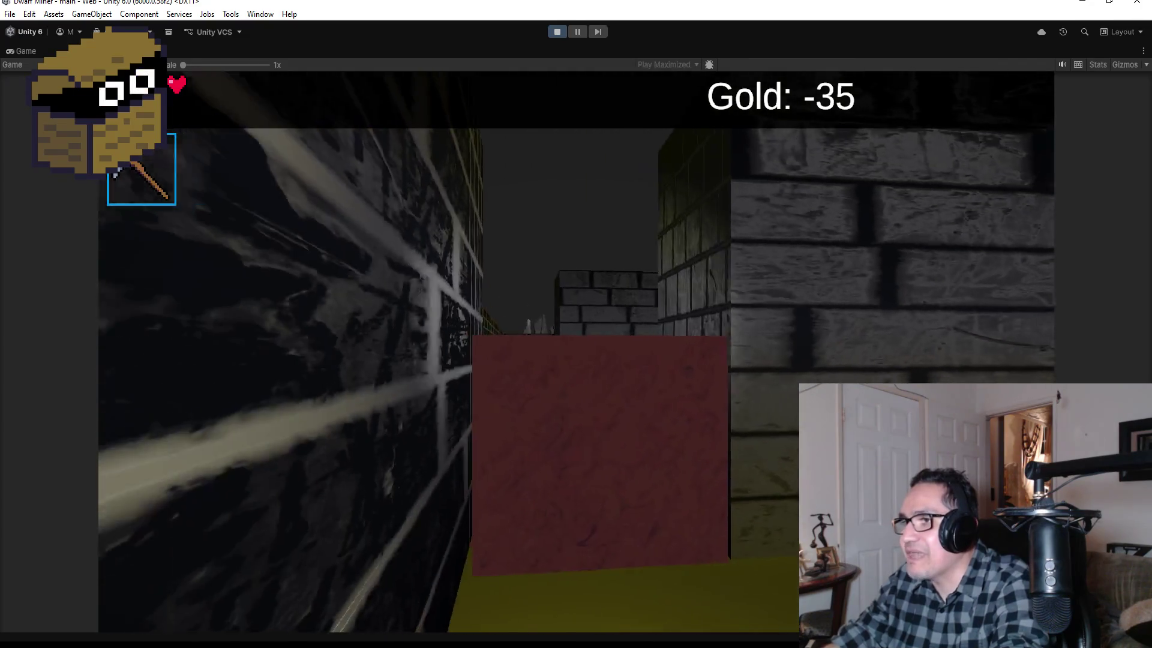
key(Up)
key(Up)
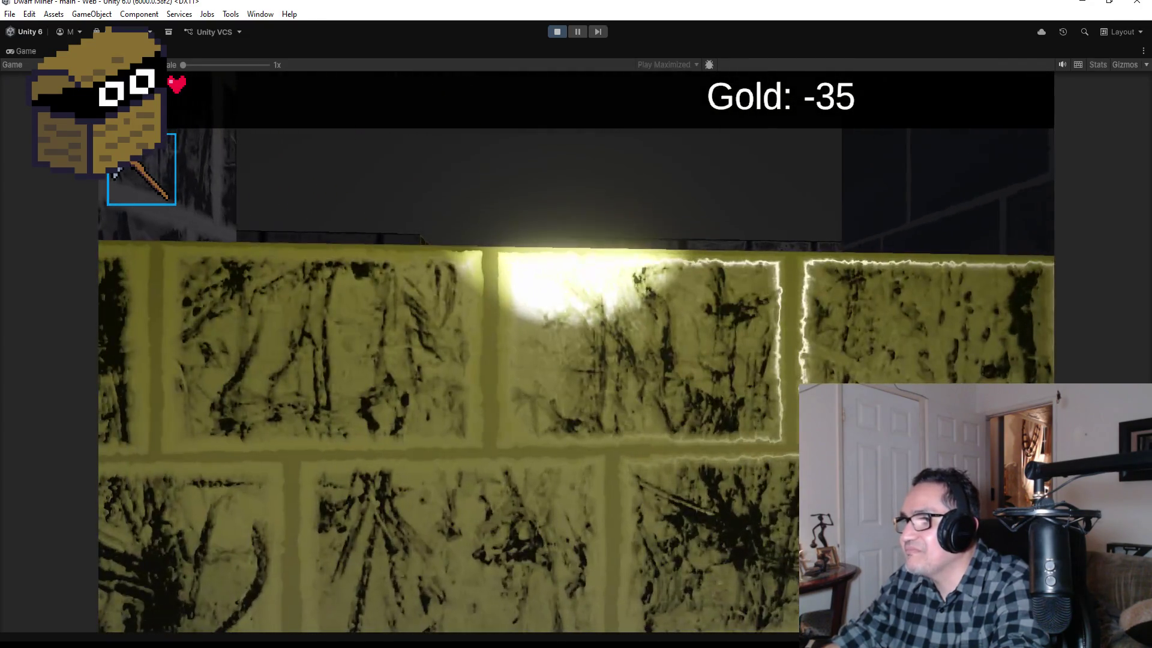
key(s)
key(Escape)
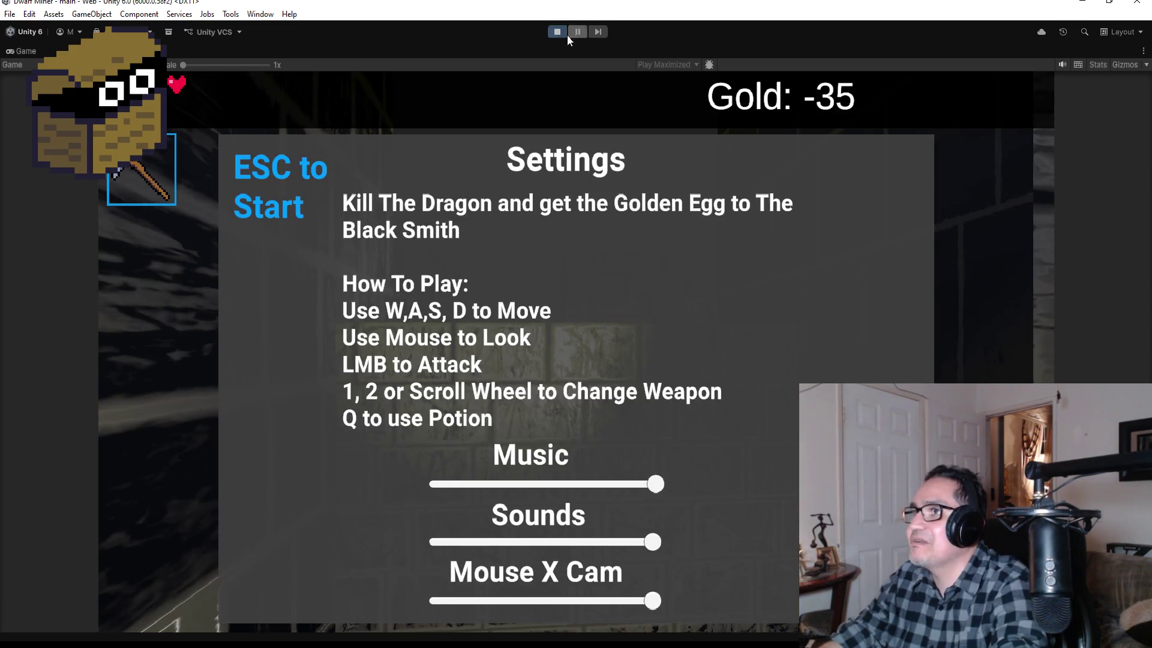
click(556, 33)
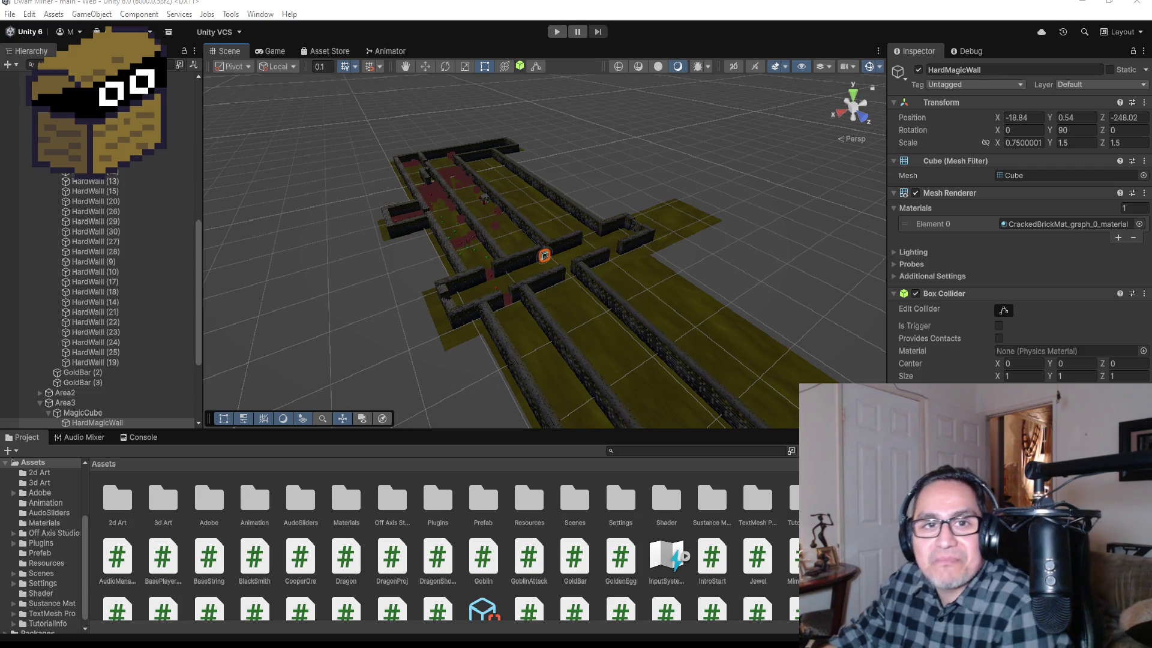
Bring the Chrome window with the 'Diablos Rojos but its at 2x Speed' YouTube video to the front.
key(alt+Tab)
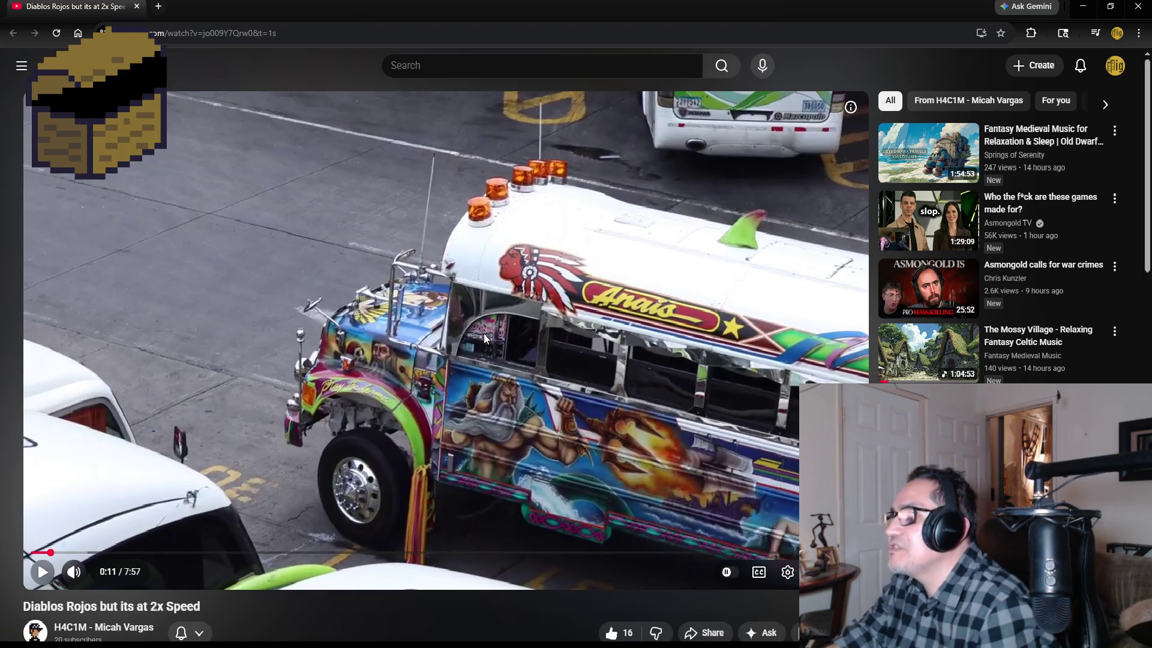
Play the bus video, skip ahead to about 0:27, pause it, and minimize Chrome back to Unity.
click(332, 395)
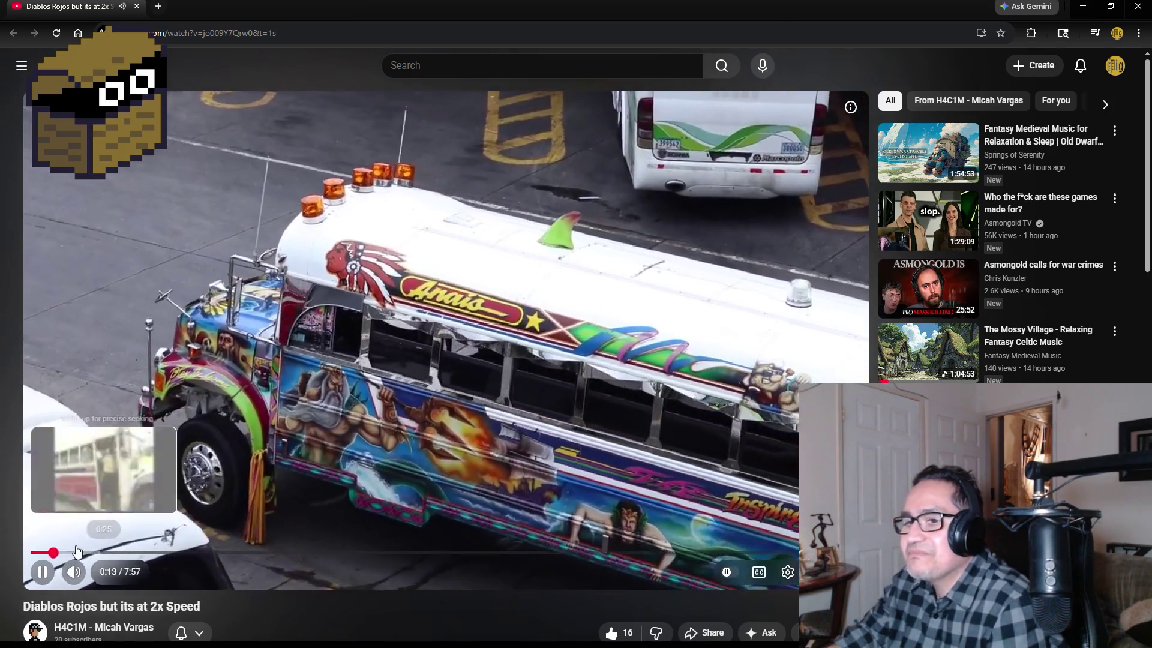
click(80, 552)
click(506, 399)
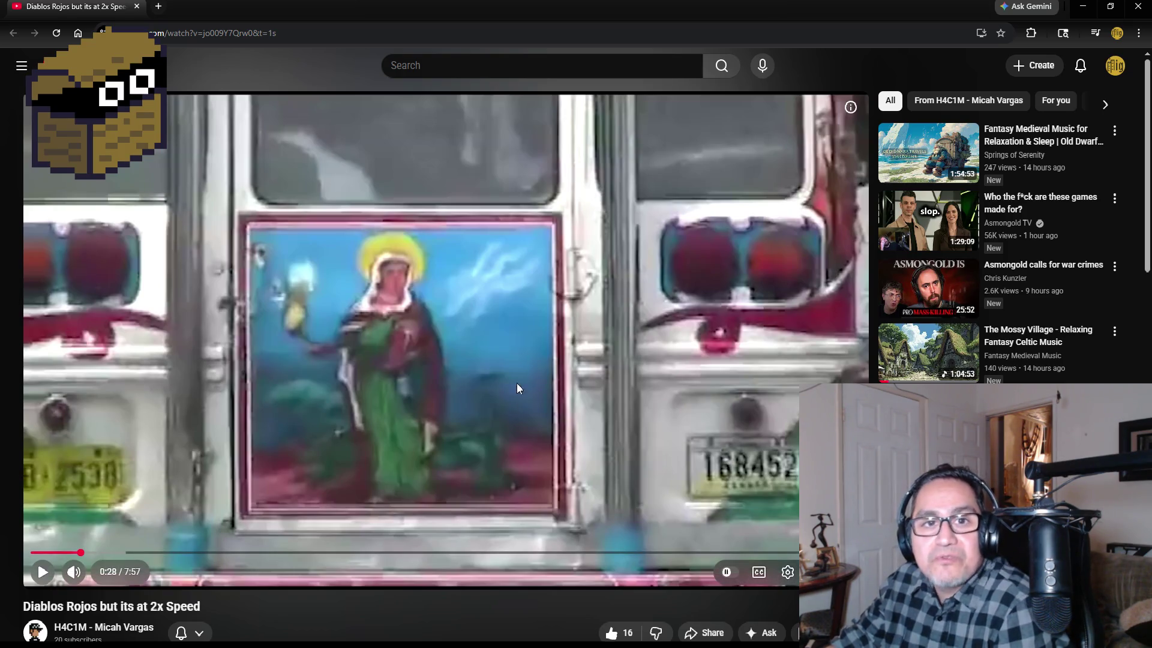
click(1138, 6)
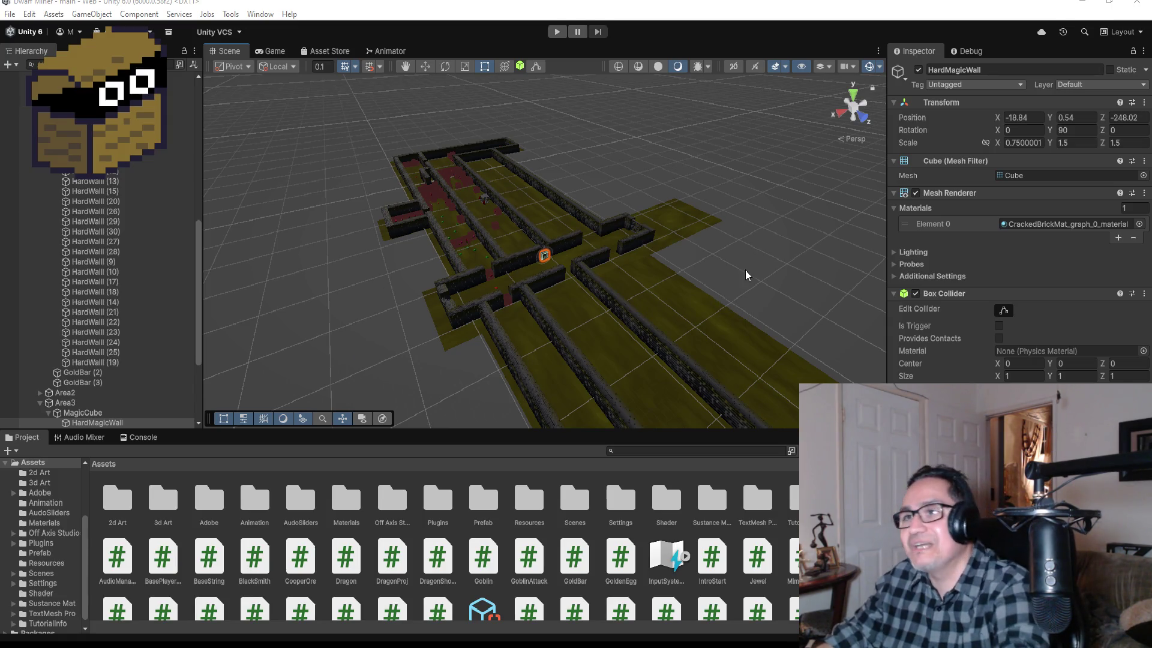
Move MagicCubeBreak out of MagicCube so it sits directly under Area3.
scroll(746, 270, up, 5)
click(48, 413)
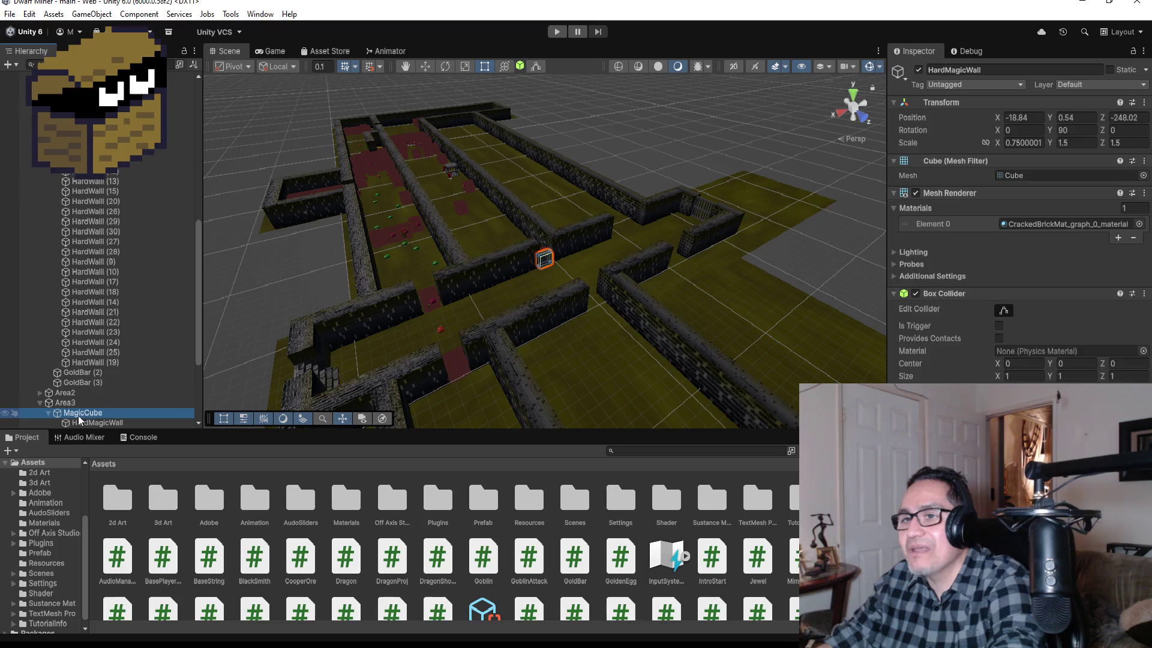
scroll(50, 419, down, 5)
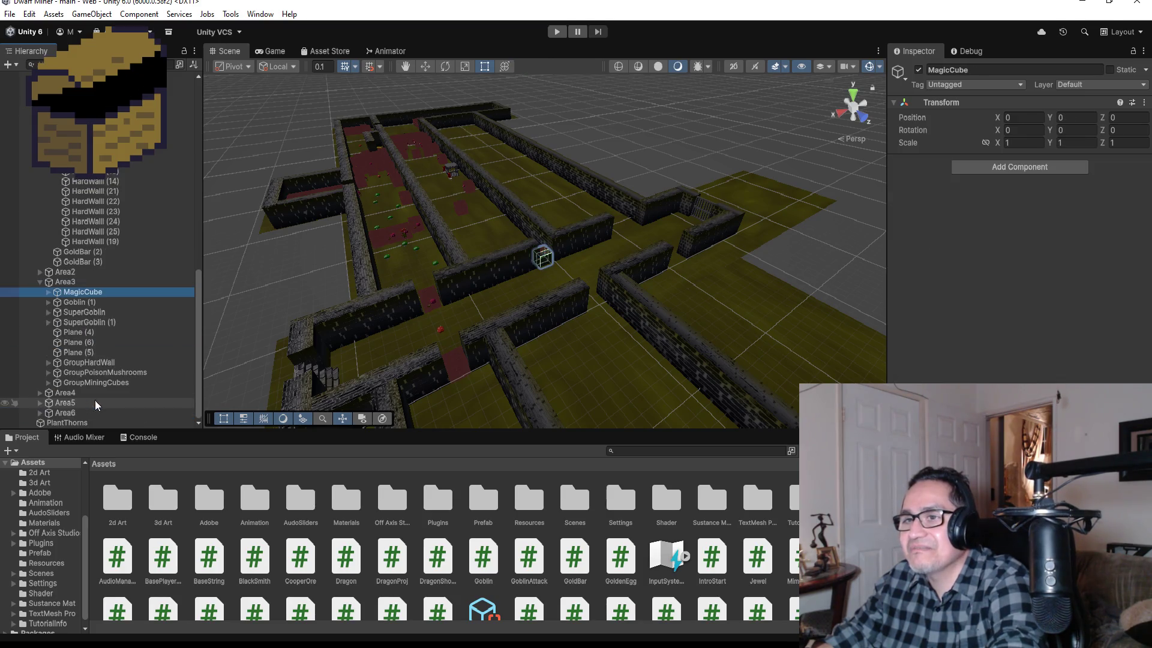
click(48, 292)
click(100, 312)
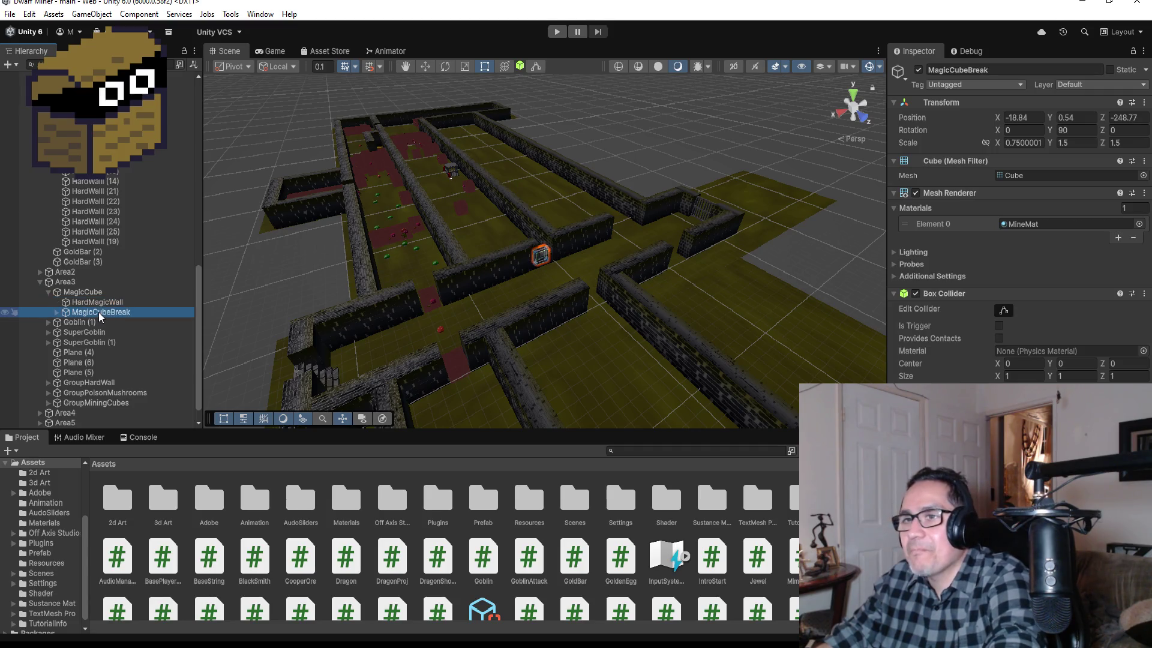
mouse_move(99, 311)
mouse_down()
mouse_move(72, 302)
mouse_move(93, 289)
mouse_up()
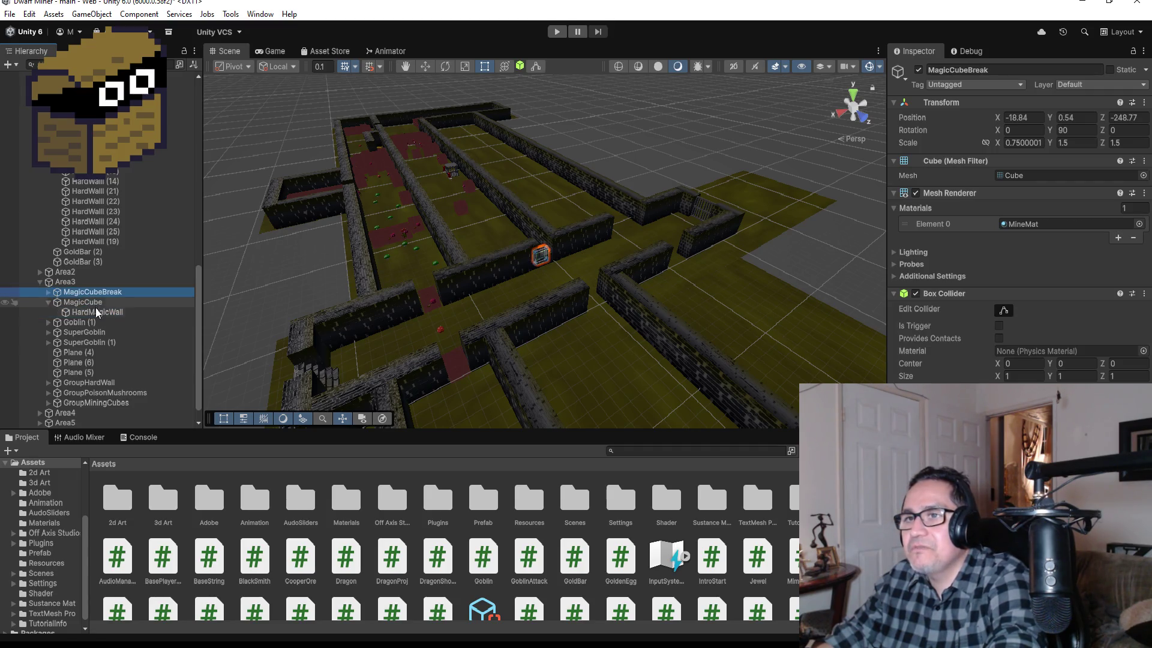
Nest HardMagicWall inside MagicCubeBreak beside hitPos, then check both objects' transforms.
click(97, 303)
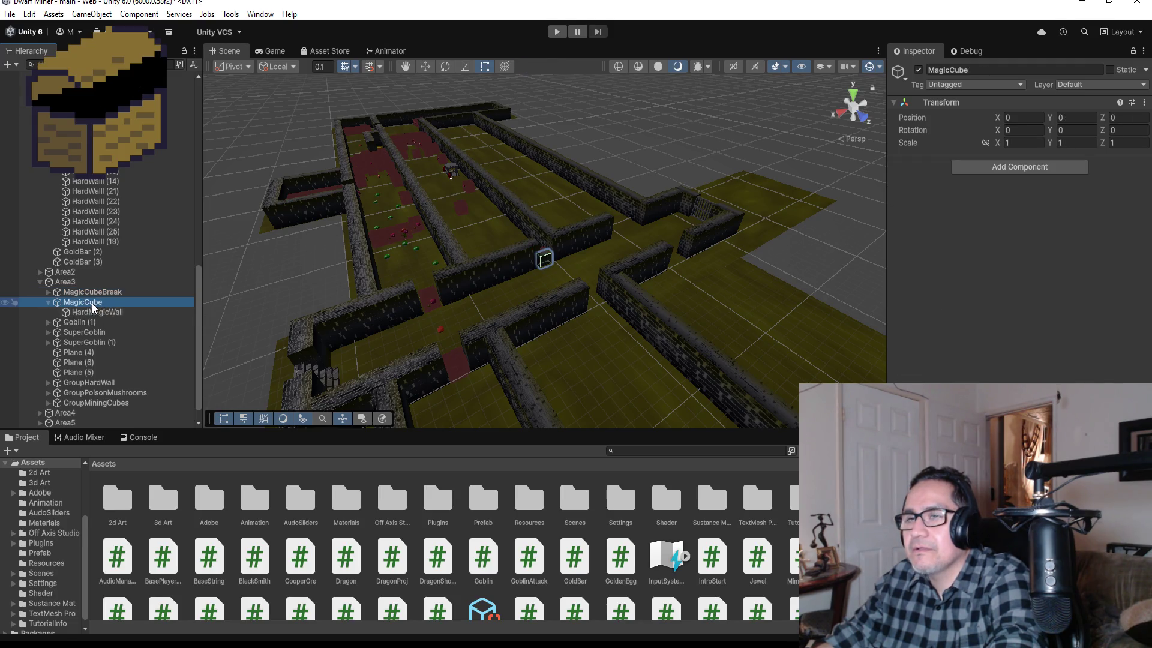
click(96, 312)
drag(97, 312, 101, 294)
click(99, 314)
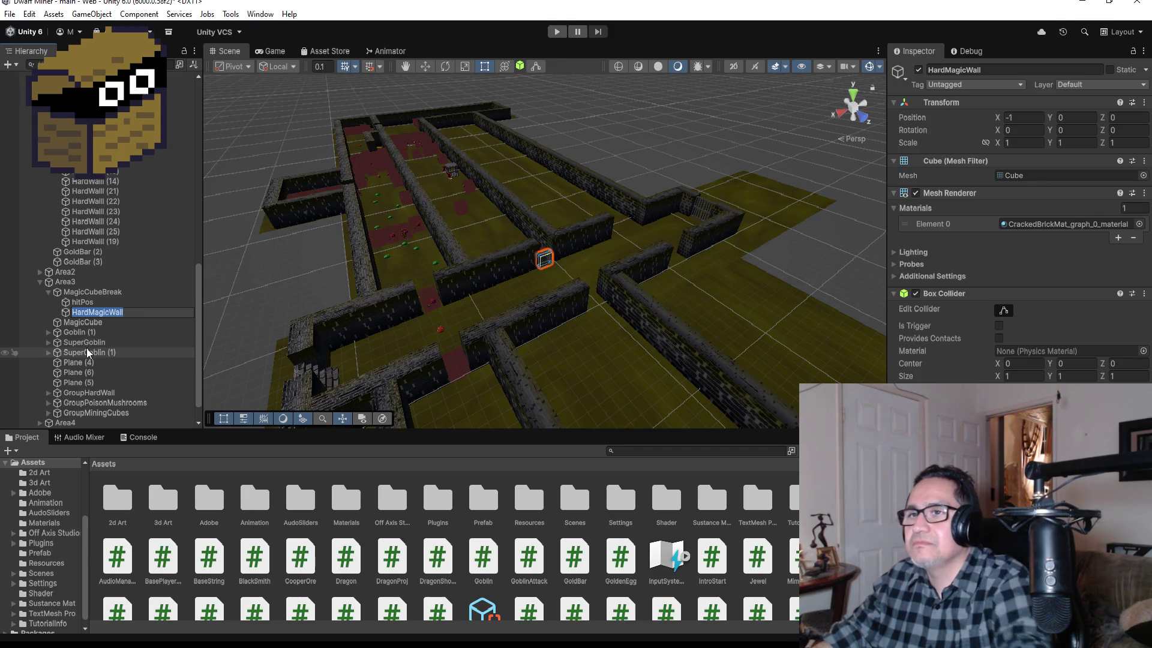
click(88, 303)
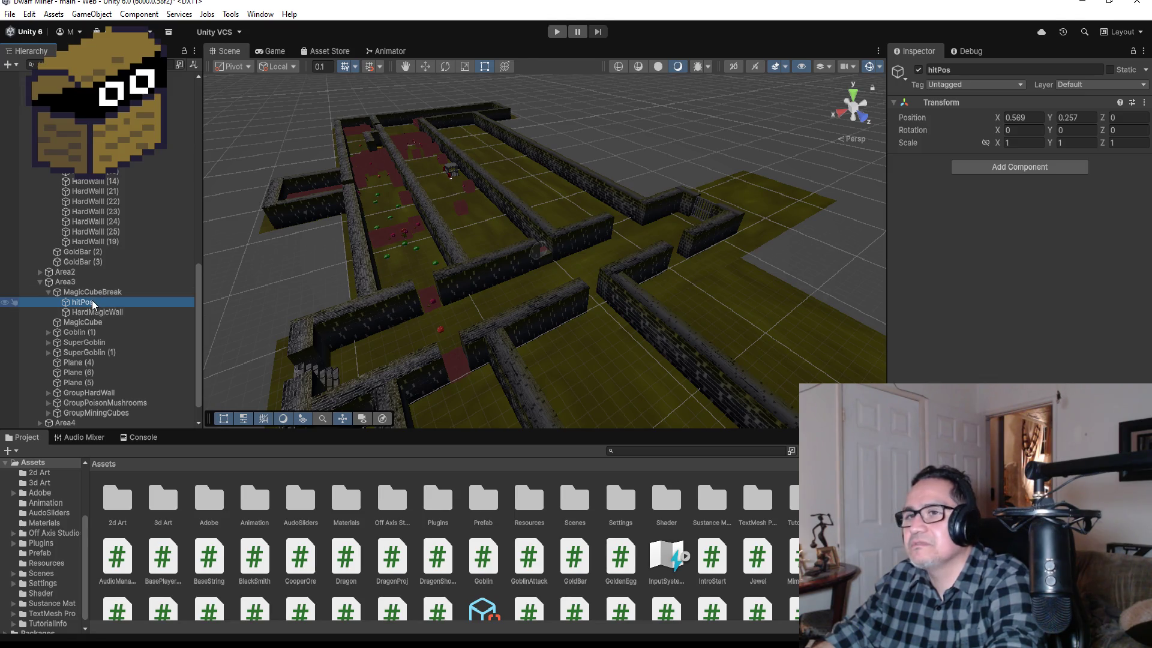
click(110, 313)
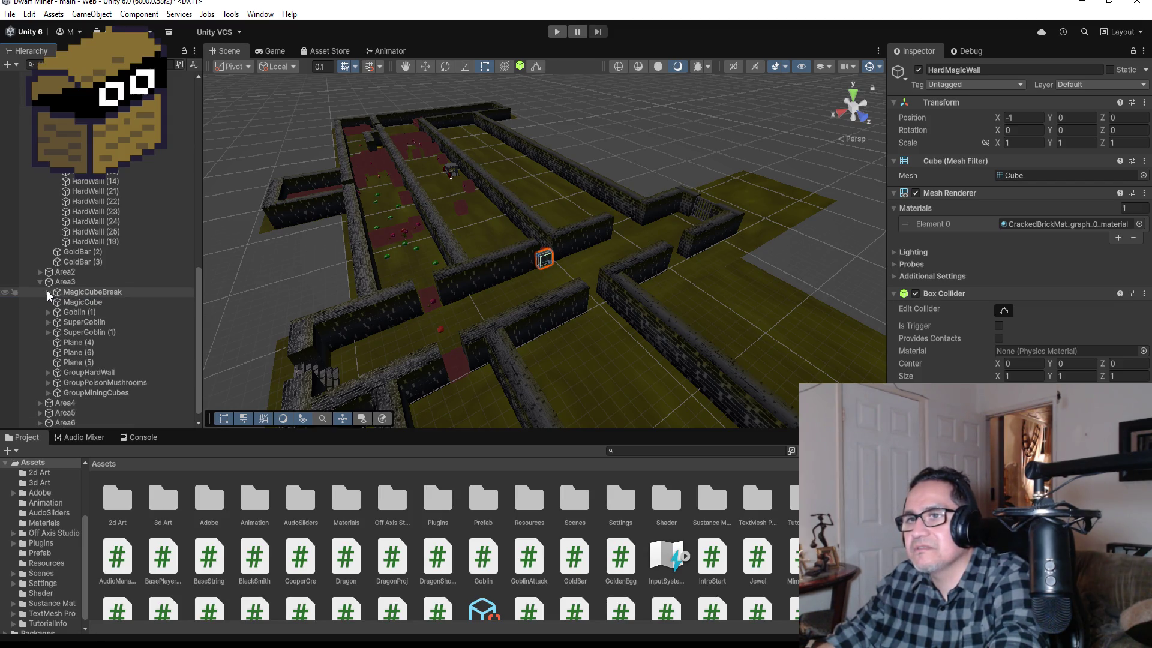
click(108, 282)
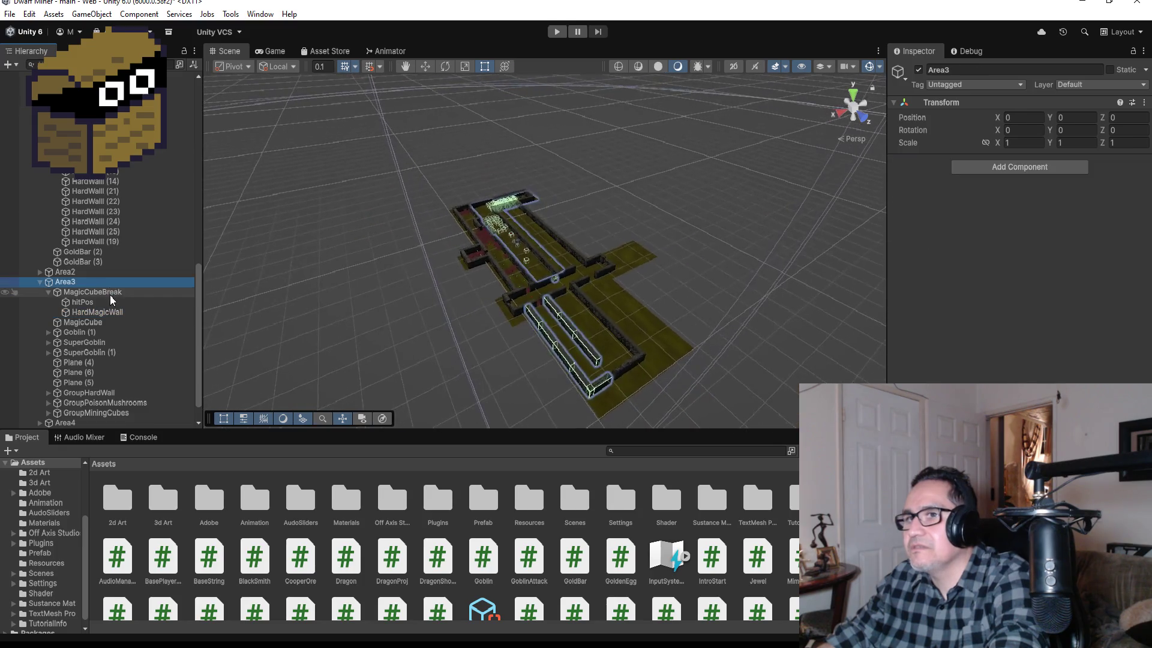
Slide MagicCubeBreak along the corridor to Z -244.76 and start play mode.
double_click(111, 292)
scroll(652, 314, down, 10)
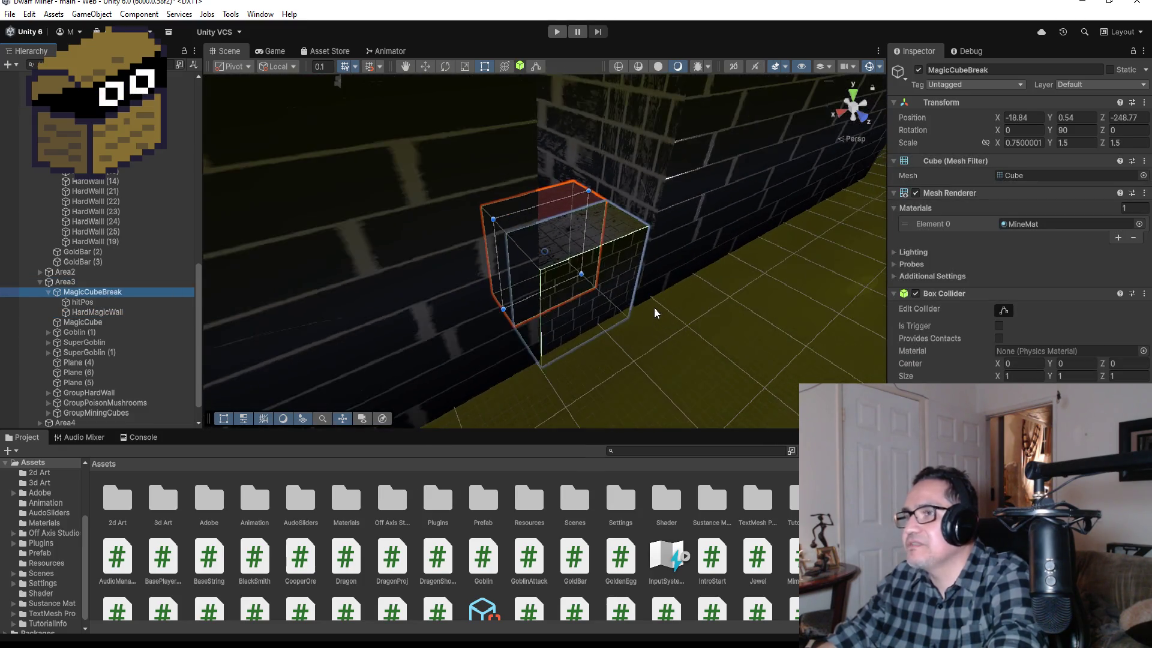
click(48, 292)
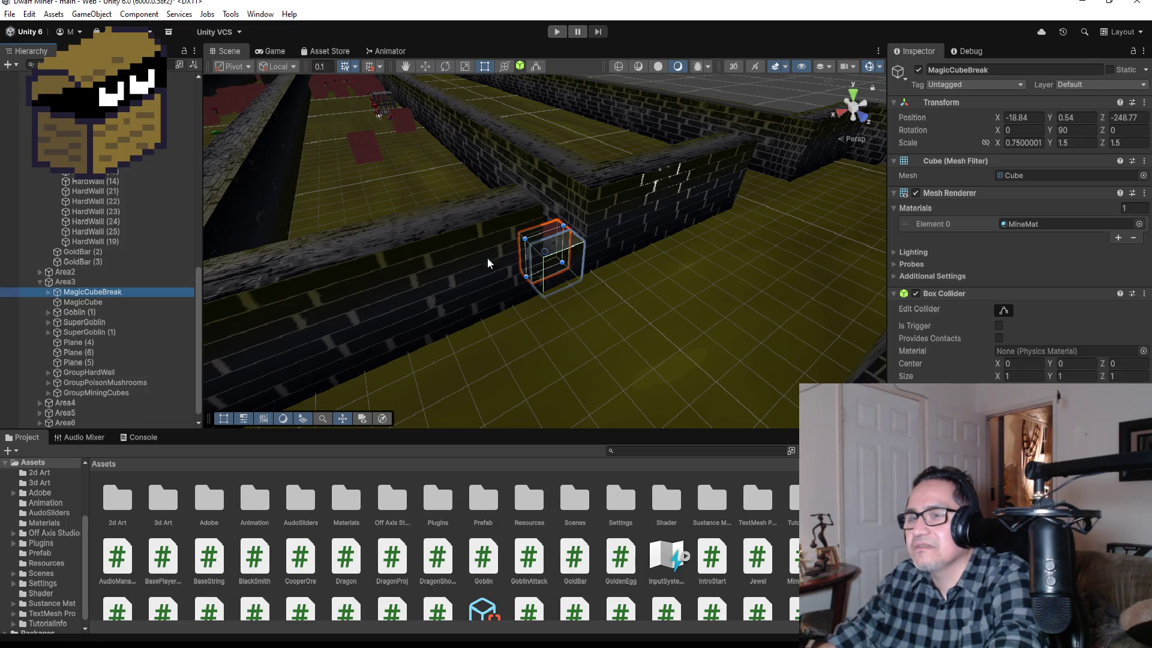
scroll(487, 257, down, 3)
click(424, 71)
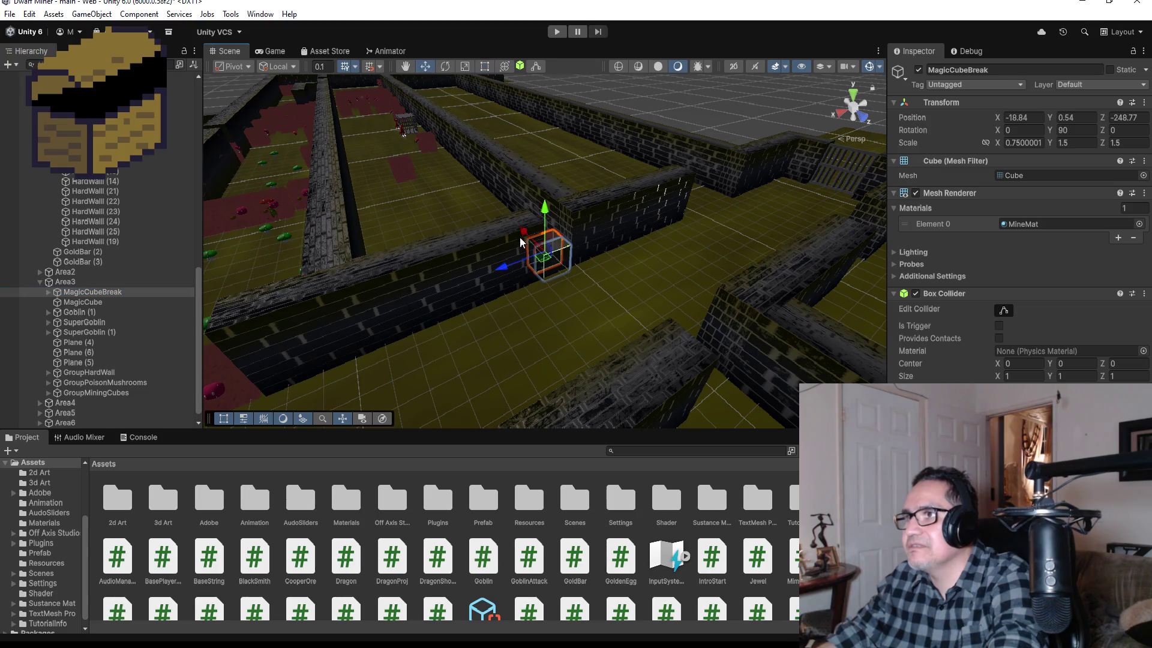
drag(517, 228, 570, 277)
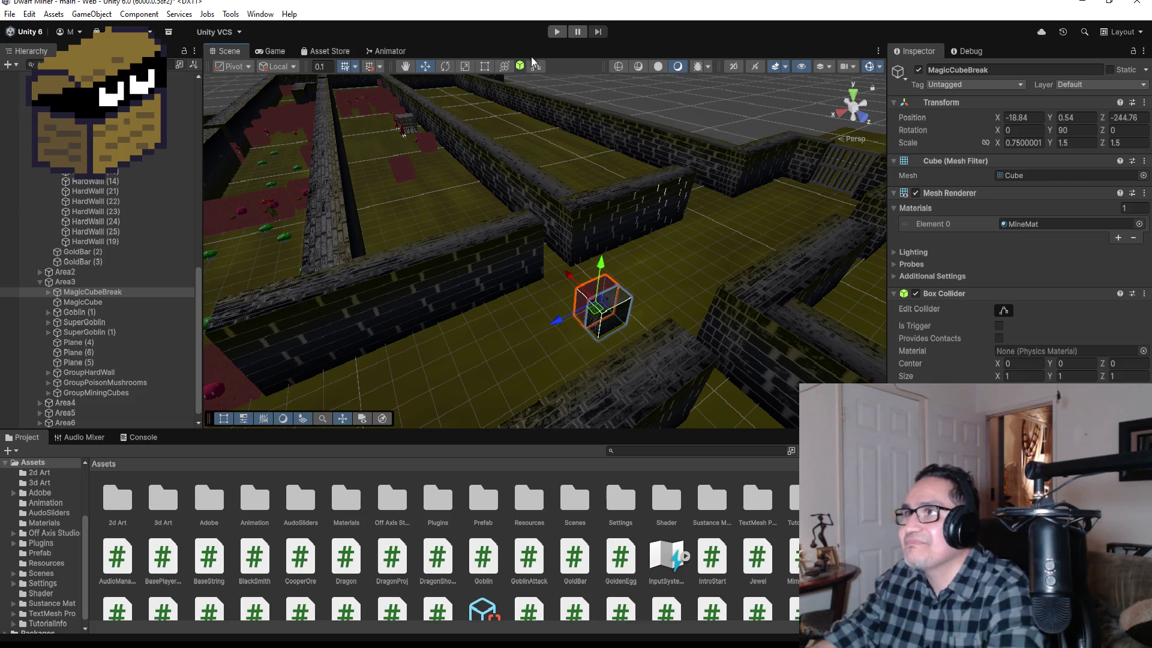
click(558, 33)
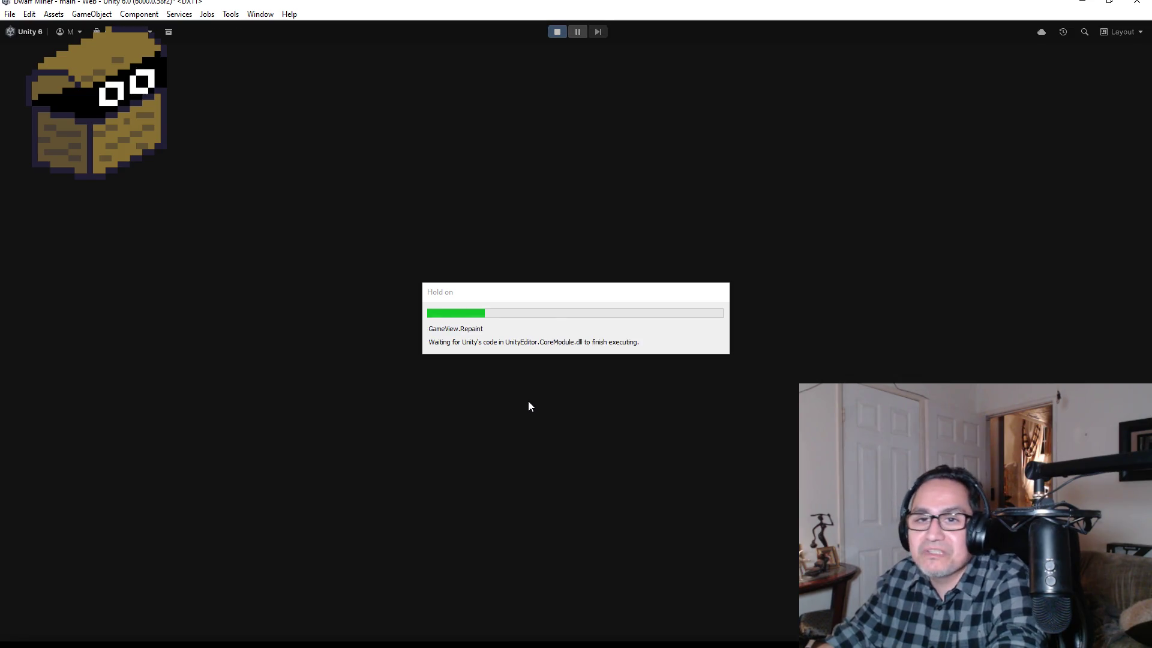
Walk the maze to collect a gold nugget (Gold -80 to -79), then stop play mode.
key(Escape)
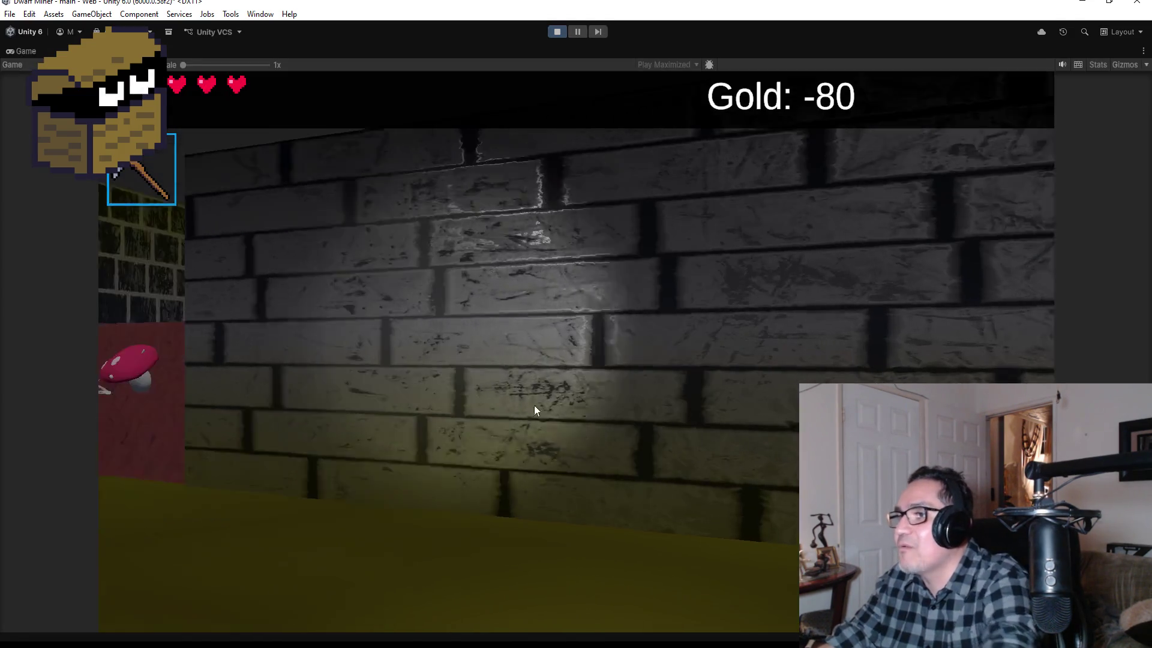
key(w)
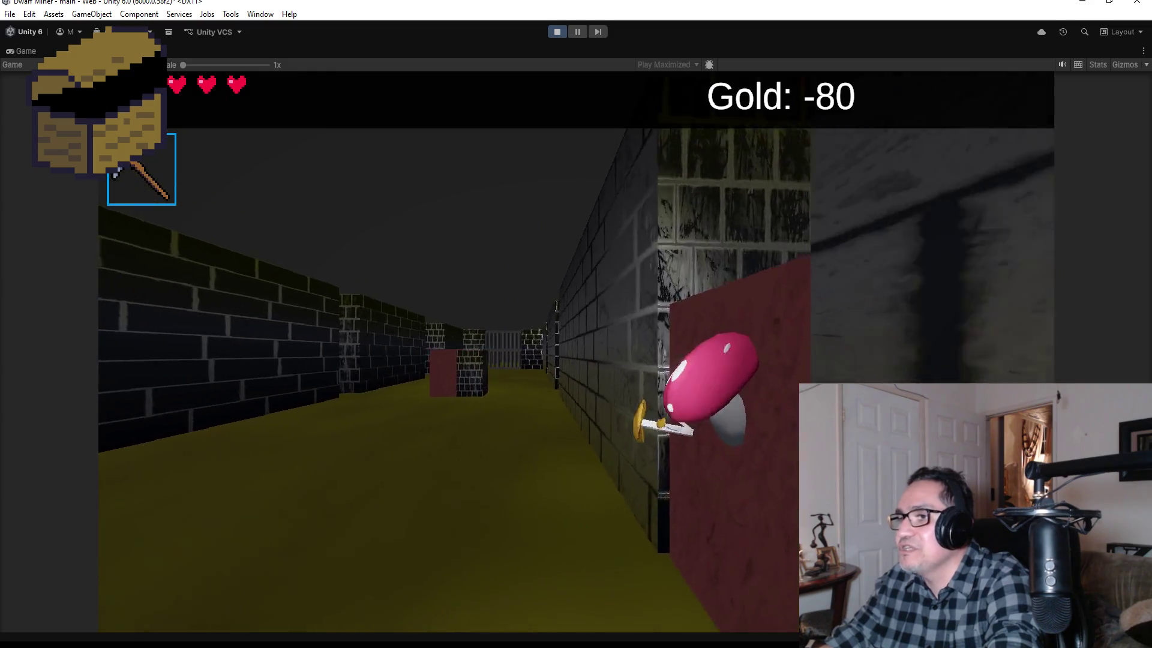
key(w)
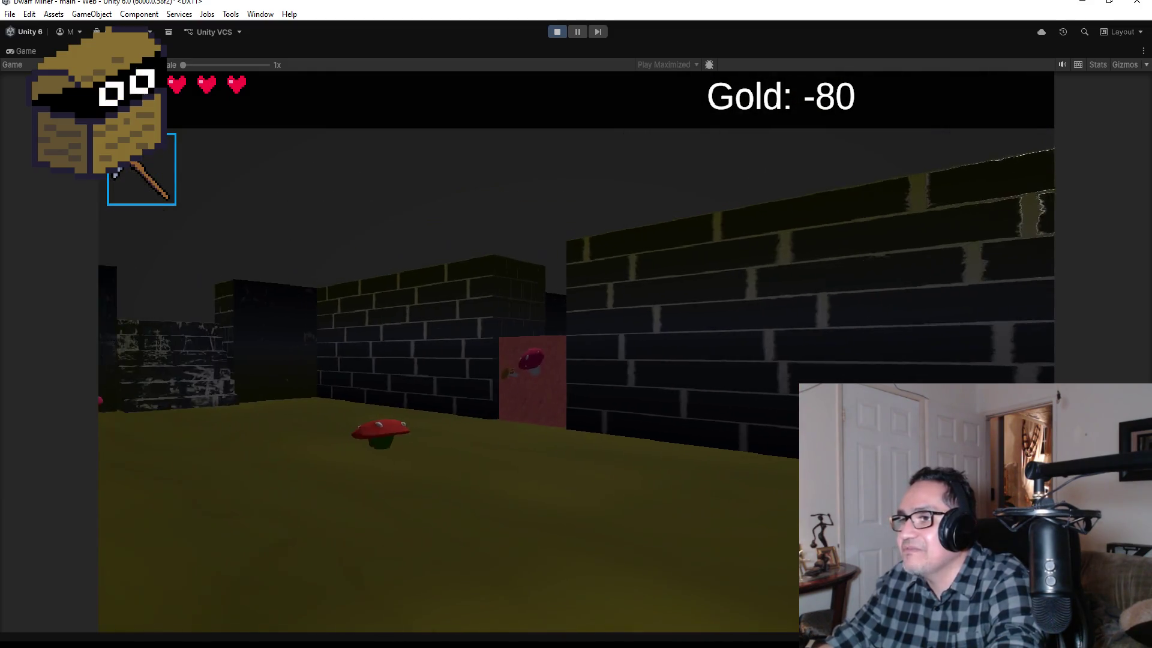
key(w)
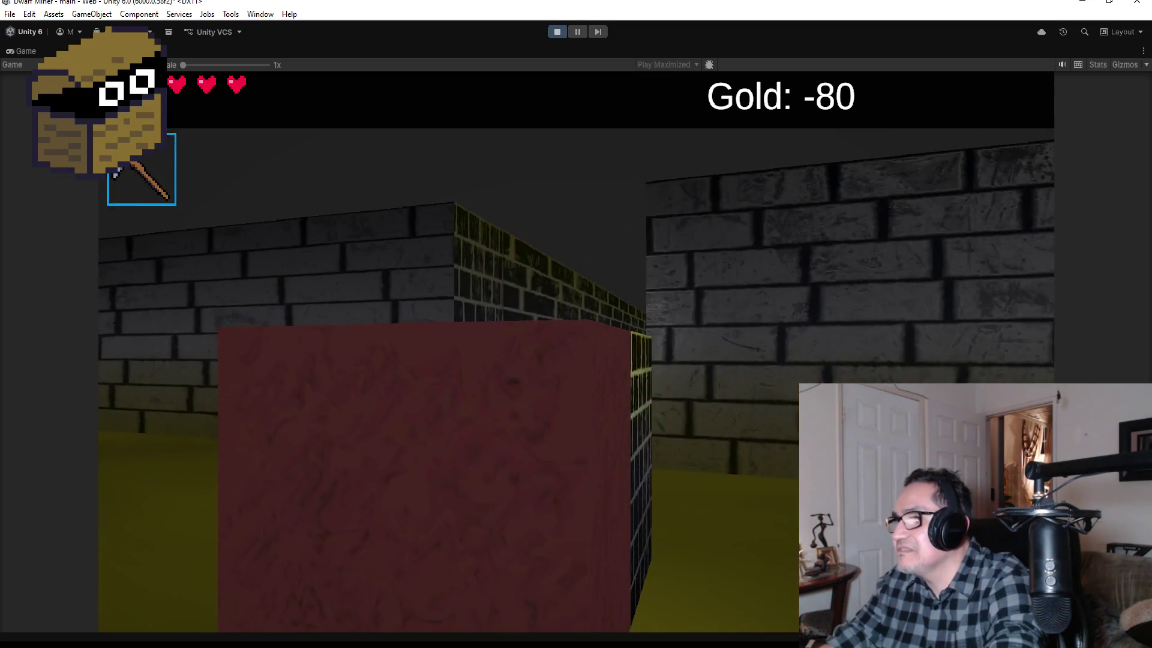
key(w)
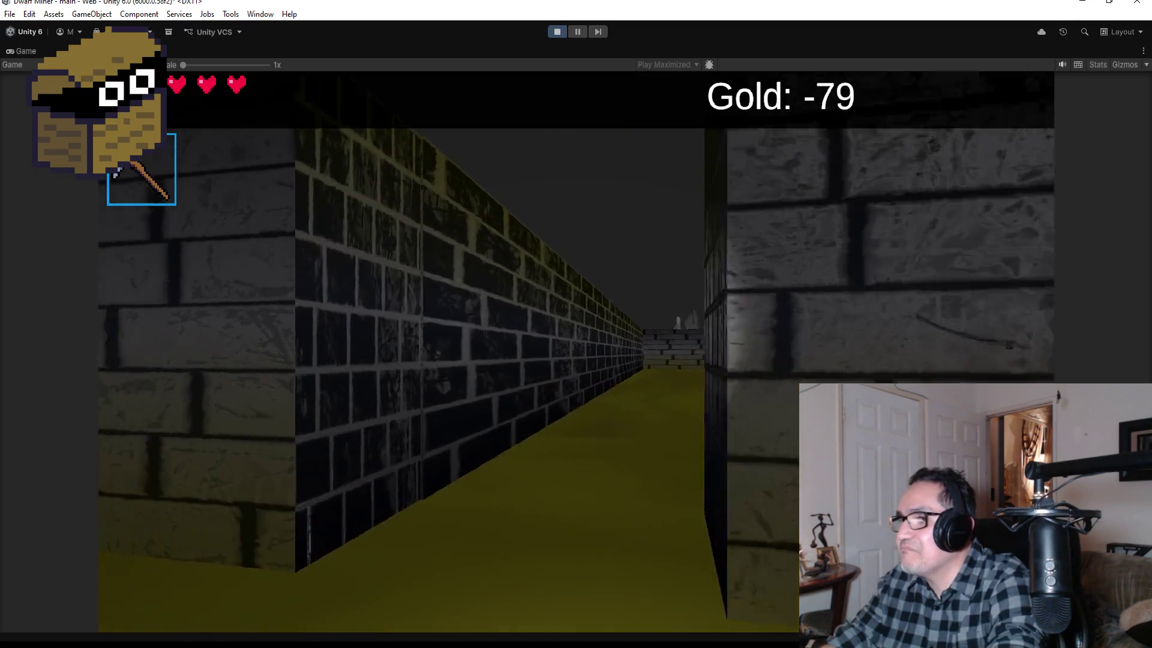
key(Escape)
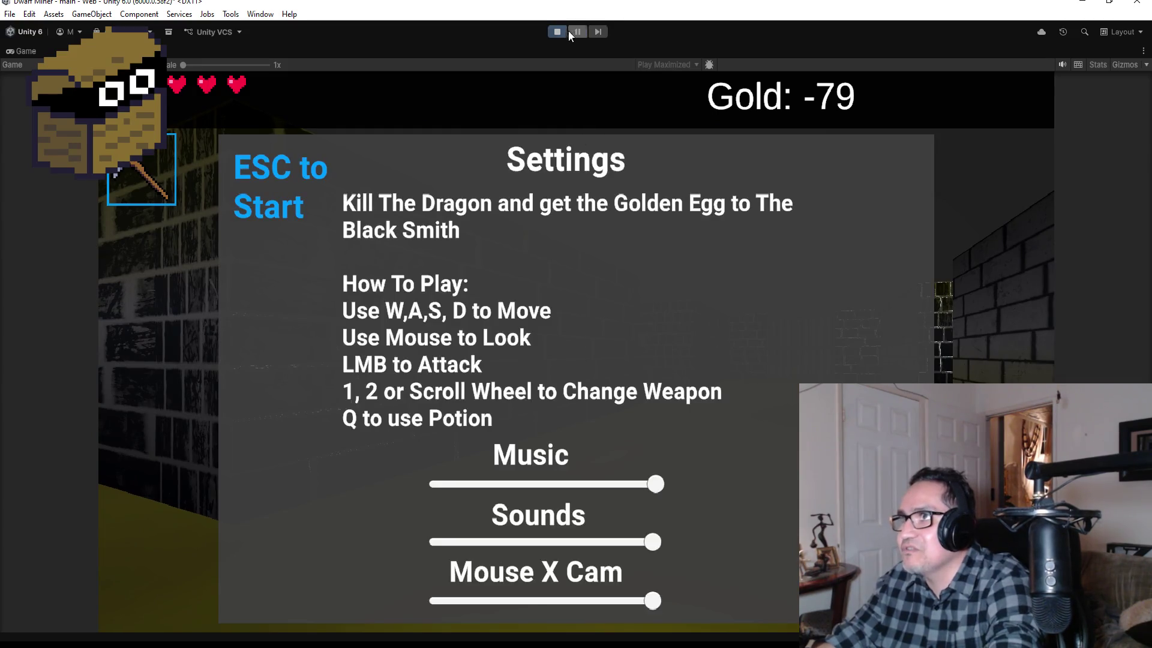
click(557, 31)
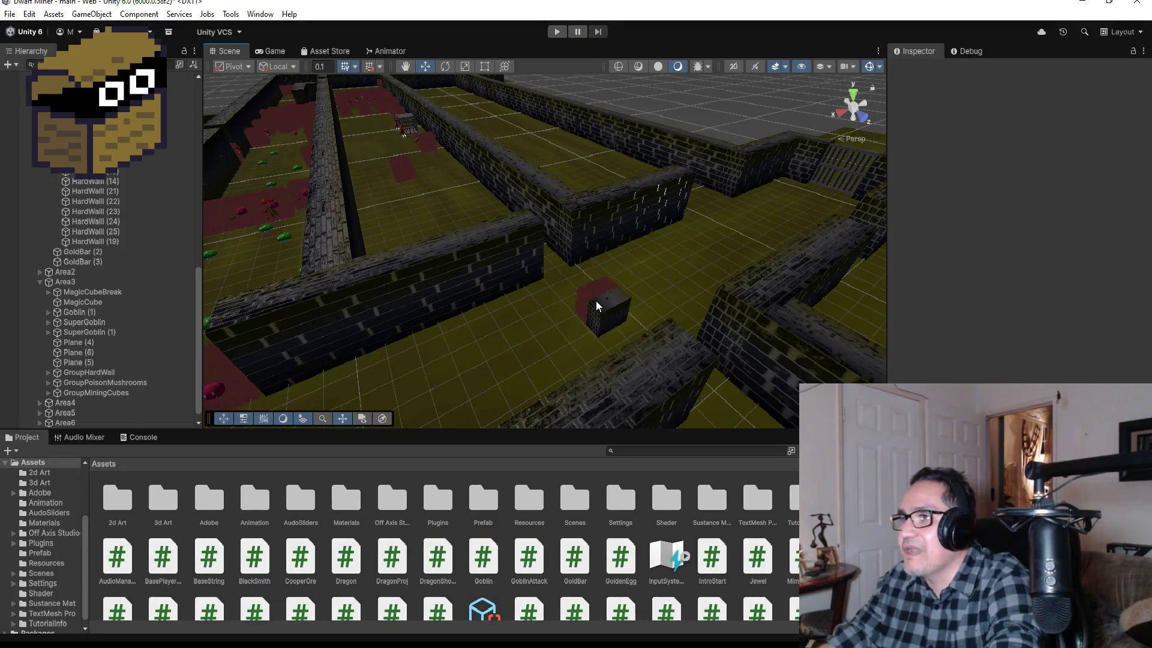
Place MagicCubeBreak in the corridor wall gap at X -18.84, Y 0.54, Z -248.767.
click(104, 293)
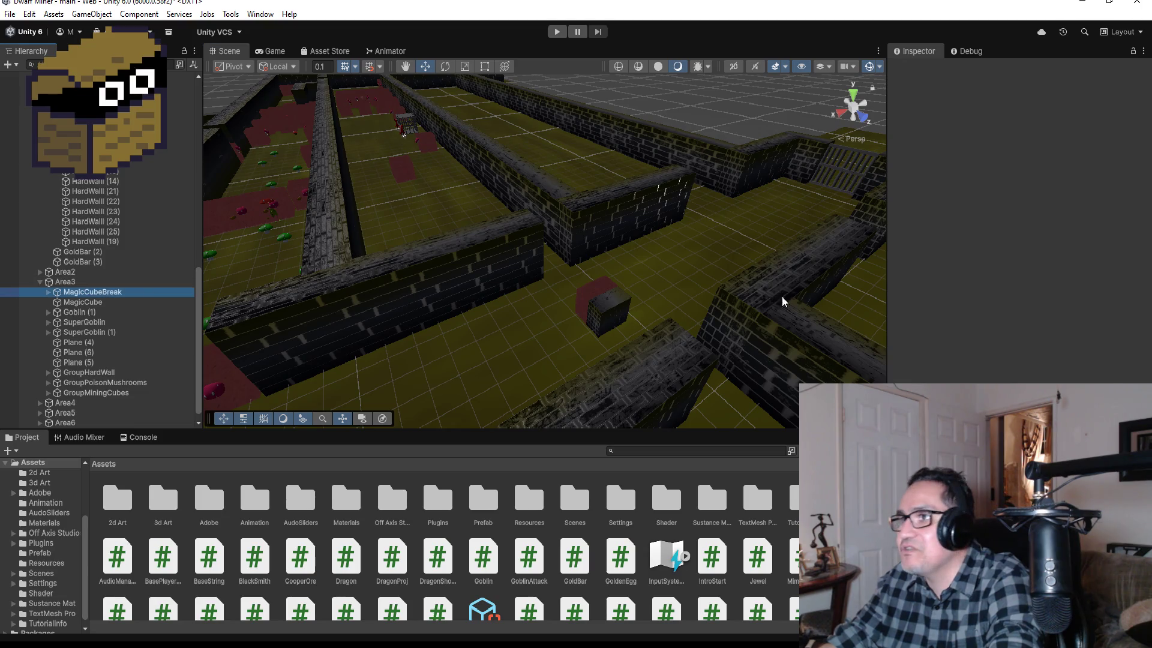
drag(562, 278, 539, 221)
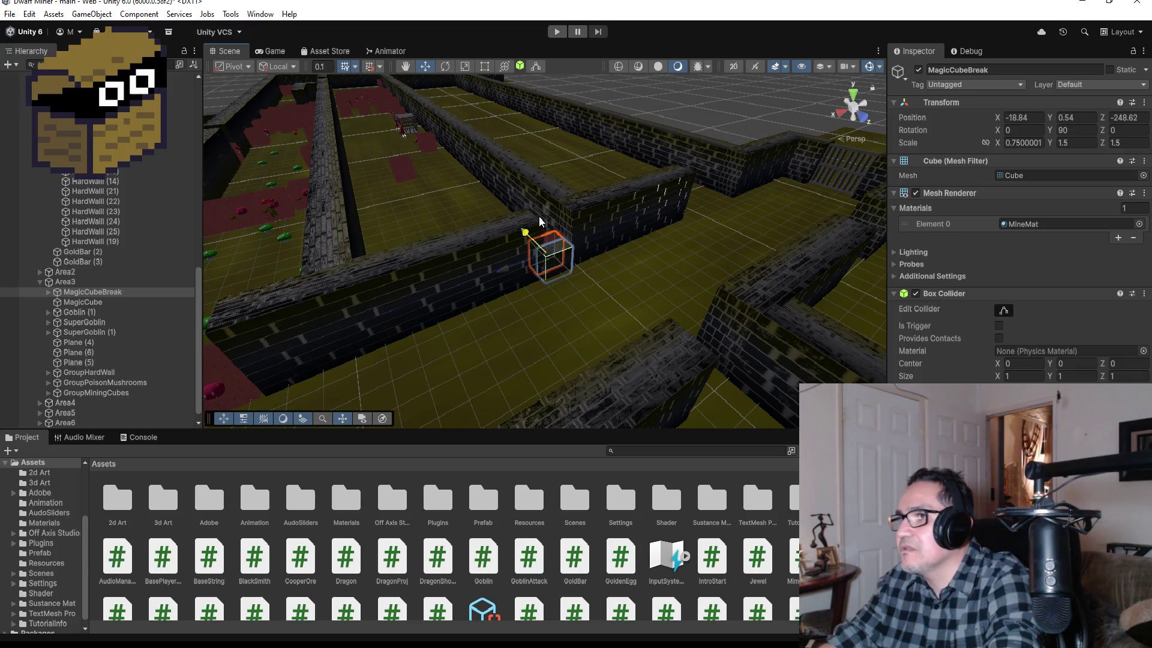
key(f)
mouse_move(726, 274)
mouse_down()
mouse_move(758, 278)
mouse_move(761, 298)
mouse_move(577, 232)
mouse_move(476, 232)
mouse_move(588, 229)
mouse_move(582, 221)
mouse_up()
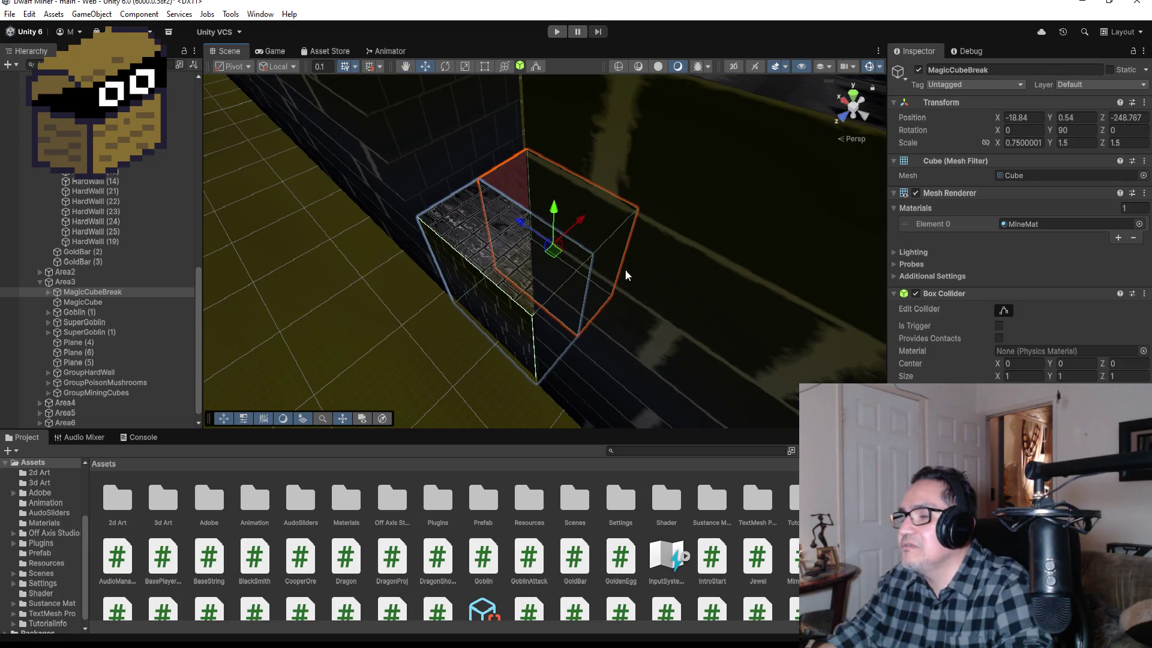
mouse_move(626, 274)
mouse_down()
mouse_move(750, 314)
mouse_move(766, 306)
mouse_move(722, 324)
mouse_move(655, 302)
mouse_up()
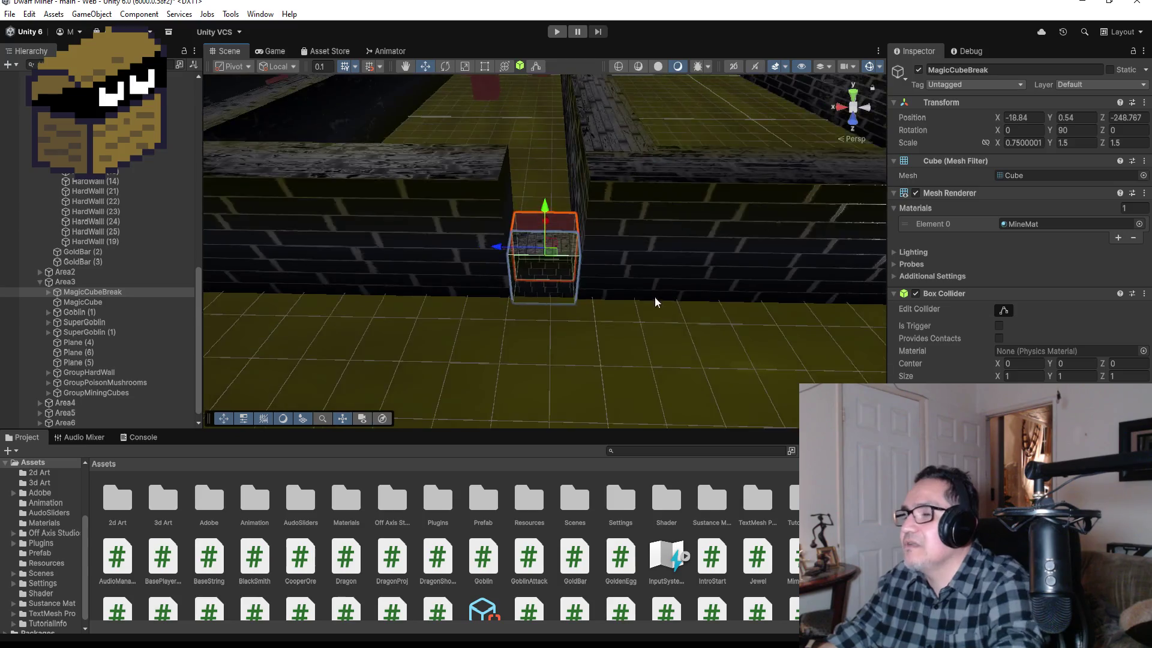
scroll(655, 301, down, 10)
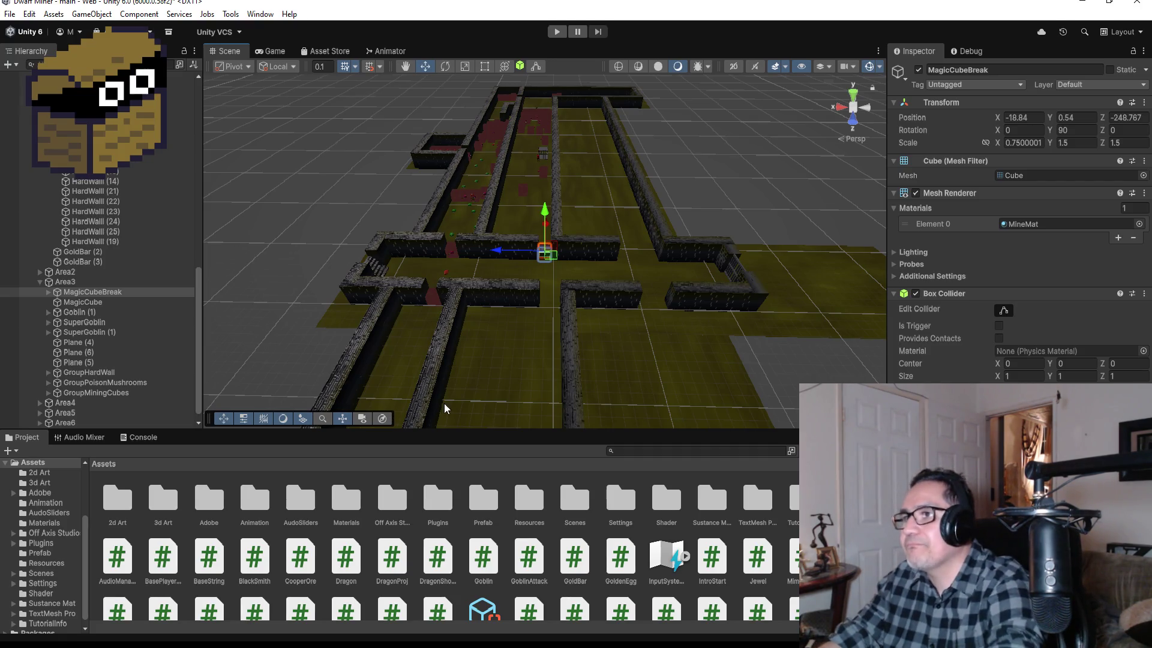
scroll(568, 301, up, 2)
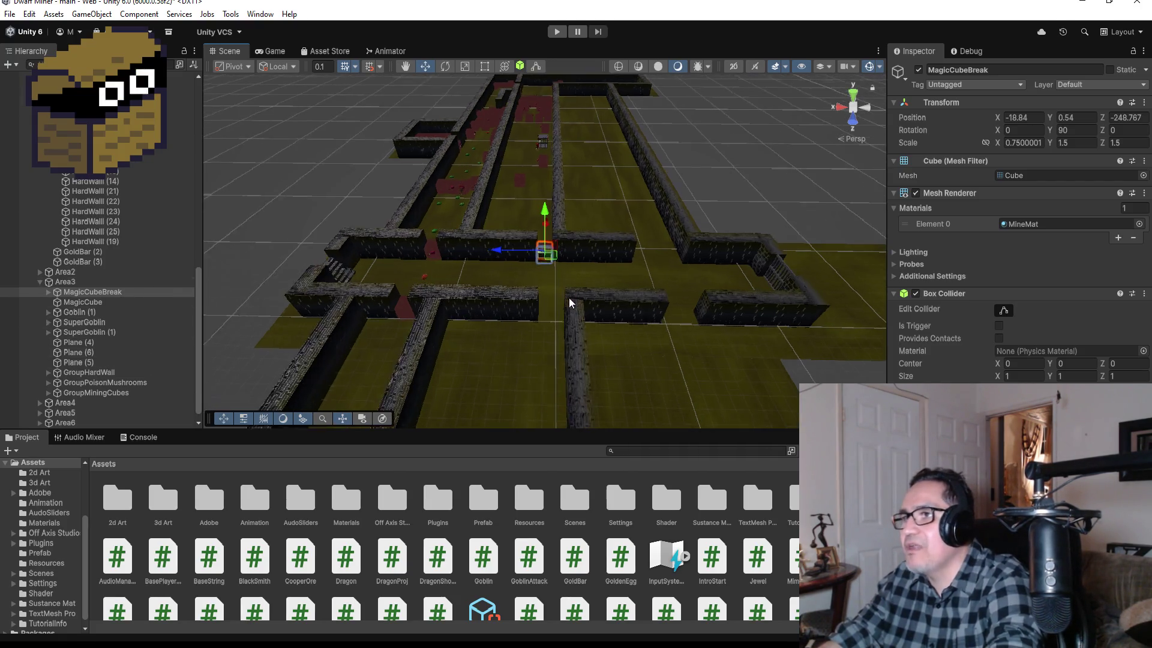
scroll(569, 301, up, 2)
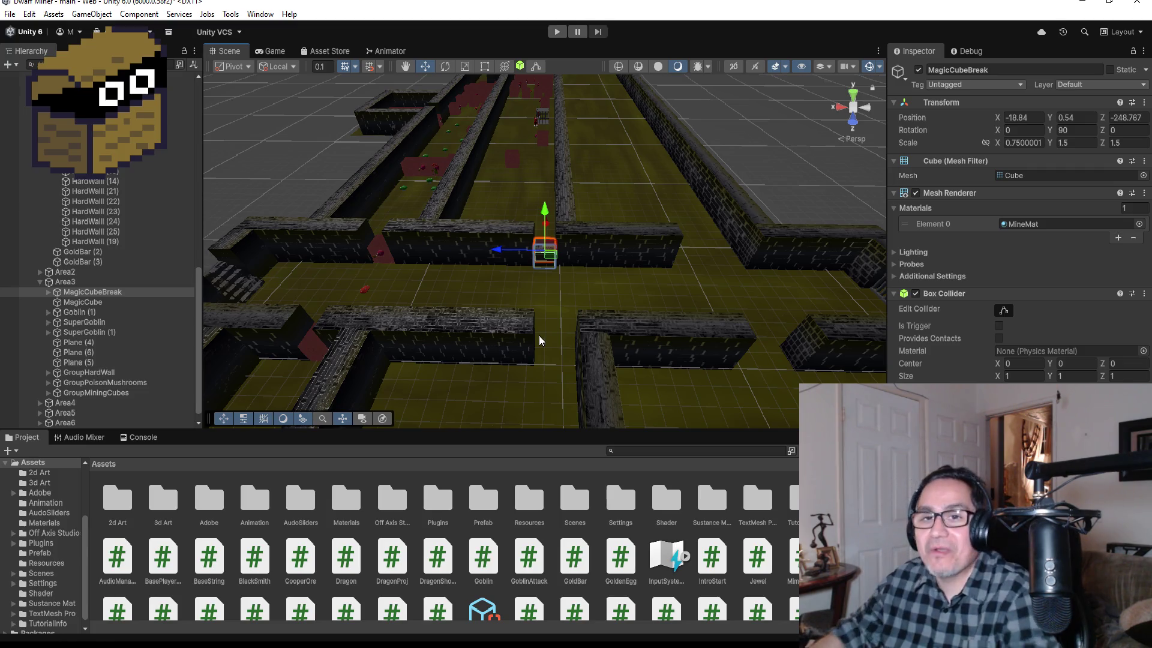
click(102, 291)
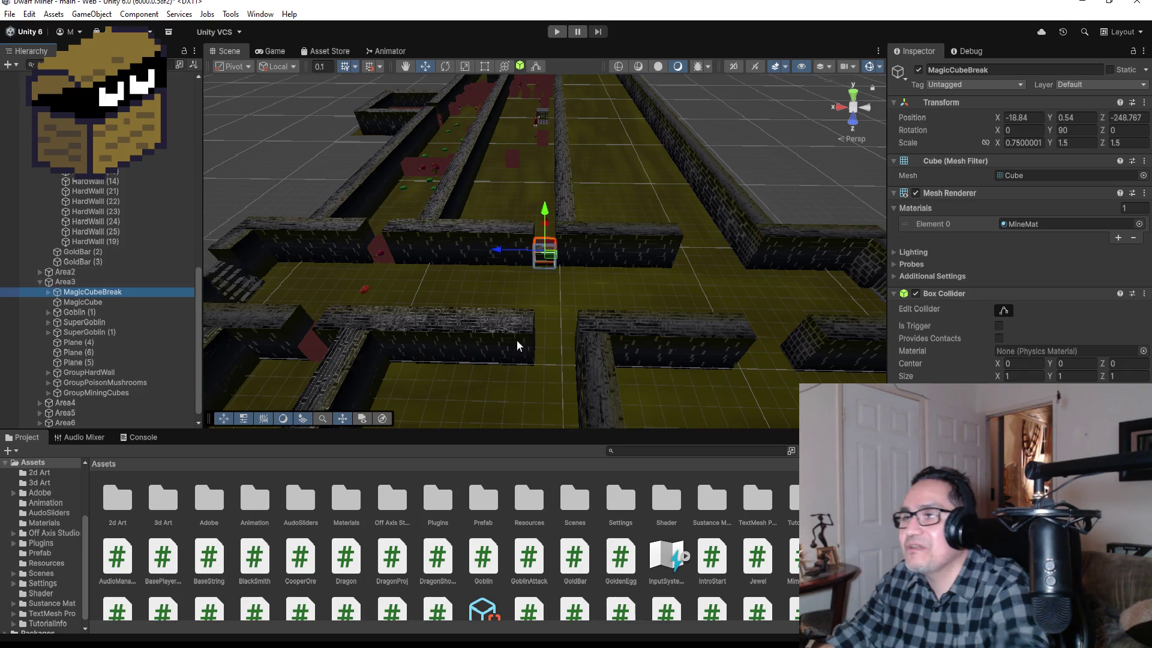
Duplicate MagicCubeBreak and file the copy under Area5 in the Hierarchy.
key(ctrl+d)
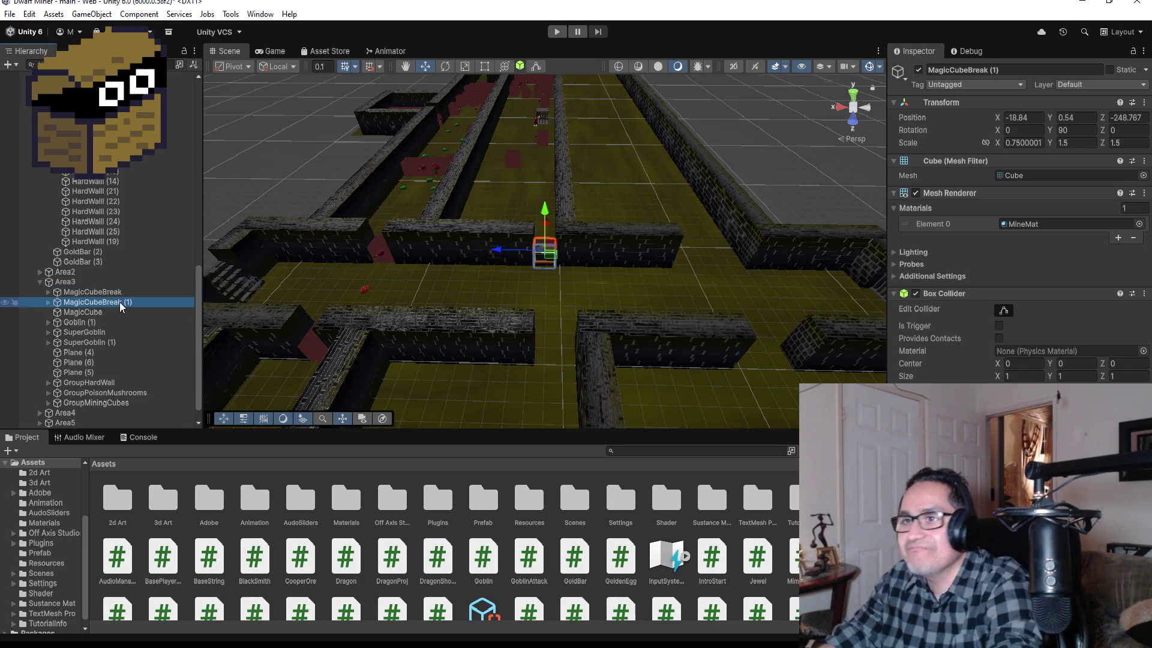
scroll(146, 341, down, 1)
mouse_move(120, 282)
mouse_down()
mouse_move(112, 384)
mouse_move(90, 393)
mouse_up()
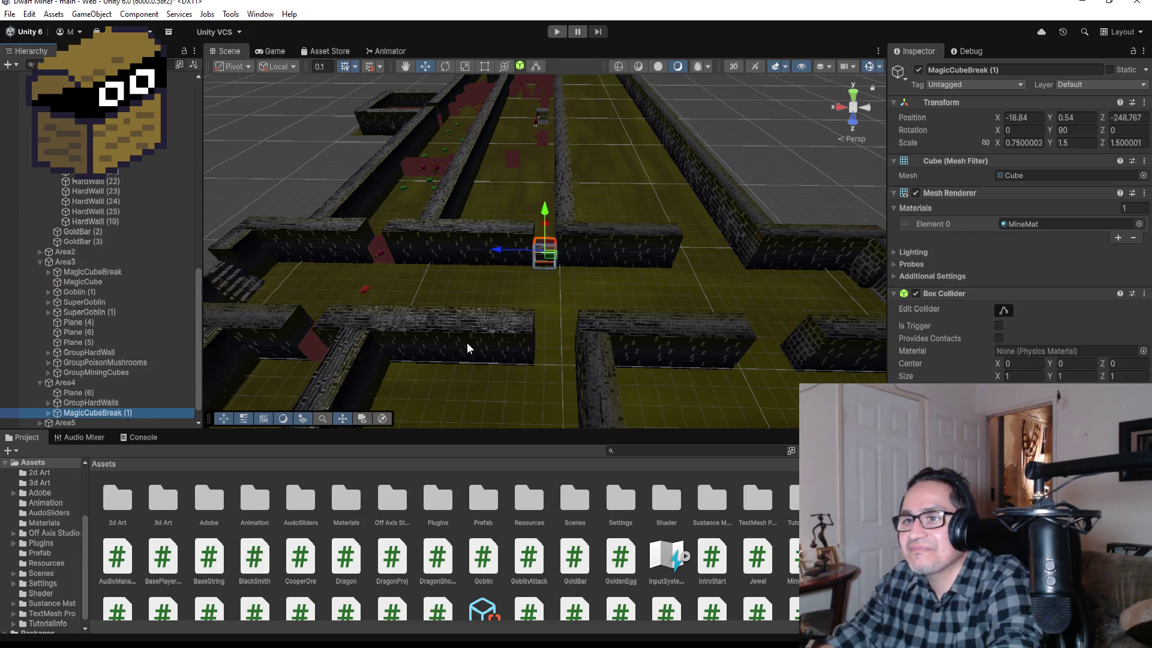
scroll(552, 311, down, 10)
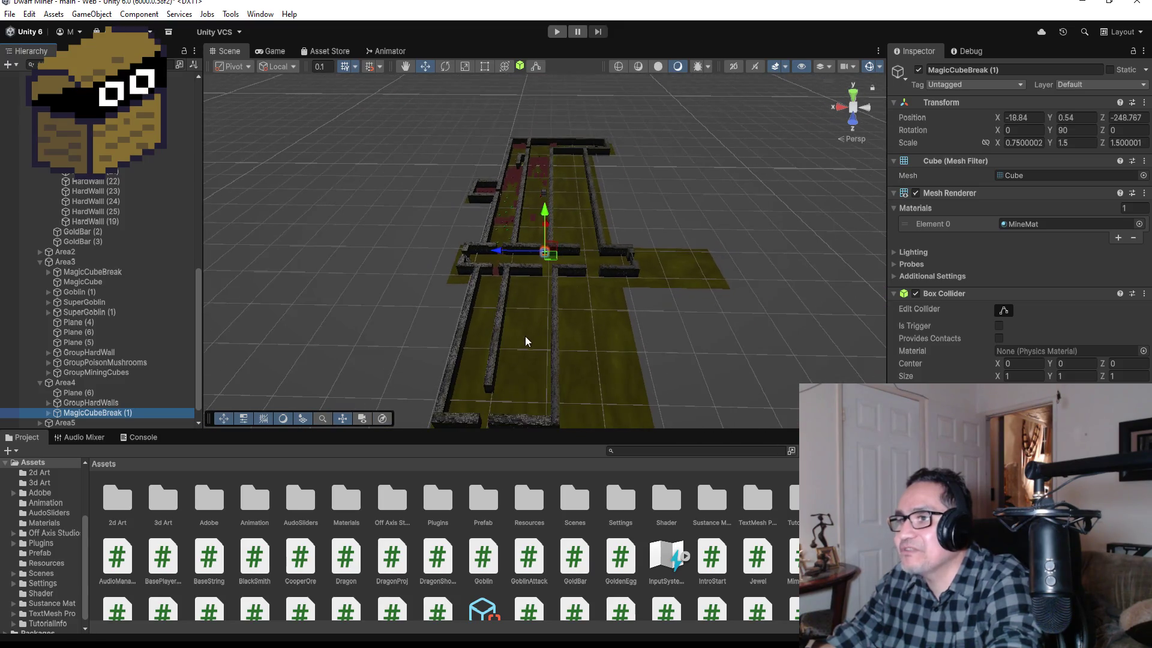
scroll(131, 390, down, 1)
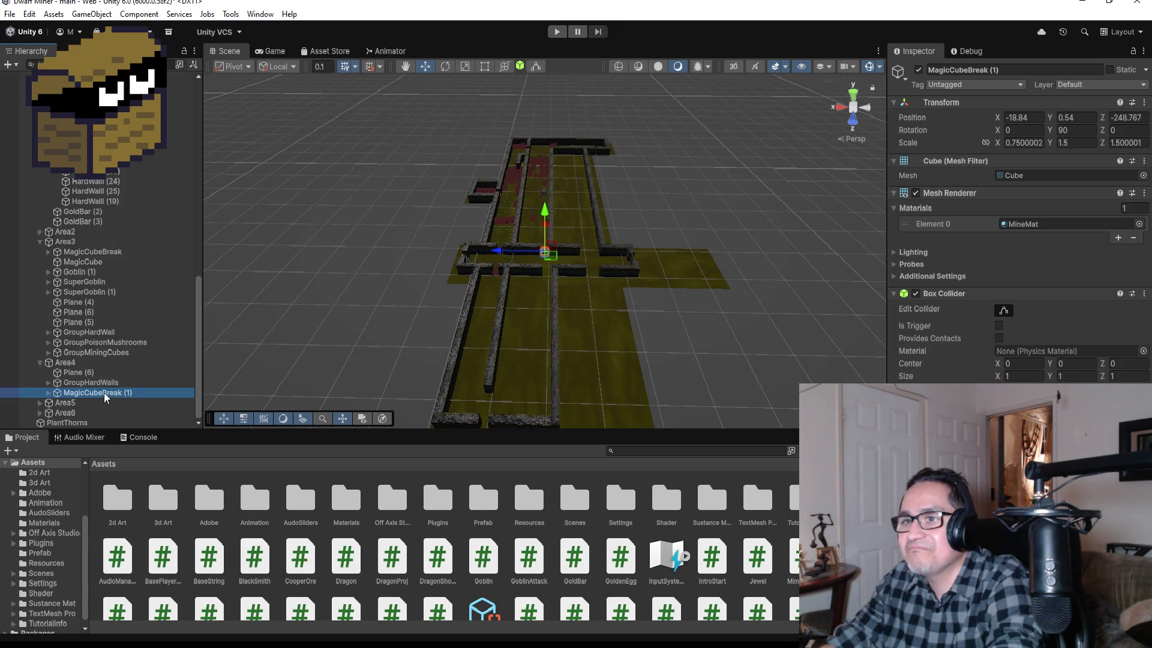
drag(103, 393, 97, 409)
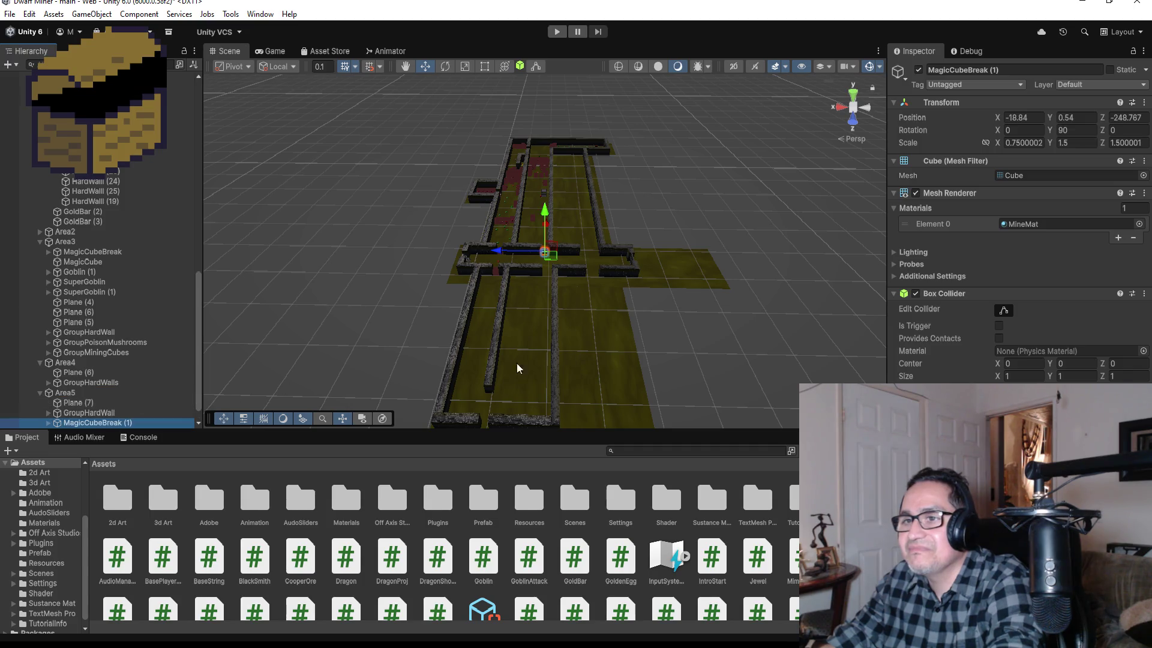
Position the cube against the corridor walls at X -20.0355, Y 0.72, Z -241.045.
drag(616, 222, 548, 247)
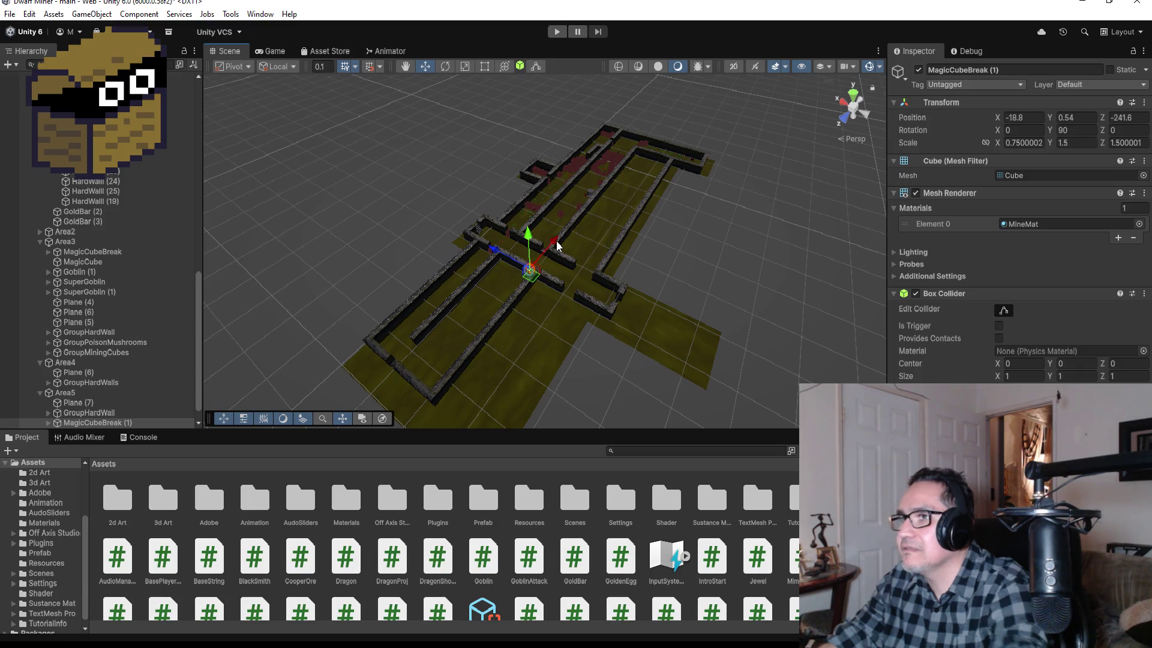
key(f)
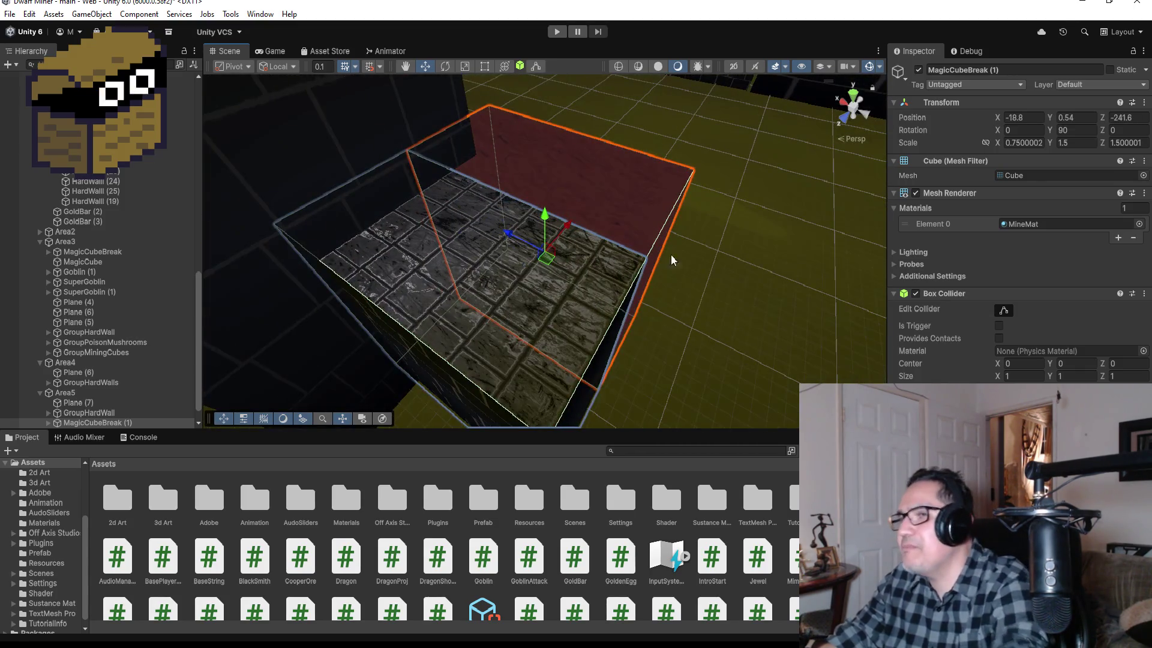
scroll(671, 255, down, 3)
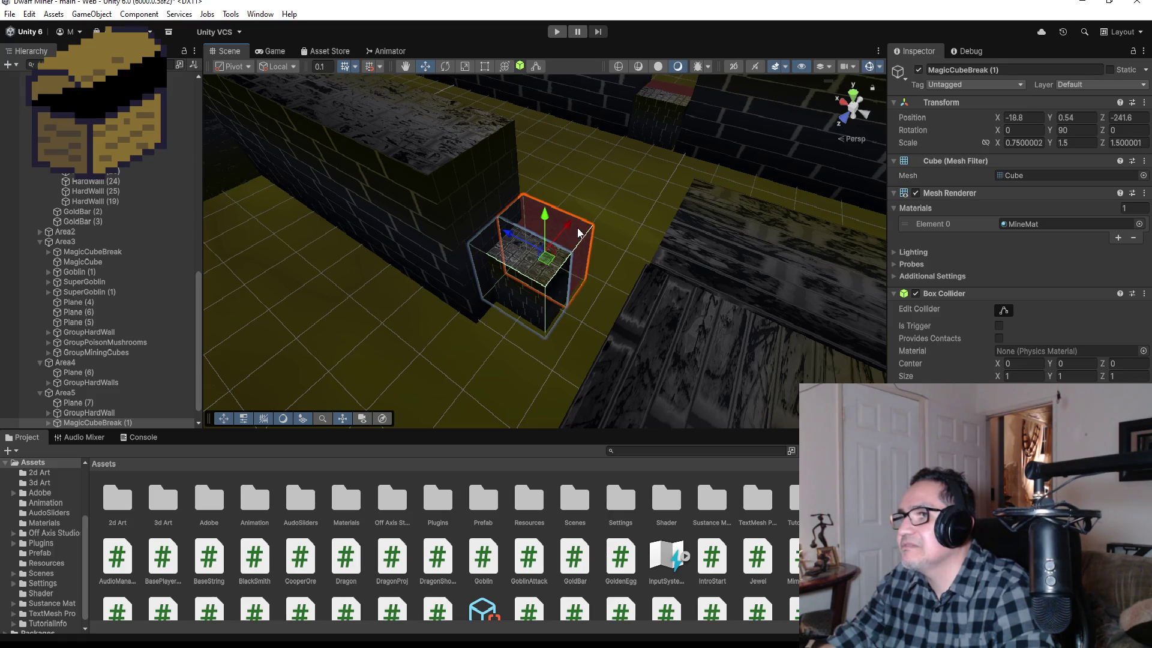
mouse_move(566, 233)
mouse_down()
mouse_move(566, 321)
mouse_move(720, 301)
mouse_up()
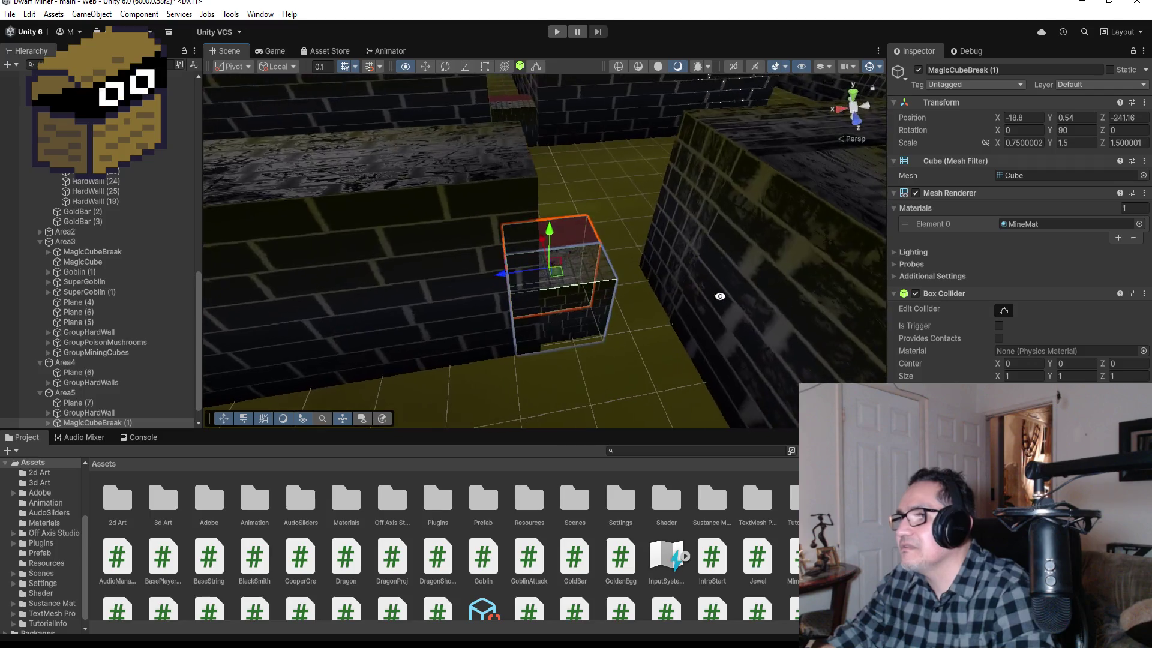
drag(617, 329, 627, 341)
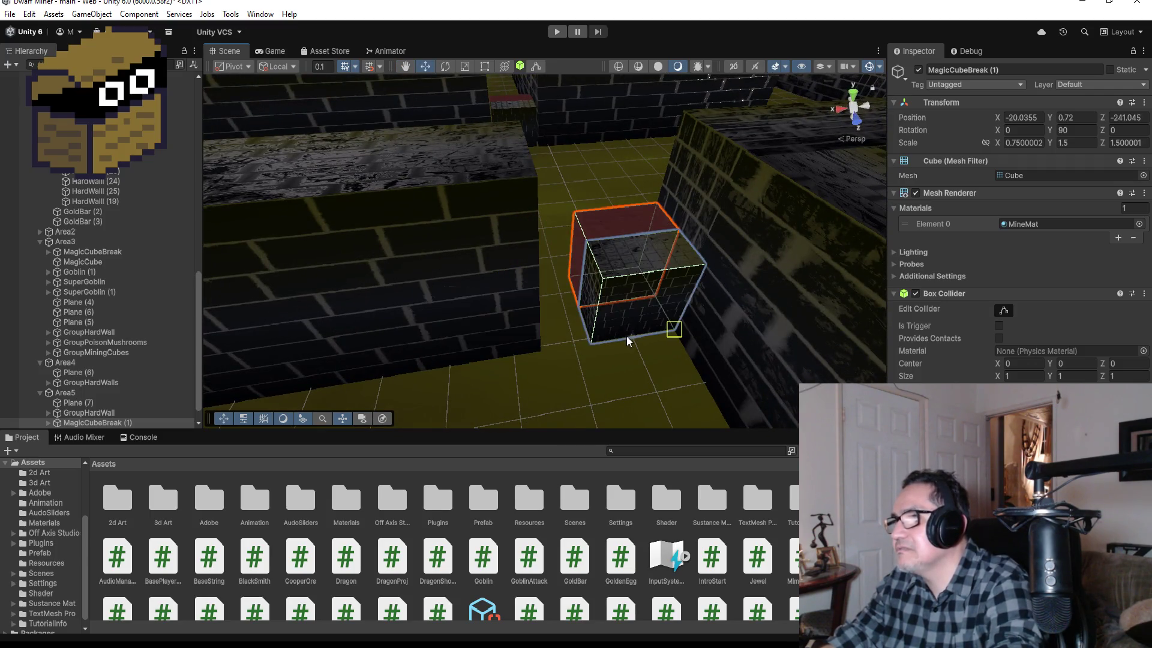
Stretch HardWall (8) toward the new cube to Scale X about 6.27, then switch to Twitch.
click(511, 286)
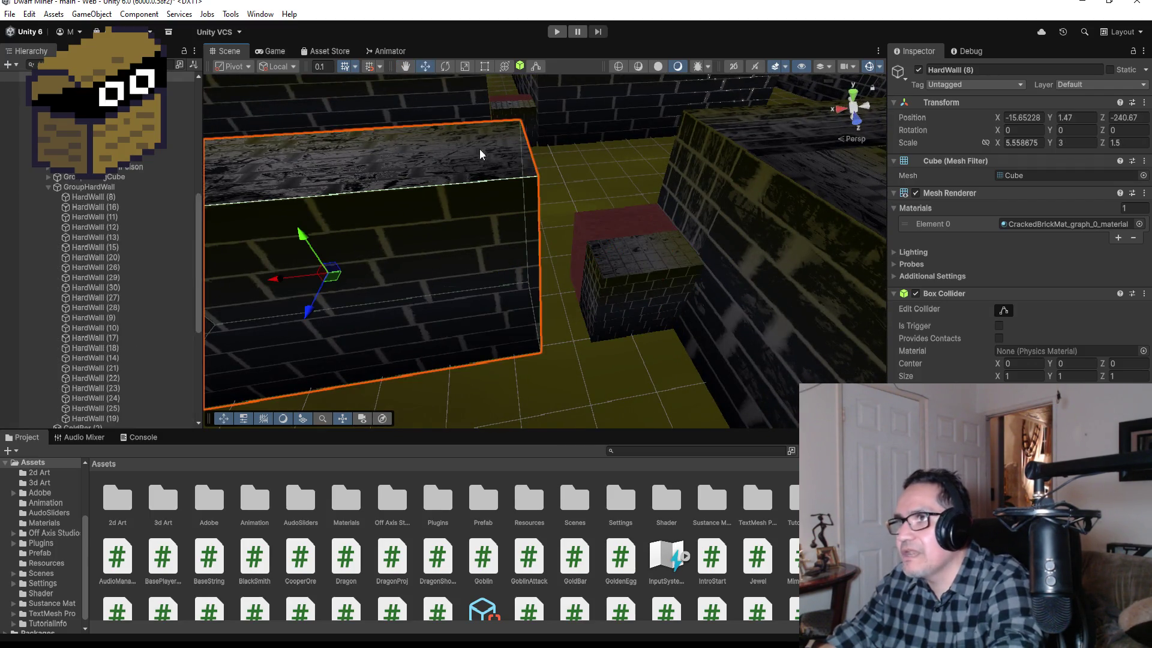
click(486, 66)
drag(532, 264, 573, 261)
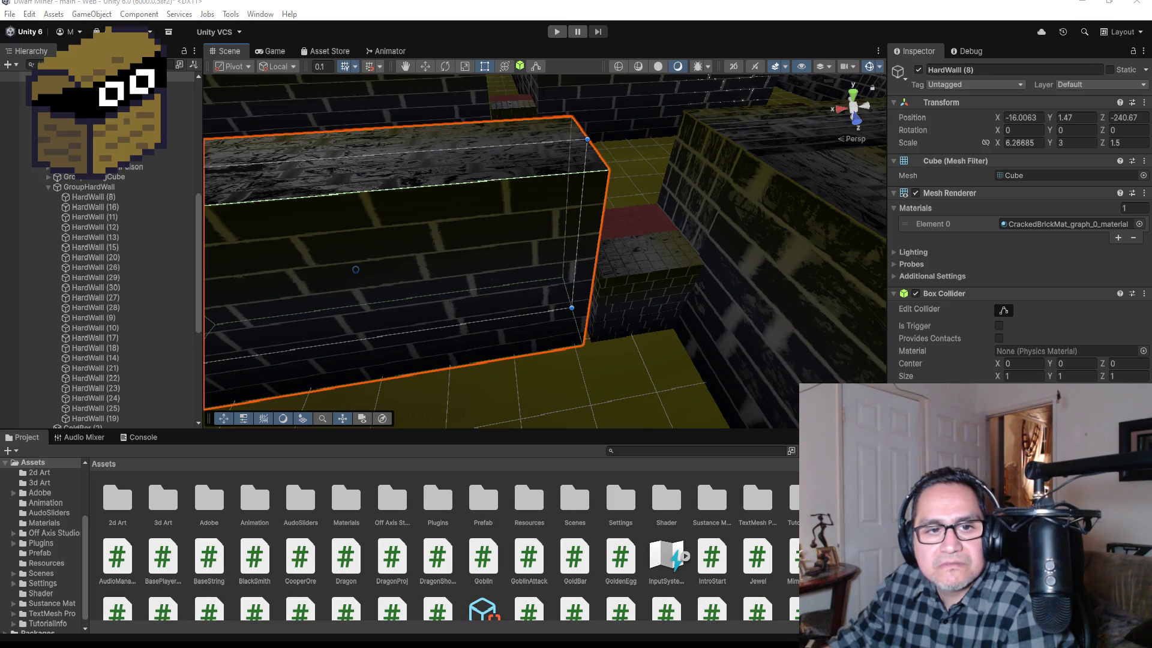
key(alt+Tab)
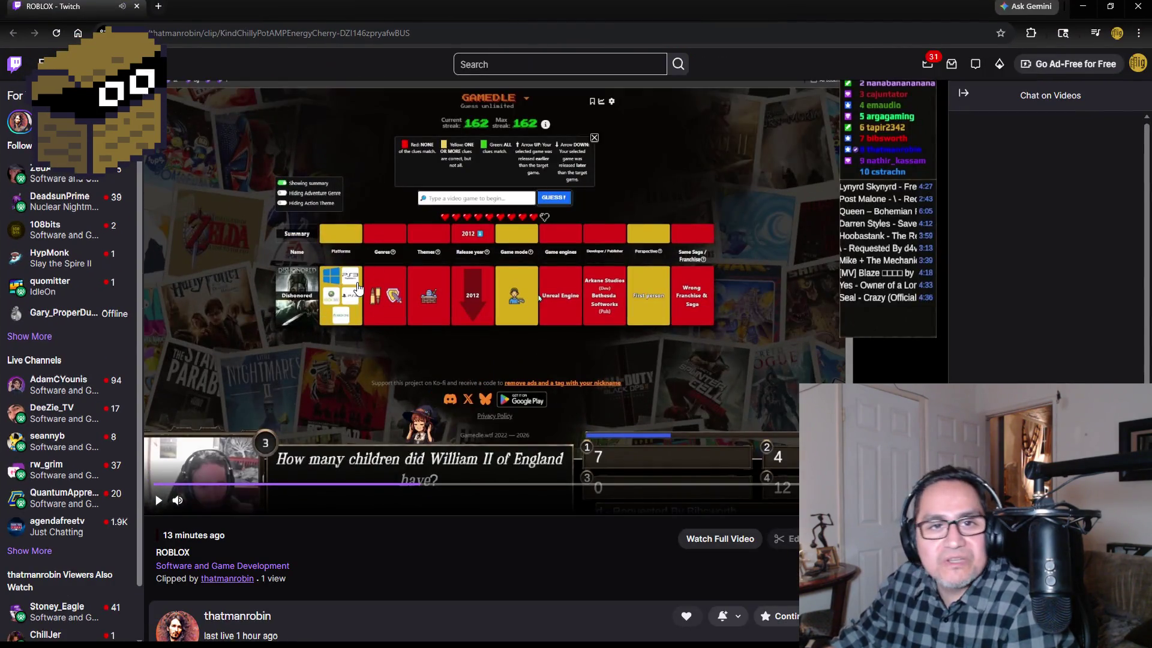
Play and pause the ROBLOX Twitch clip, then close the browser to return to Unity.
click(379, 296)
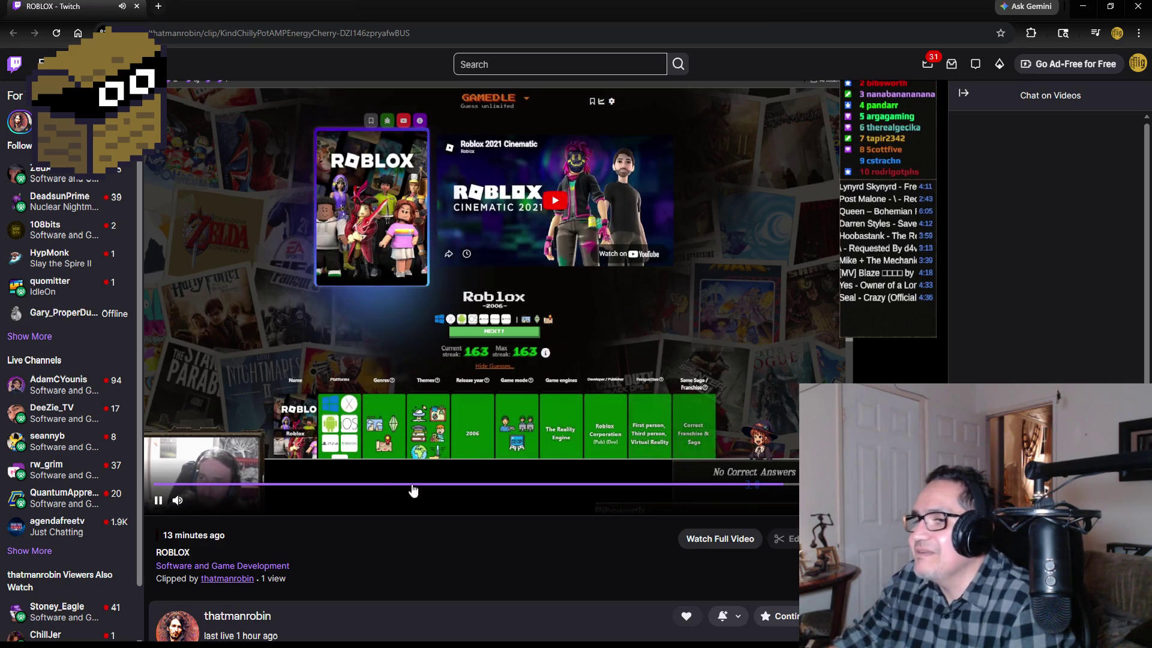
click(159, 503)
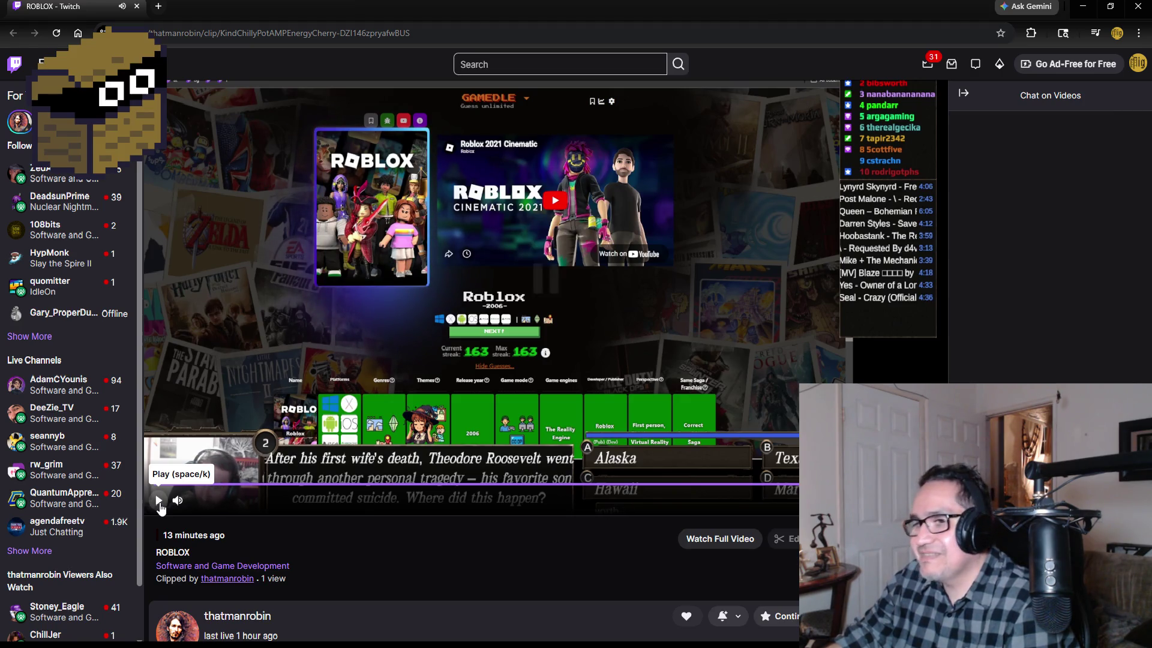
click(137, 8)
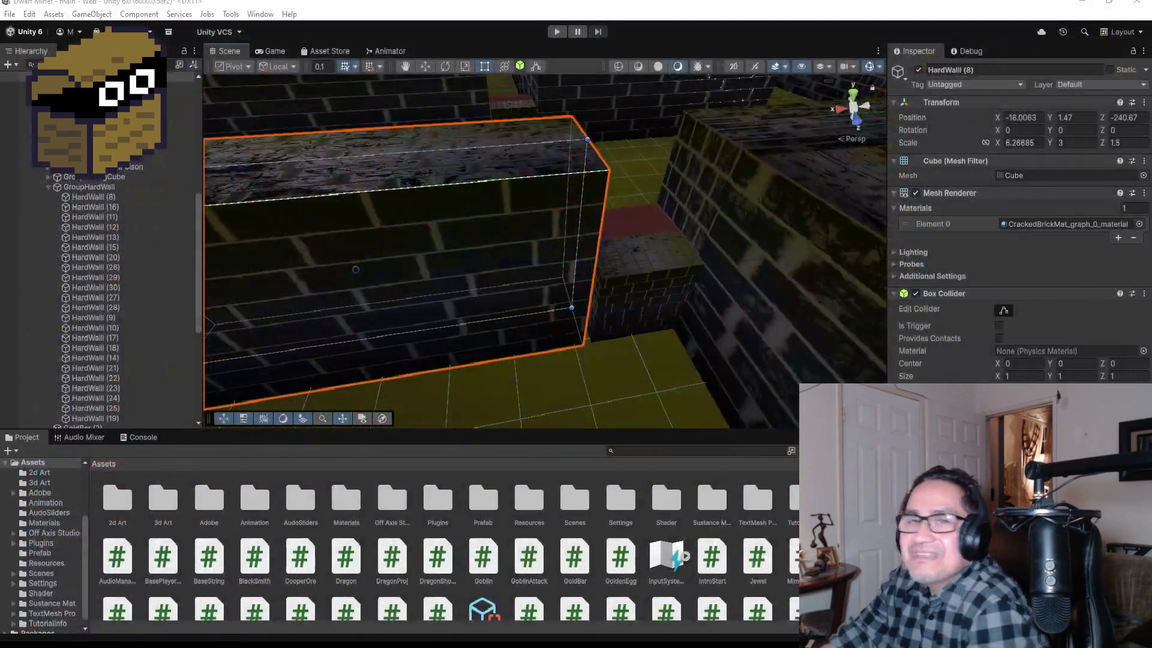
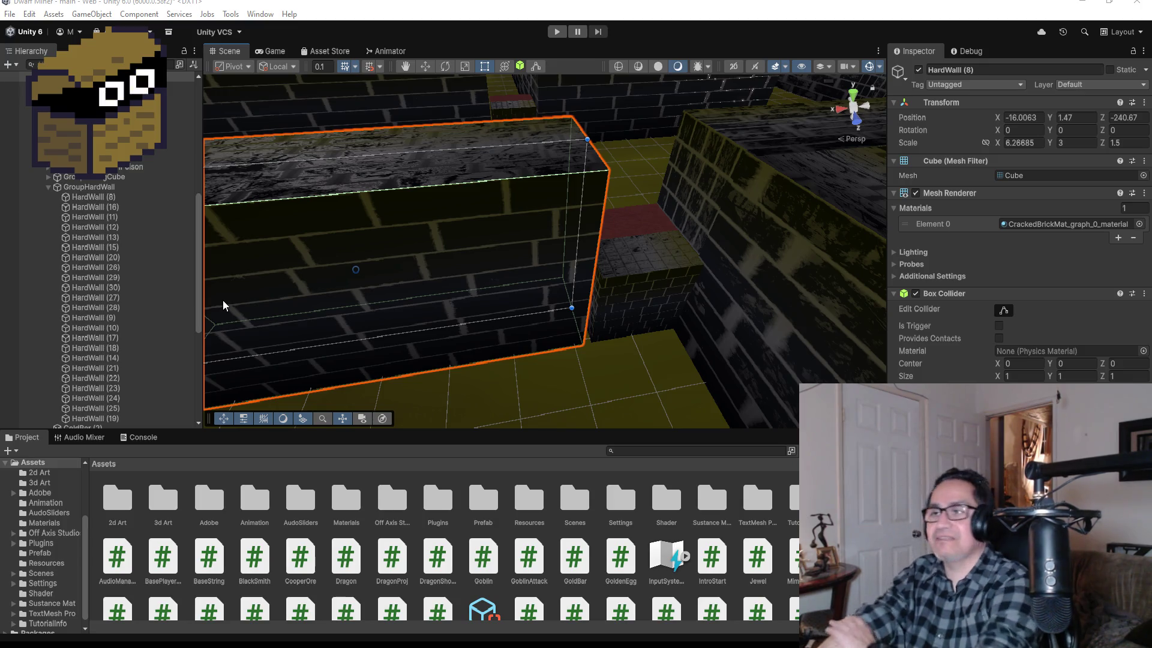
Rotate MagicCubeBreak (1) to Y -90 and slide it slightly along Z against the wall.
drag(639, 107, 636, 225)
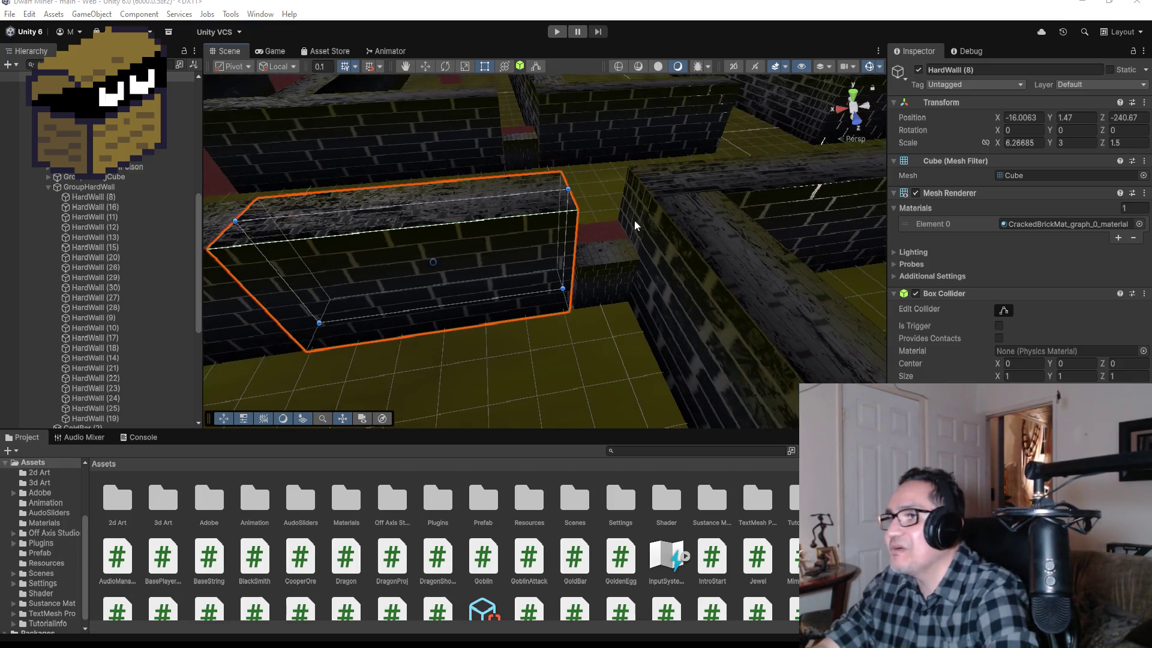
click(610, 239)
mouse_move(738, 169)
mouse_down()
mouse_move(617, 210)
mouse_move(531, 268)
mouse_up()
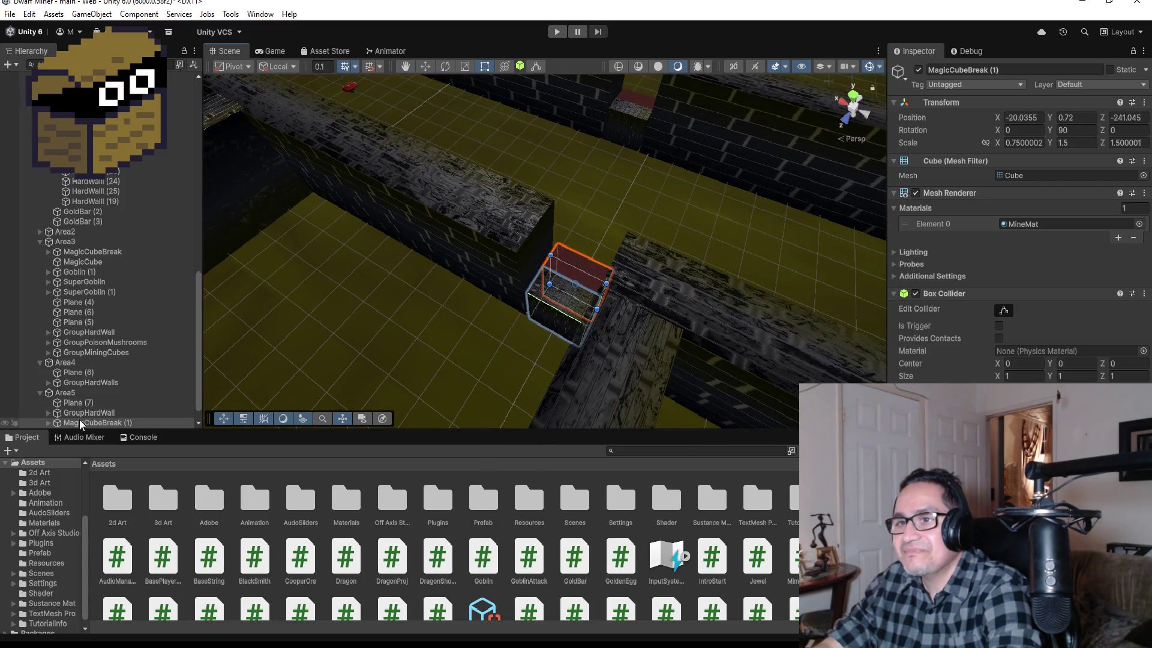
drag(207, 390, 265, 360)
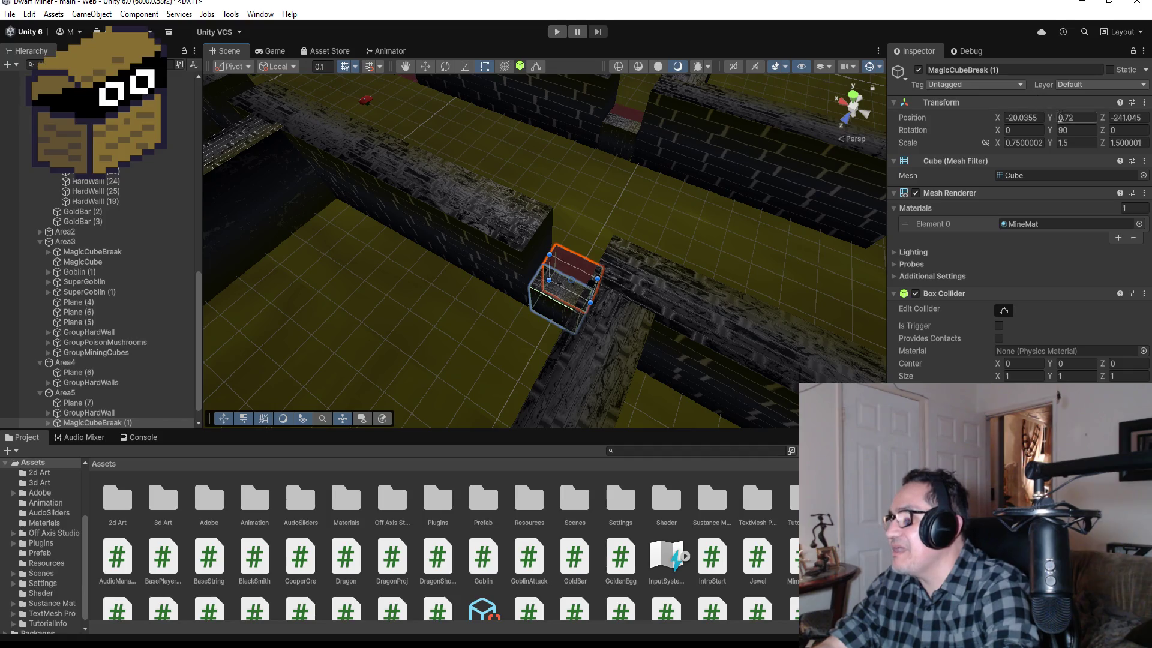
click(1087, 131)
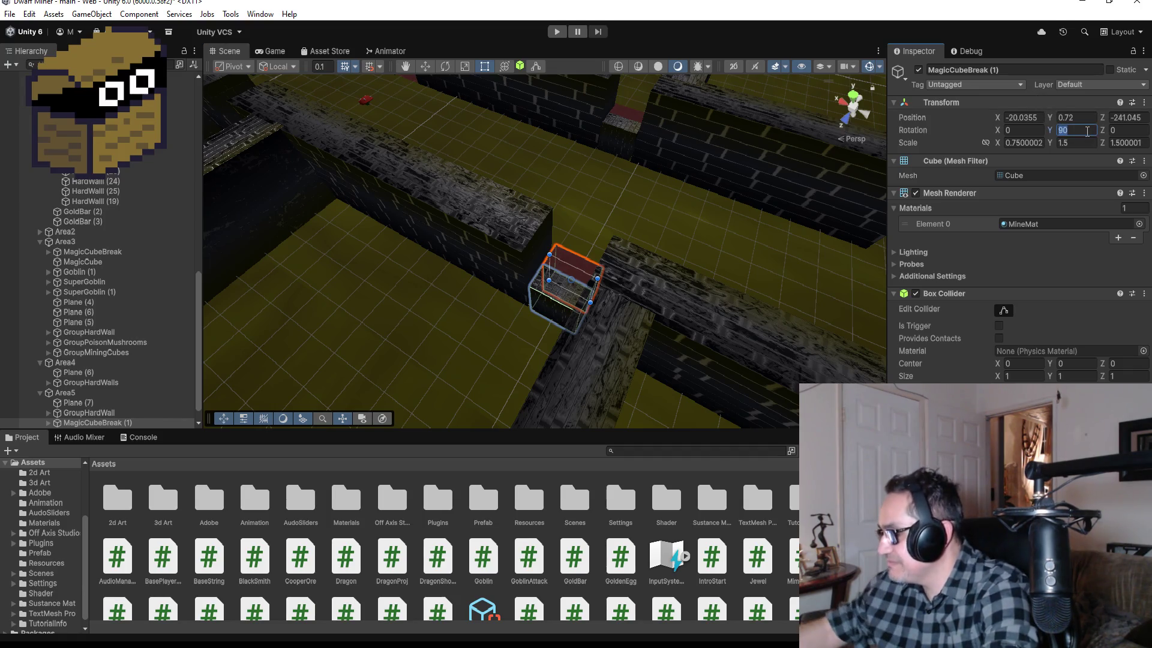
text(-90)
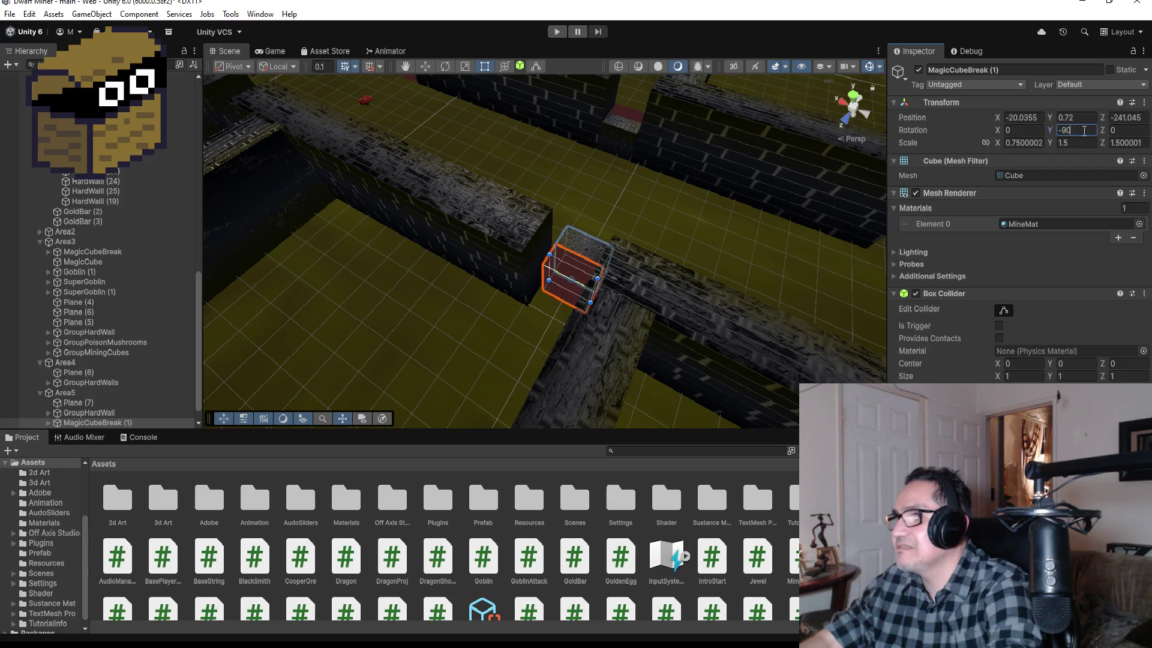
click(425, 67)
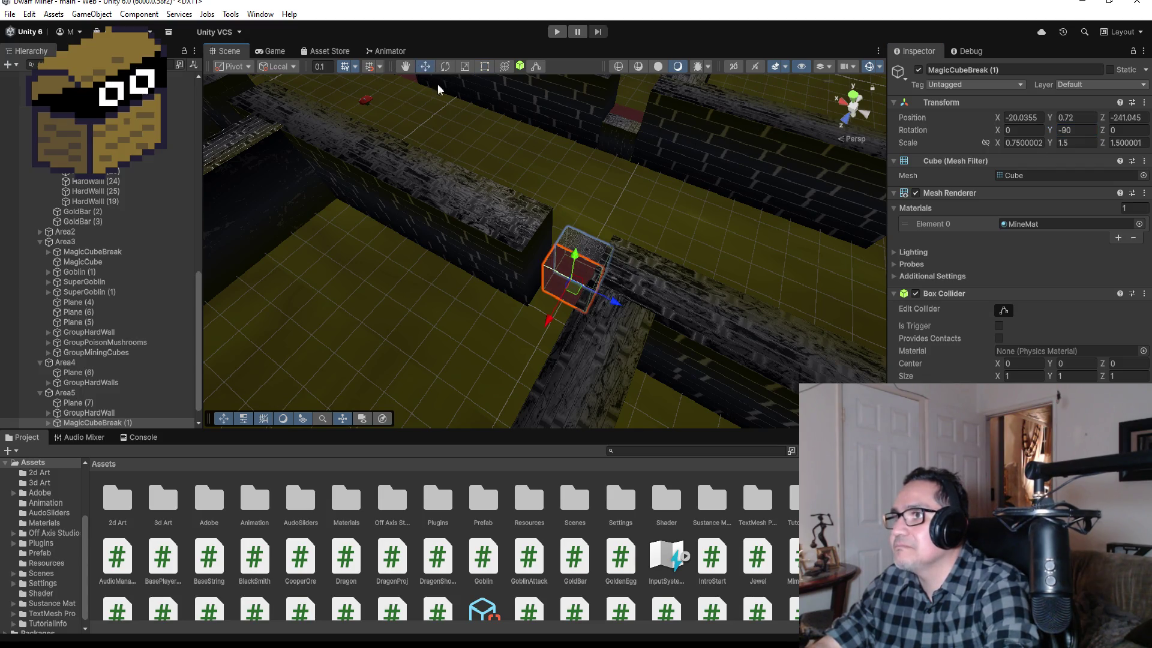
drag(548, 321, 536, 343)
mouse_move(732, 244)
mouse_down()
mouse_move(342, 185)
mouse_move(270, 116)
mouse_move(266, 156)
mouse_move(334, 219)
mouse_move(360, 177)
mouse_move(436, 199)
mouse_move(470, 292)
mouse_up()
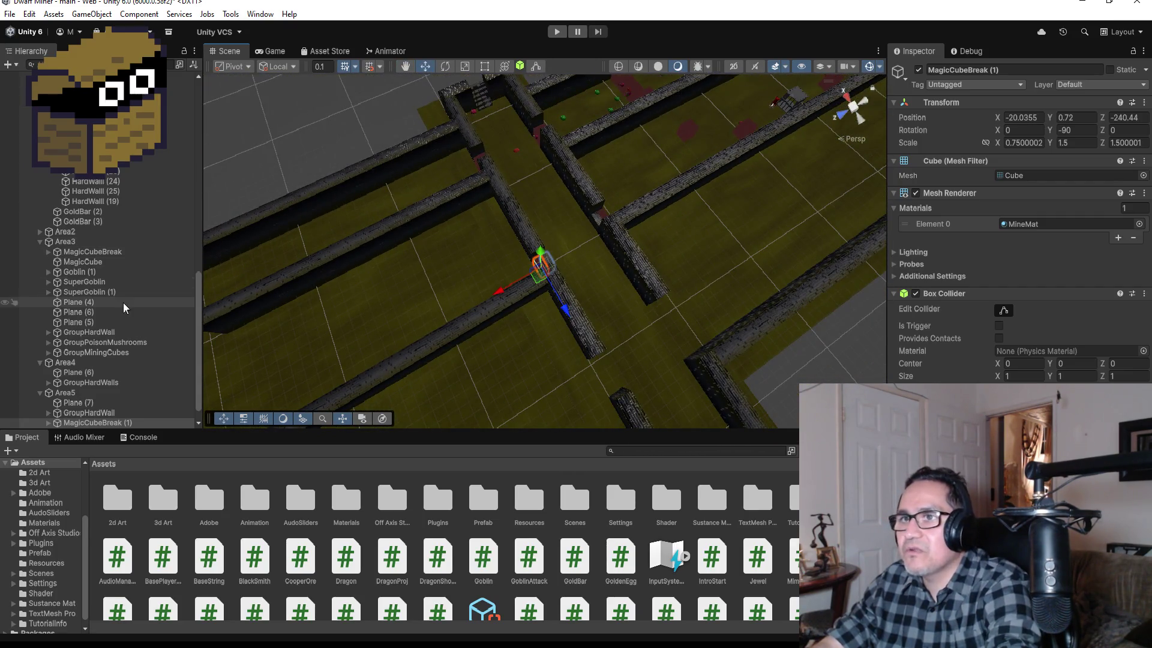
Collapse Area4's child objects in the Hierarchy and select SuperGoblin (1).
scroll(120, 225, up, 3)
scroll(126, 269, down, 3)
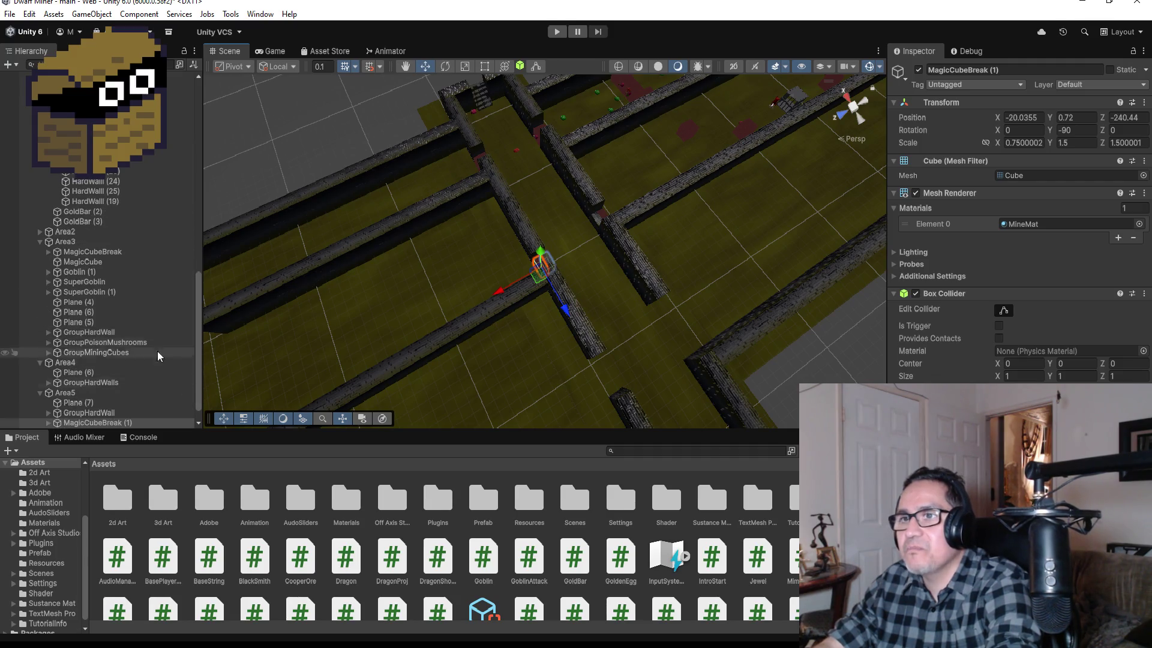
scroll(138, 360, down, 2)
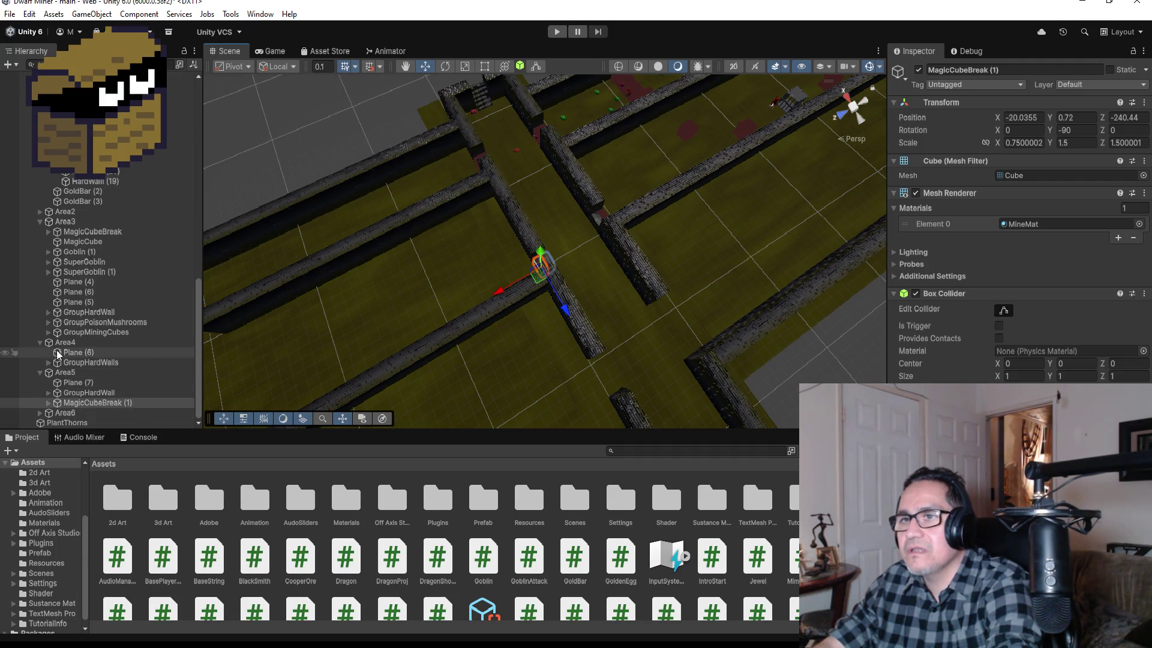
click(40, 342)
click(129, 403)
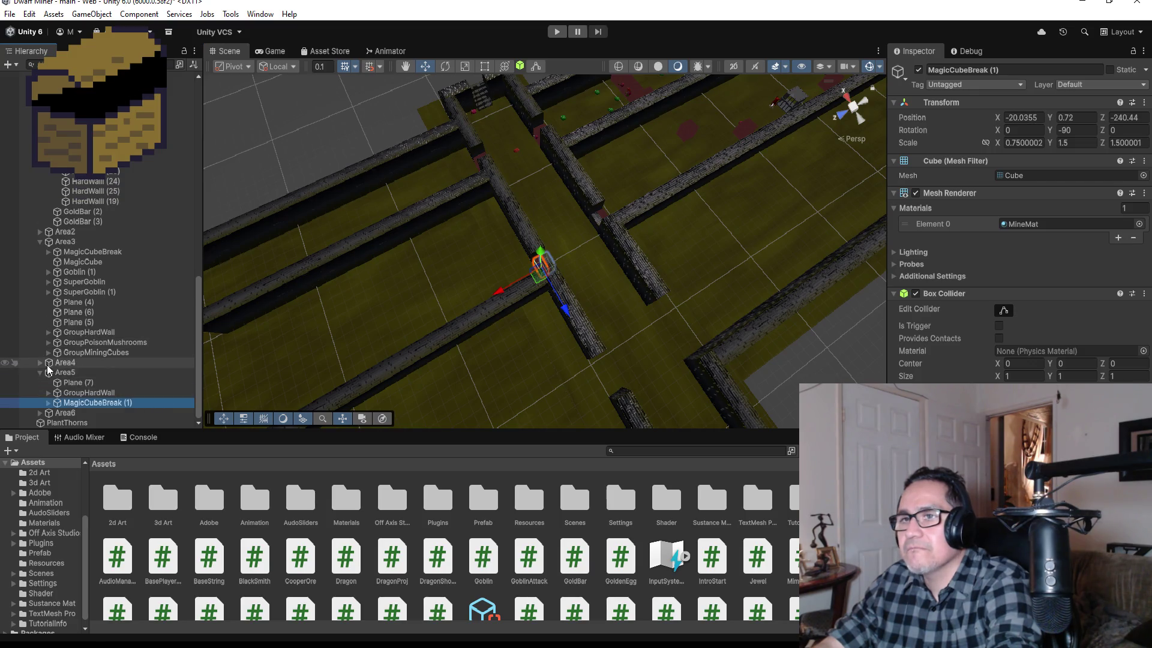
click(95, 292)
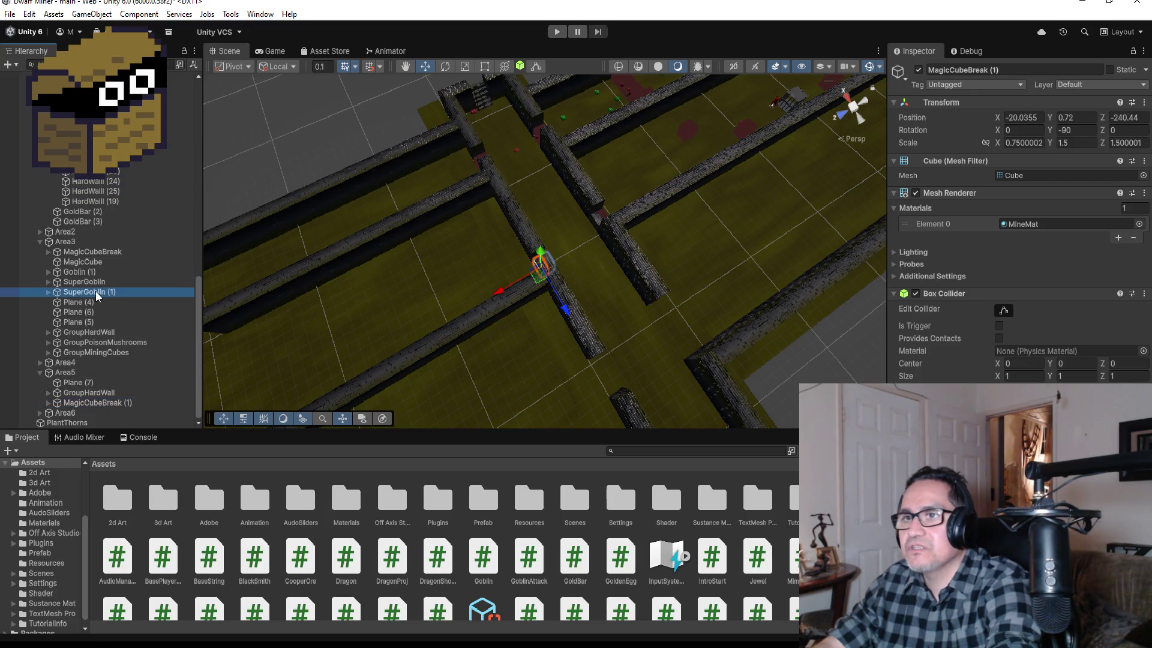
Duplicate SuperGoblin (1) under Area5's Plane (7) and place the copy at 13.18, 0, 7.42.
key(ctrl+d)
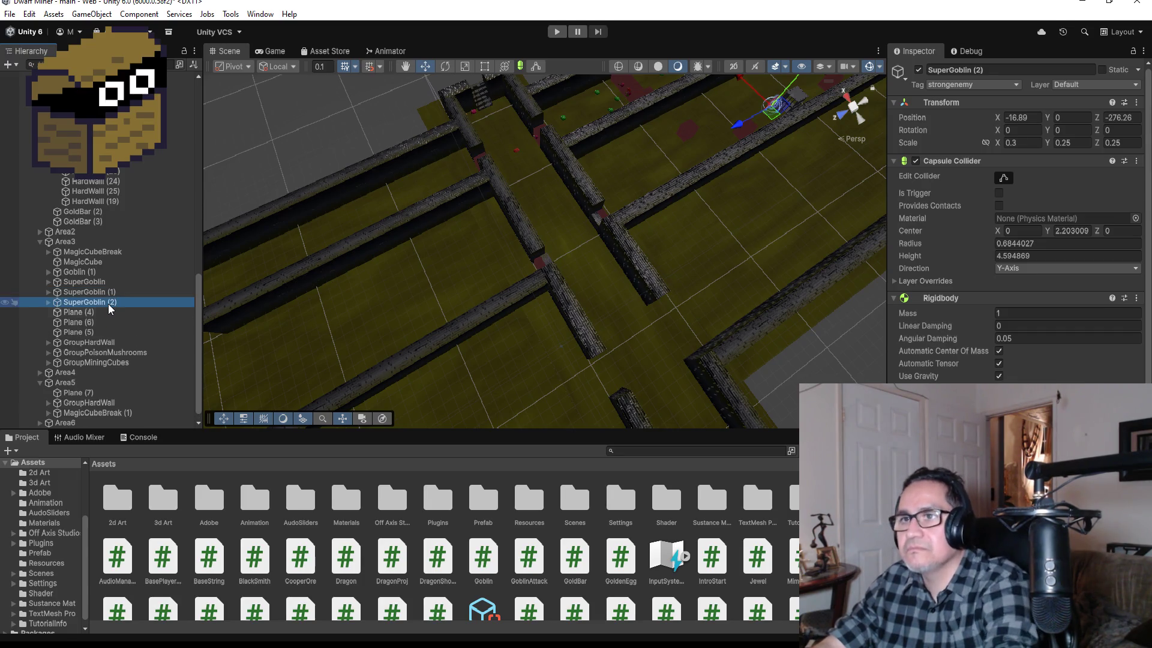
mouse_move(107, 303)
mouse_down()
mouse_move(111, 408)
mouse_move(78, 392)
mouse_up()
scroll(649, 174, down, 3)
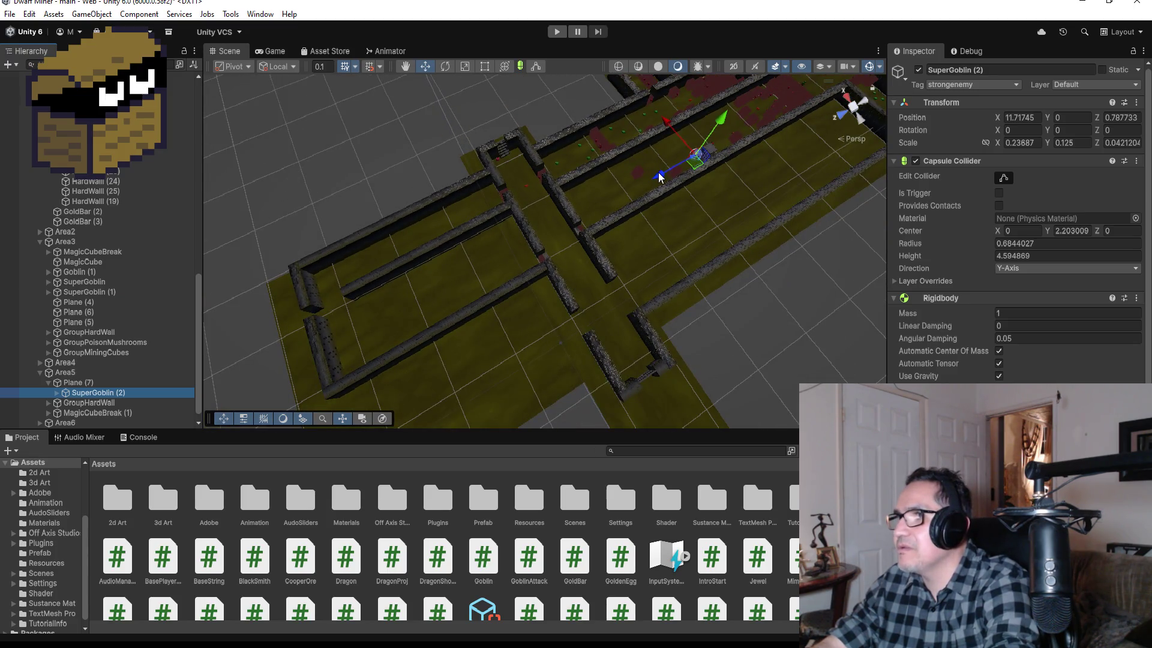
mouse_move(659, 177)
mouse_down()
mouse_move(482, 296)
mouse_move(493, 284)
mouse_up()
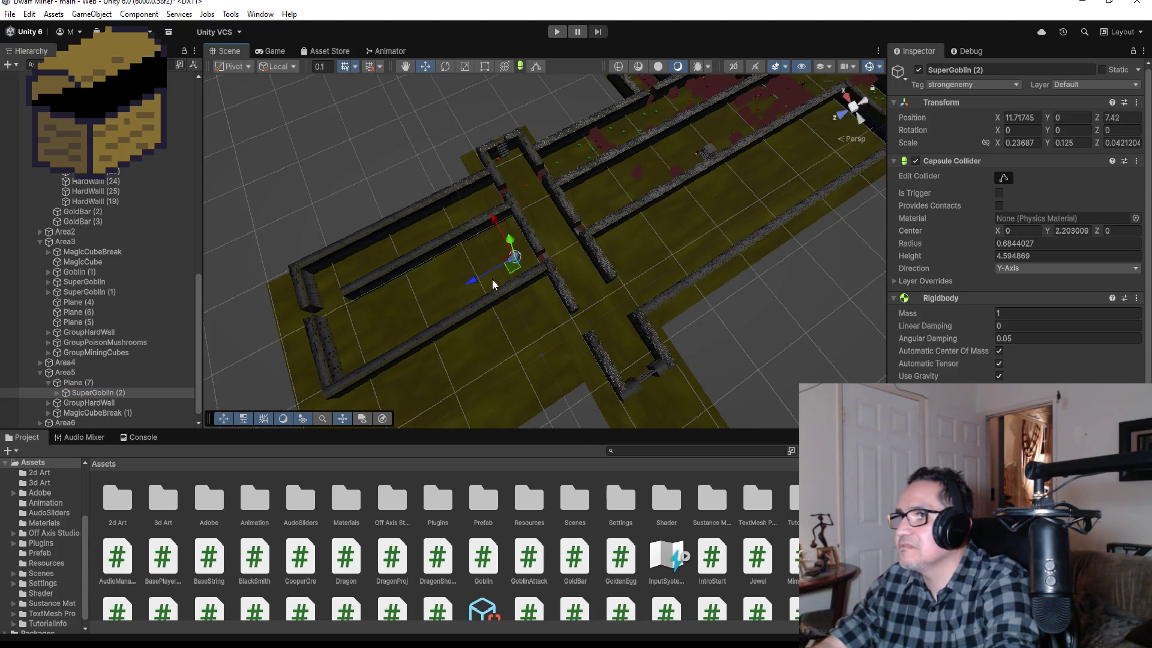
drag(494, 221, 490, 211)
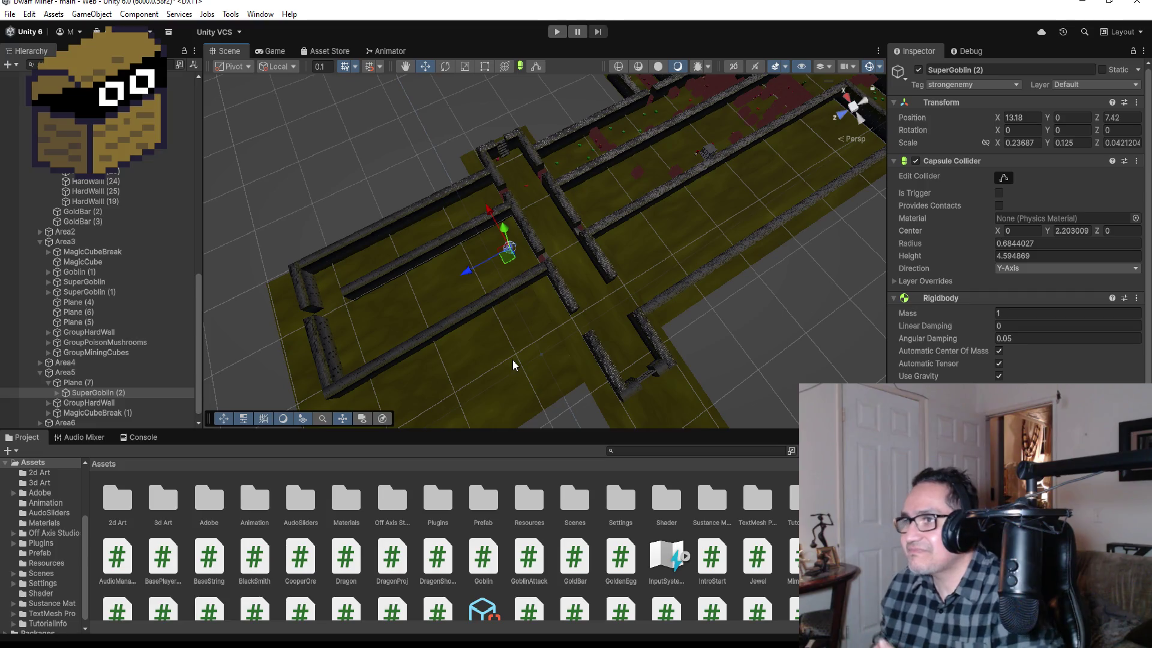
scroll(560, 295, up, 4)
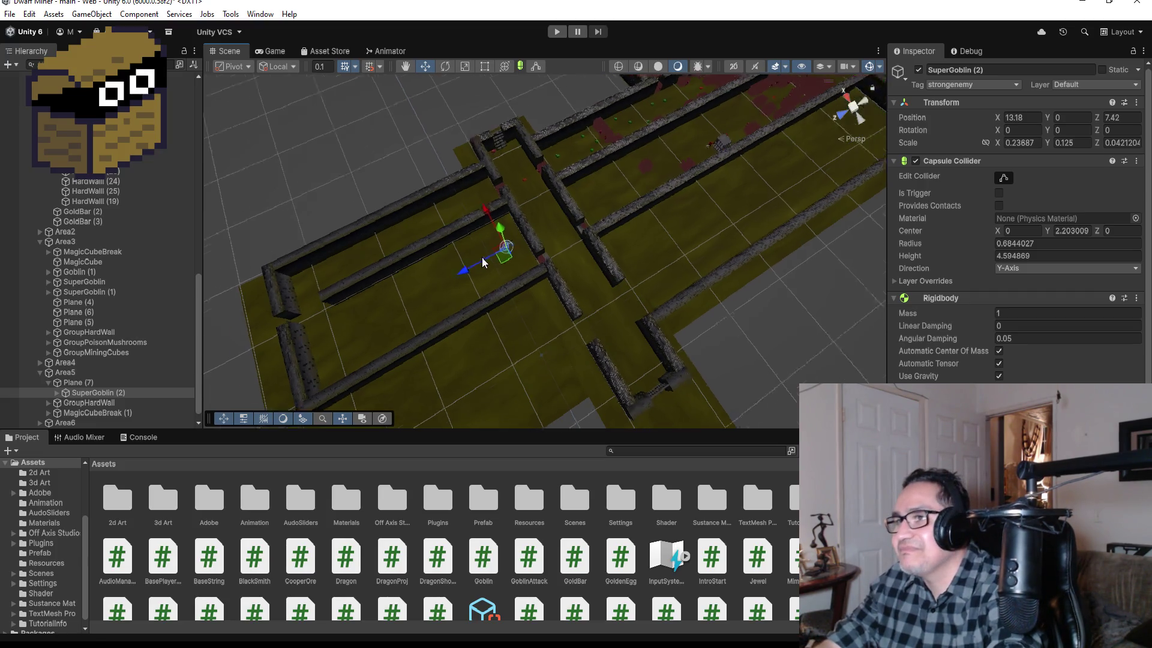
drag(459, 240, 561, 343)
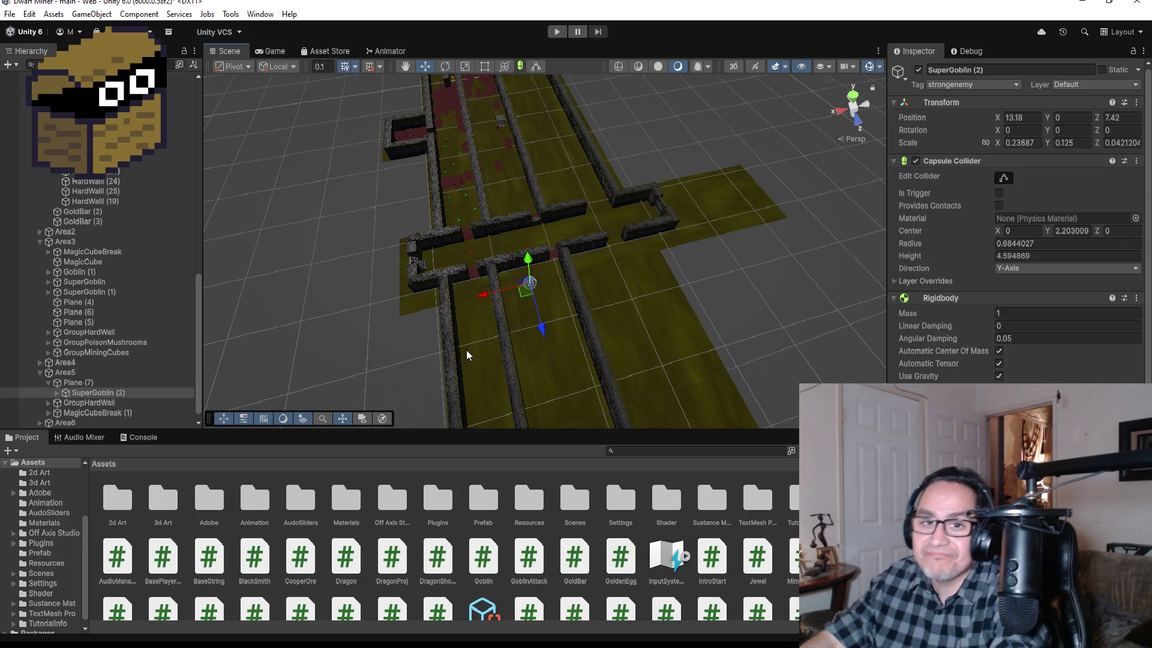
scroll(423, 301, up, 3)
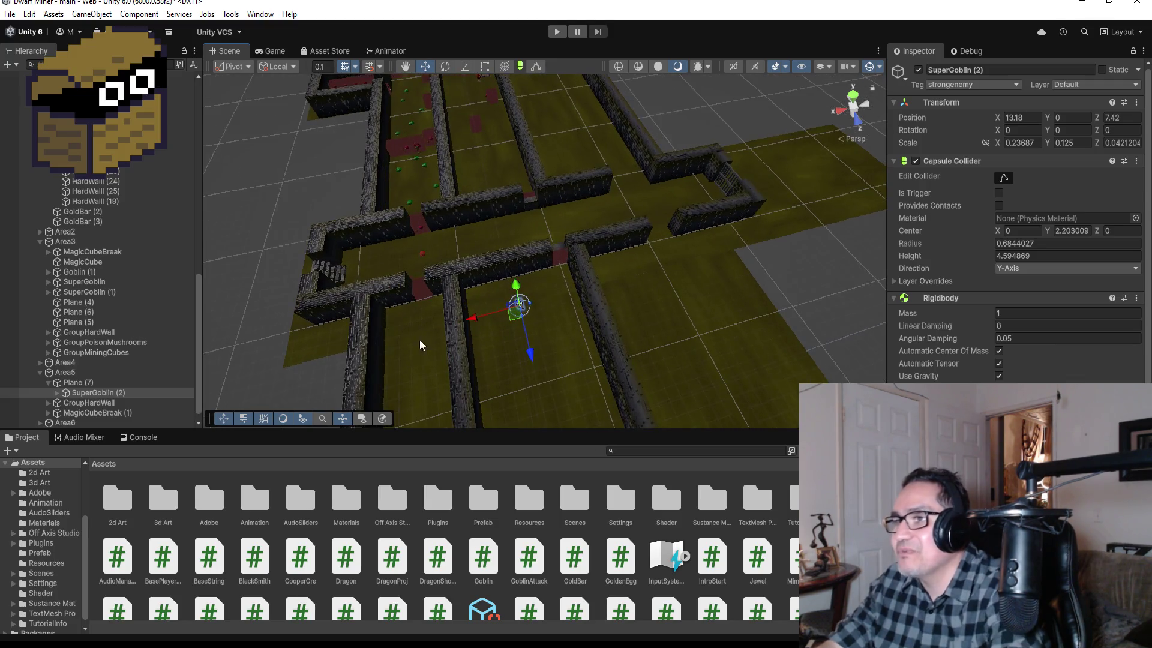
mouse_move(436, 353)
mouse_down()
mouse_move(766, 252)
mouse_move(710, 257)
mouse_move(673, 320)
mouse_up()
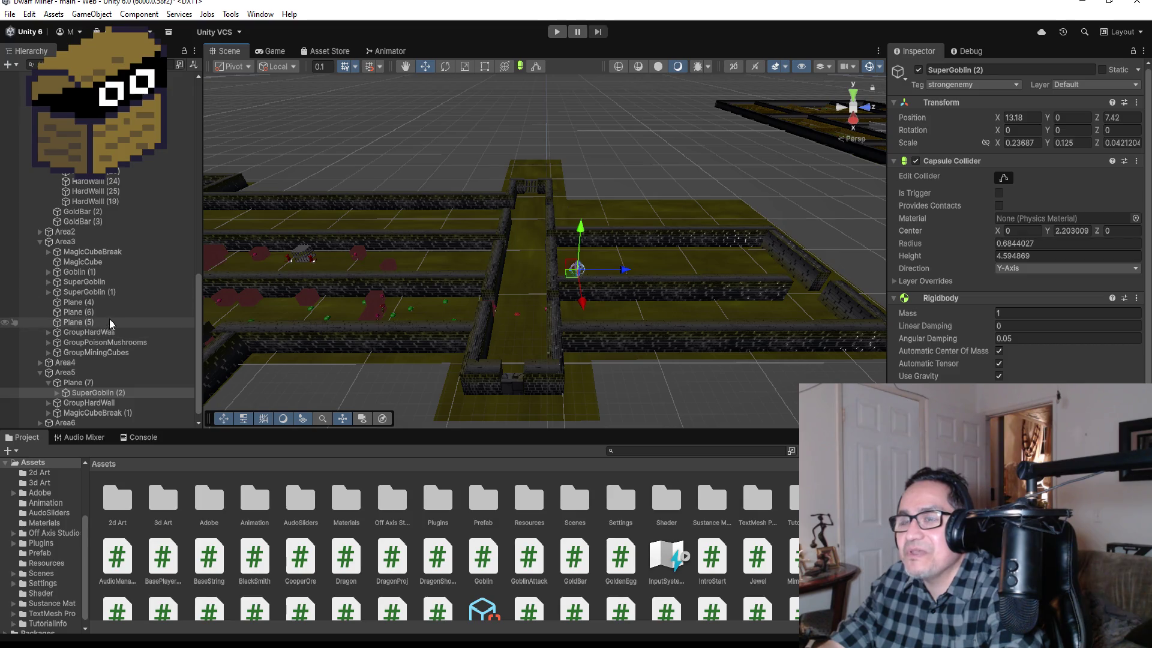
click(99, 342)
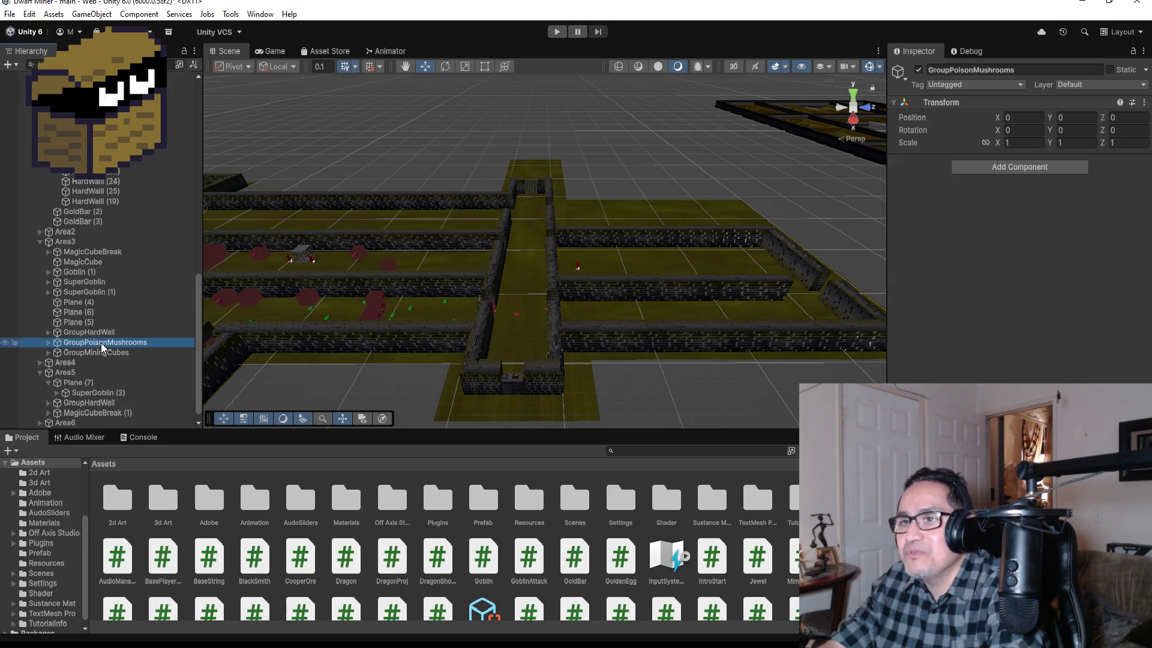
Create a new empty object inside Area4.
right_click(78, 373)
click(60, 363)
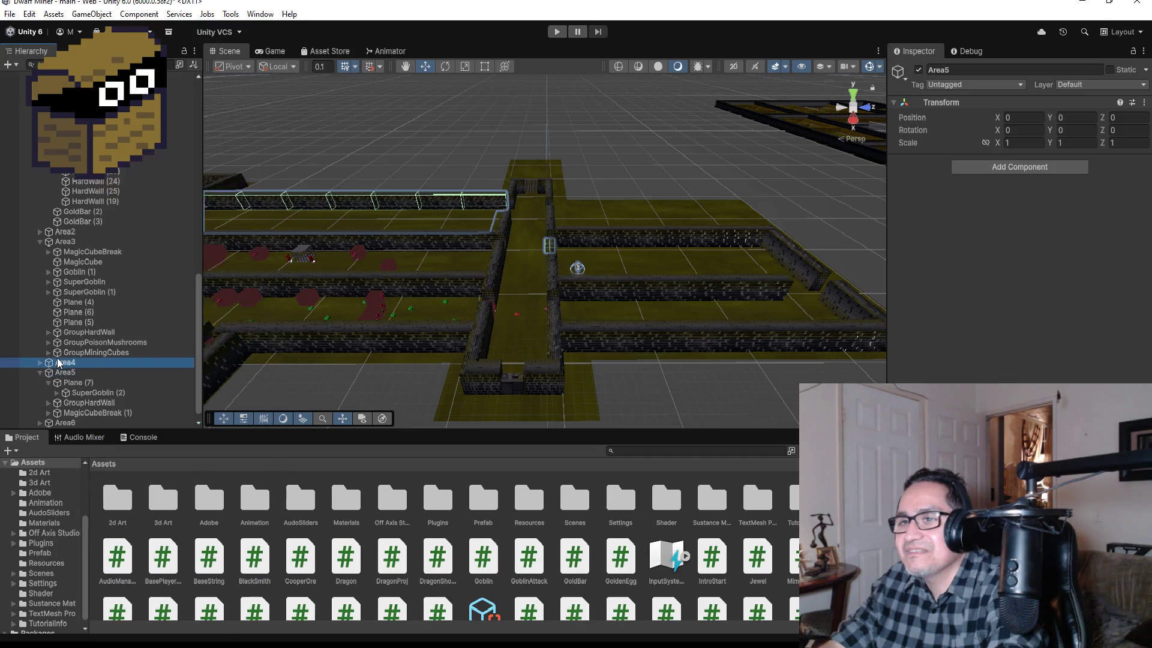
right_click(60, 363)
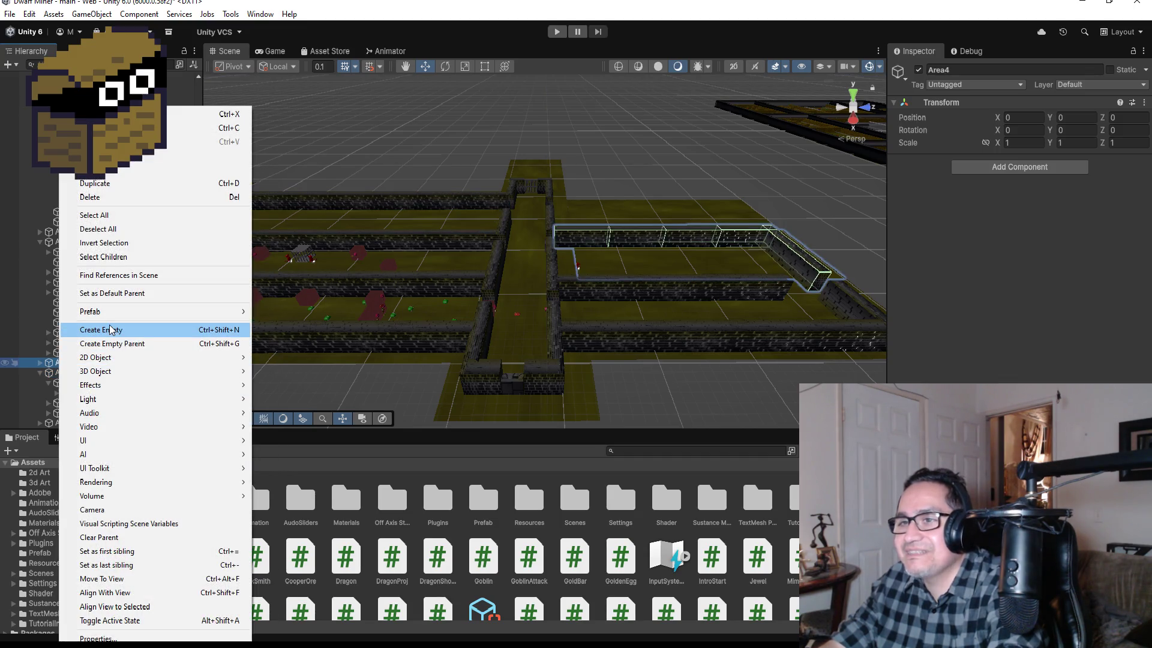
click(108, 329)
Name the empty object GroupPoisonMushroom, correcting a capital-R typo.
click(994, 69)
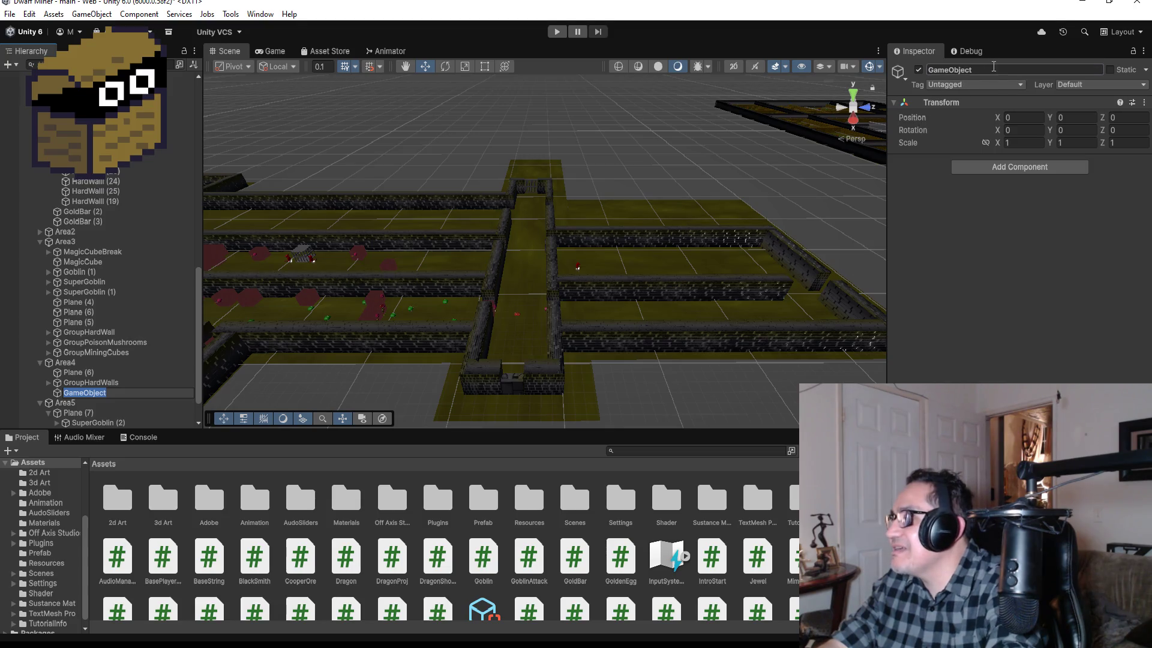
text(Group)
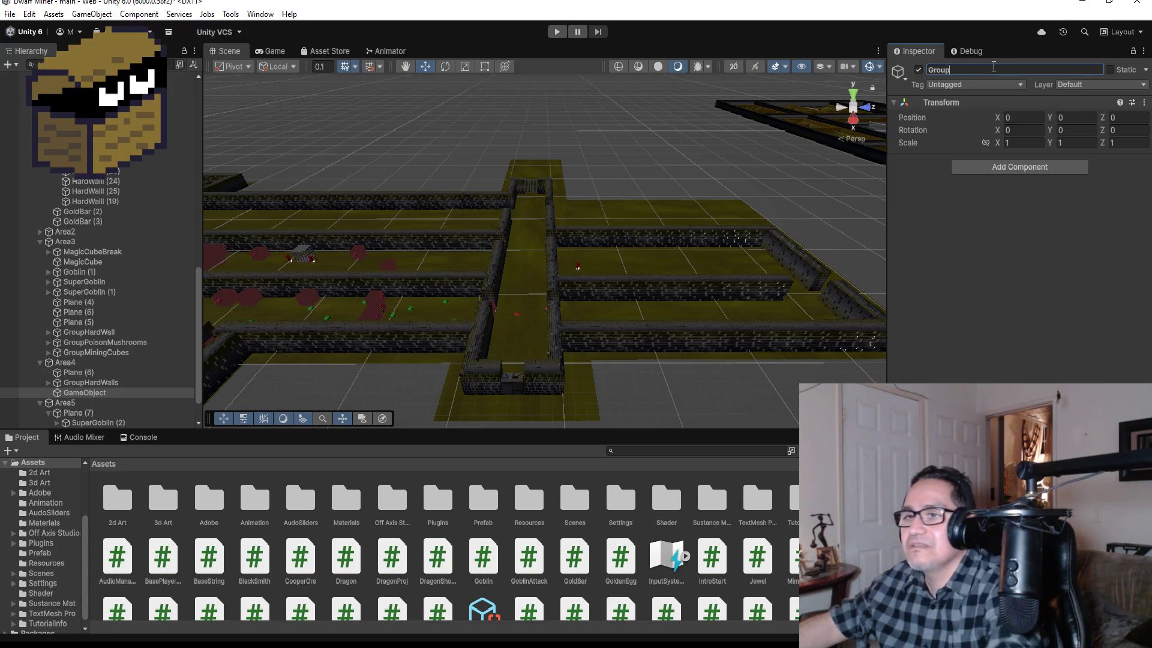
text(Po)
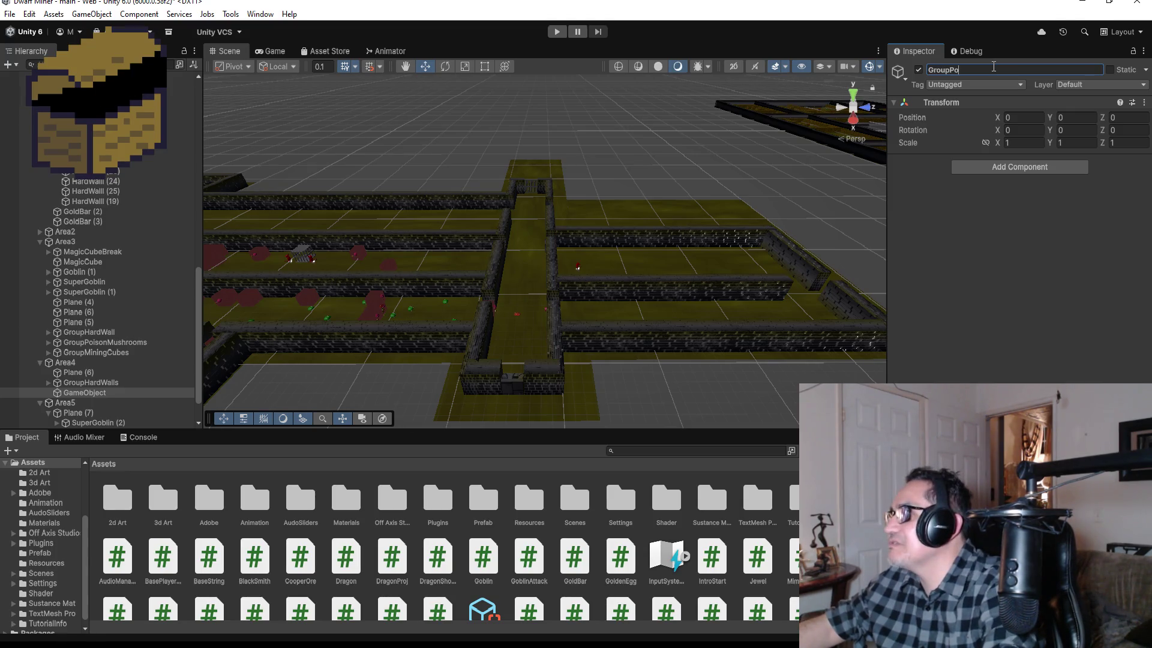
text(isonMushroom)
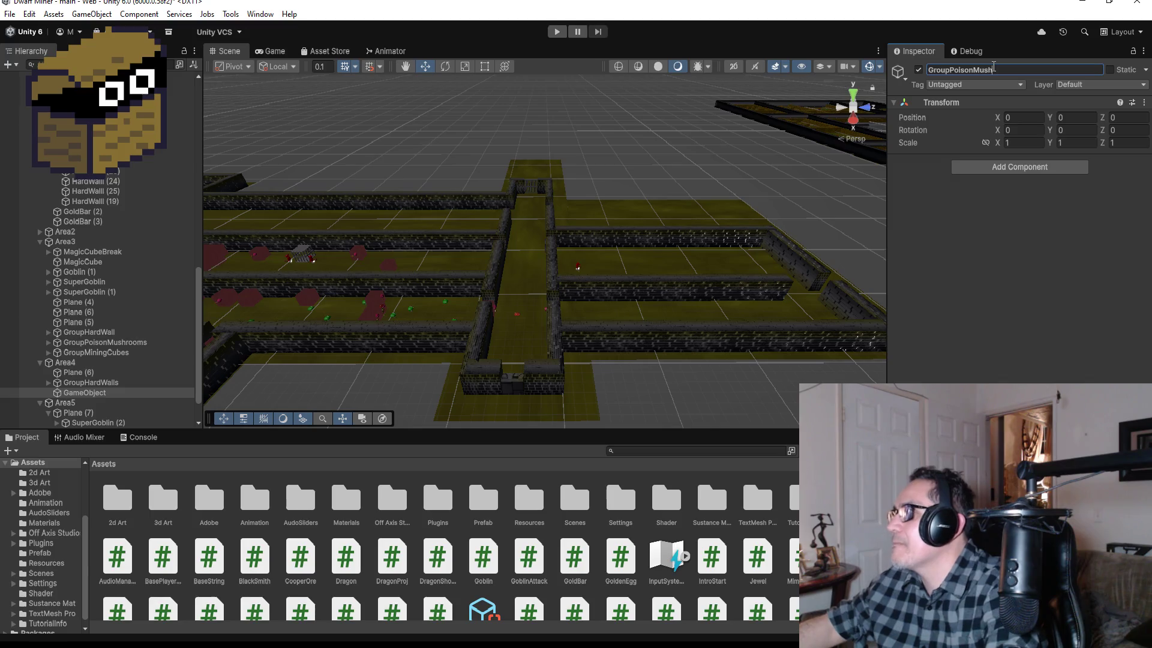
key(Return)
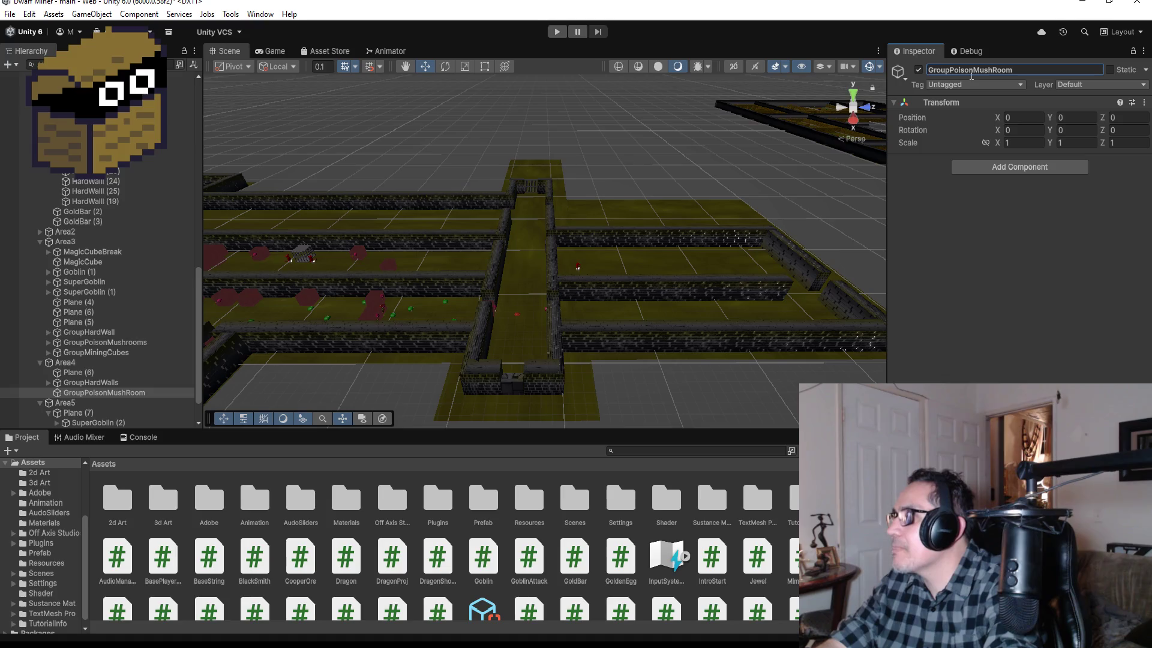
click(998, 70)
click(1008, 70)
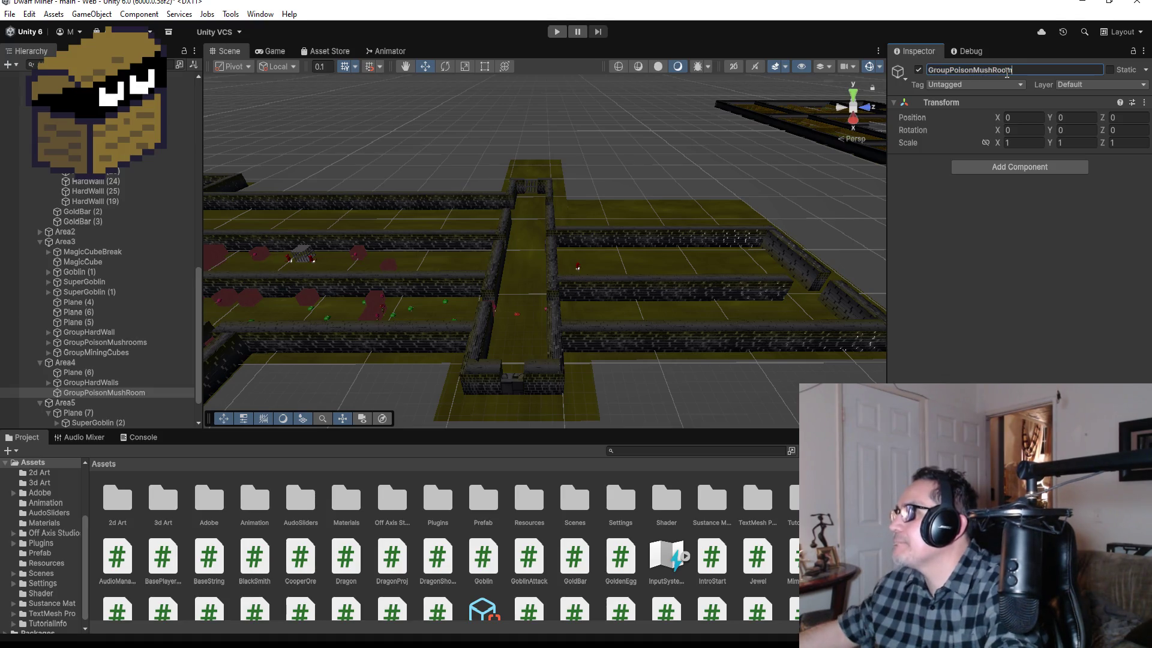
key(BackSpace)
text(r)
key(Return)
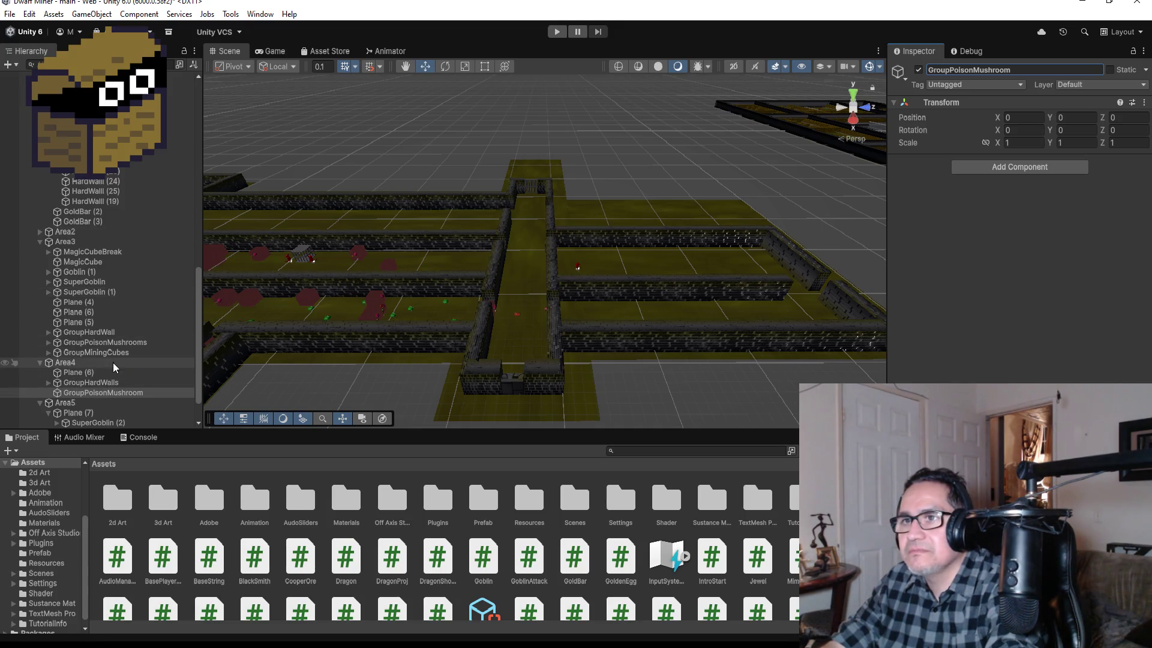
click(48, 342)
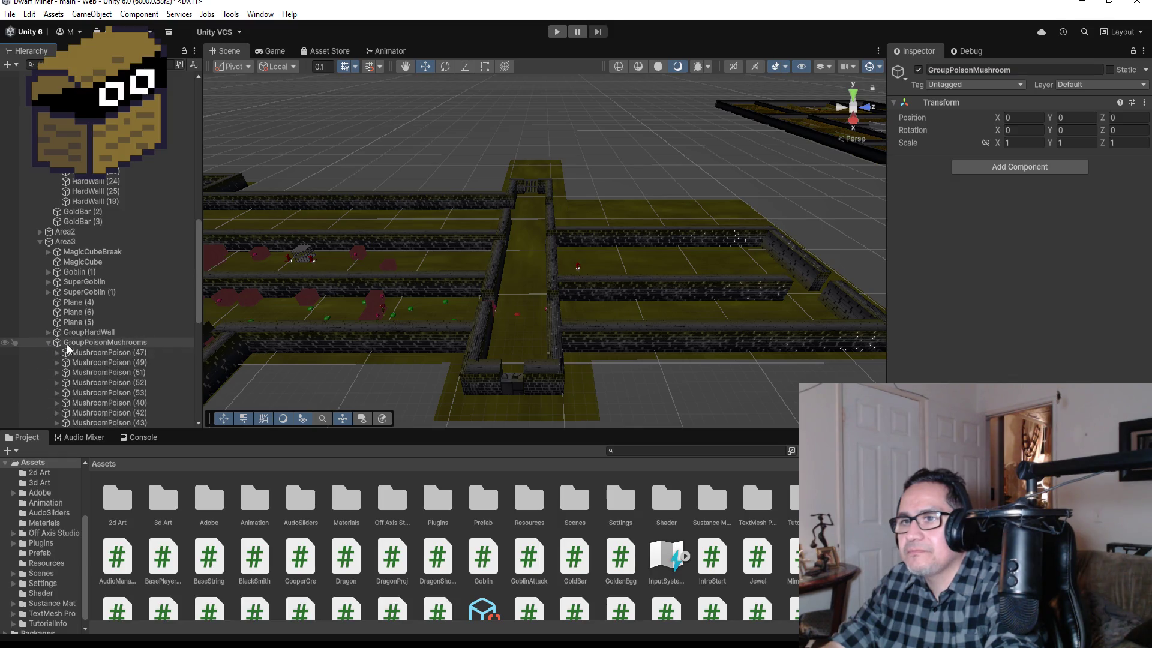
Duplicate MushroomPoison (47) into GroupPoisonMushroom and move the copy to -7.1, 0.028, -235.5.
scroll(159, 357, down, 5)
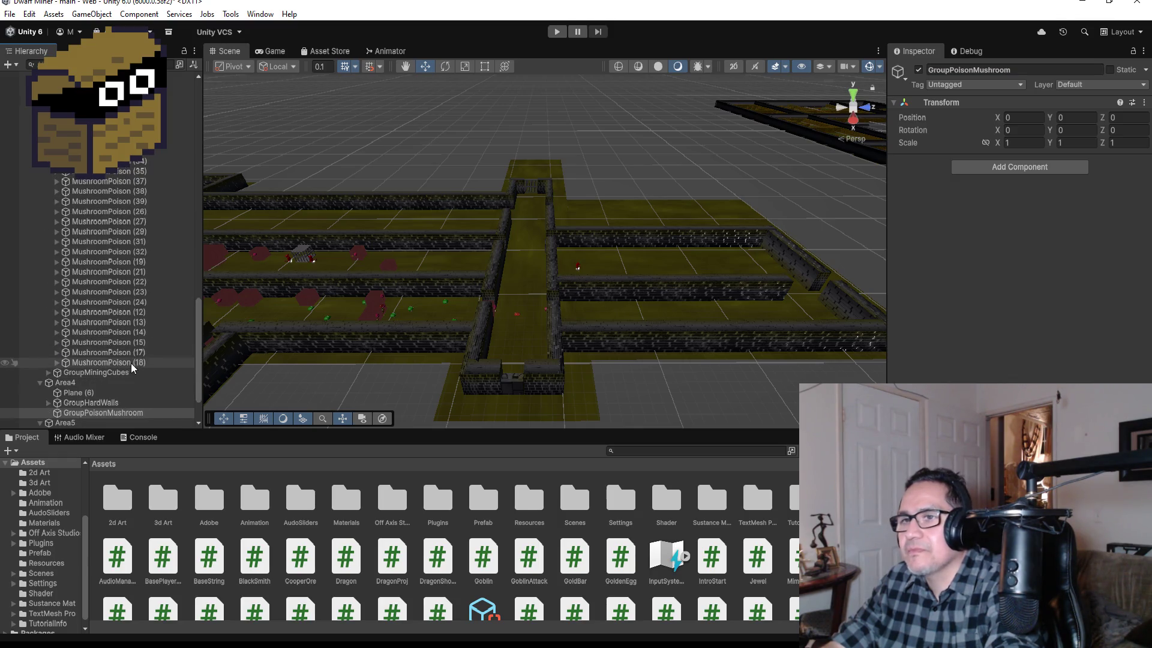
scroll(120, 366, up, 4)
click(138, 163)
scroll(412, 290, down, 5)
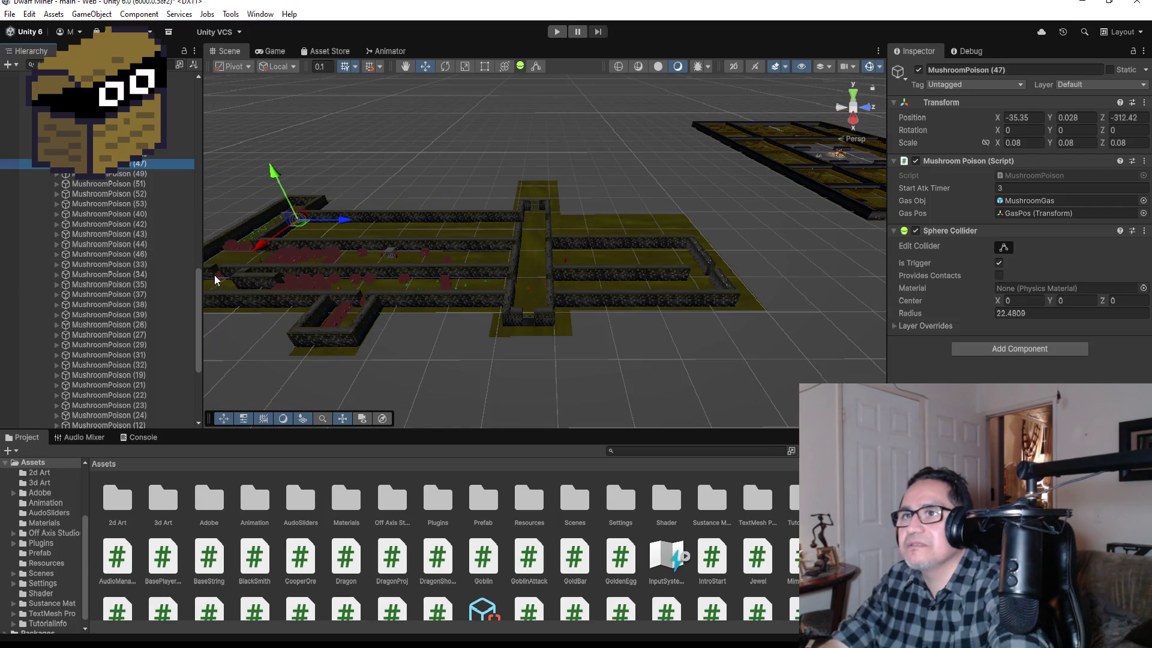
key(ctrl+d)
mouse_move(137, 177)
mouse_down()
mouse_move(141, 423)
mouse_move(137, 352)
mouse_up()
scroll(131, 180, up, 5)
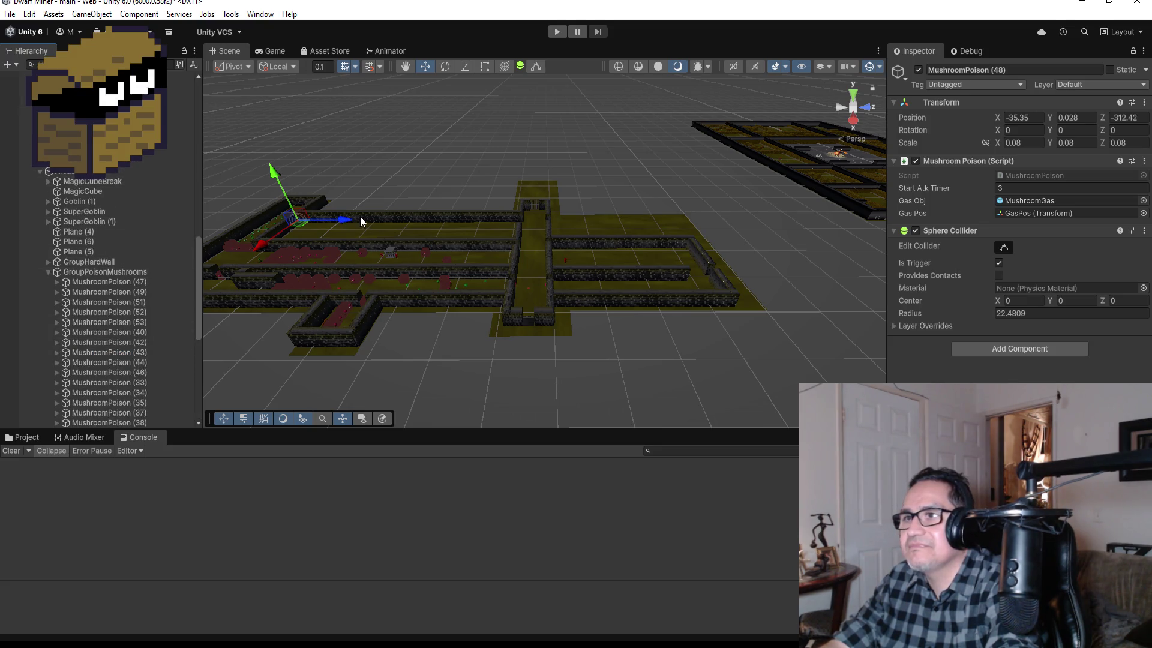
mouse_move(343, 220)
mouse_down()
mouse_move(587, 239)
mouse_move(567, 238)
mouse_move(567, 317)
mouse_up()
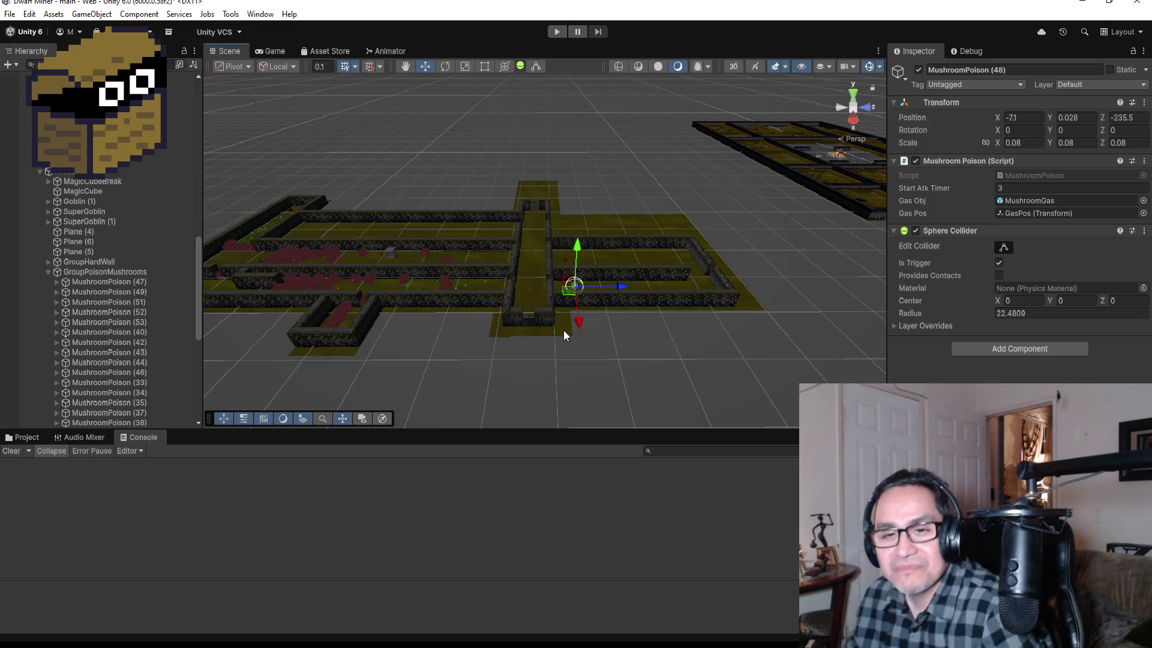
key(f)
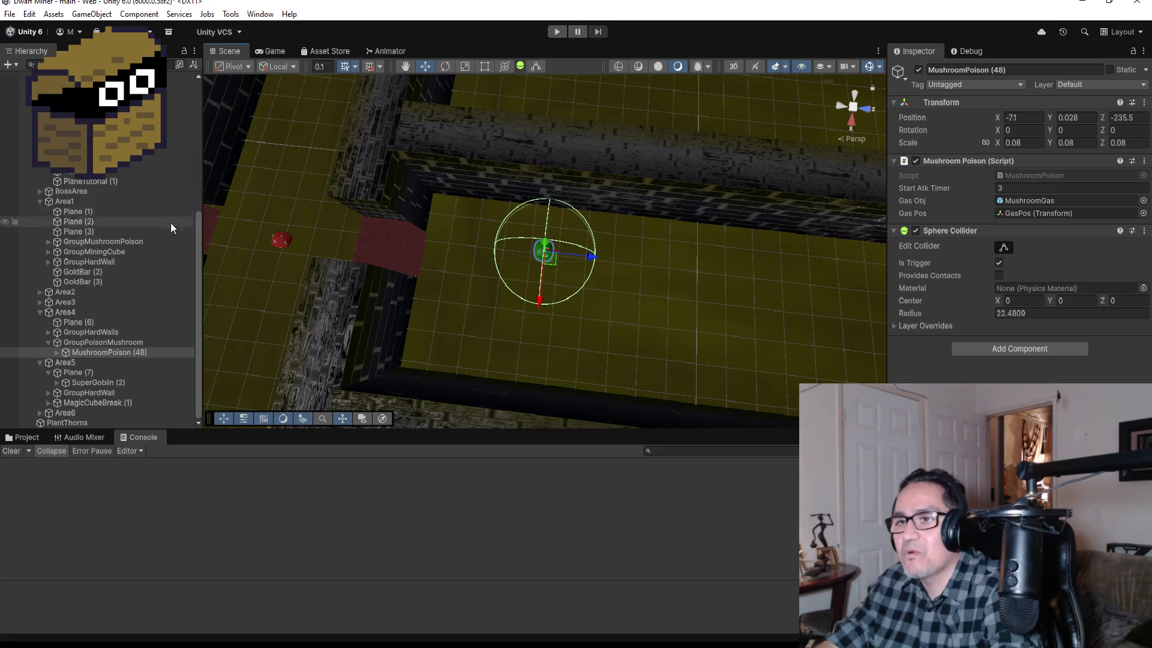
Add MushroomPoison (49) and (50), placing each further along the Area4 corridor.
click(128, 354)
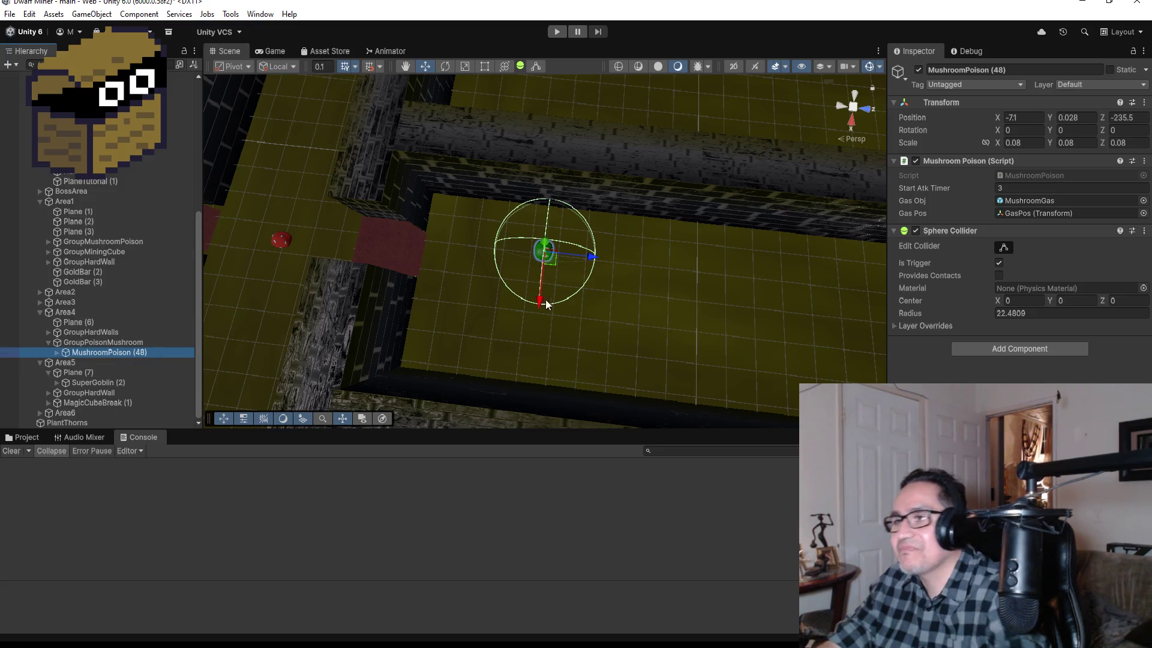
key(ctrl+d)
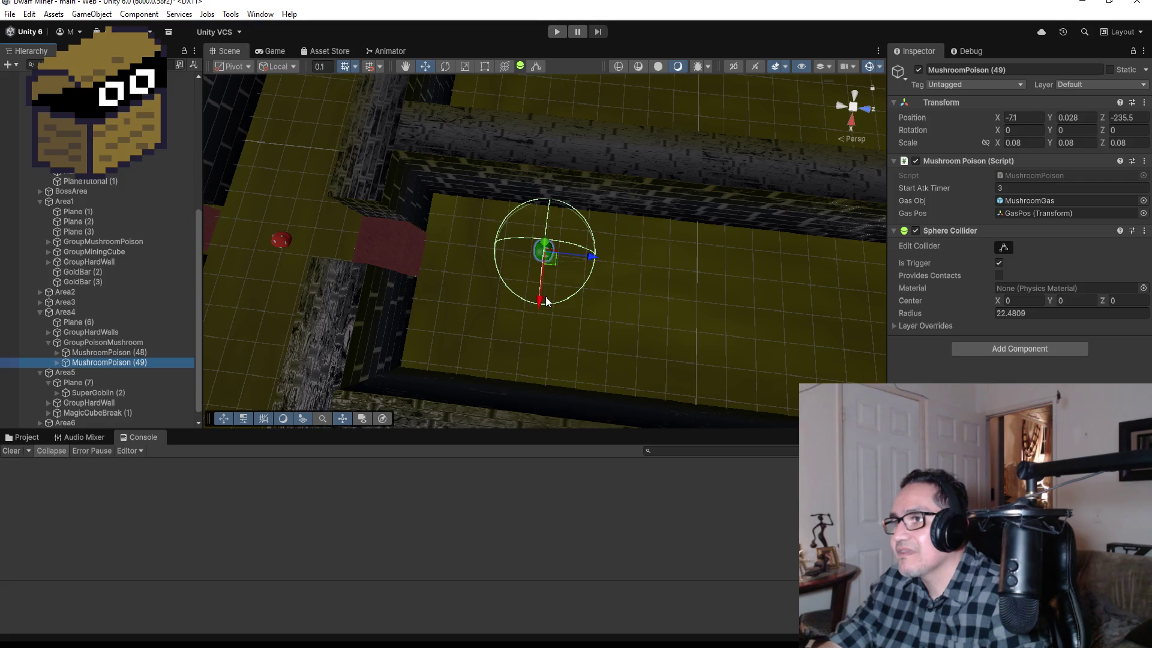
drag(535, 301, 539, 378)
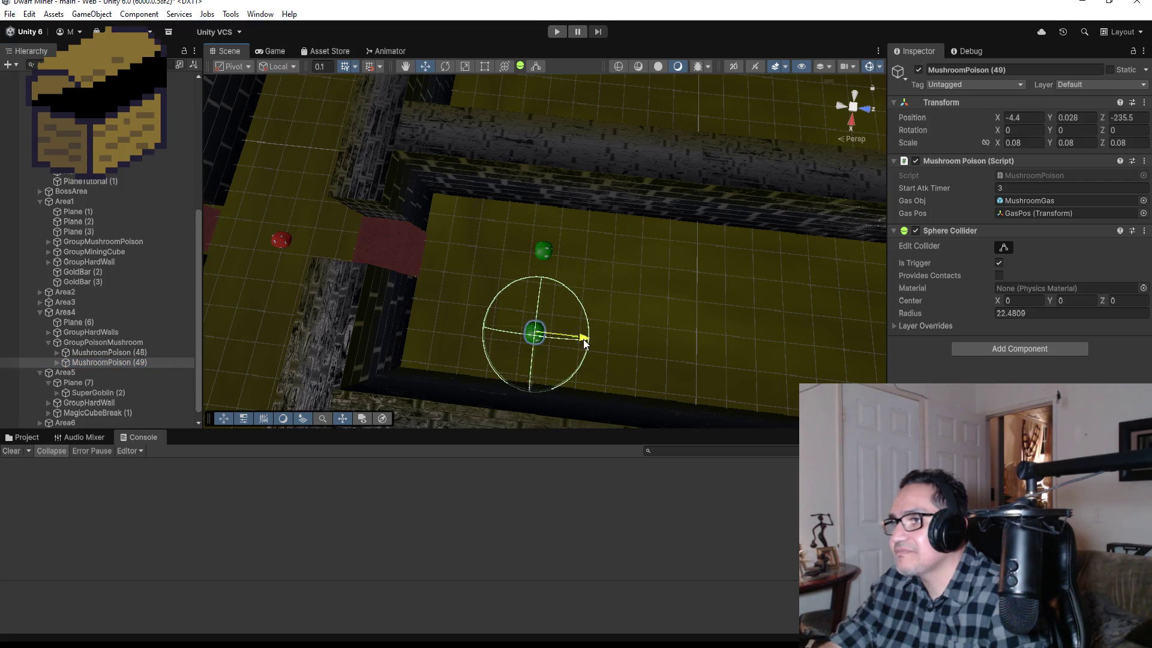
mouse_move(583, 339)
mouse_down()
mouse_move(703, 327)
mouse_move(669, 327)
mouse_move(692, 319)
mouse_up()
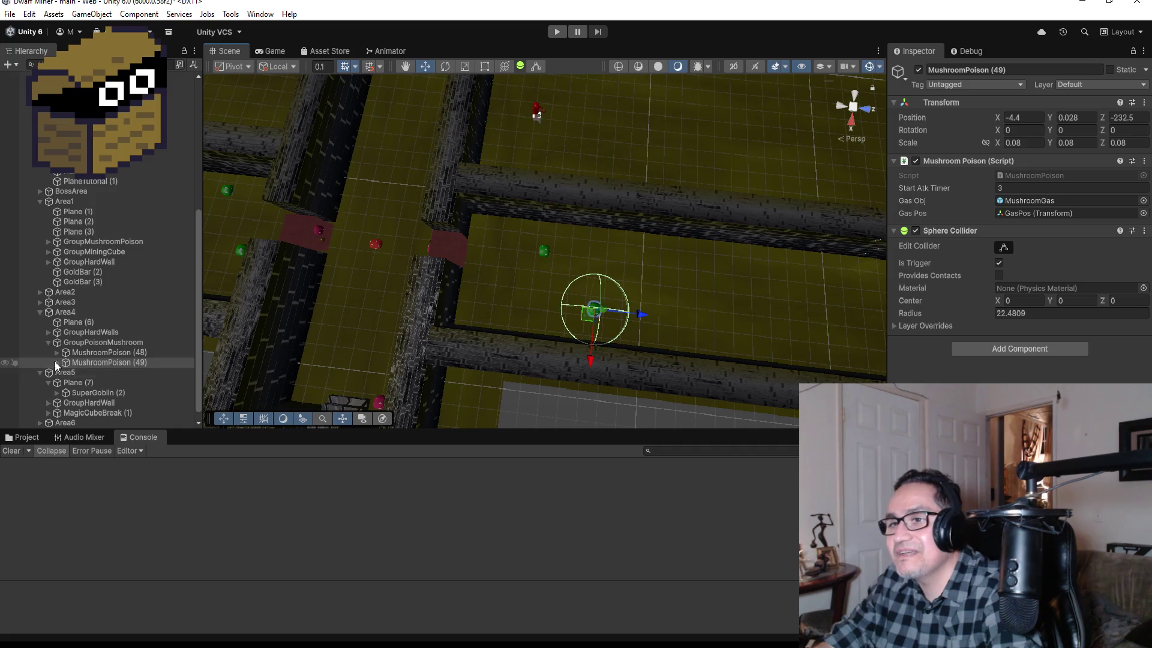
click(115, 363)
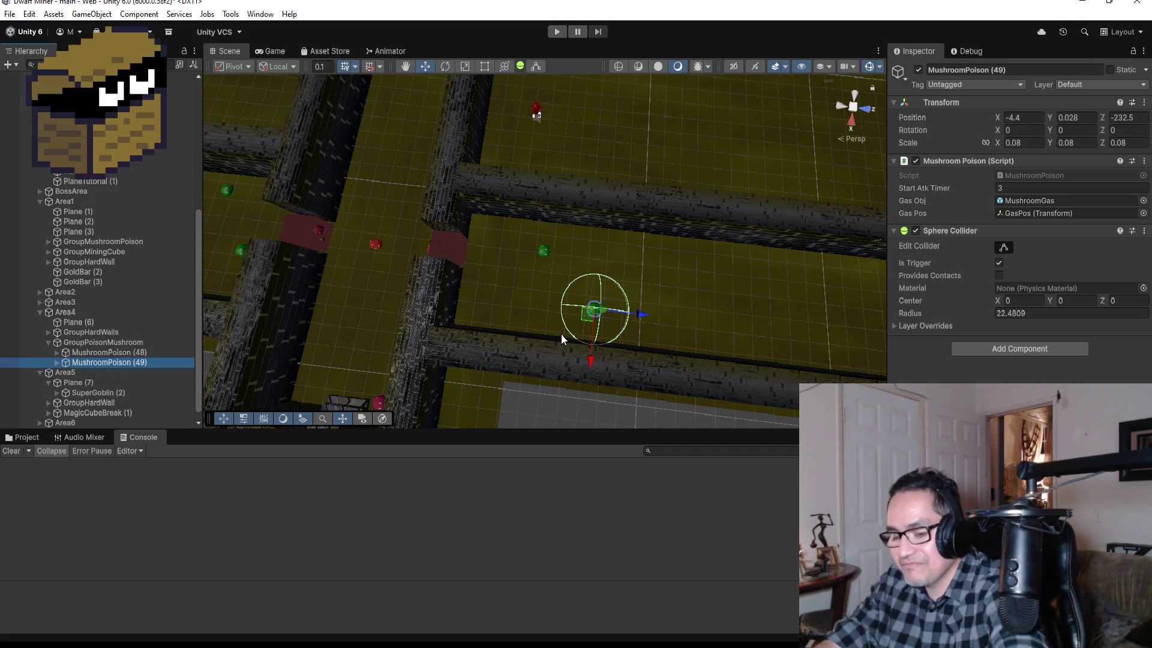
key(ctrl+d)
drag(642, 318, 696, 321)
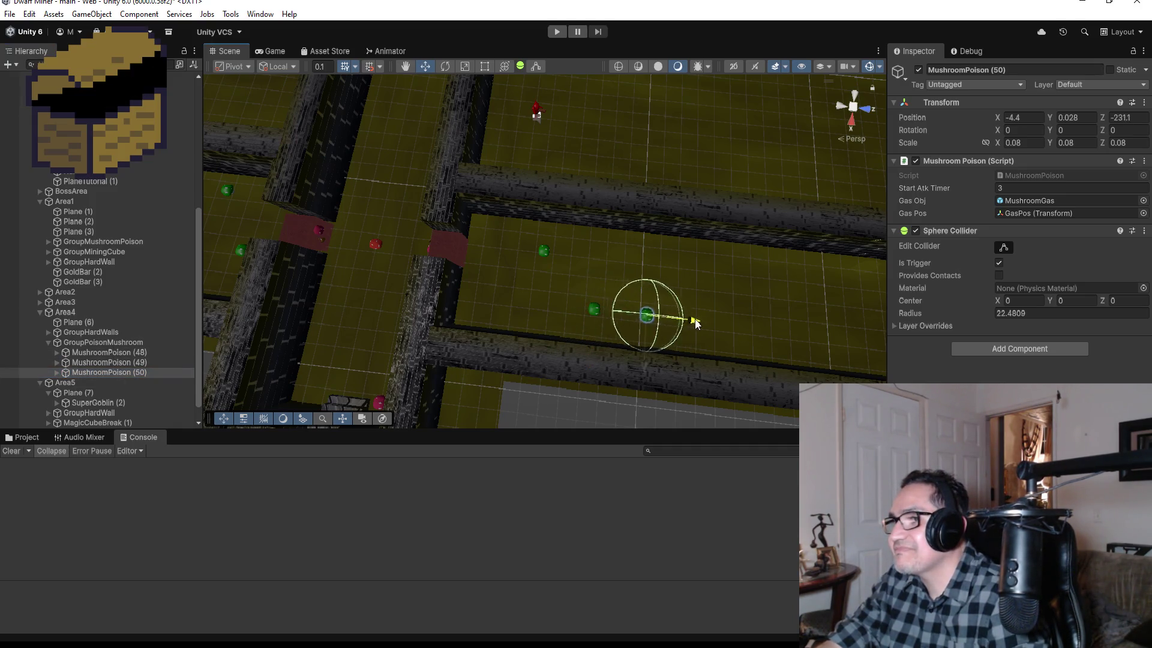
drag(653, 367, 654, 325)
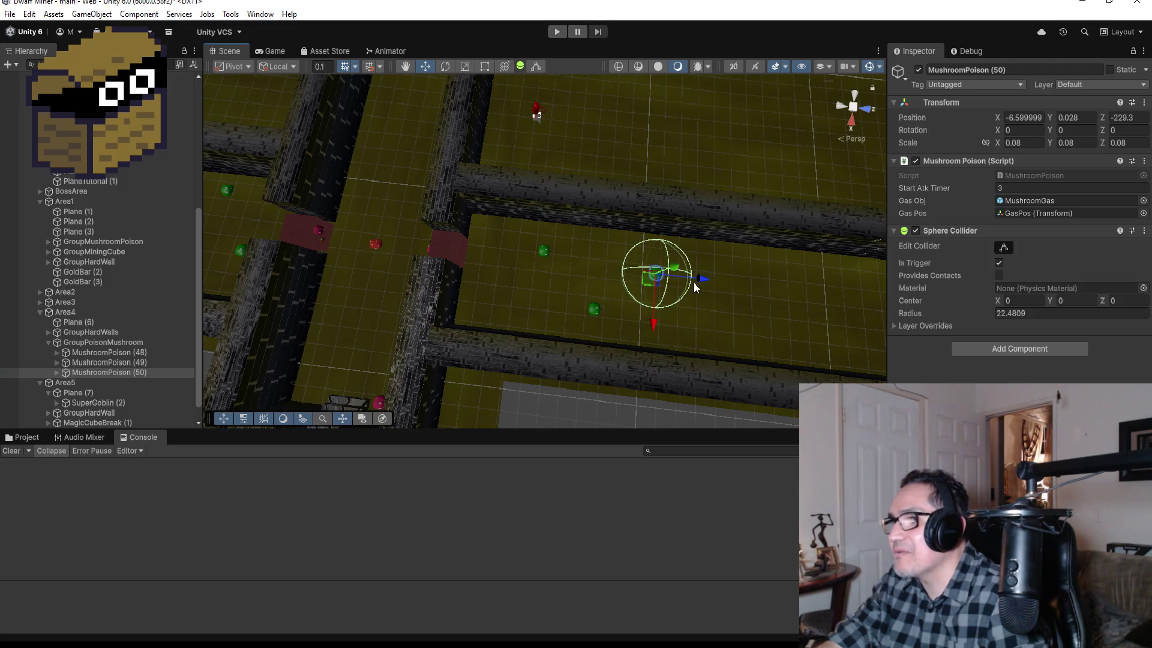
mouse_move(699, 275)
mouse_down()
mouse_move(676, 277)
mouse_move(707, 276)
mouse_move(709, 312)
mouse_move(684, 360)
mouse_up()
Add MushroomPoison (51) and (52), moving (52) to -7.1, 0.028, -221.
key(ctrl+d)
scroll(762, 347, down, 1)
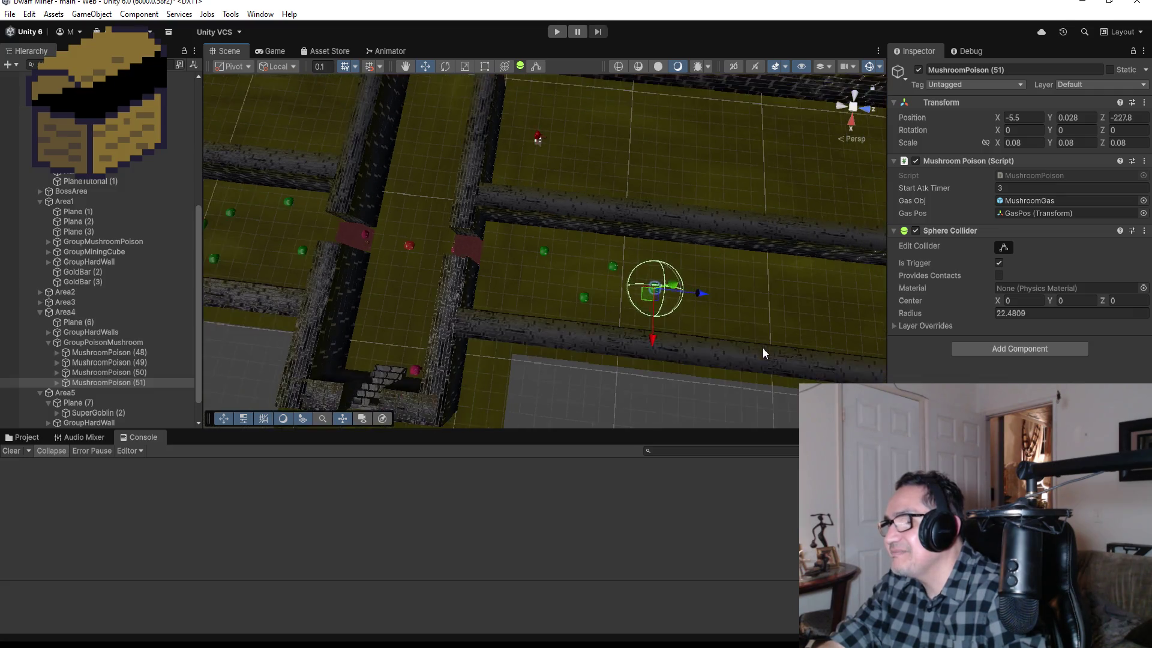
scroll(763, 349, down, 2)
key(ctrl+d)
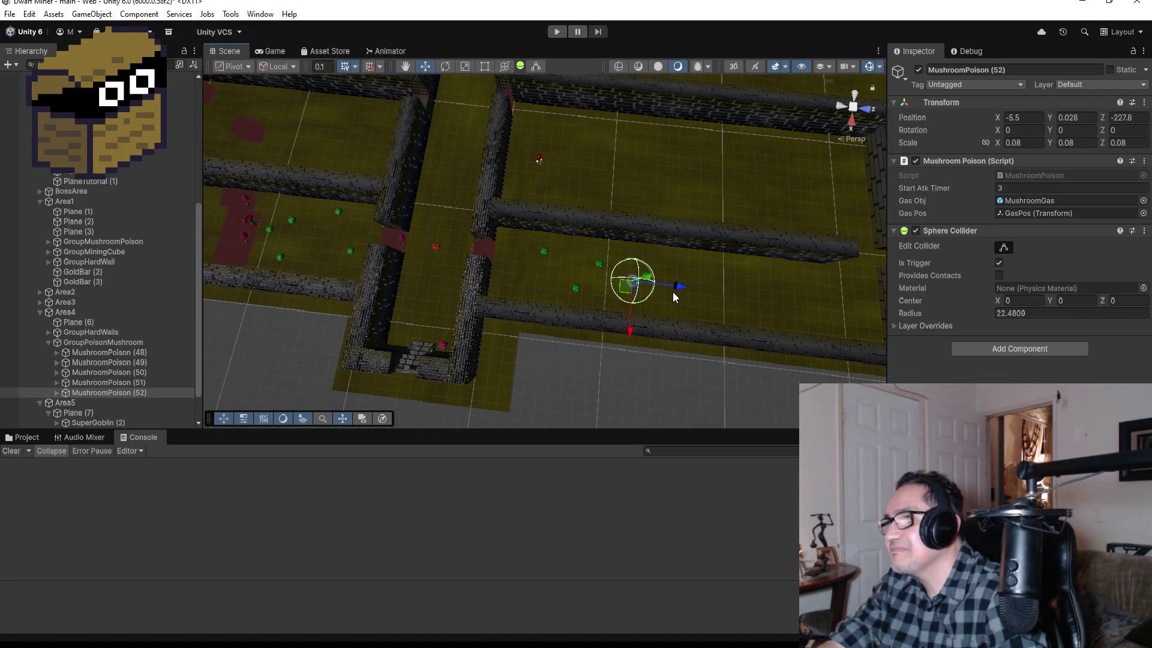
drag(675, 289, 742, 294)
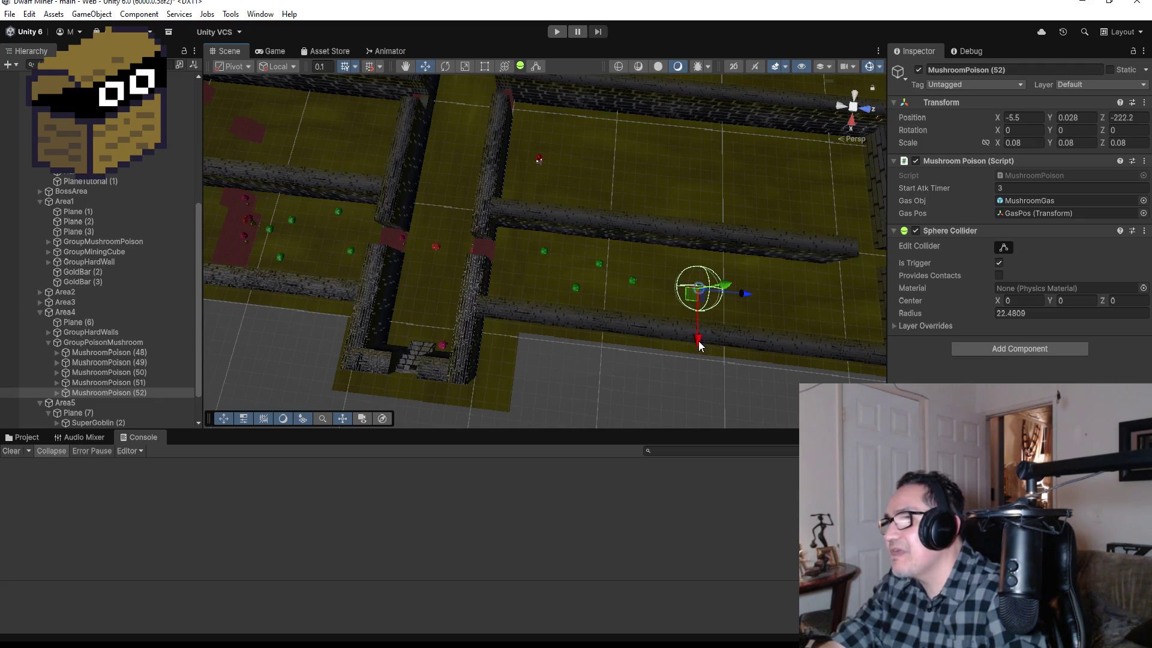
drag(698, 340, 699, 322)
drag(744, 276, 757, 273)
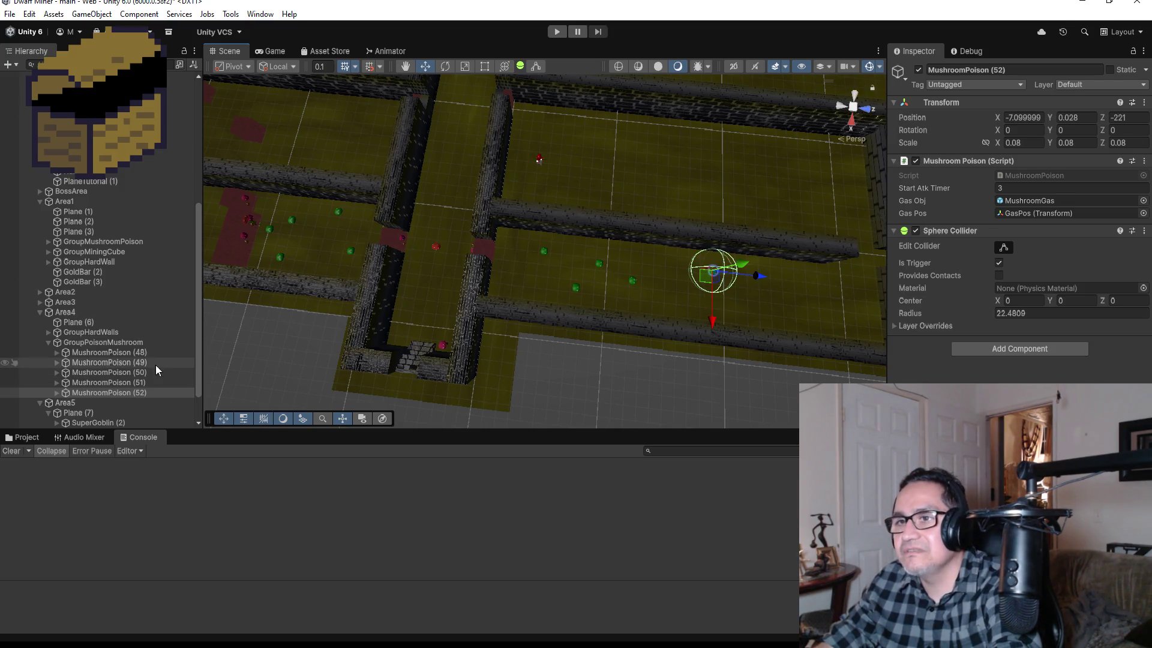
scroll(750, 315, down, 3)
Add MushroomPoison (53), (54) and (55), zigzagging them across the corridor.
key(f)
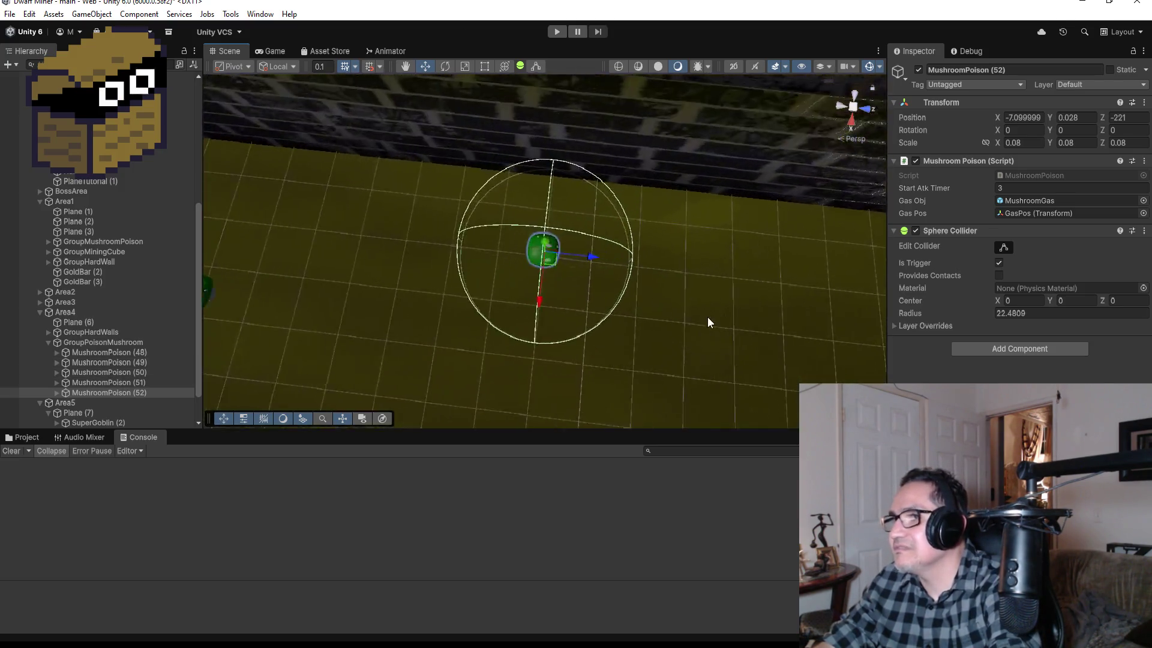
scroll(707, 317, down, 3)
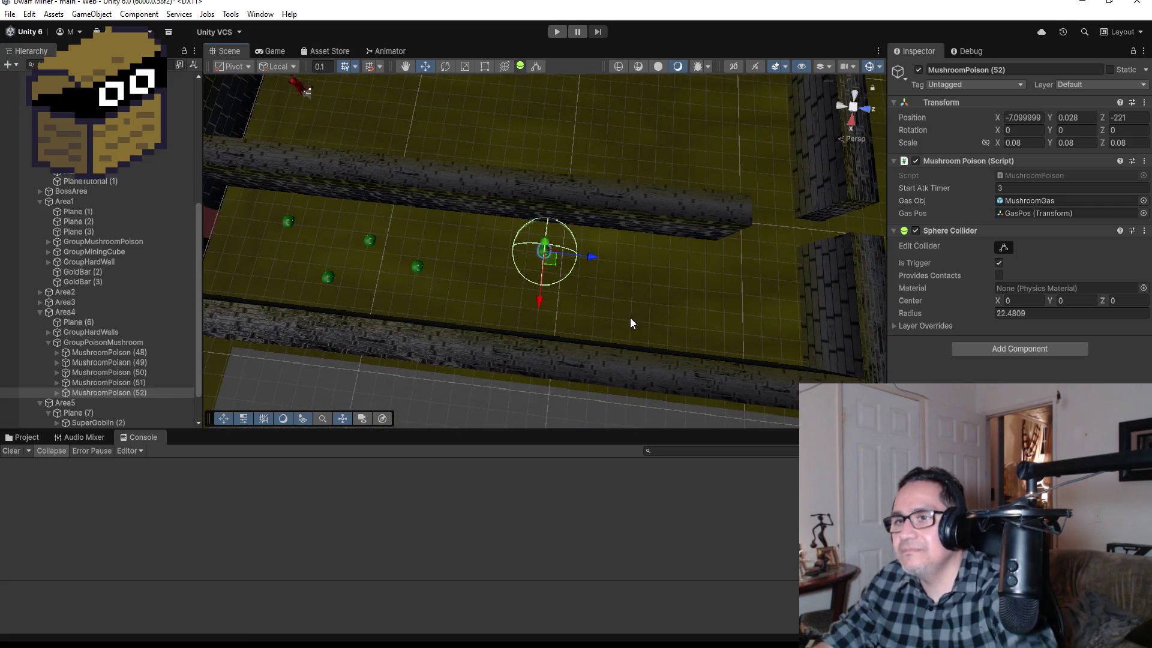
key(ctrl+d)
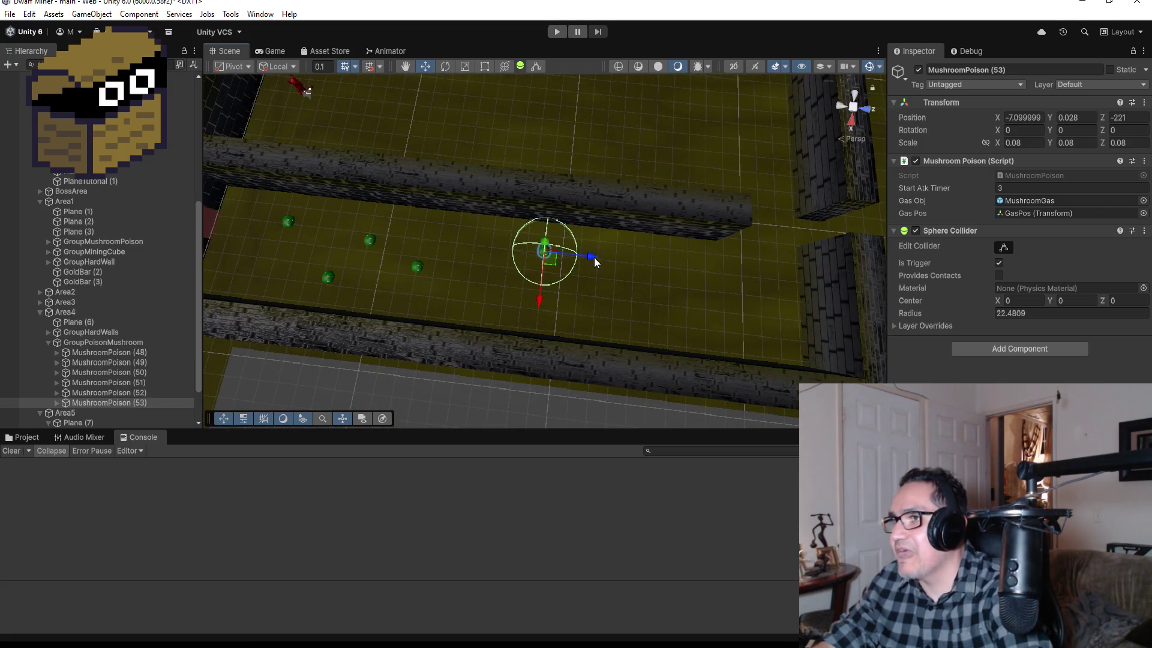
drag(593, 257, 657, 261)
mouse_move(606, 313)
mouse_down()
mouse_move(602, 334)
mouse_move(644, 338)
mouse_up()
mouse_move(662, 297)
mouse_down()
mouse_move(635, 302)
mouse_move(684, 303)
mouse_up()
key(ctrl+d)
mouse_move(637, 347)
mouse_down()
mouse_move(639, 378)
mouse_move(647, 303)
mouse_up()
key(ctrl+d)
drag(693, 264, 709, 265)
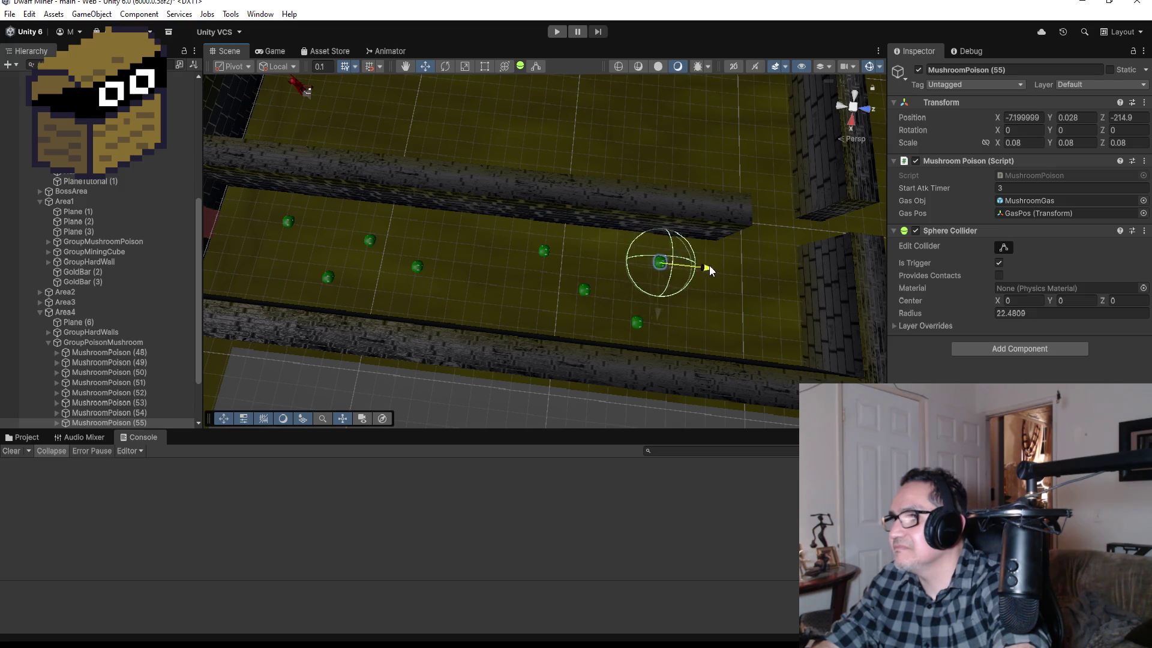
drag(660, 316, 659, 334)
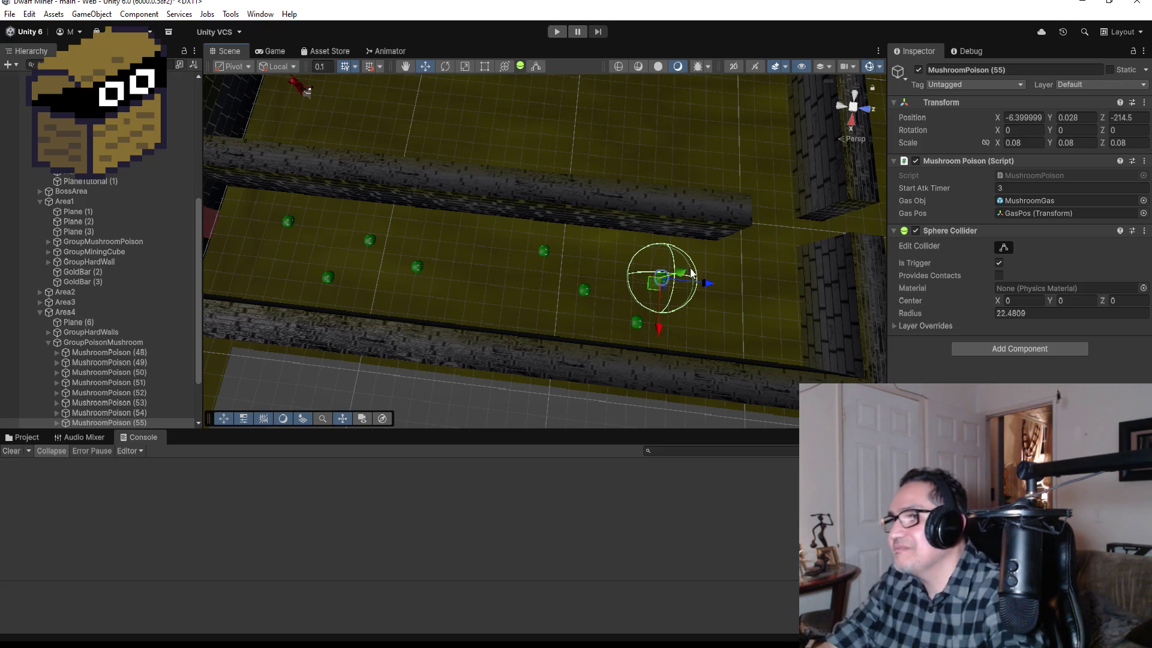
Add MushroomPoison (56) and (57), placing (57) at -4.9, 0.028, -210.2.
scroll(748, 247, down, 2)
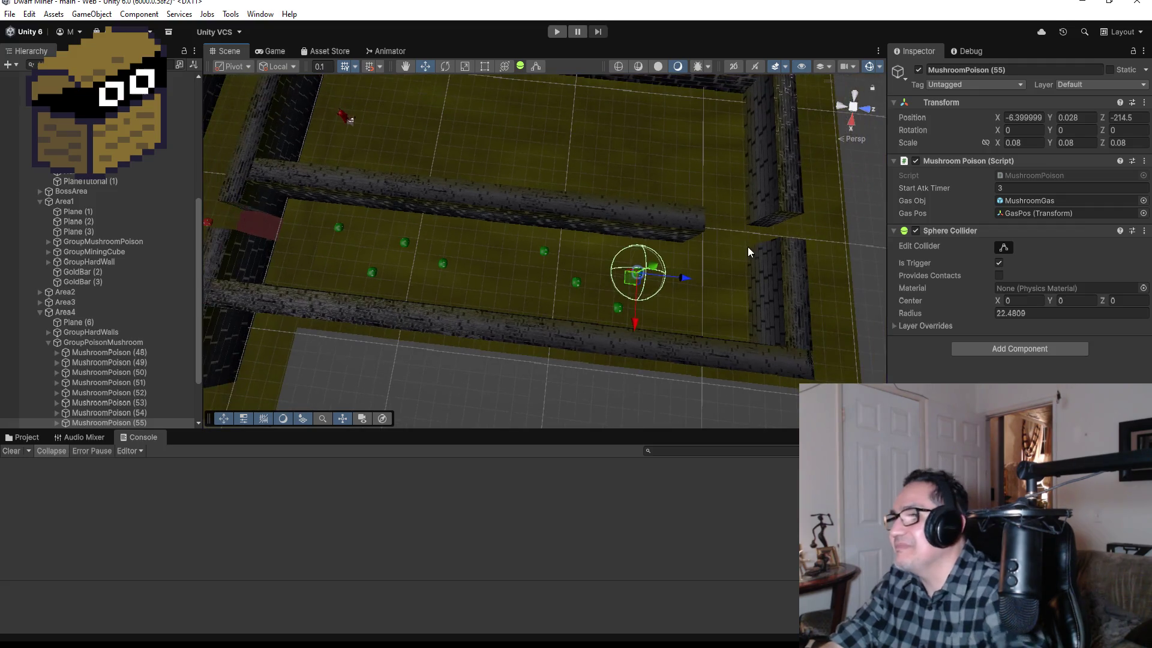
key(ctrl+d)
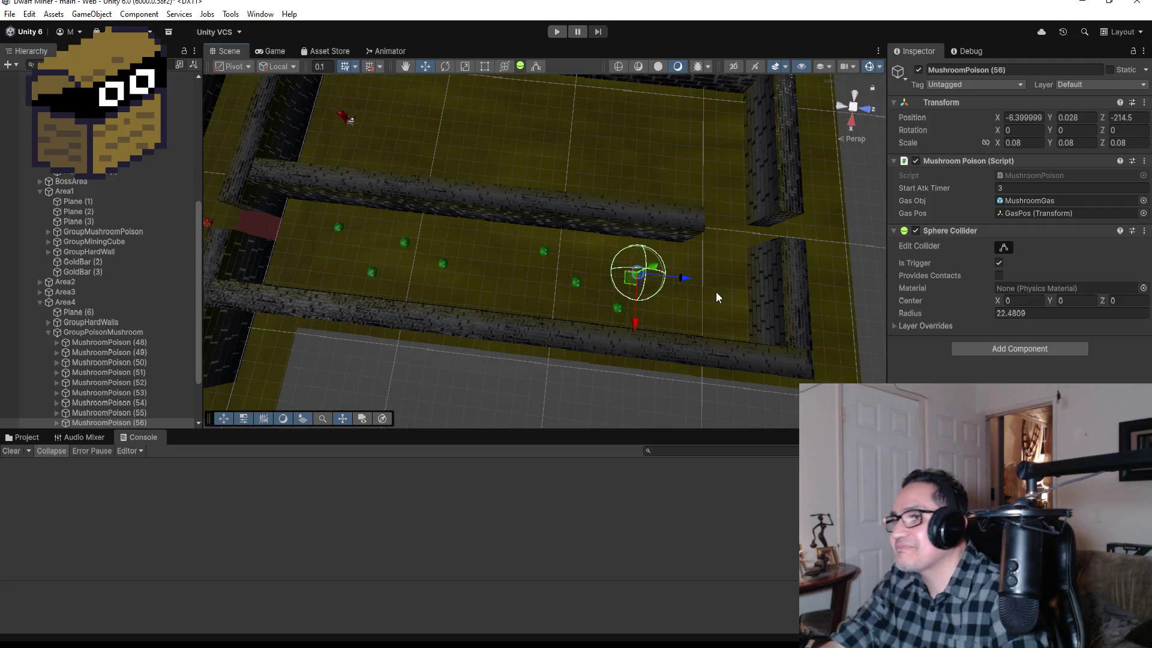
drag(679, 282, 733, 279)
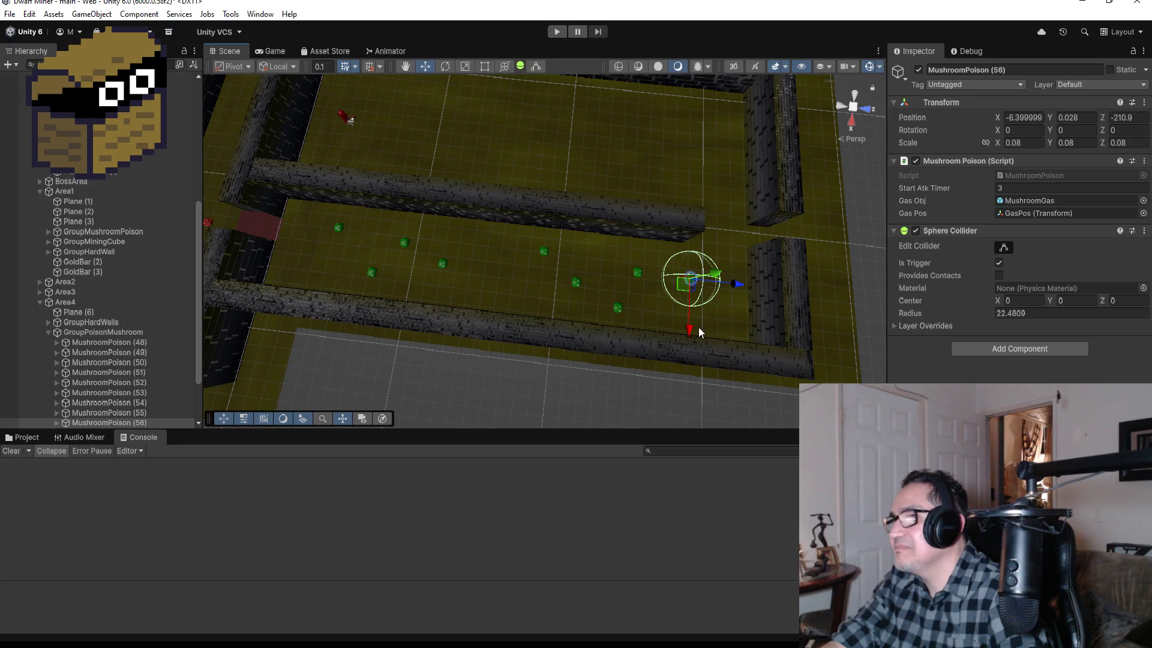
drag(689, 328, 691, 308)
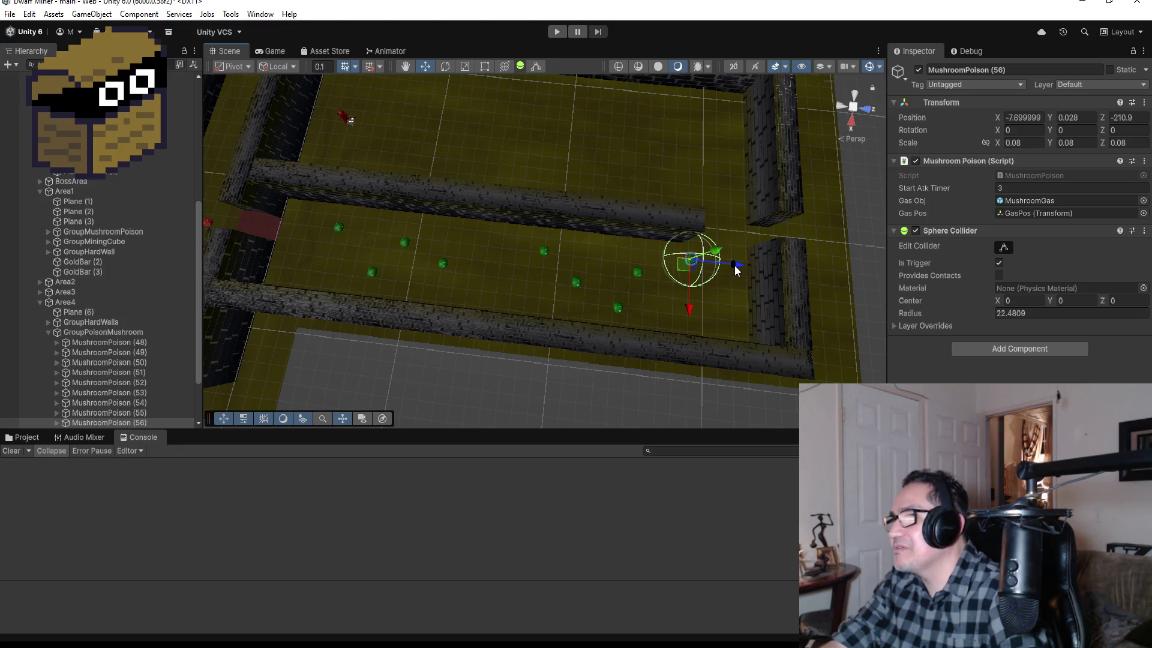
drag(737, 270, 748, 266)
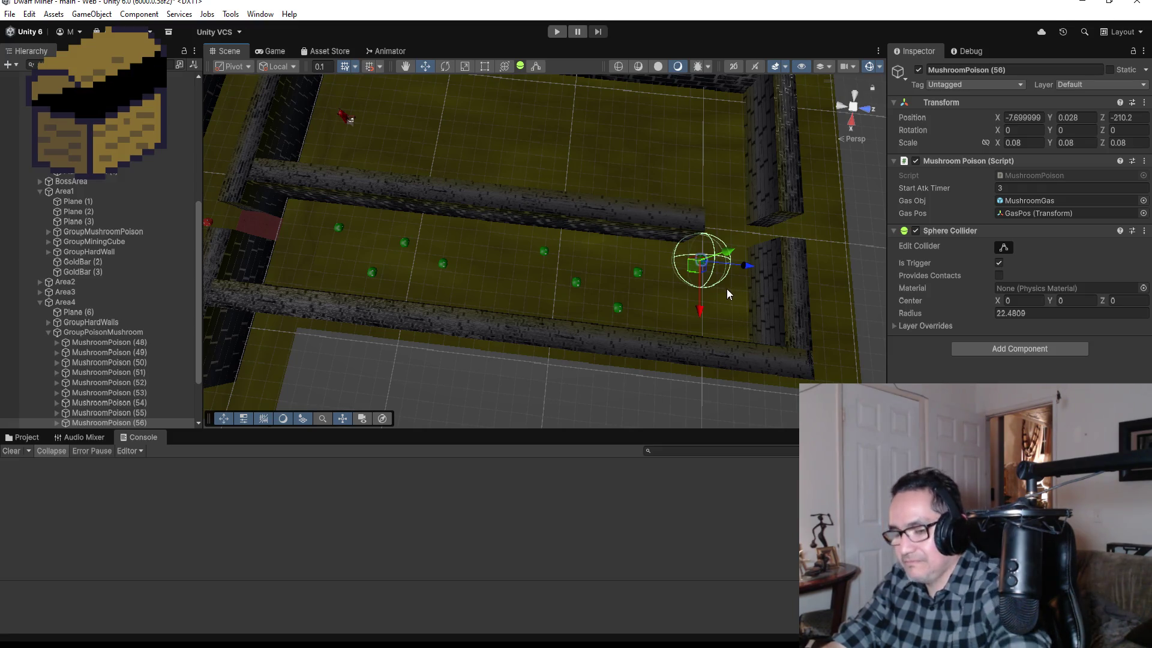
key(ctrl+d)
drag(701, 313, 705, 357)
key(f)
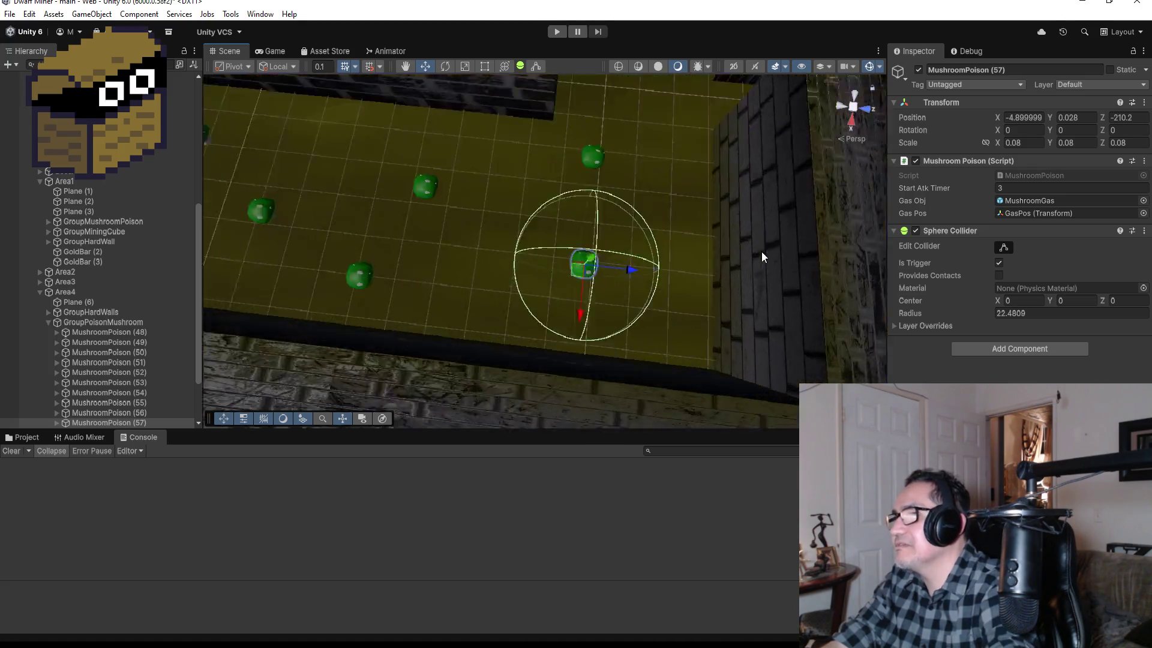
scroll(682, 172, down, 4)
mouse_move(697, 187)
mouse_down()
mouse_move(689, 182)
mouse_move(714, 237)
mouse_move(677, 314)
mouse_move(597, 283)
mouse_move(586, 342)
mouse_move(503, 307)
mouse_up()
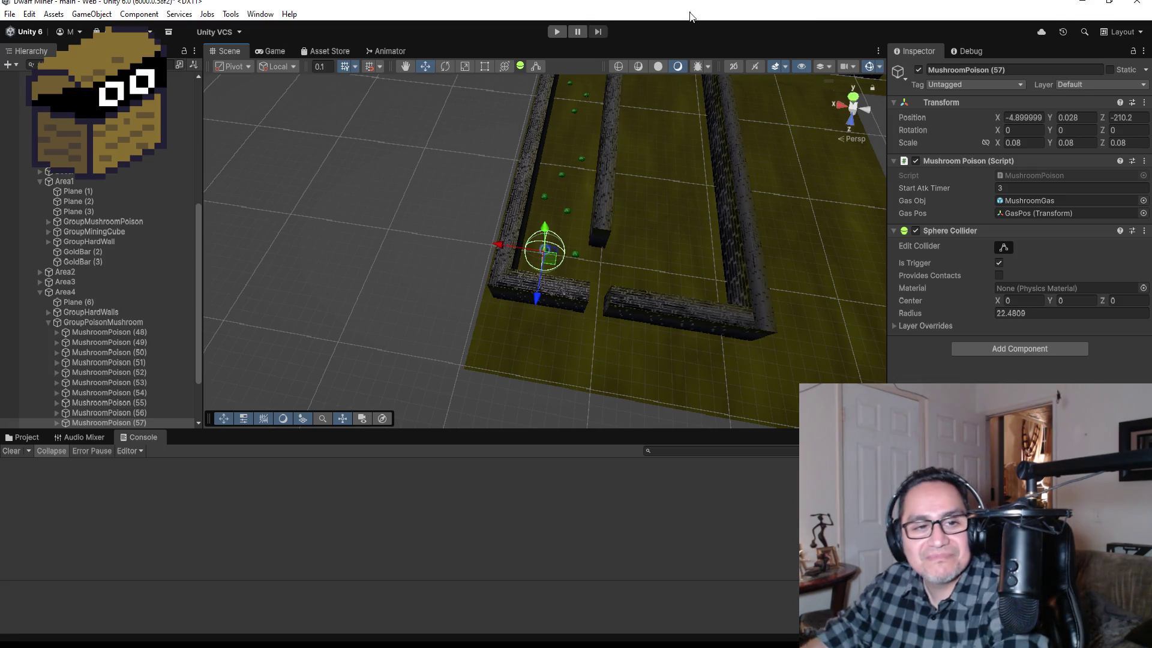
scroll(675, 308, up, 1)
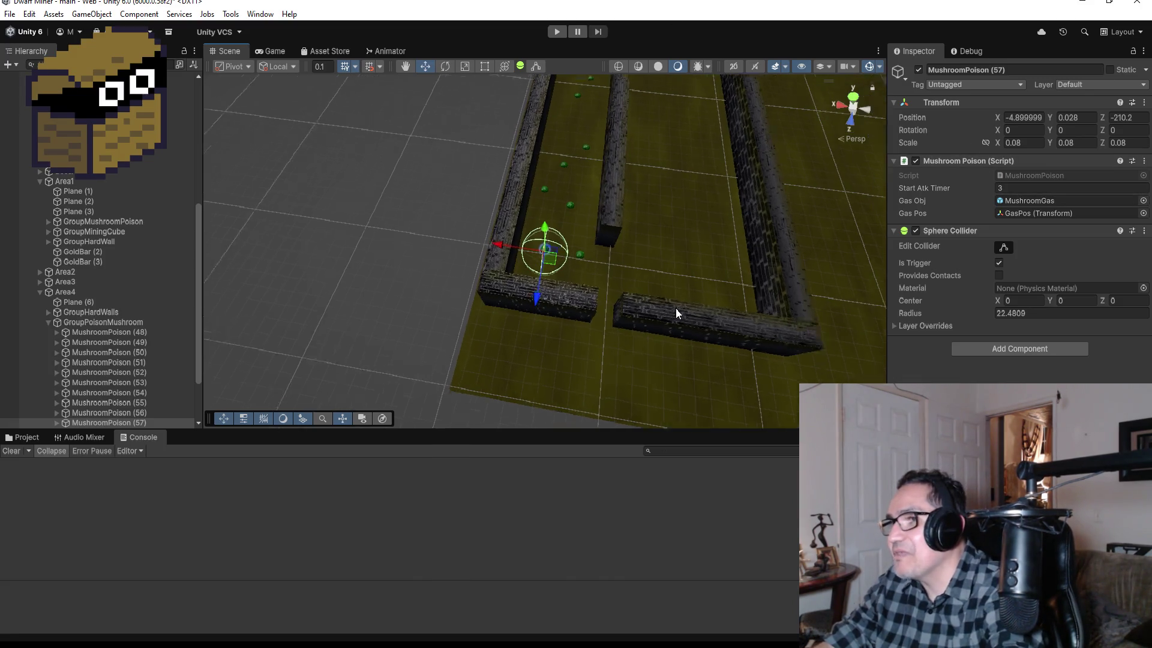
click(621, 240)
key(f)
scroll(666, 271, down, 3)
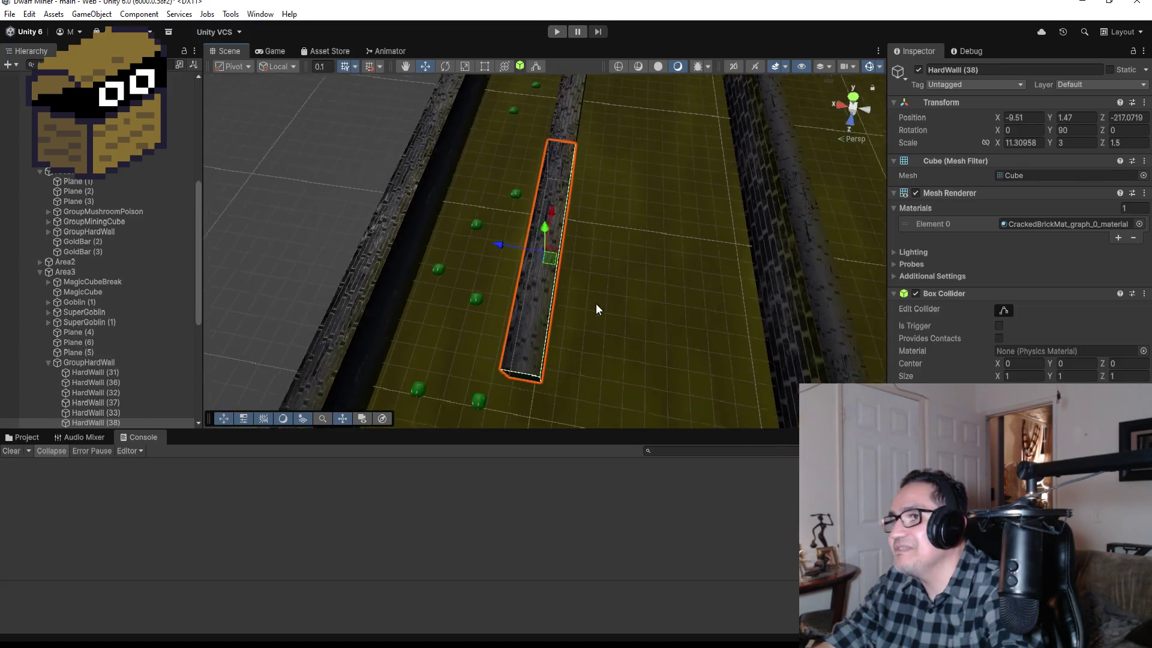
click(48, 362)
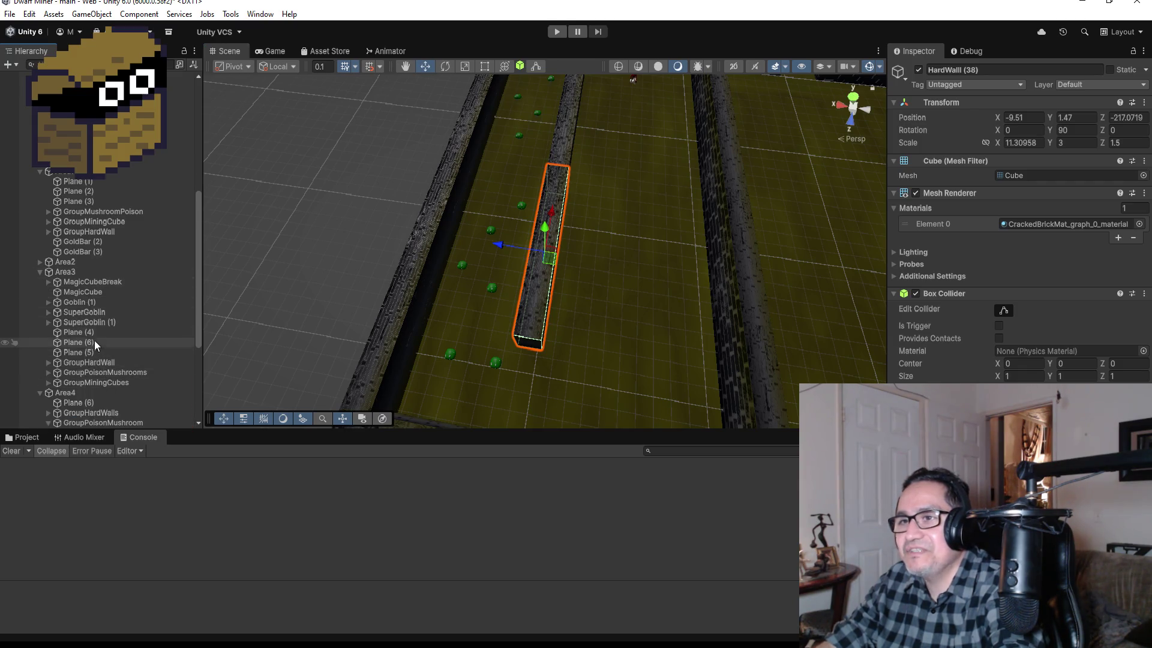
click(92, 325)
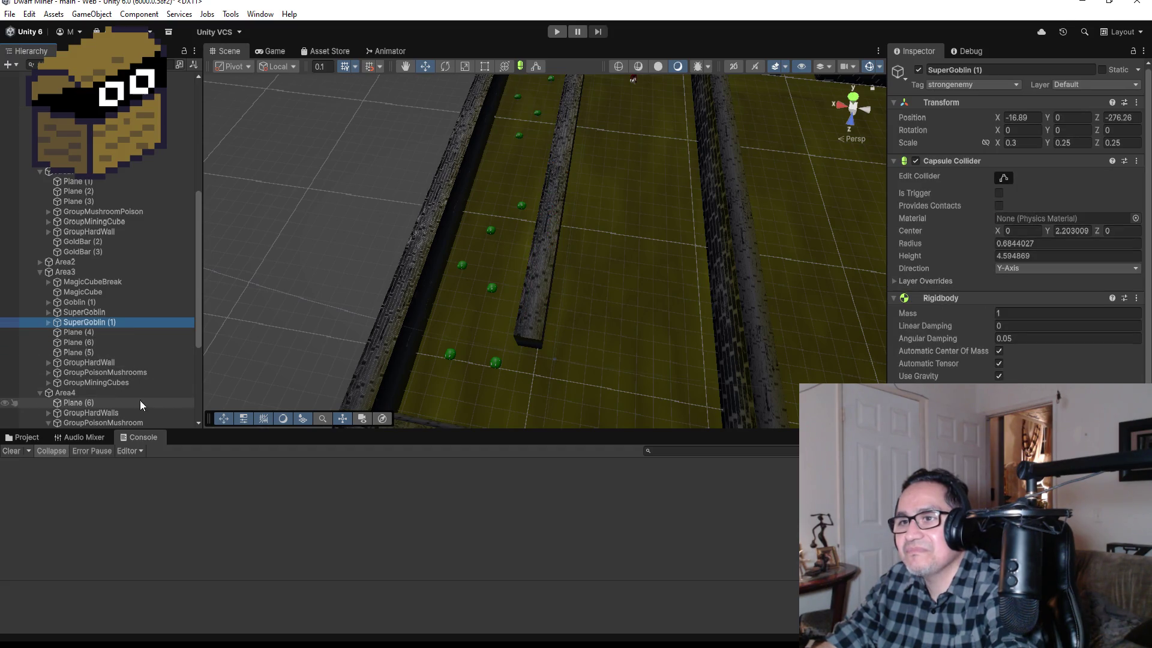
scroll(123, 362, down, 5)
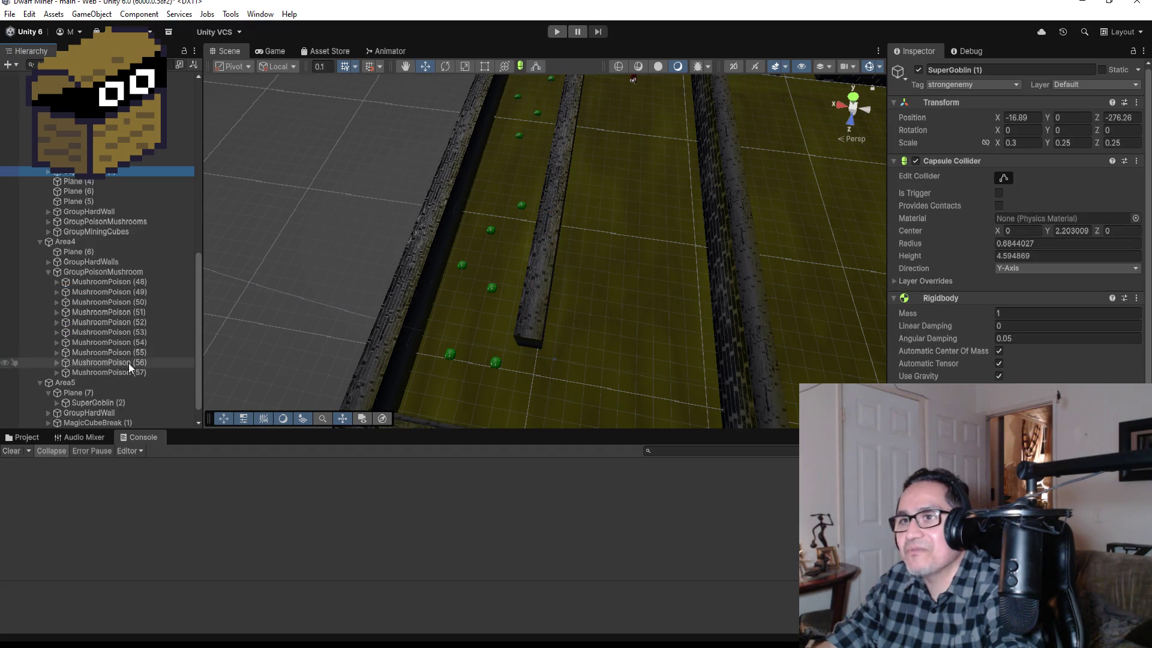
click(103, 251)
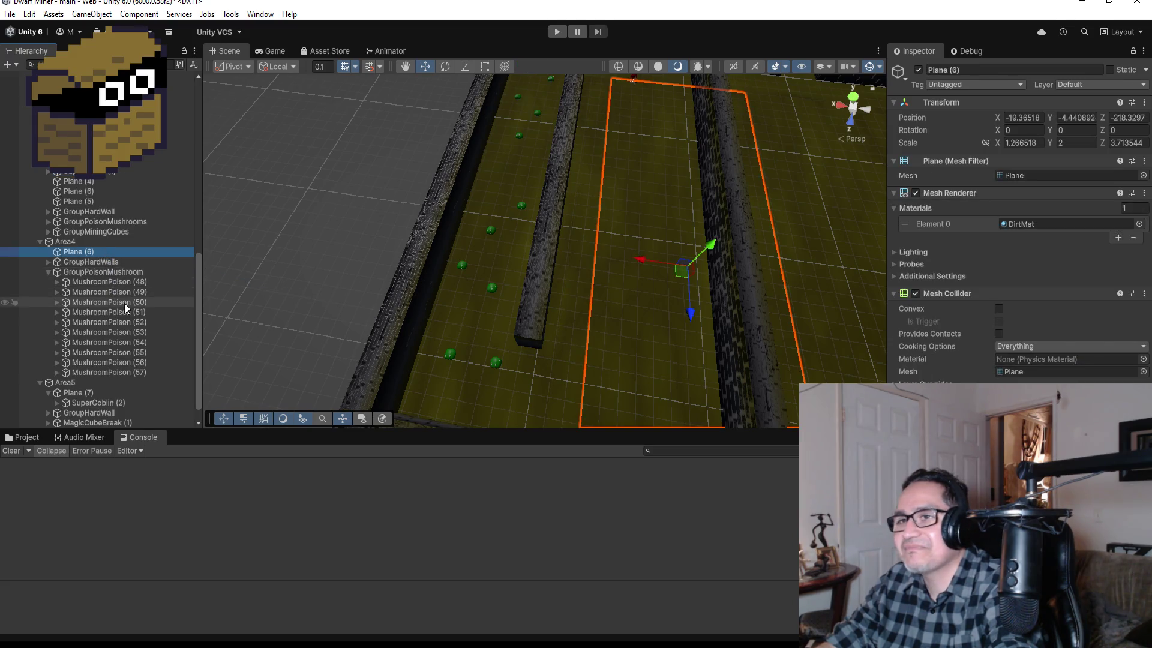
click(48, 272)
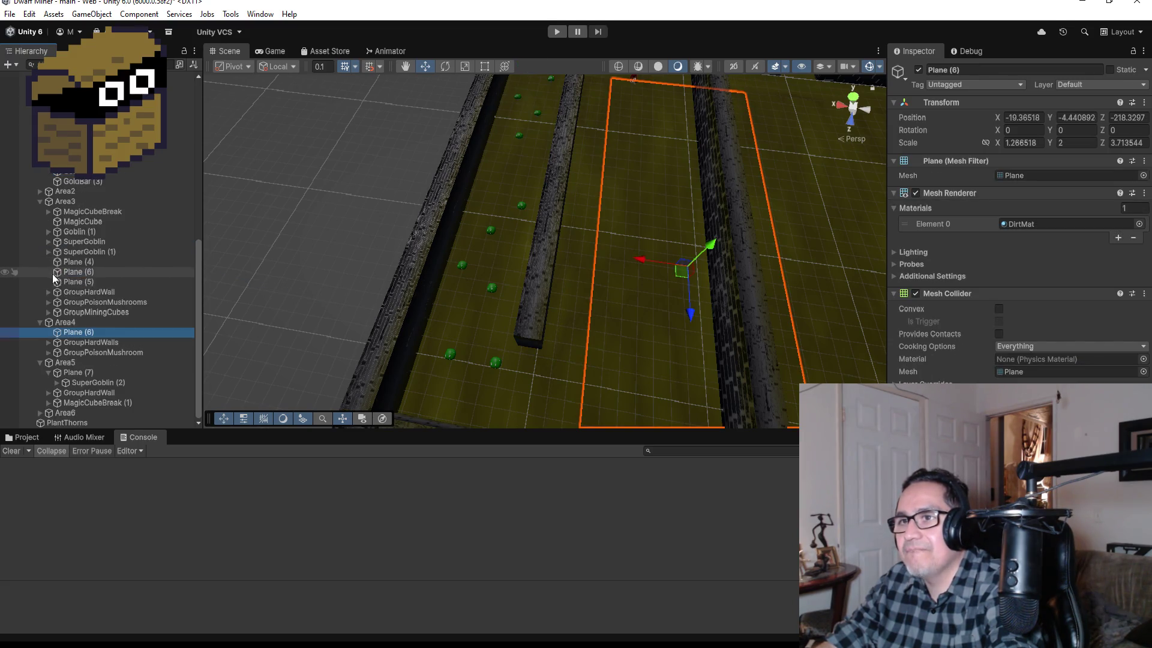
click(53, 343)
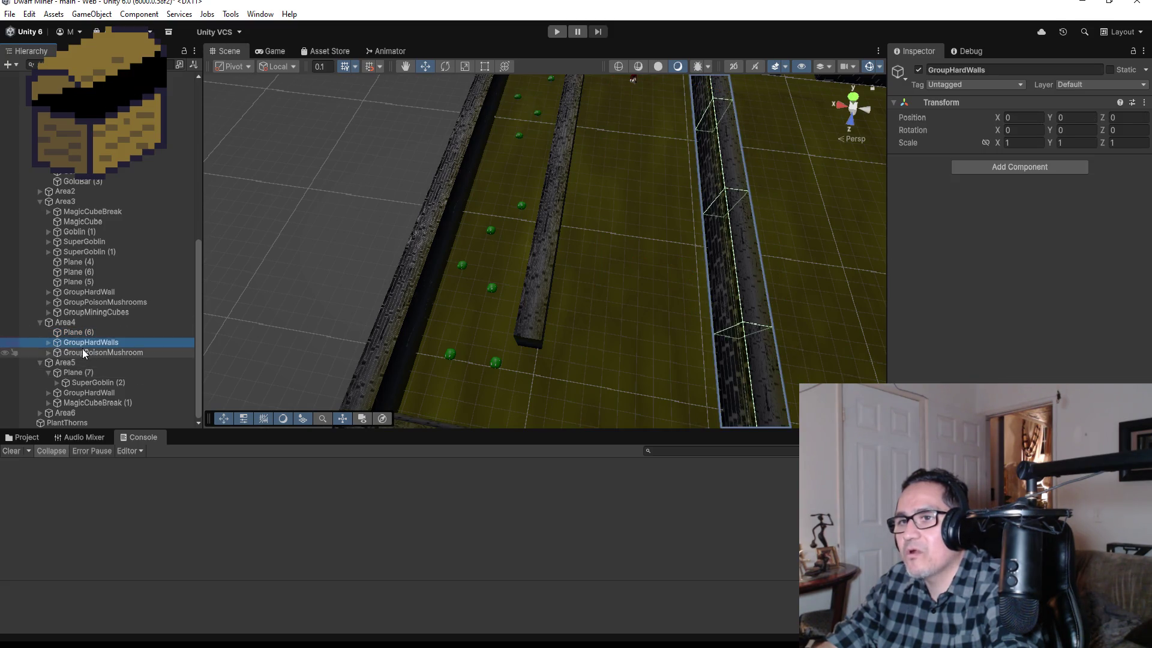
click(47, 342)
key(f)
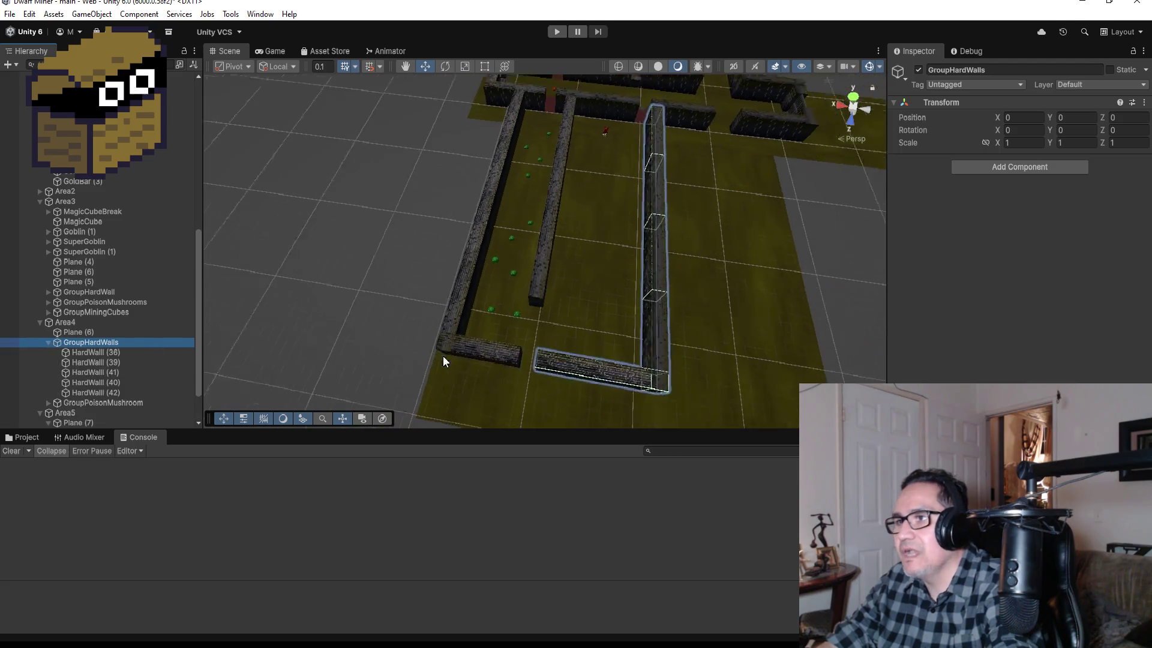
click(125, 312)
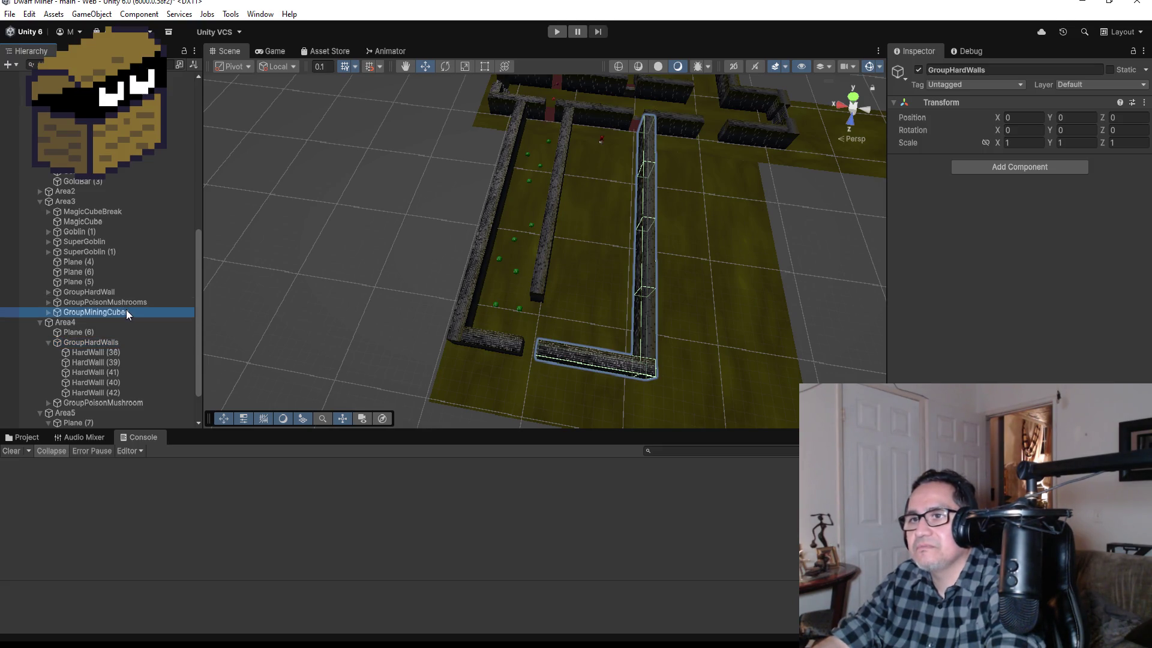
click(48, 312)
click(89, 323)
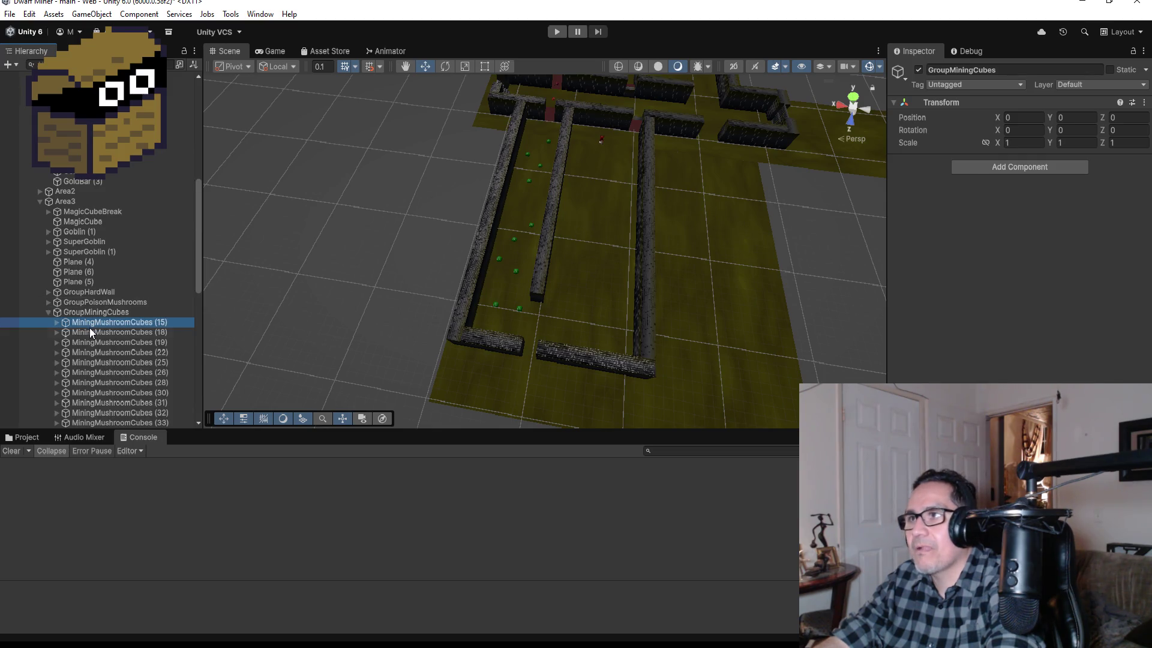
click(48, 312)
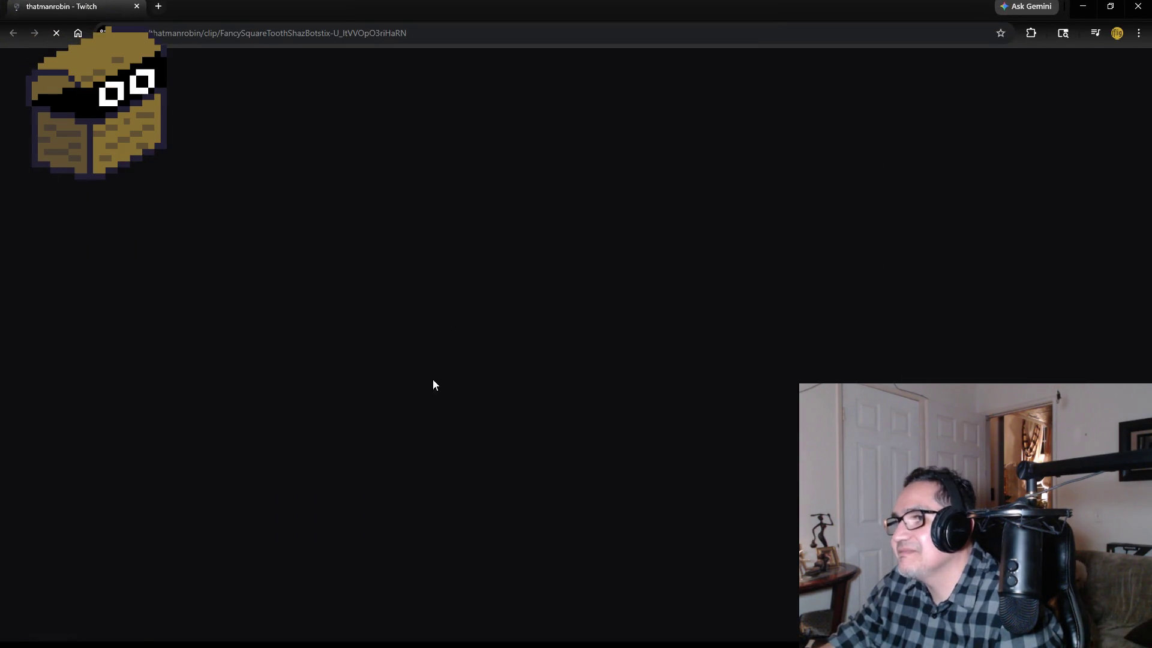
Look over the Duck Hunt Twitch clip page, then close the browser to return to Unity.
scroll(470, 387, down, 3)
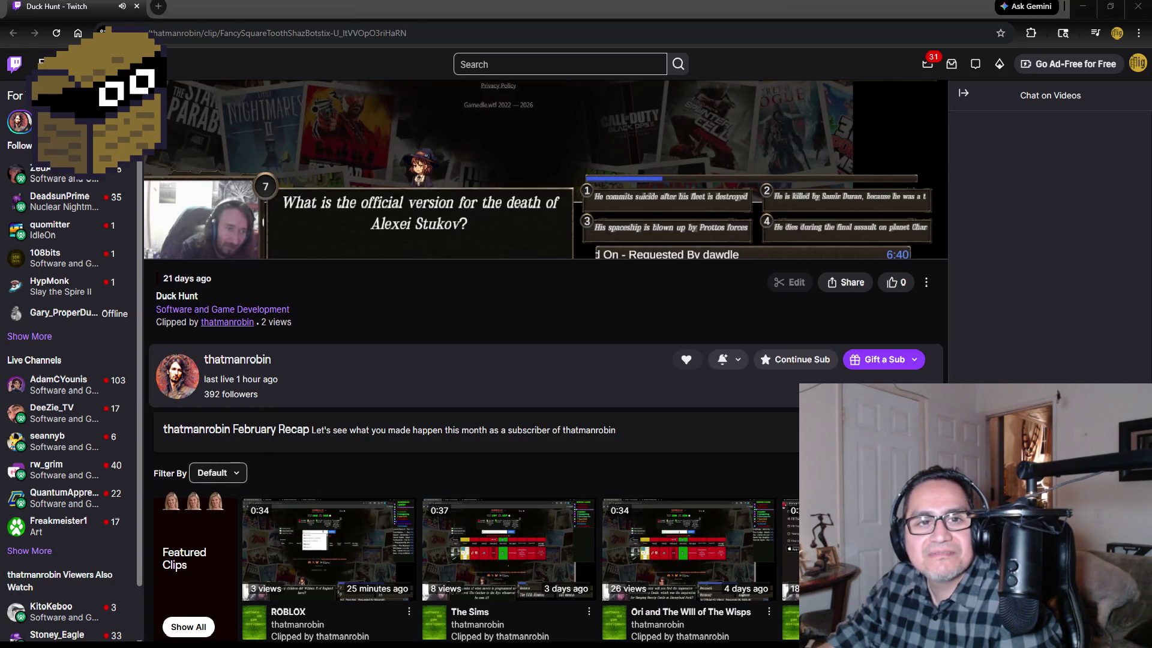
mouse_move(304, 158)
mouse_move(177, 243)
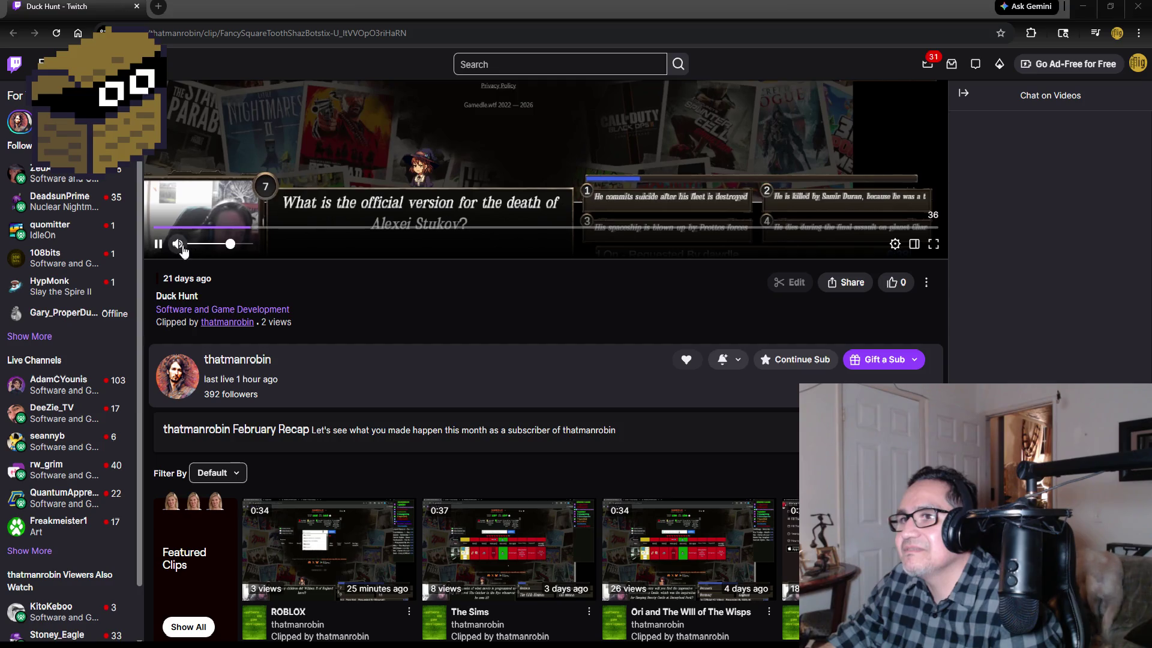
scroll(274, 251, up, 5)
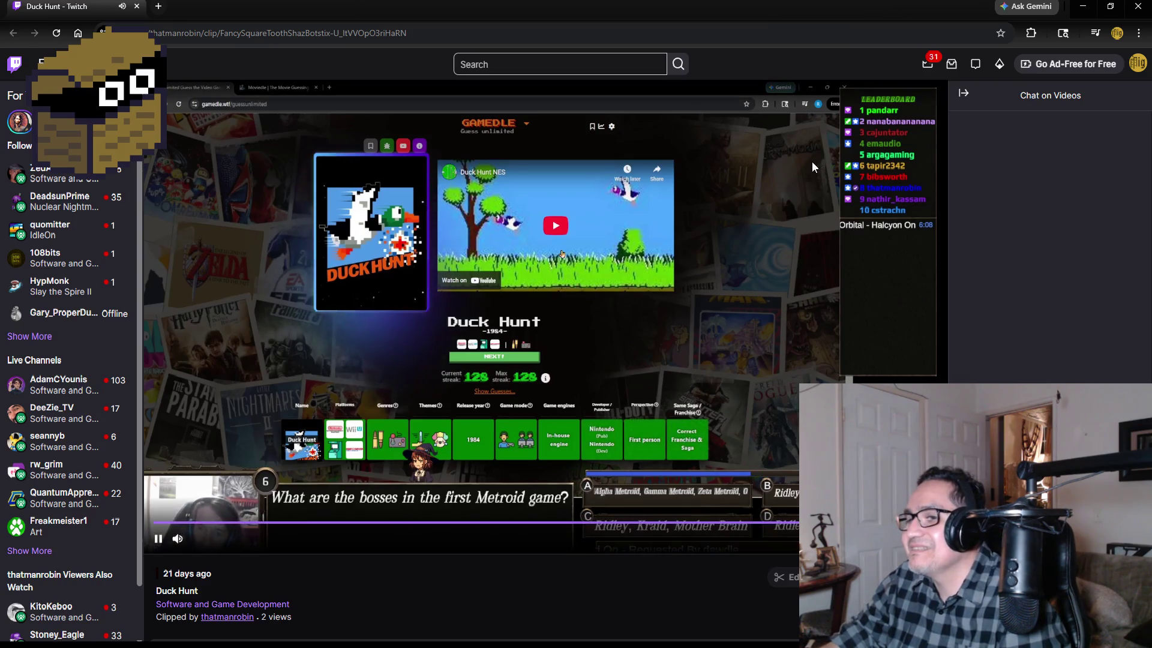
click(1144, 11)
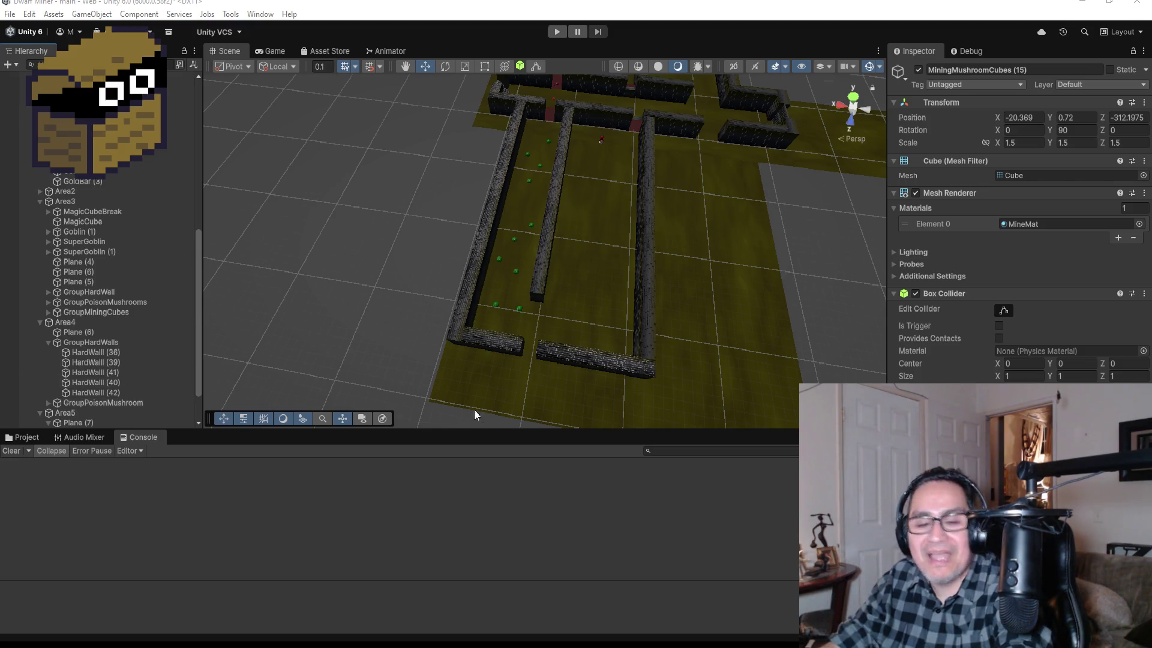
Duplicate HardWall (38) and move the copy toward the maze's lower entrance.
click(538, 279)
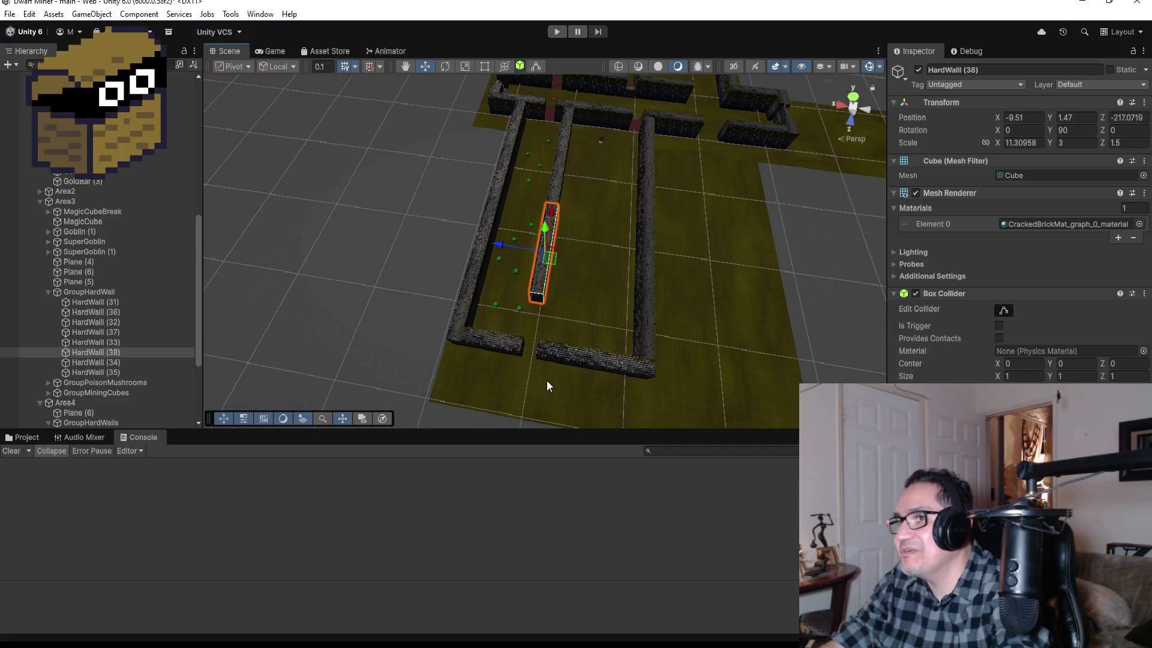
alt+drag(508, 358, 569, 355)
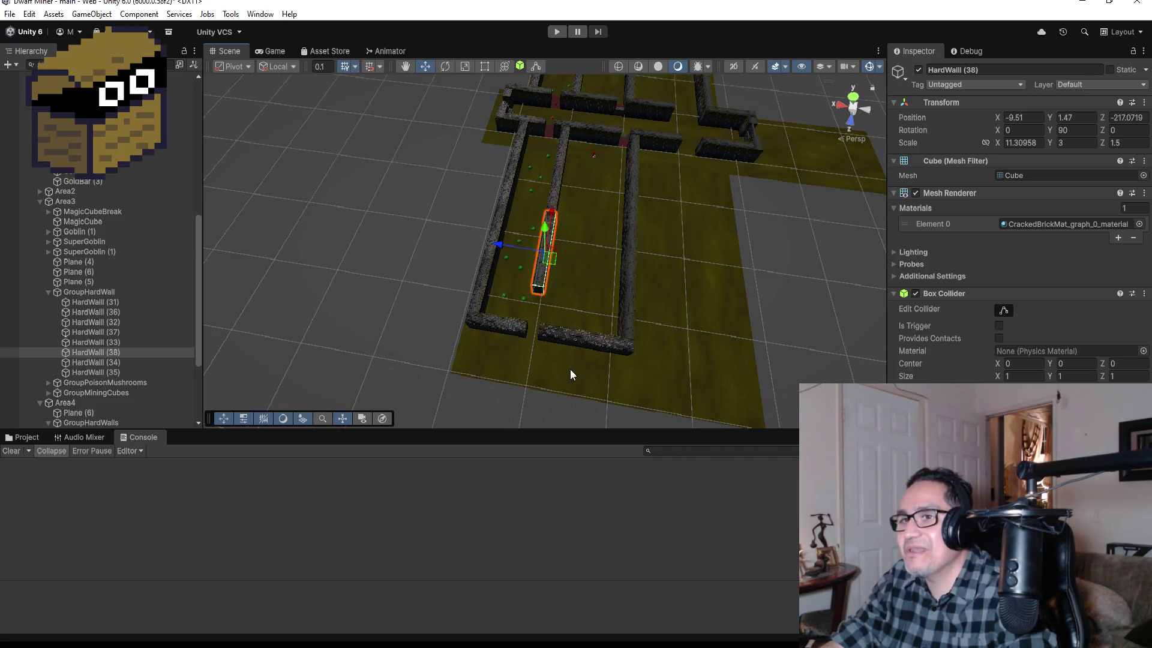
key(ctrl+d)
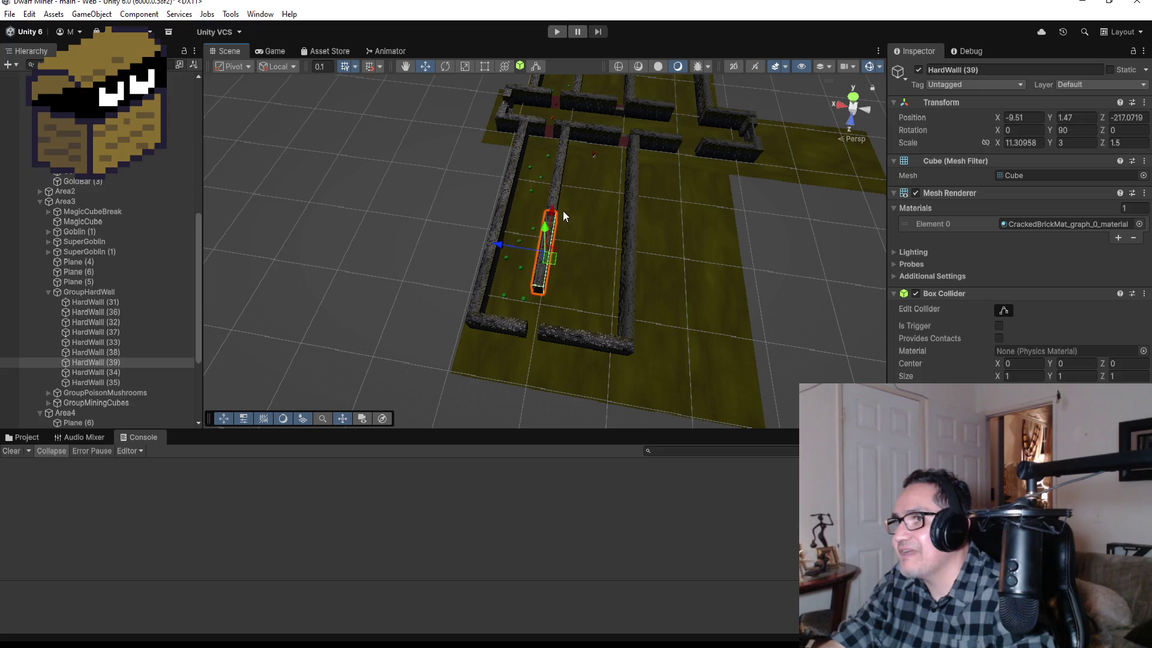
mouse_move(554, 212)
mouse_down()
mouse_move(541, 350)
mouse_move(488, 405)
mouse_move(462, 387)
mouse_up()
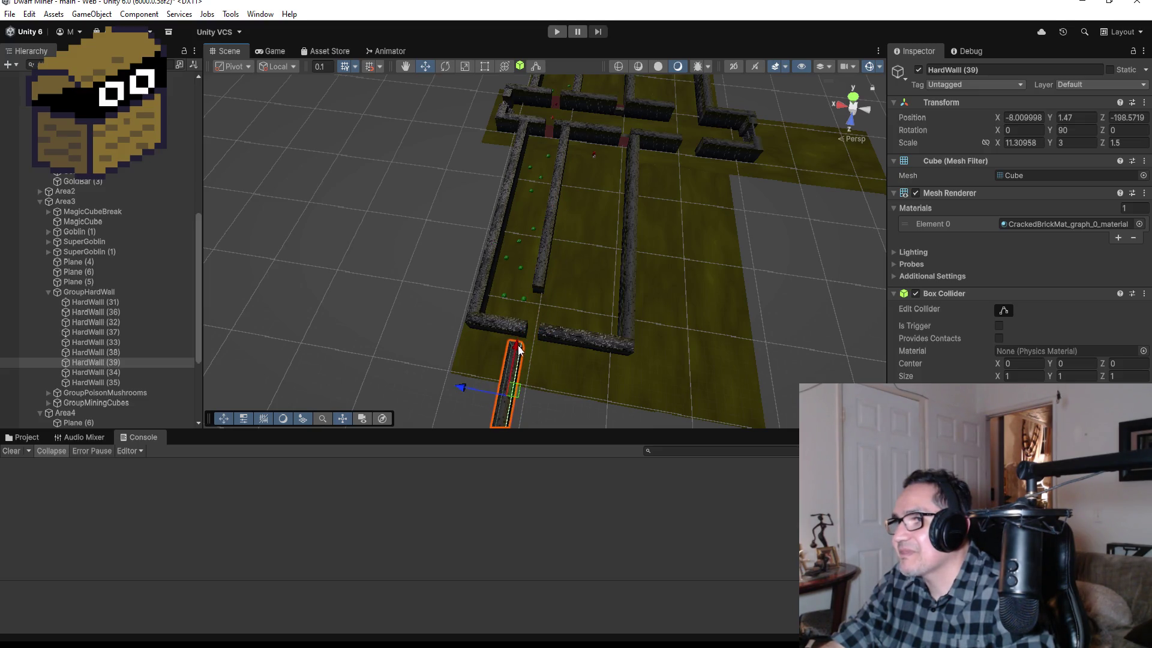
drag(517, 343, 526, 330)
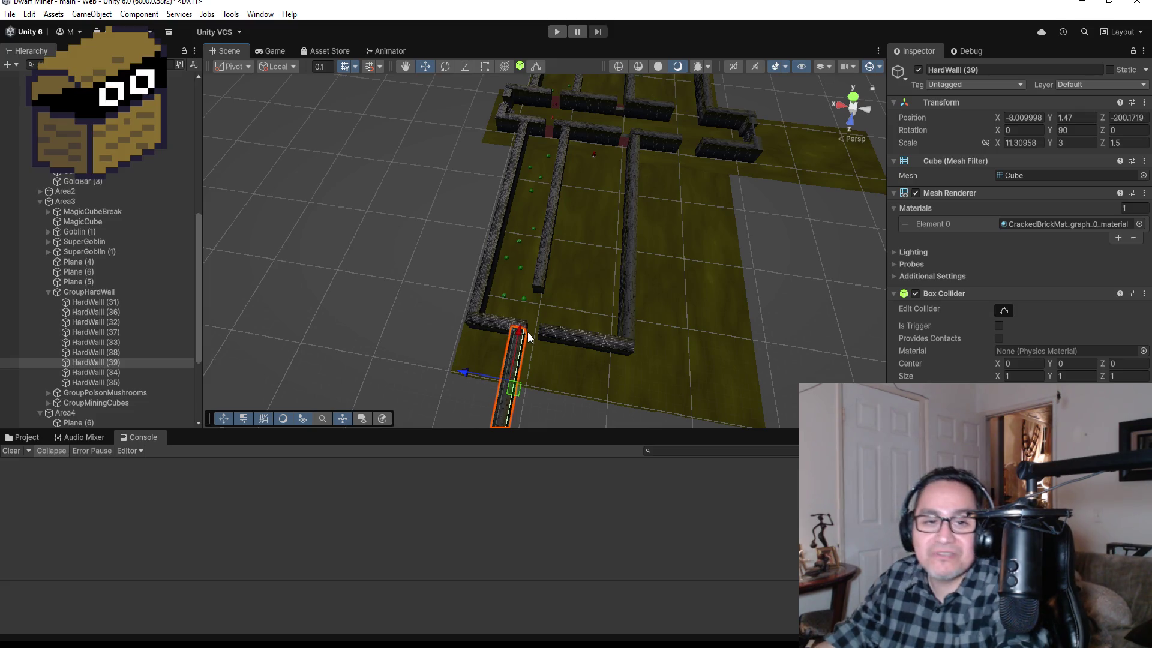
key(f)
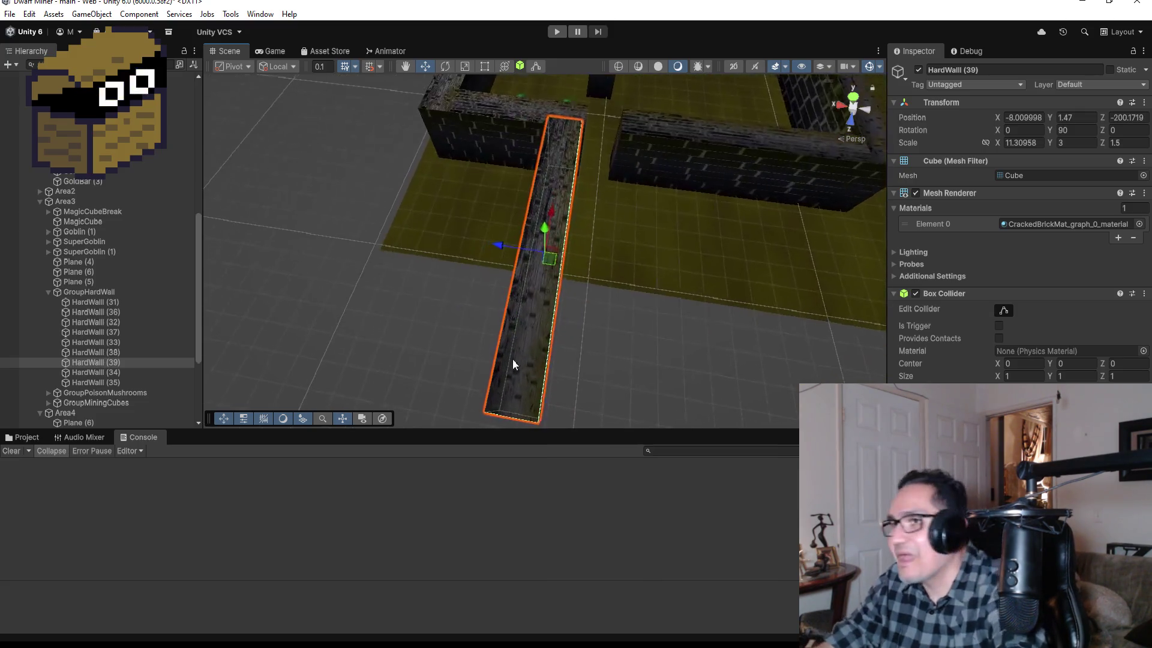
Shorten the new wall from its lower end using the Rect tool.
click(485, 66)
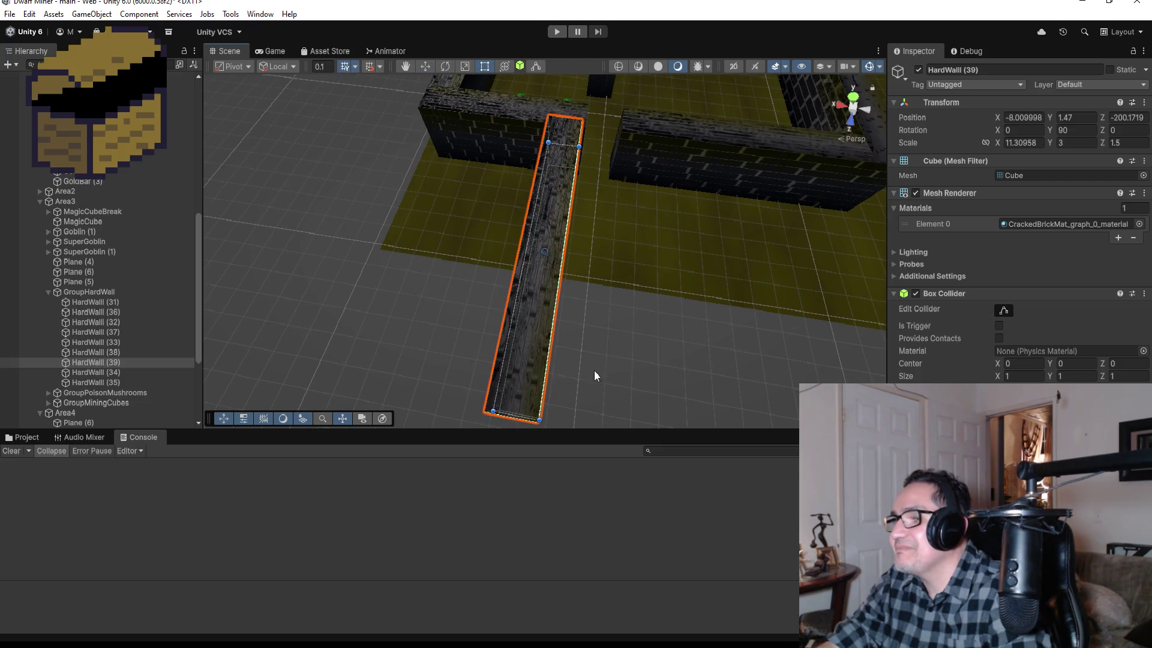
mouse_move(594, 375)
alt+mouse_down()
mouse_move(669, 324)
mouse_move(551, 368)
alt+mouse_up()
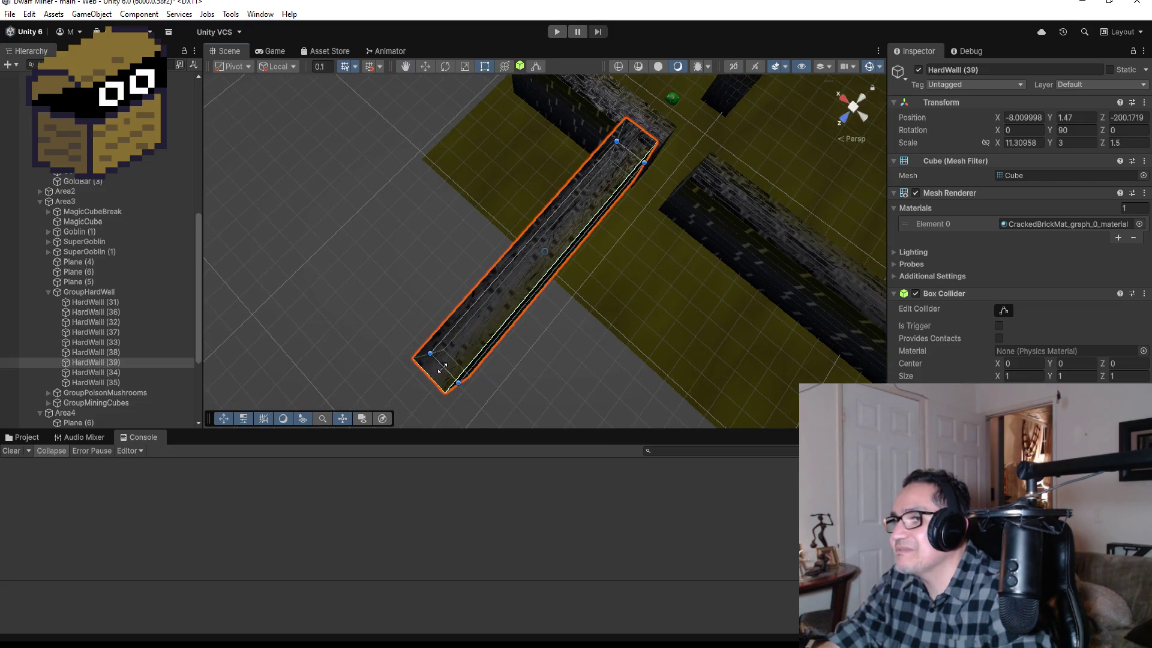
mouse_move(442, 372)
mouse_down()
mouse_move(522, 281)
mouse_move(553, 270)
mouse_up()
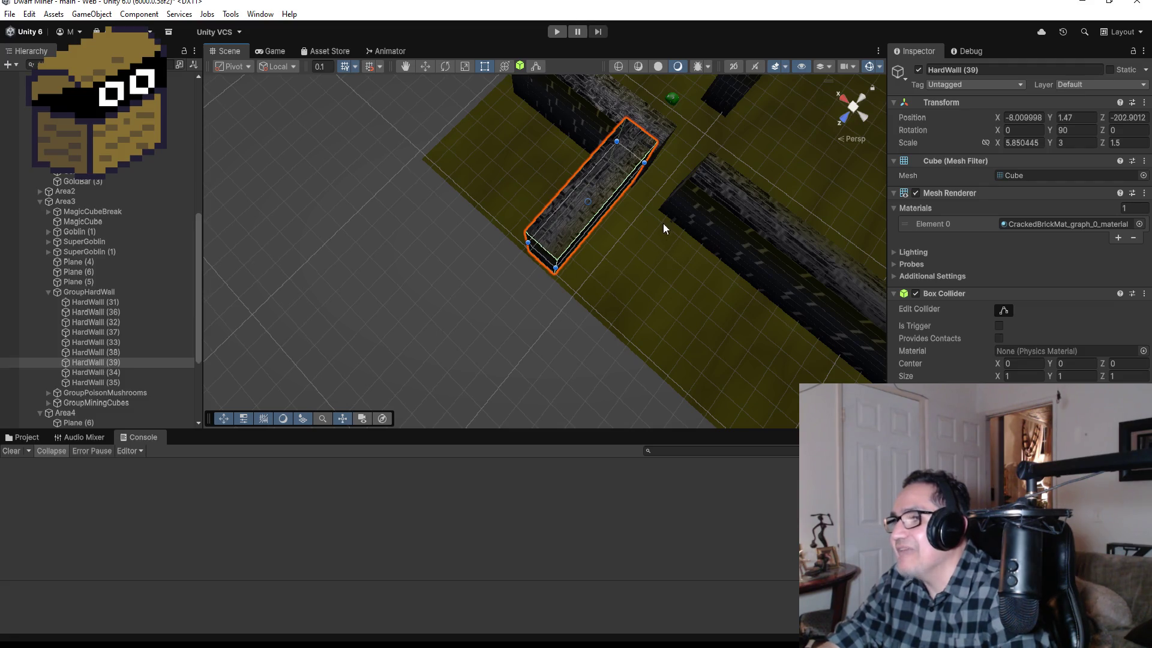
scroll(664, 224, down, 3)
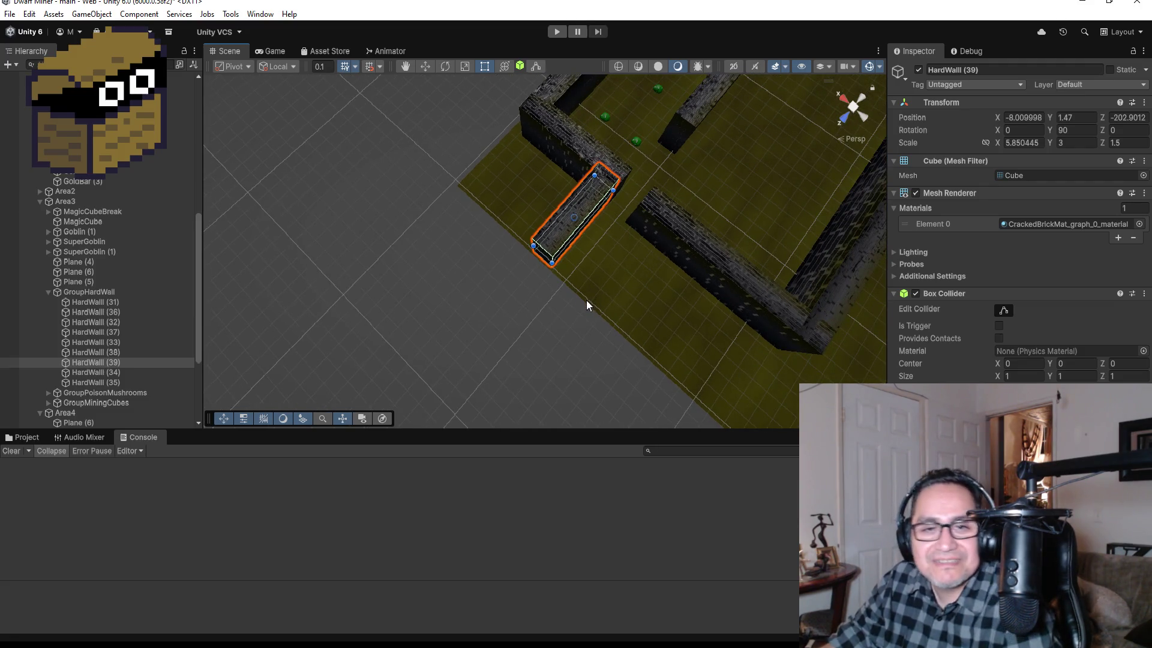
scroll(625, 283, down, 1)
scroll(624, 264, down, 2)
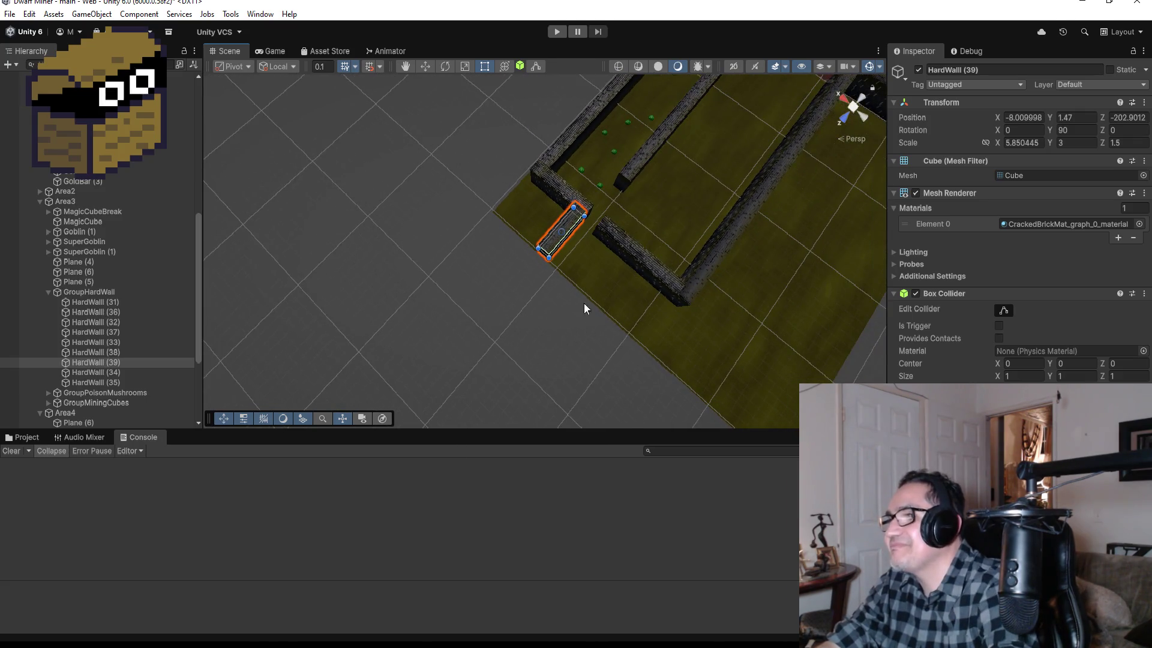
Stretch floor Plane (2) slightly and lengthen HardWall (39) to X scale 8.163128.
click(593, 281)
click(561, 269)
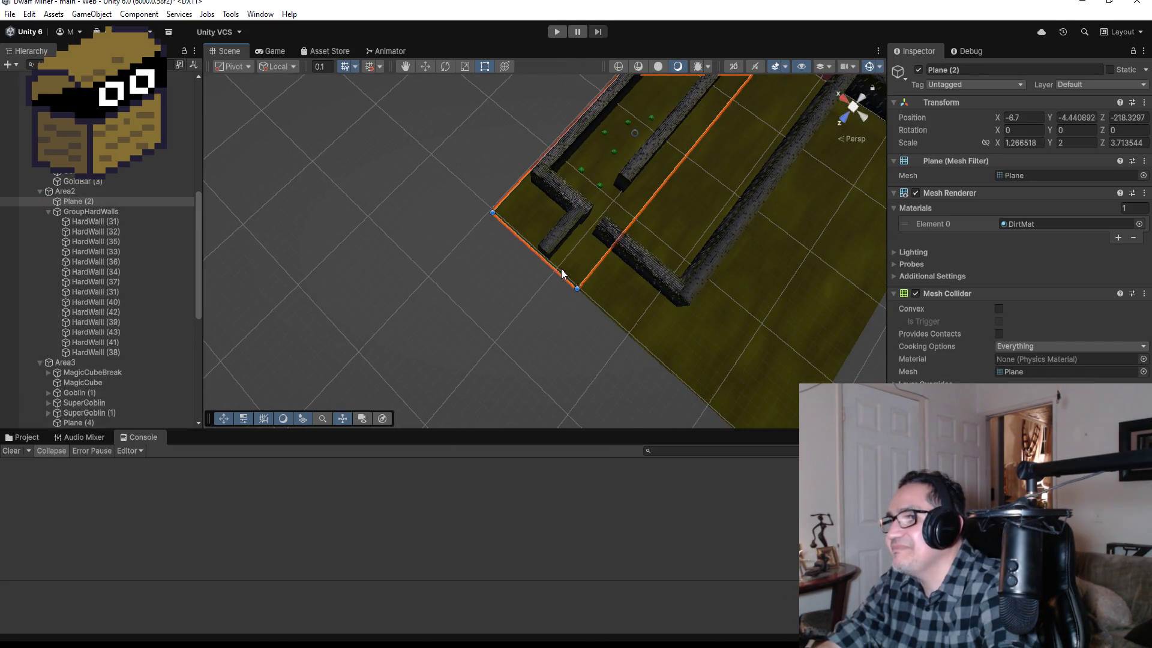
drag(560, 273, 544, 292)
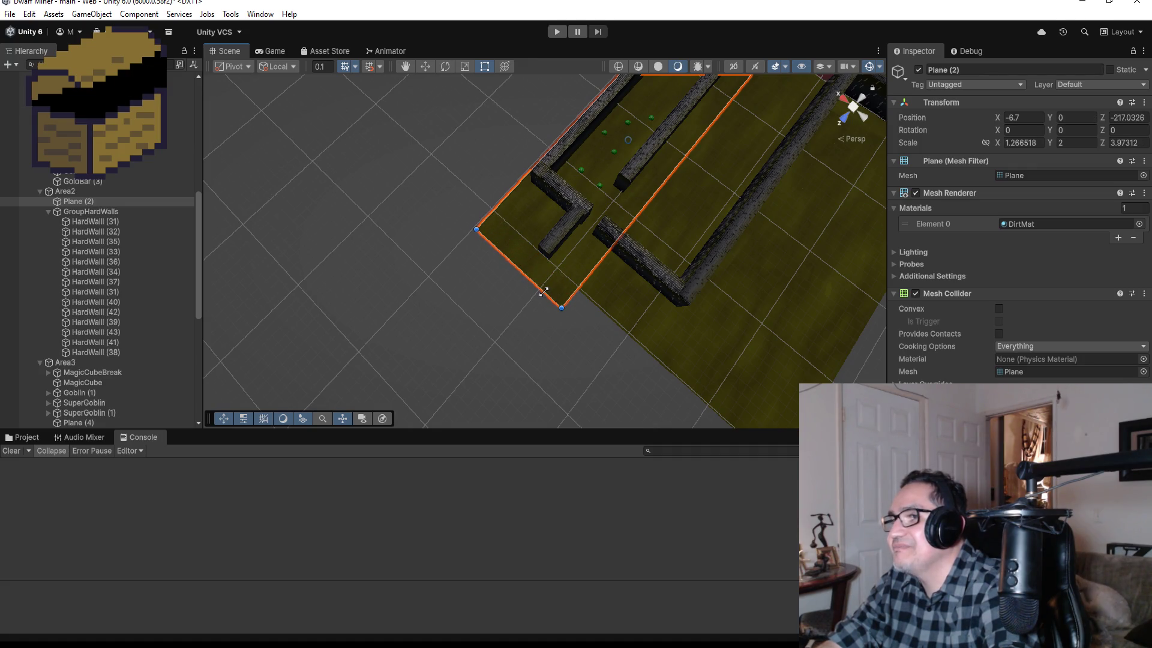
click(549, 253)
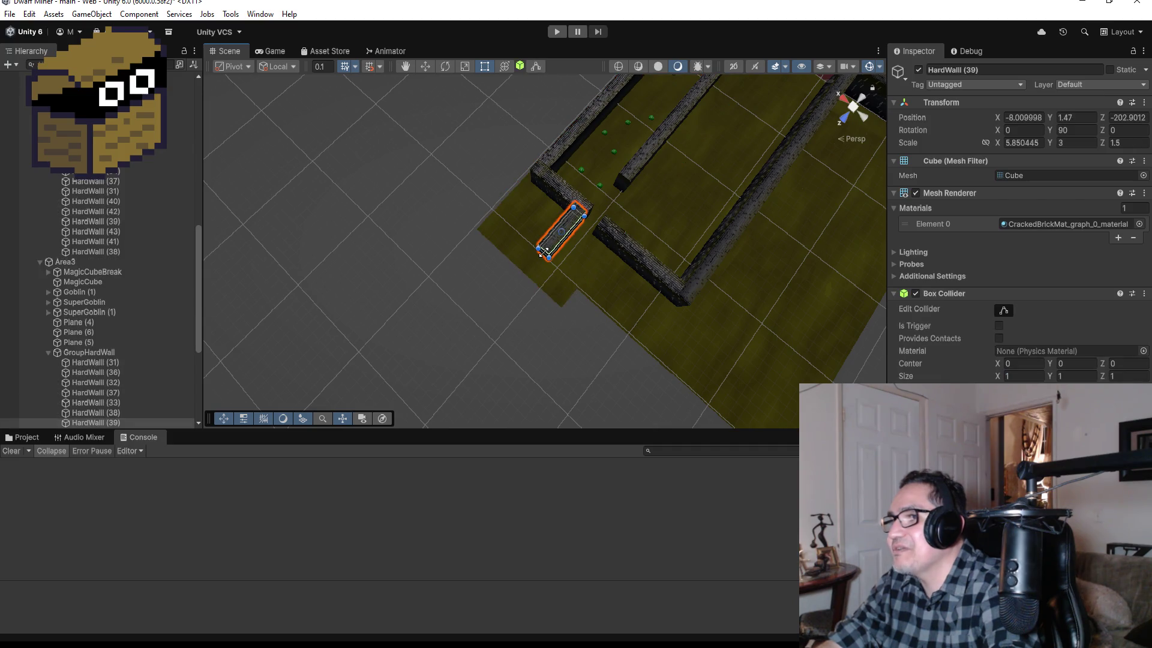
drag(549, 254, 529, 270)
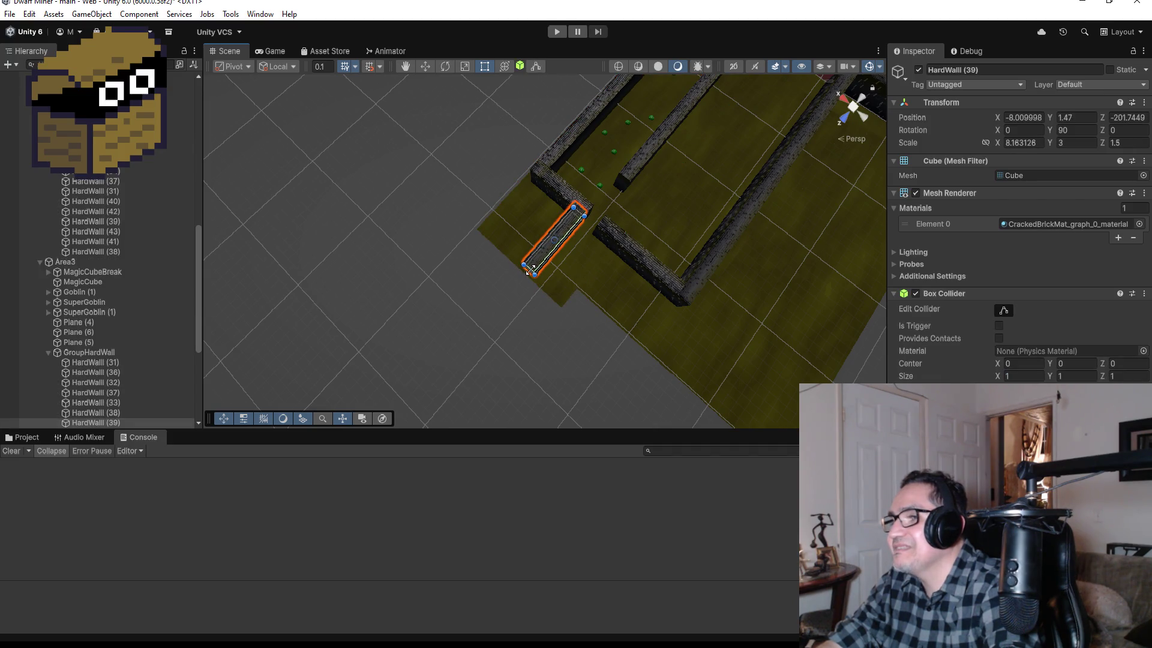
click(639, 302)
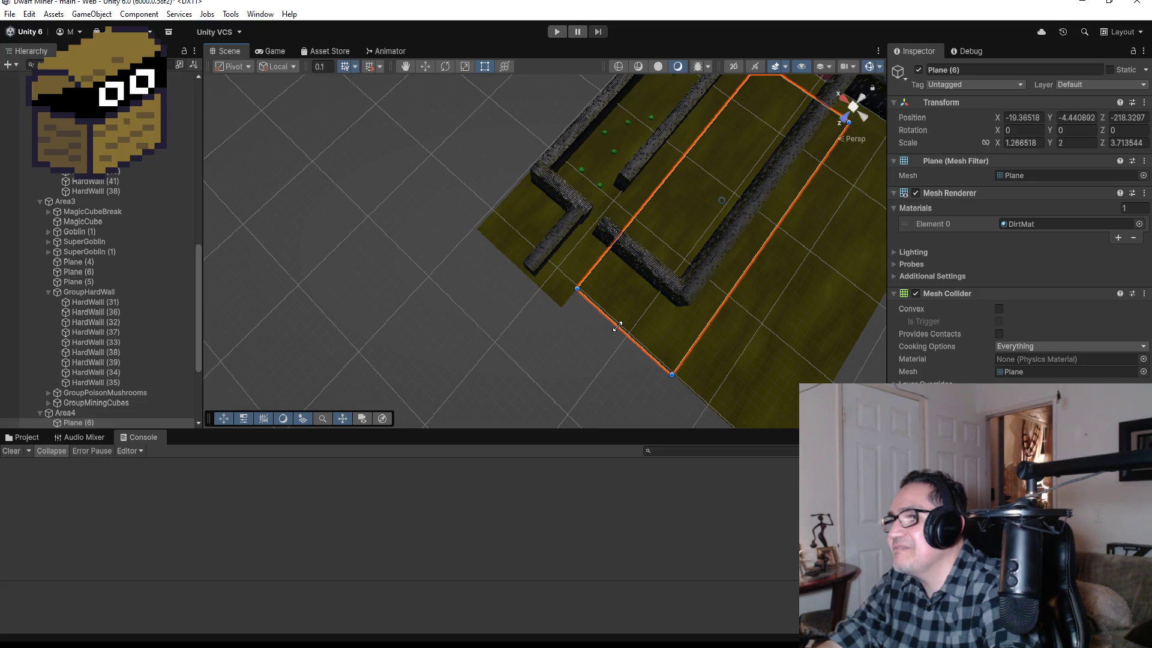
Stretch Plane (6) outward to Z scale 3.984208 at Z position -217.077.
drag(617, 325, 601, 344)
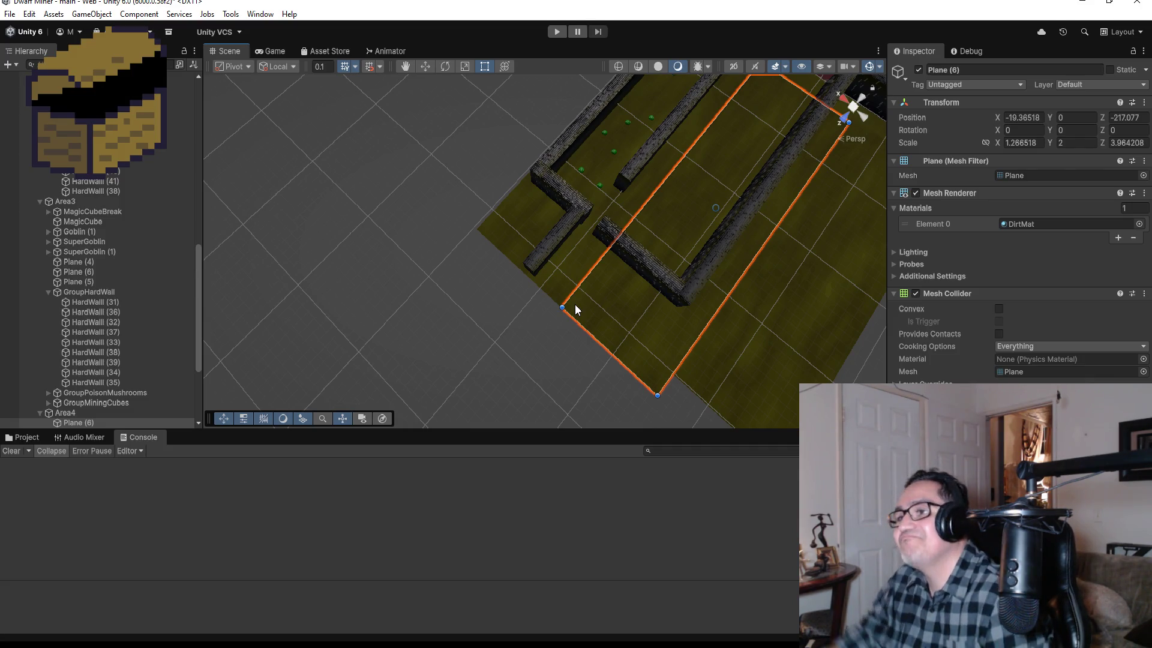
click(558, 243)
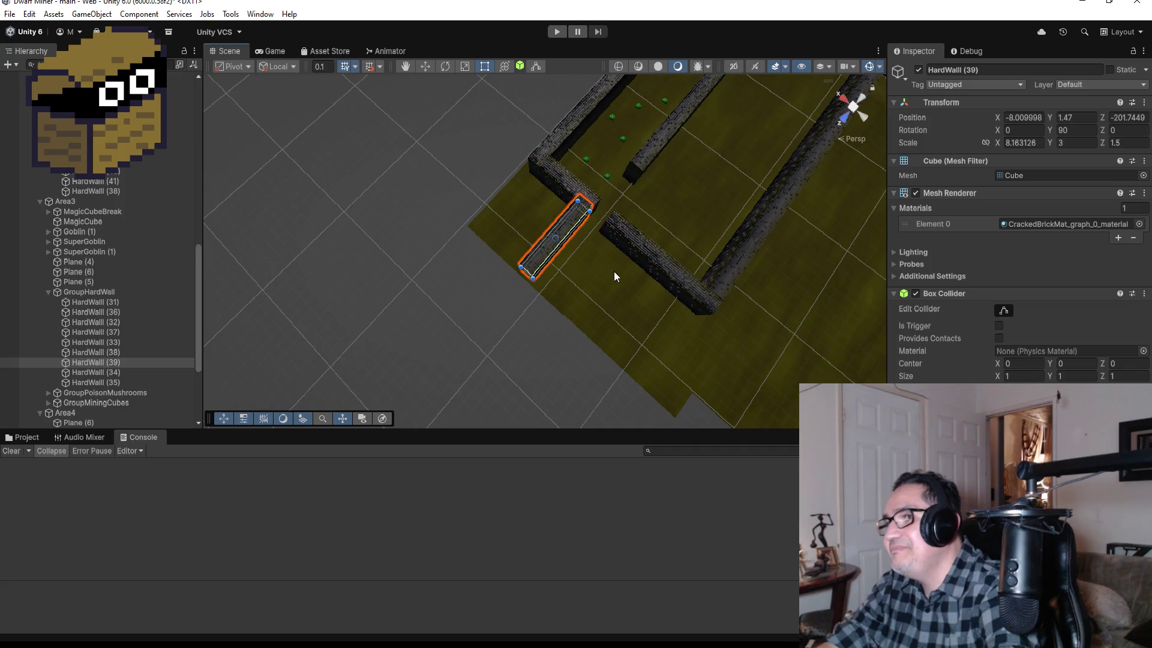
Align HardWall (39) with the maze using vertex snapping.
drag(634, 201, 652, 254)
scroll(652, 254, up, 5)
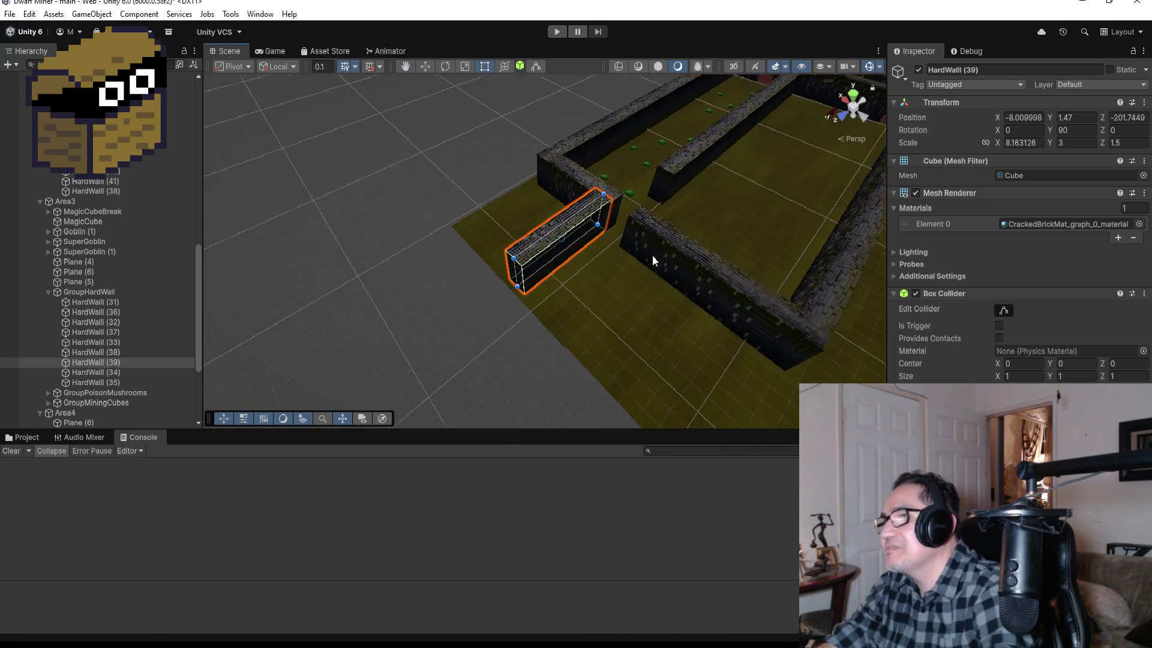
click(423, 68)
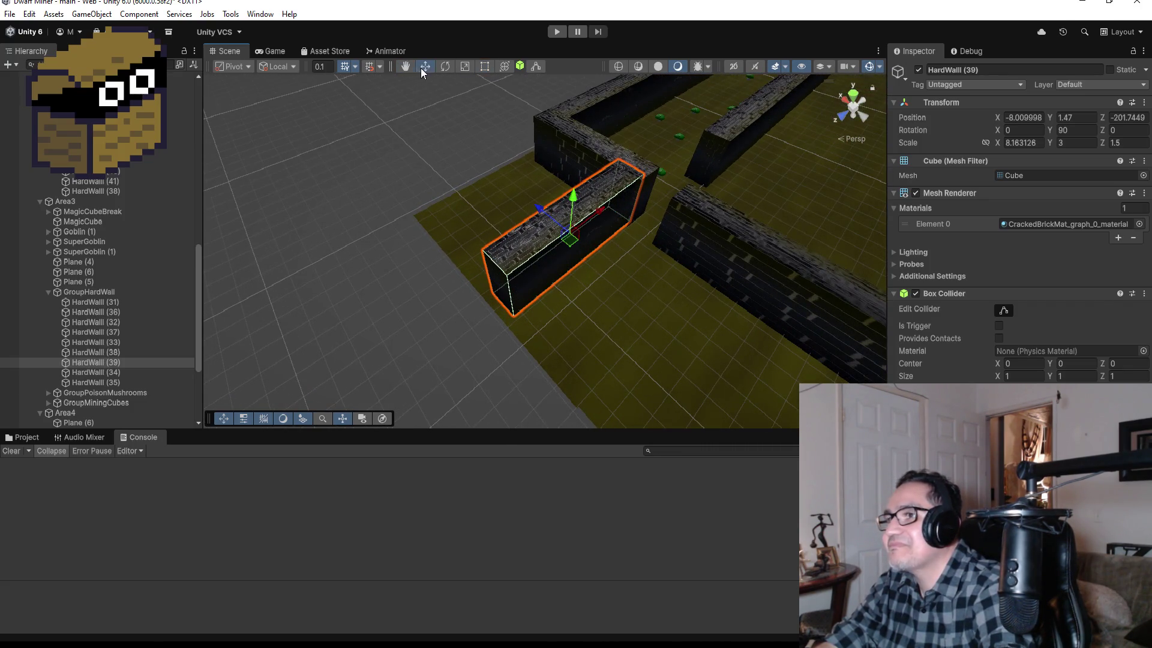
drag(545, 213, 524, 194)
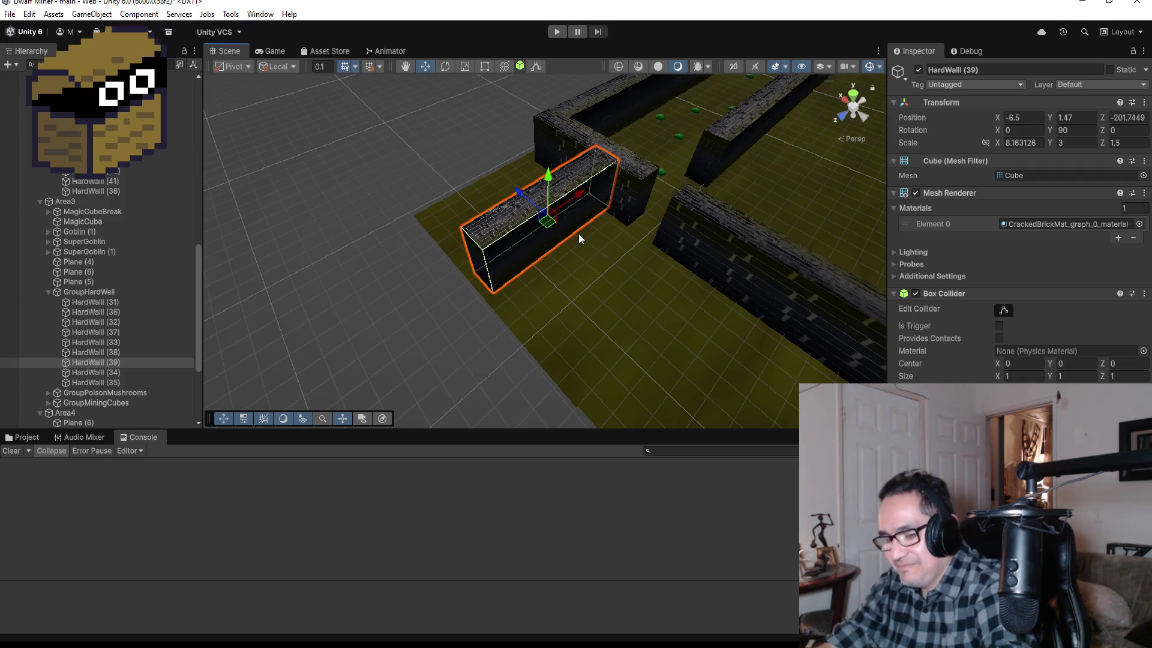
key(v)
drag(614, 210, 628, 221)
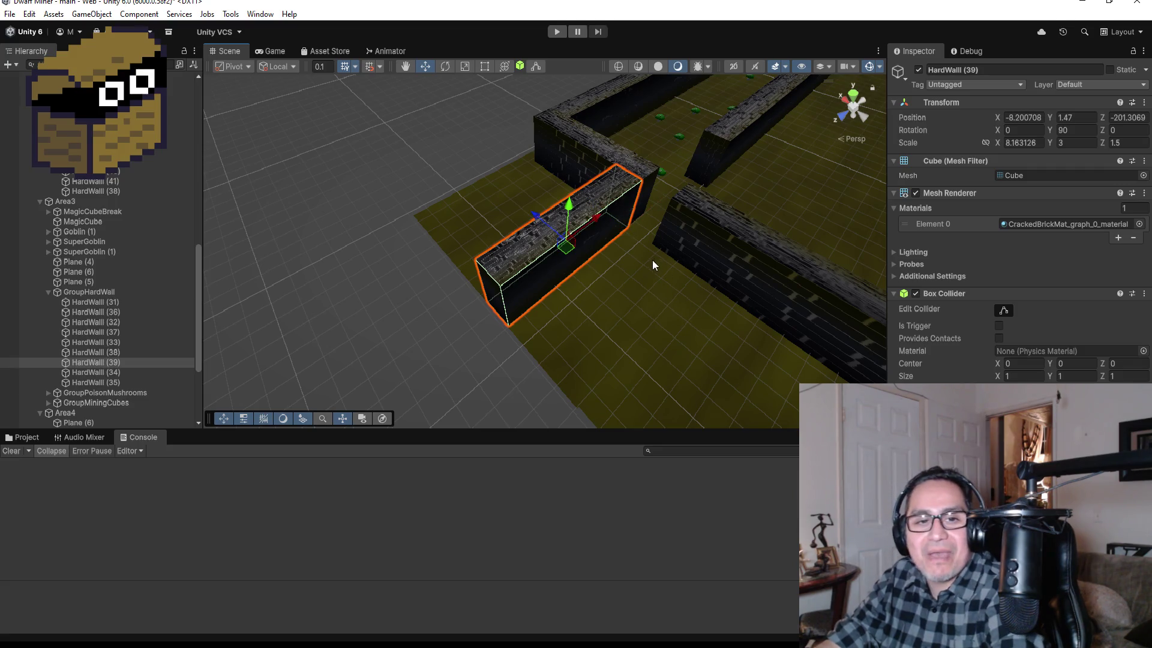
scroll(642, 276, down, 2)
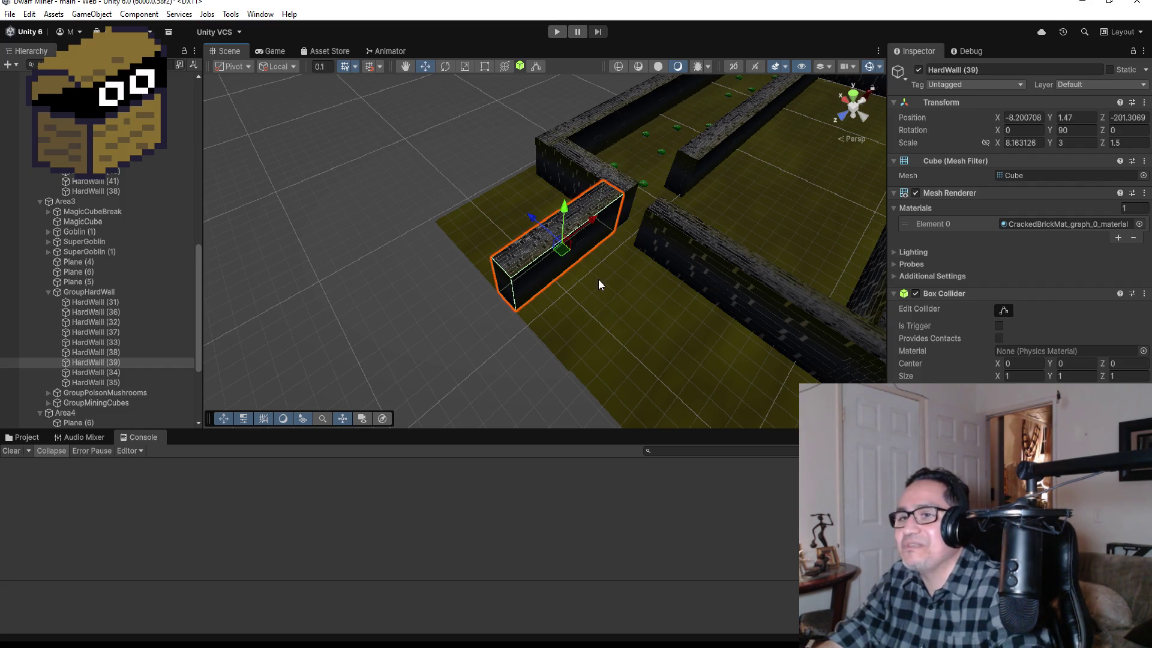
Duplicate it as HardWall (40) at X -11.27793, Z -201.3069 to form the corridor's other side.
key(ctrl+d)
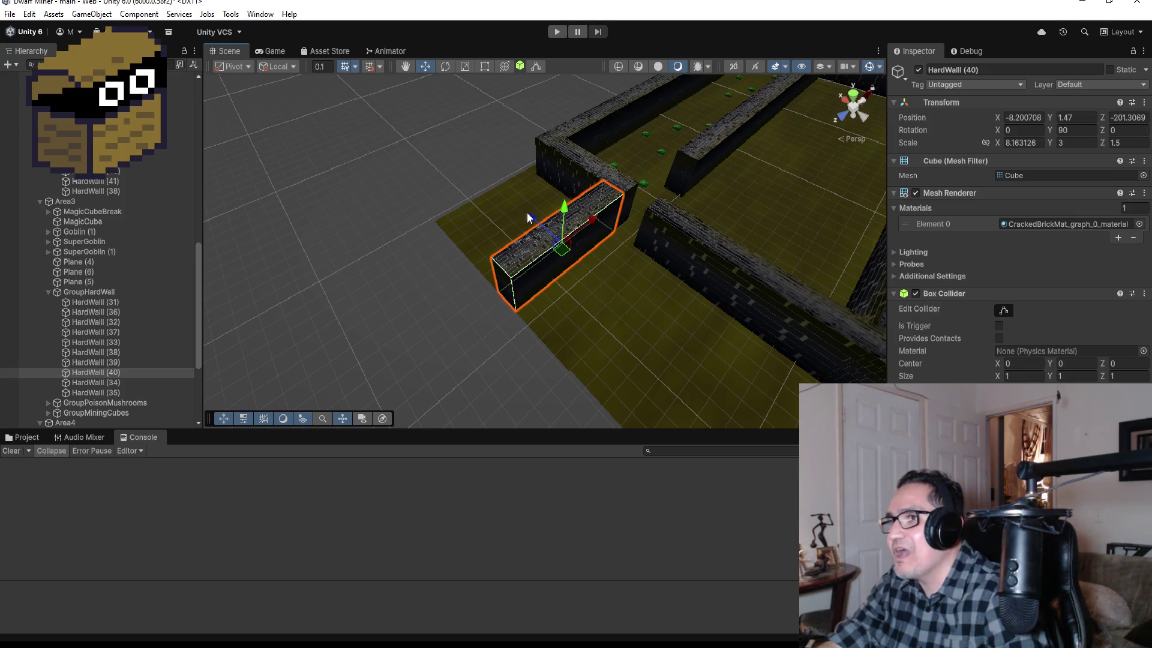
drag(537, 218, 578, 254)
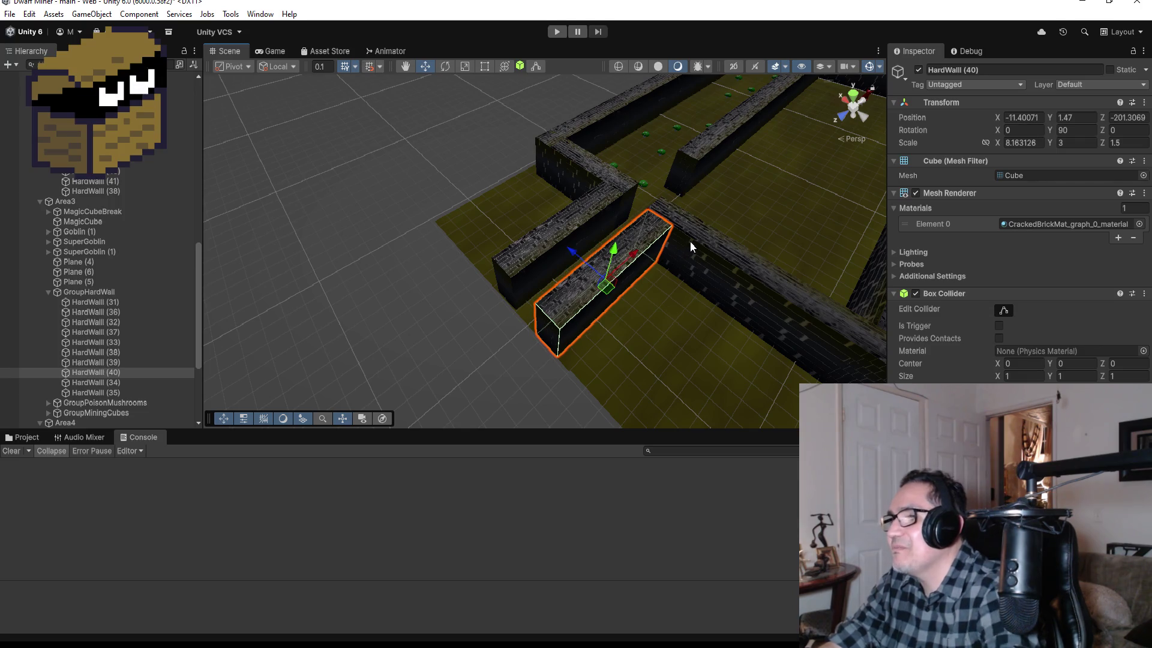
mouse_move(669, 242)
mouse_down()
mouse_move(820, 287)
mouse_move(690, 240)
mouse_move(567, 175)
mouse_up()
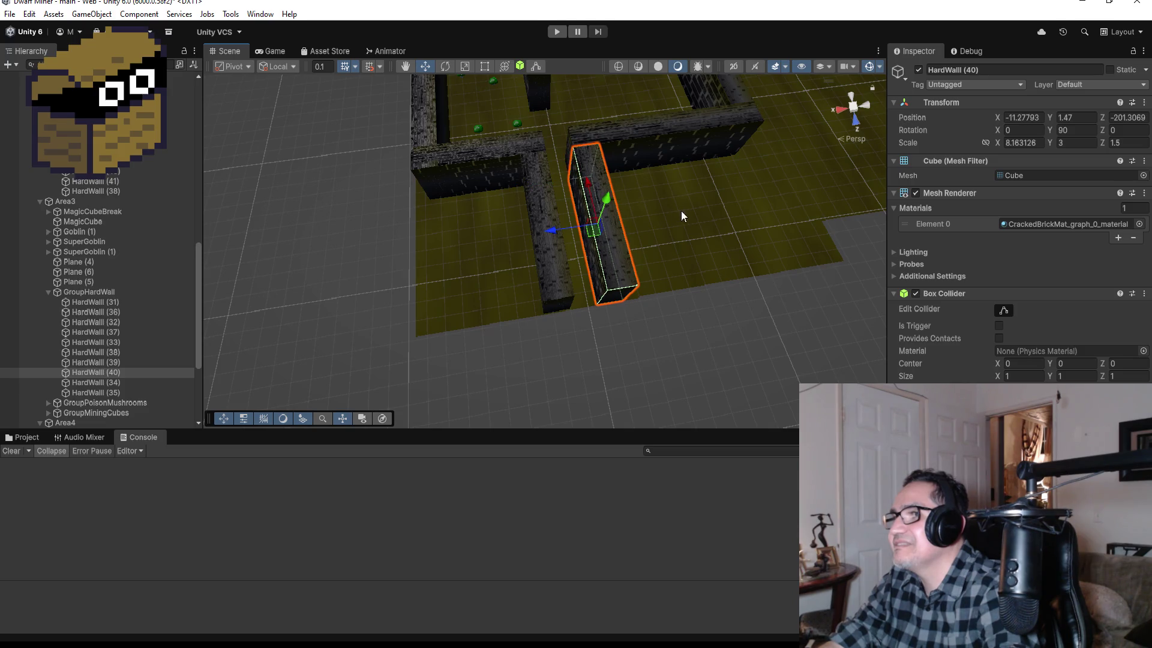
drag(691, 203, 612, 331)
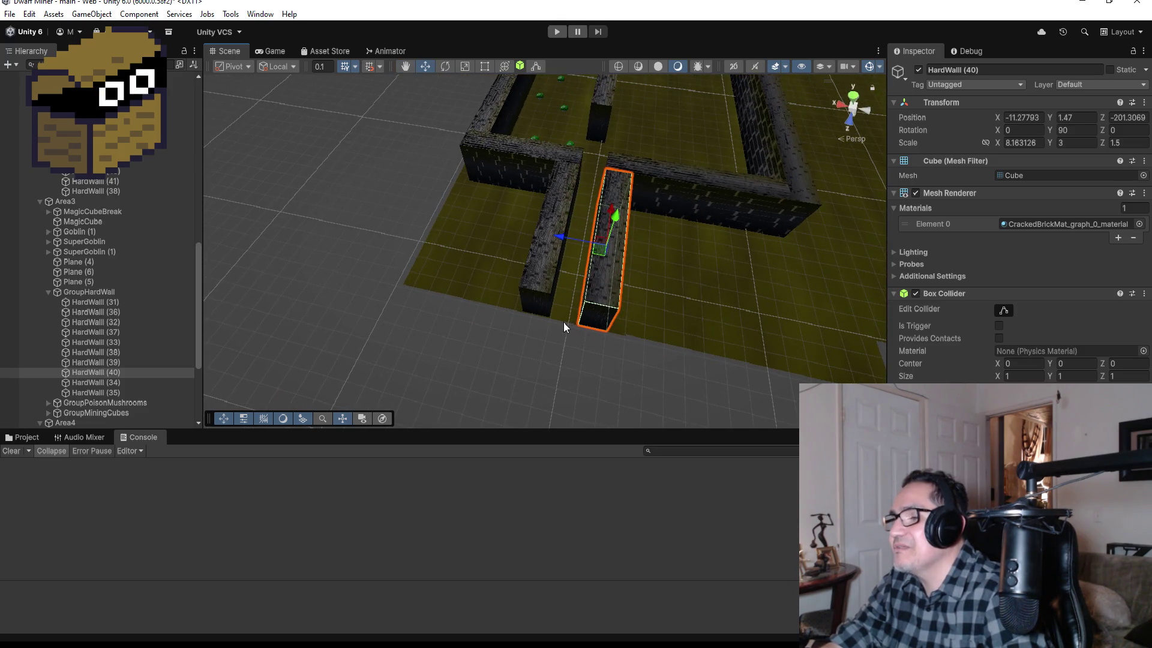
click(649, 318)
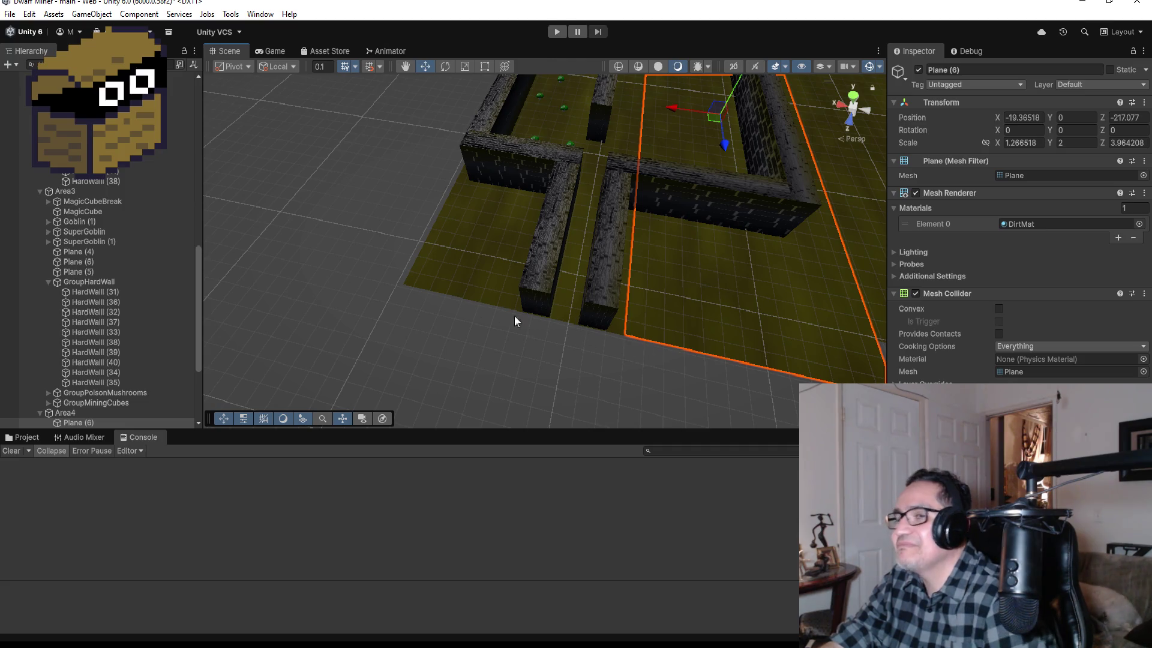
mouse_move(563, 290)
mouse_down()
mouse_move(585, 214)
mouse_move(591, 229)
mouse_move(619, 225)
mouse_up()
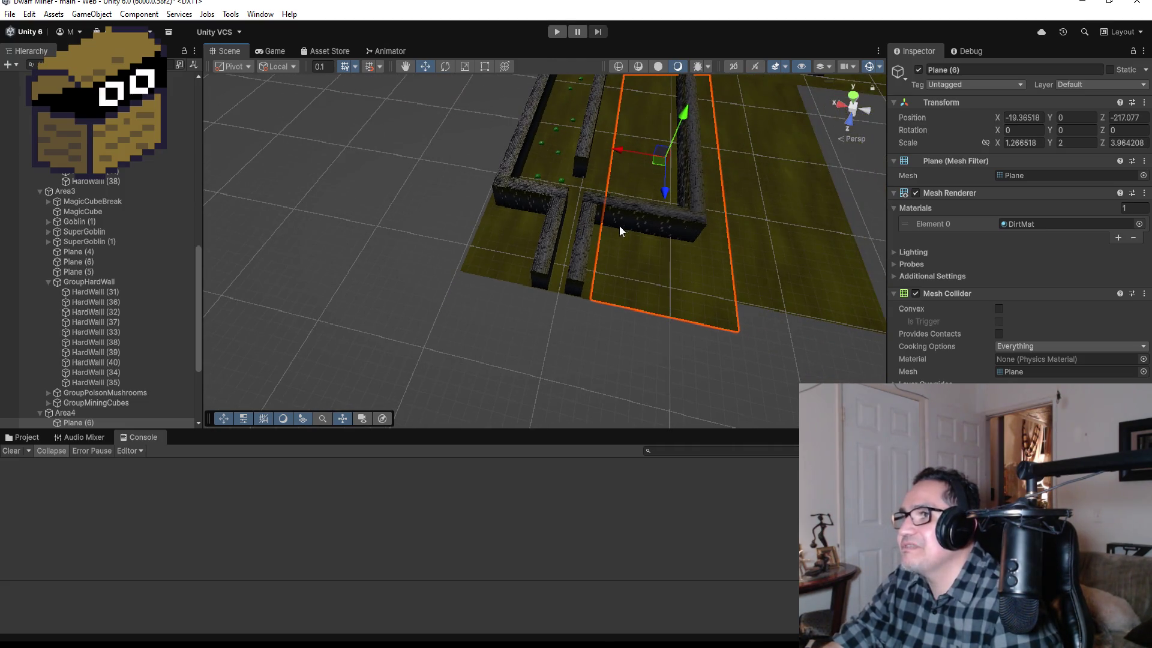
scroll(619, 225, down, 1)
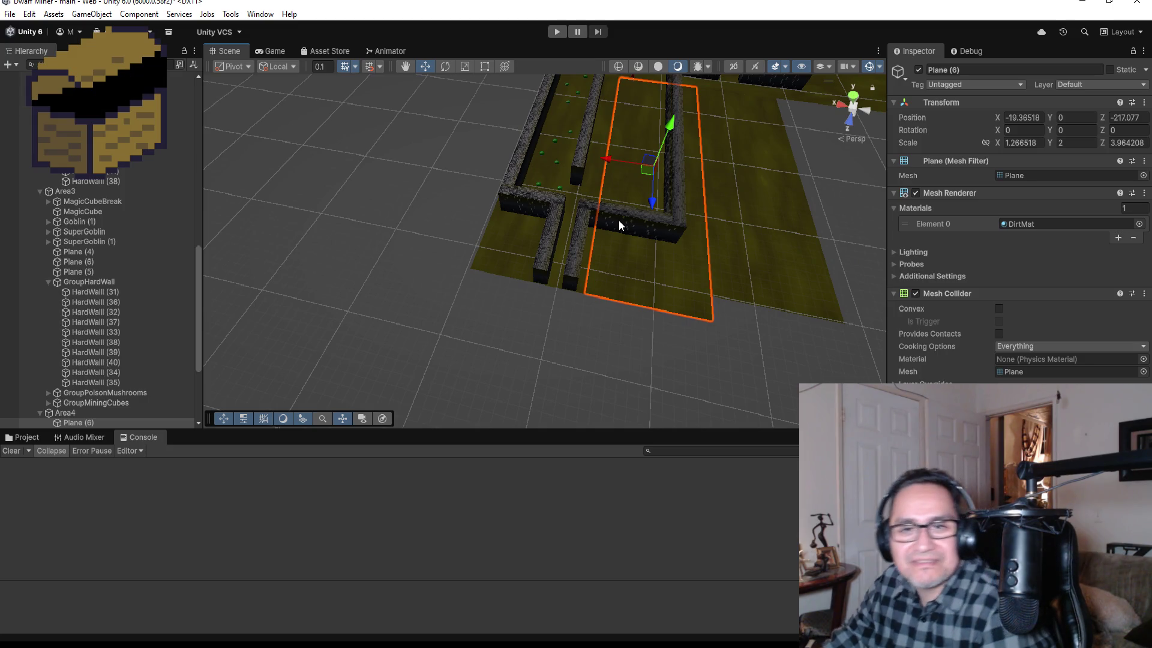
scroll(618, 134, down, 8)
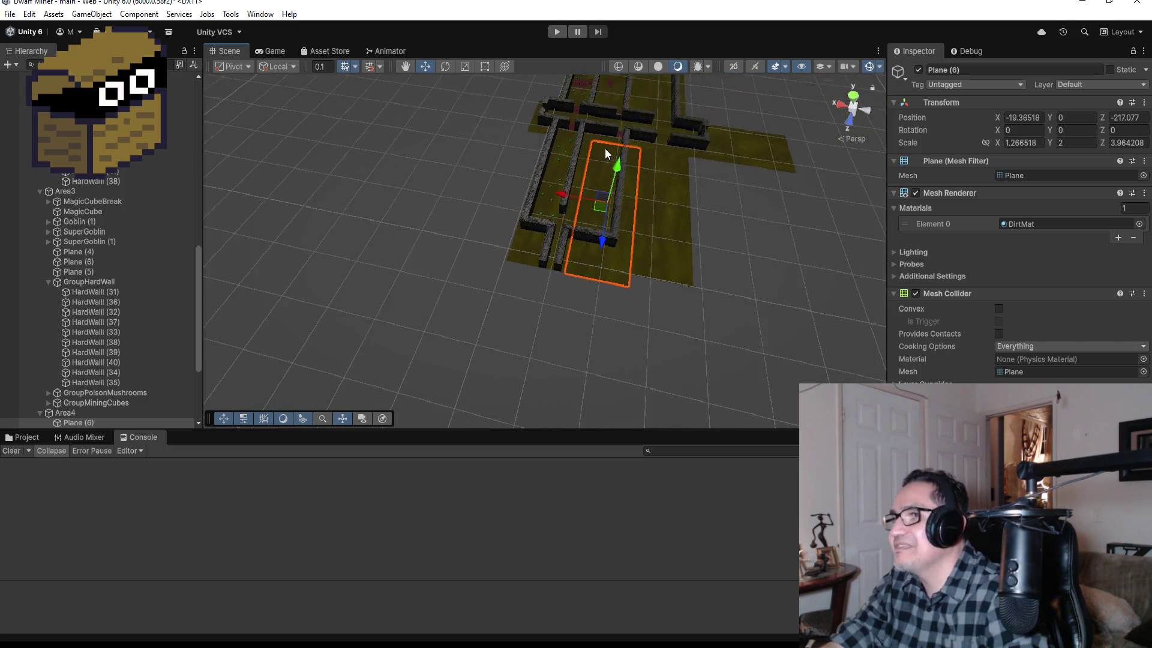
scroll(585, 140, down, 2)
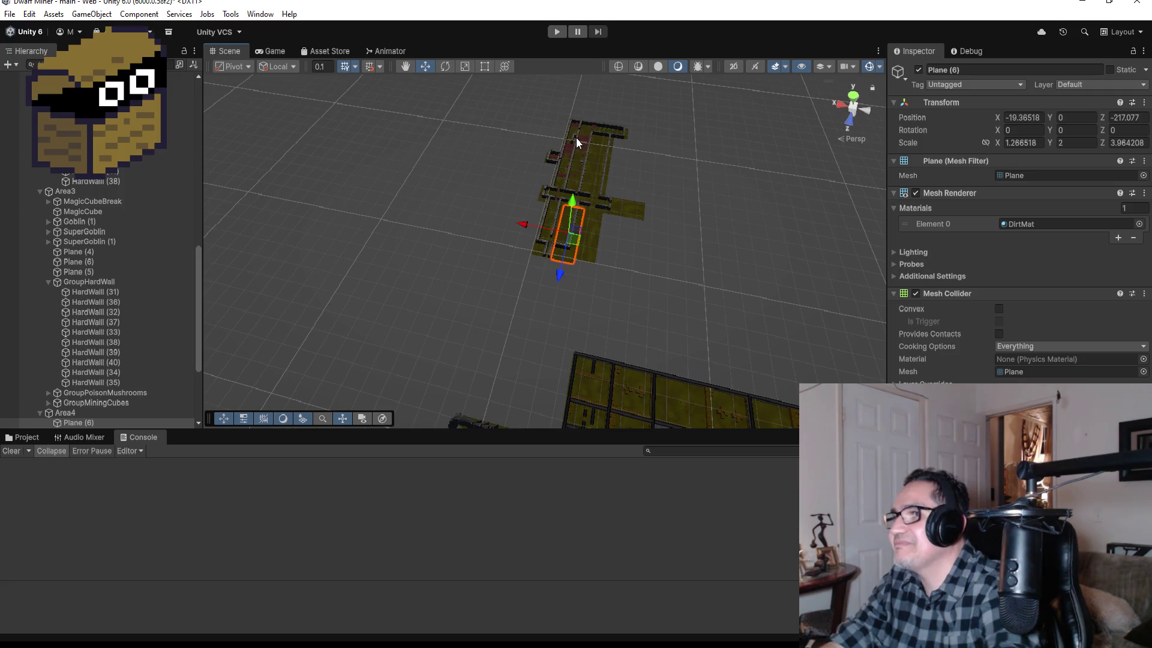
click(574, 140)
Duplicate the short wall block HardWall (30) and move the copy into Area4's GroupHardWalls.
key(f)
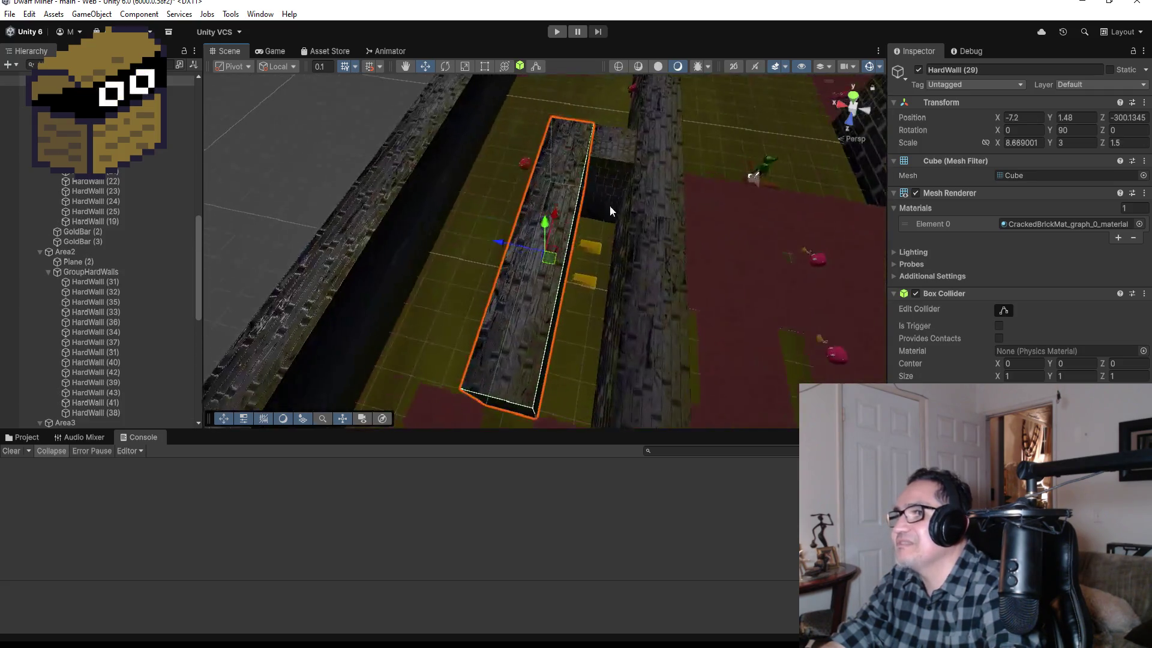
click(609, 171)
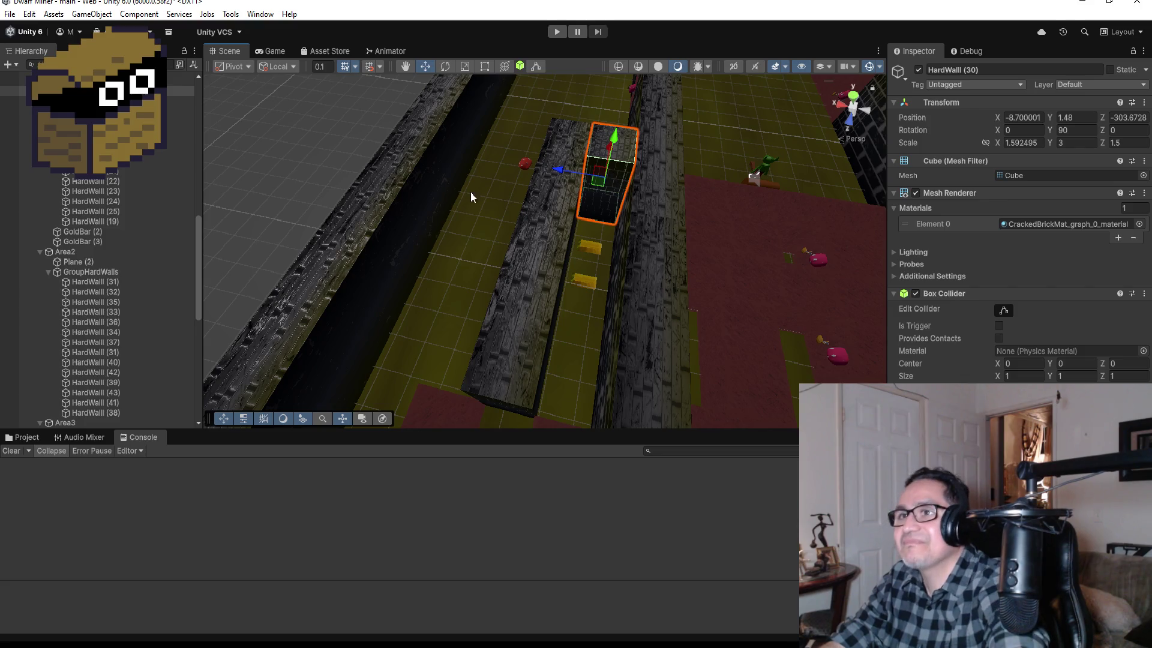
key(ctrl+d)
mouse_move(108, 100)
mouse_down()
mouse_move(105, 433)
mouse_move(109, 337)
mouse_up()
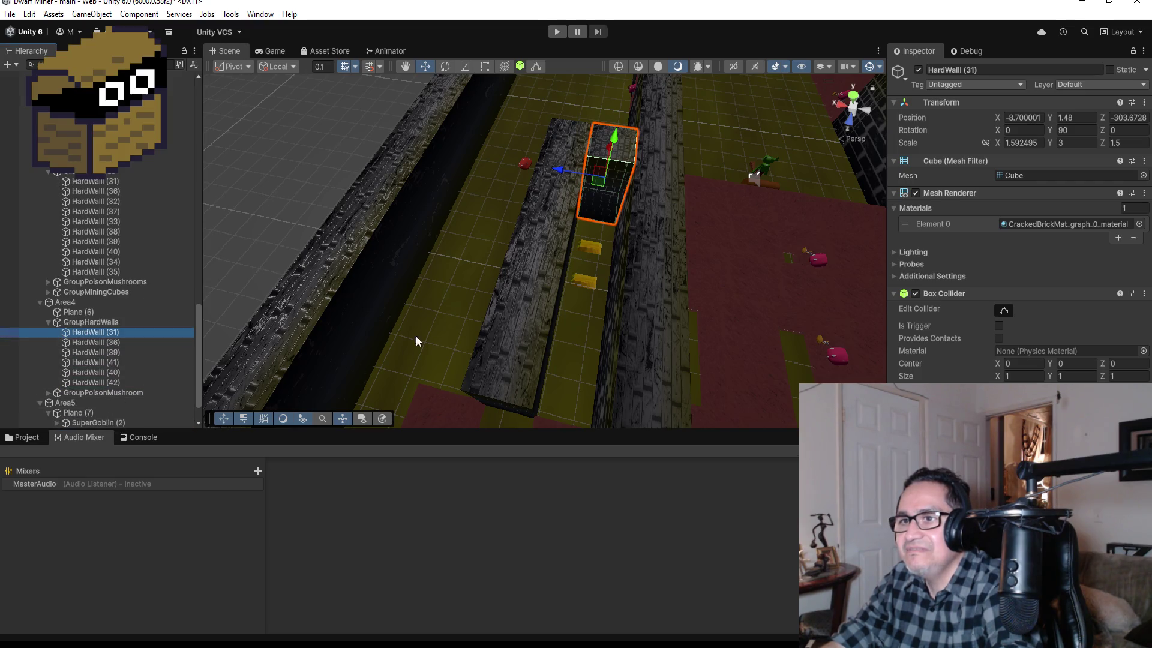
Carry the copied block HardWall (31) toward Area4's new corridor walls.
scroll(415, 336, down, 10)
scroll(577, 208, down, 8)
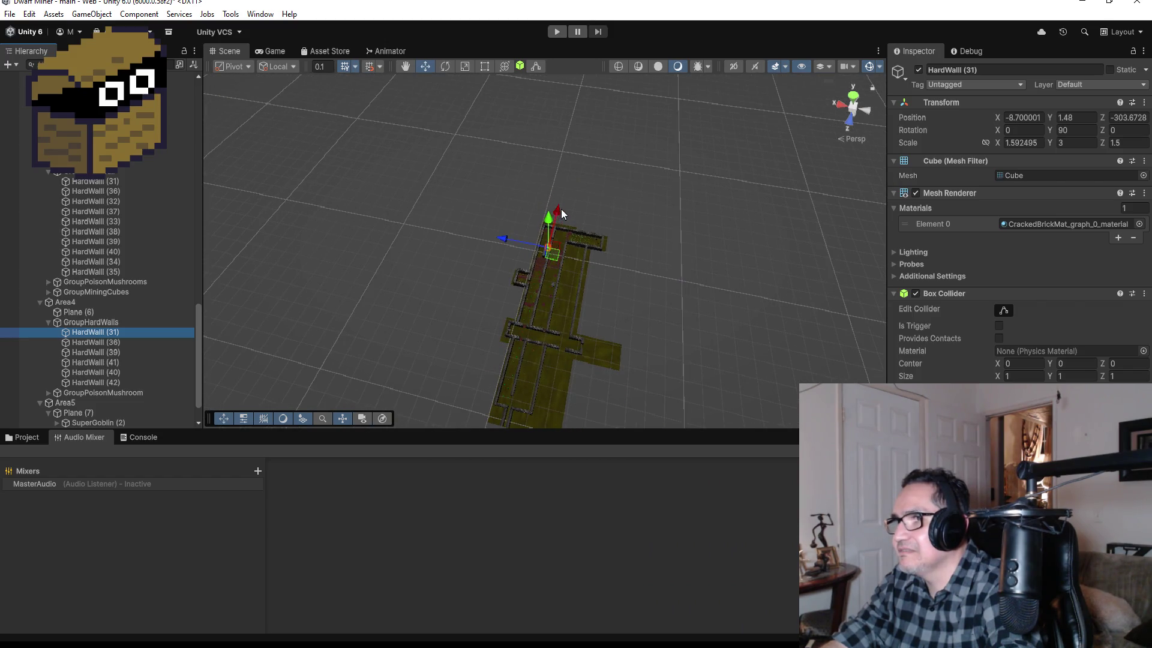
drag(560, 209, 523, 312)
scroll(505, 376, down, 3)
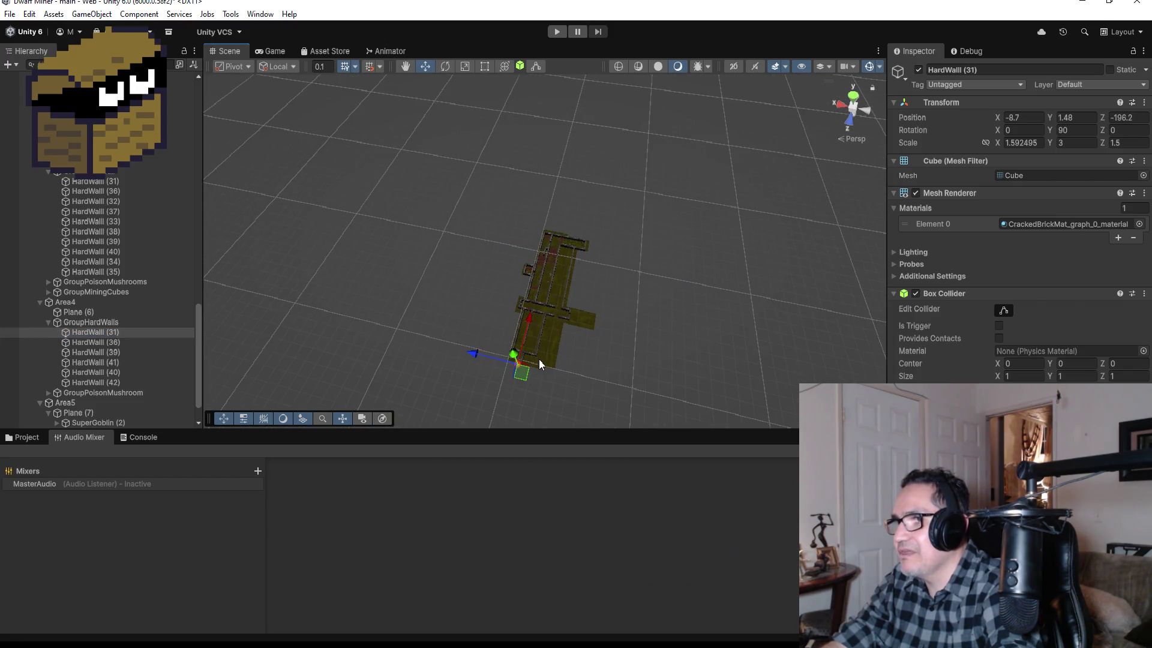
mouse_move(539, 358)
mouse_down()
mouse_move(527, 318)
mouse_move(524, 329)
mouse_up()
key(f)
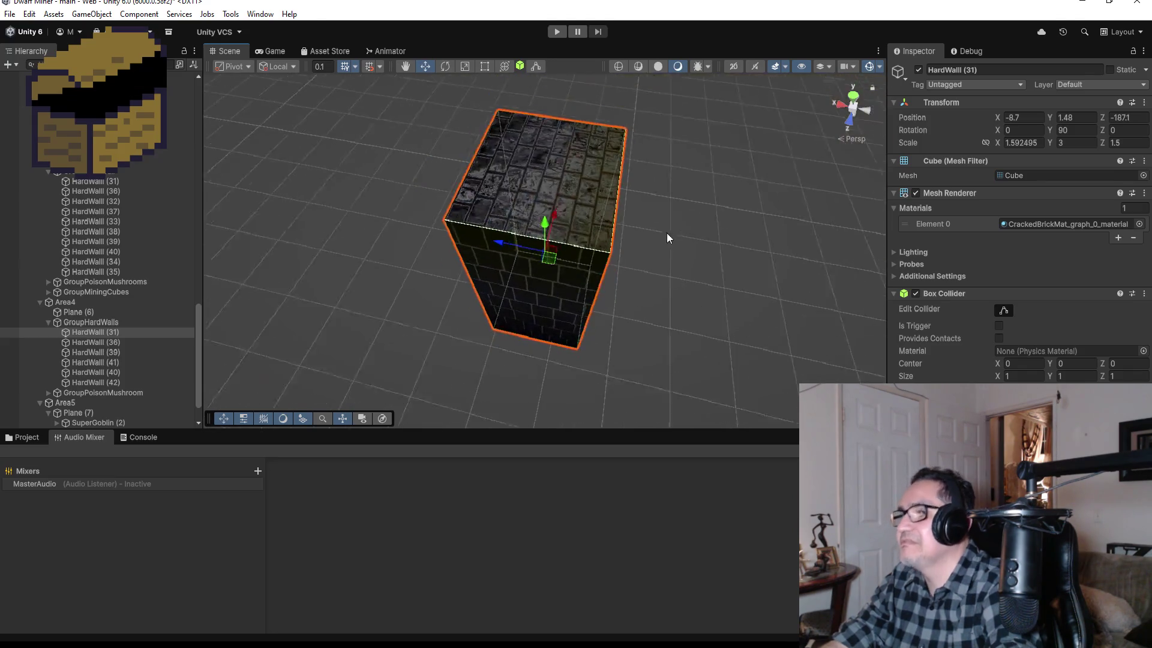
Fit HardWall (31) into the corridor gap with vertex snapping, at X -9.81, Z -198.23.
scroll(667, 232, down, 2)
scroll(618, 238, down, 2)
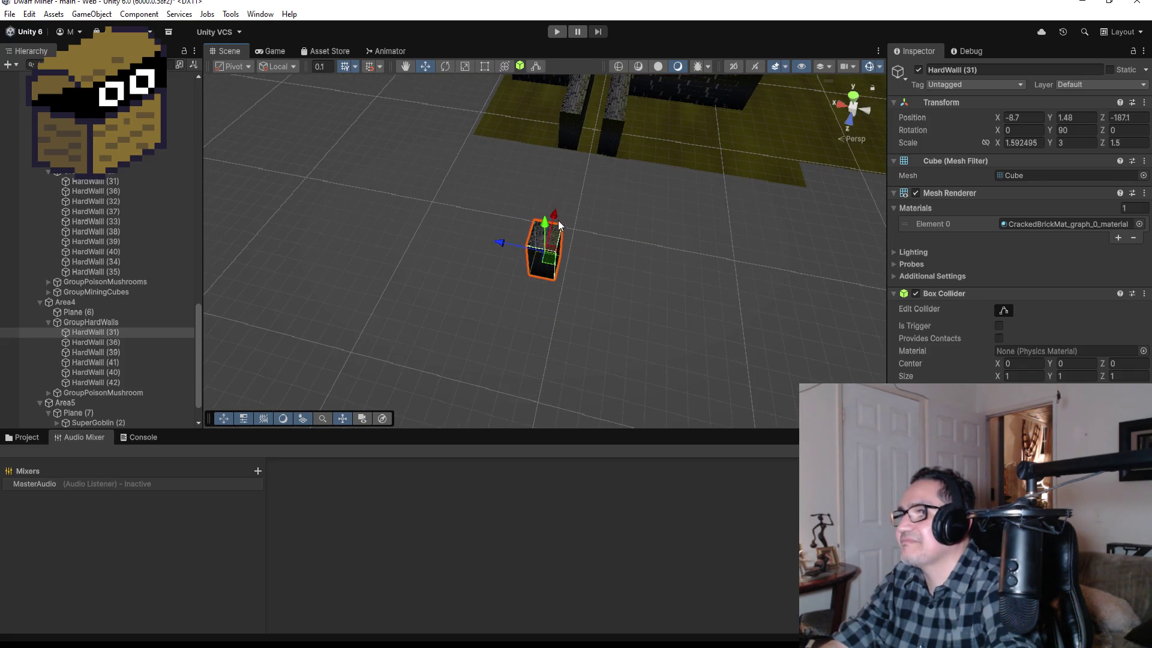
drag(554, 220, 588, 112)
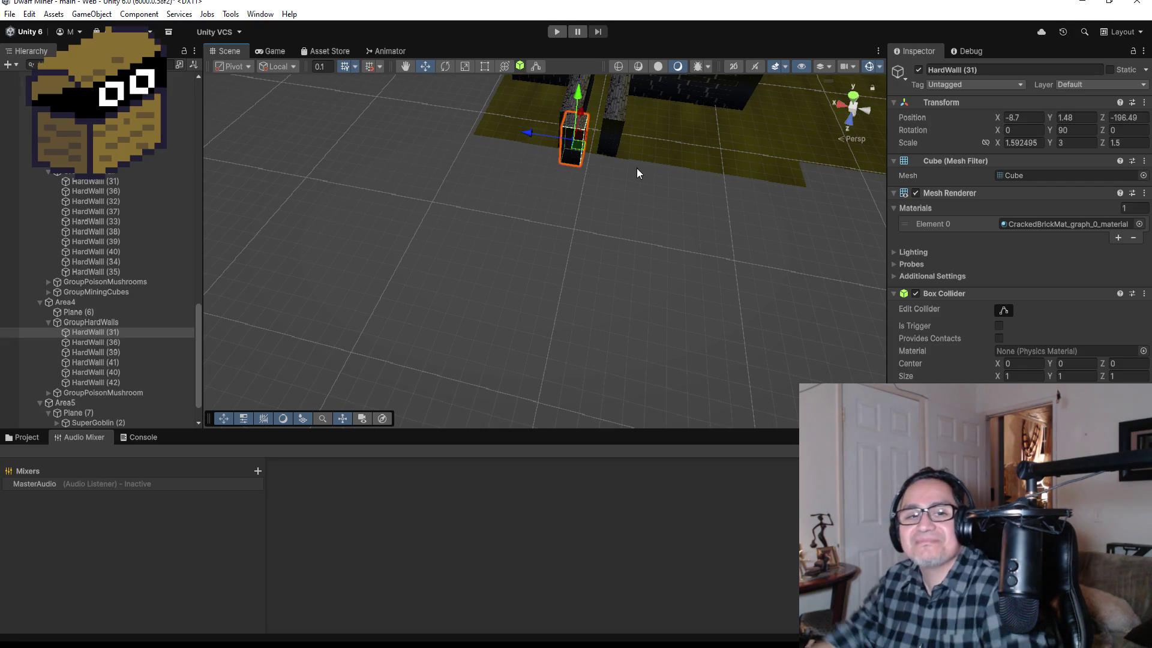
key(f)
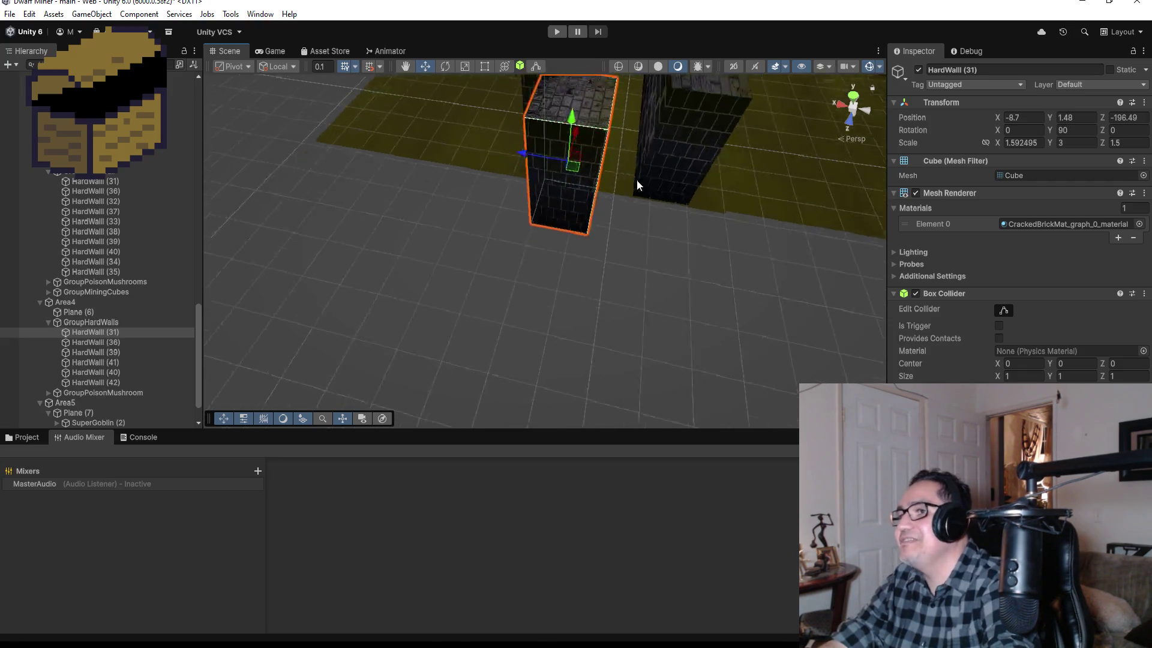
mouse_move(769, 165)
mouse_down()
mouse_move(797, 223)
mouse_move(596, 251)
mouse_move(692, 251)
mouse_move(705, 264)
mouse_up()
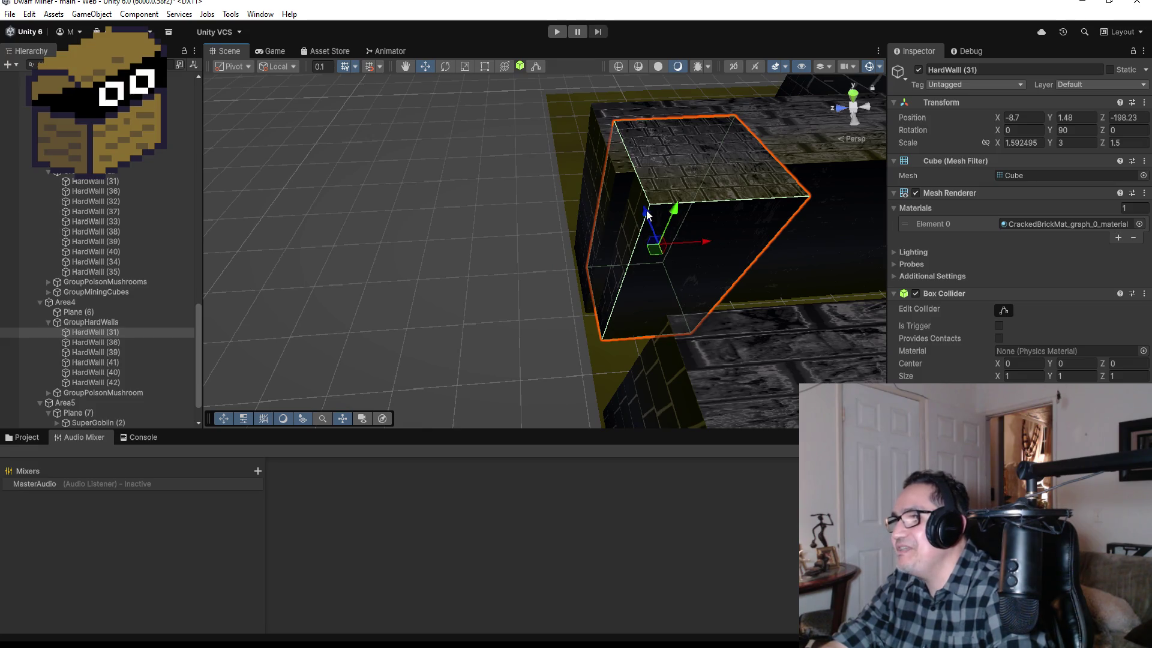
mouse_move(649, 217)
mouse_down()
mouse_move(654, 266)
mouse_move(948, 189)
mouse_up()
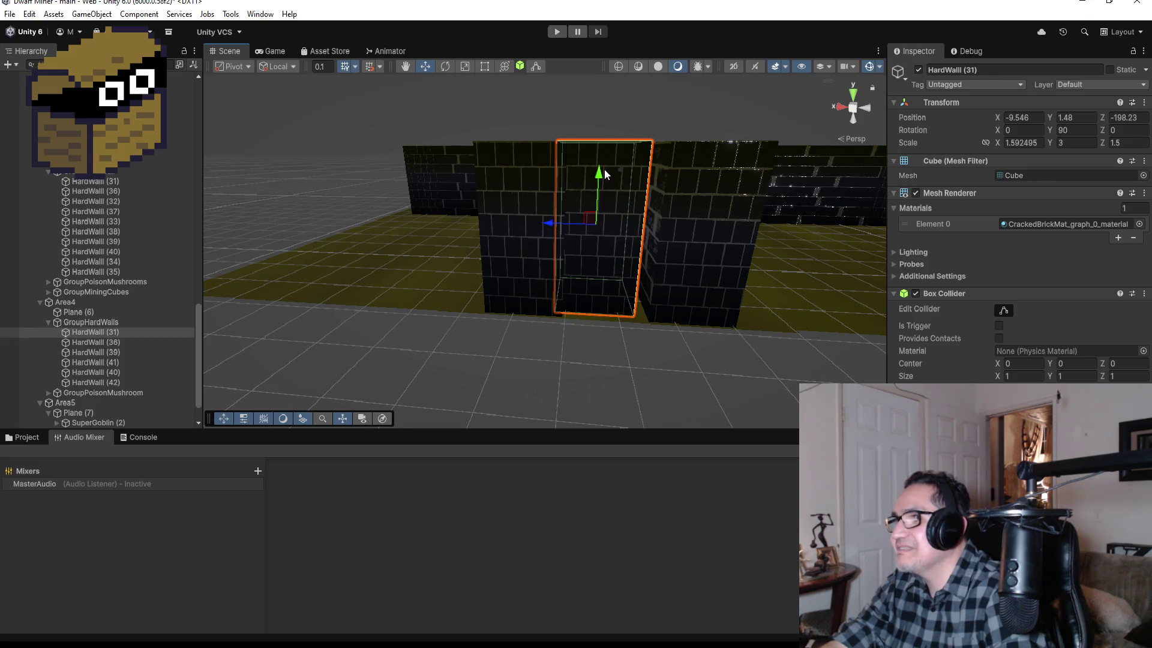
drag(549, 221, 562, 227)
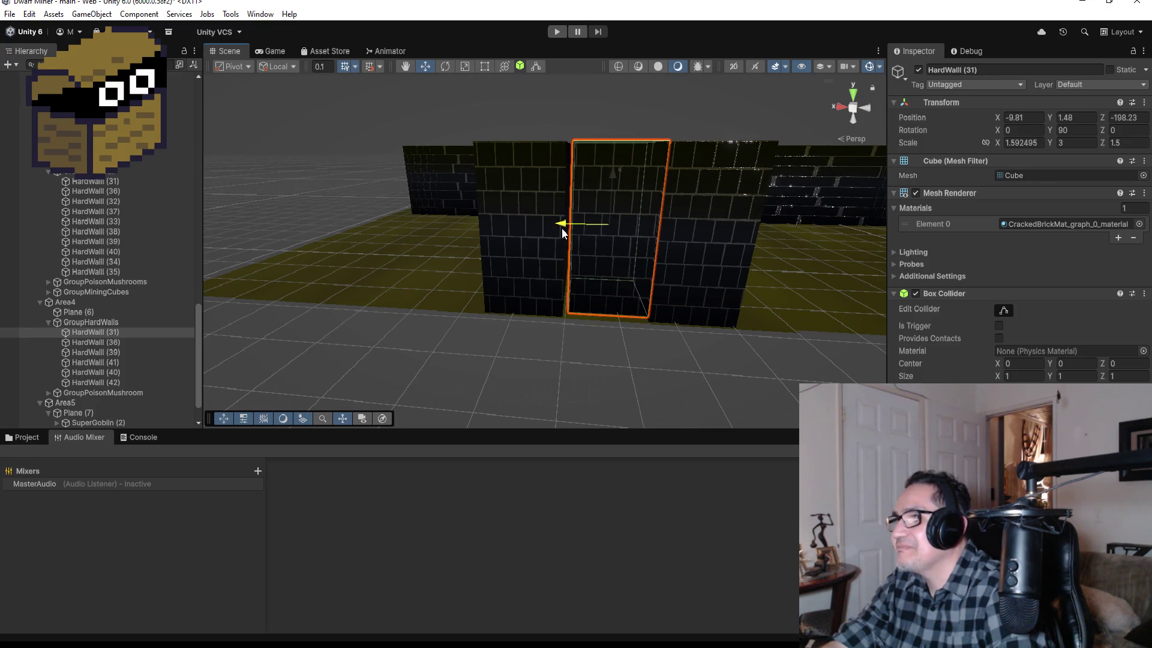
key(v)
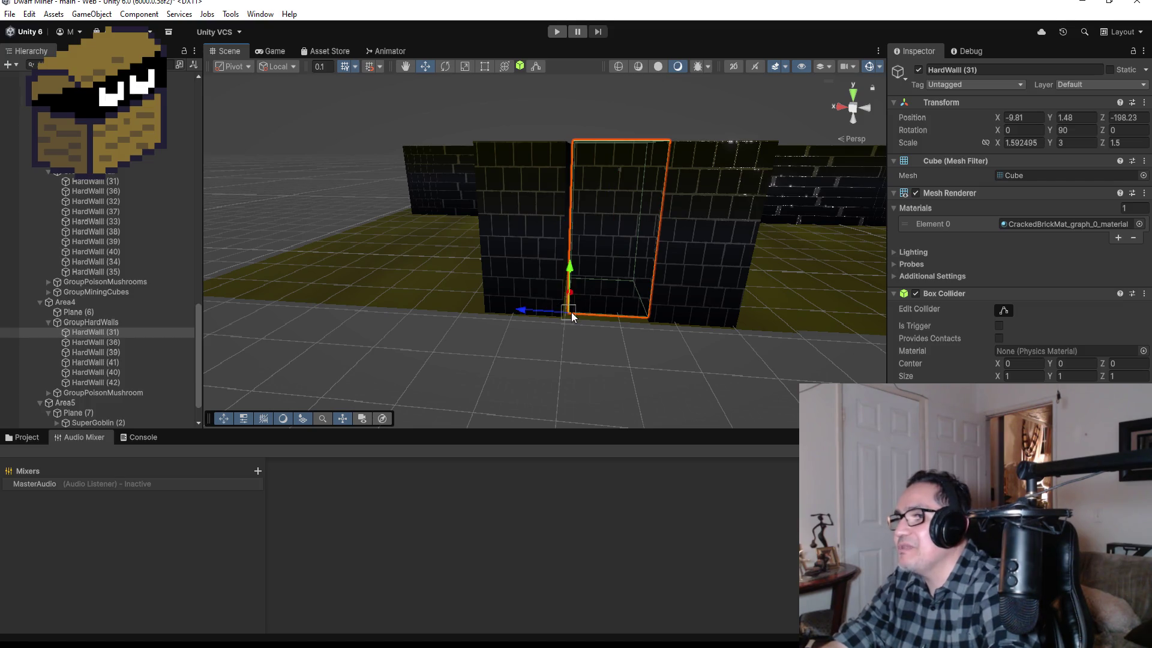
drag(571, 312, 563, 318)
click(743, 254)
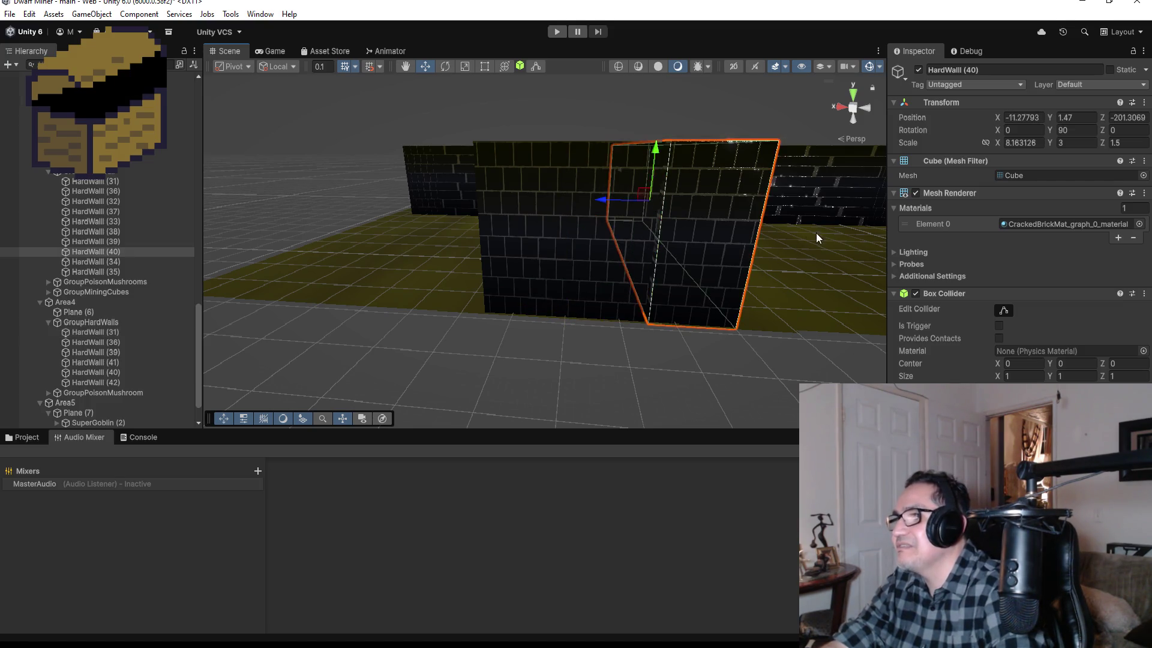
Orbit around the long corridor wall, undoing an accidental nudge to it.
mouse_move(816, 233)
mouse_down()
mouse_move(735, 283)
mouse_move(722, 319)
mouse_move(771, 291)
mouse_move(754, 264)
mouse_up()
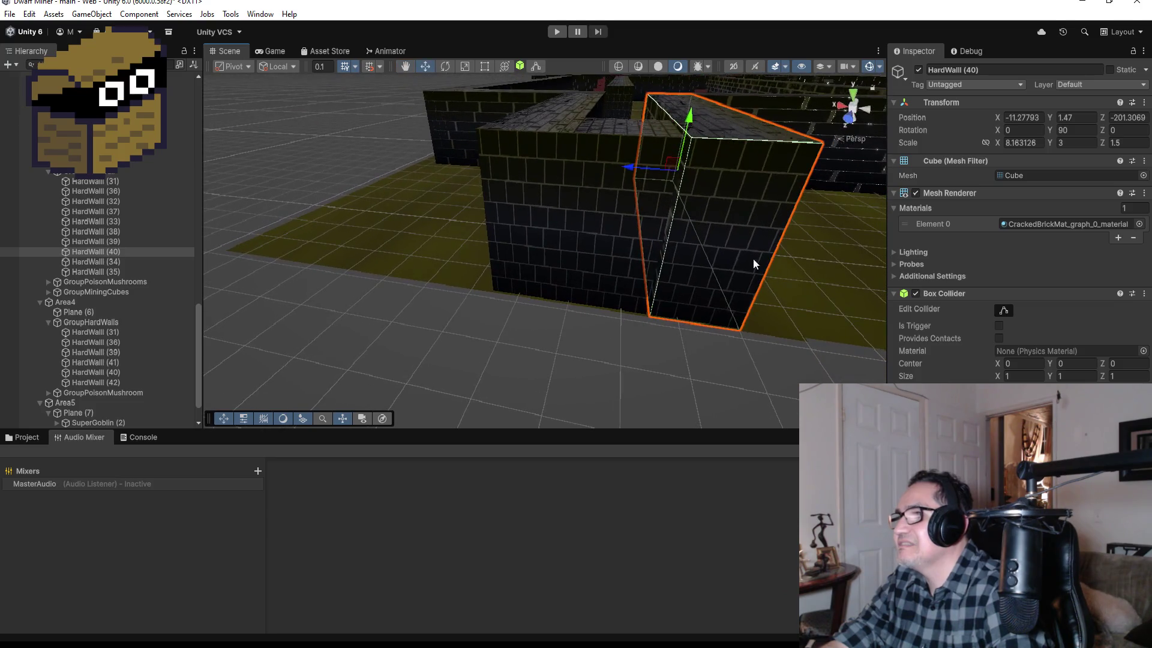
drag(627, 172, 628, 170)
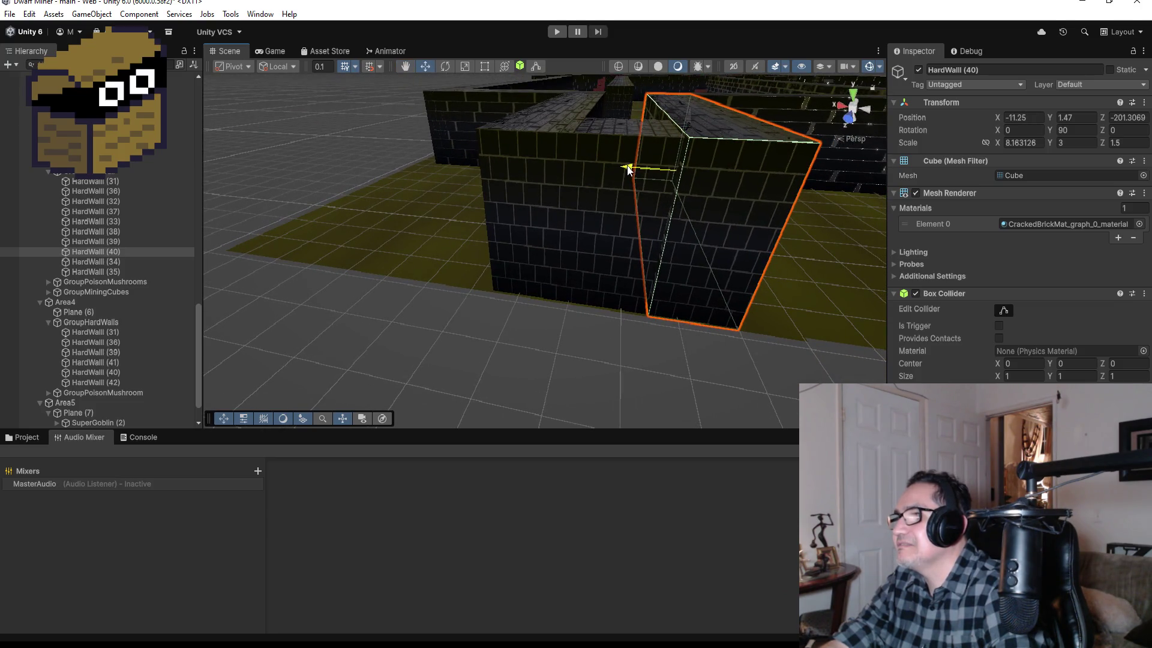
mouse_move(753, 147)
mouse_down()
mouse_move(726, 188)
mouse_move(743, 181)
mouse_up()
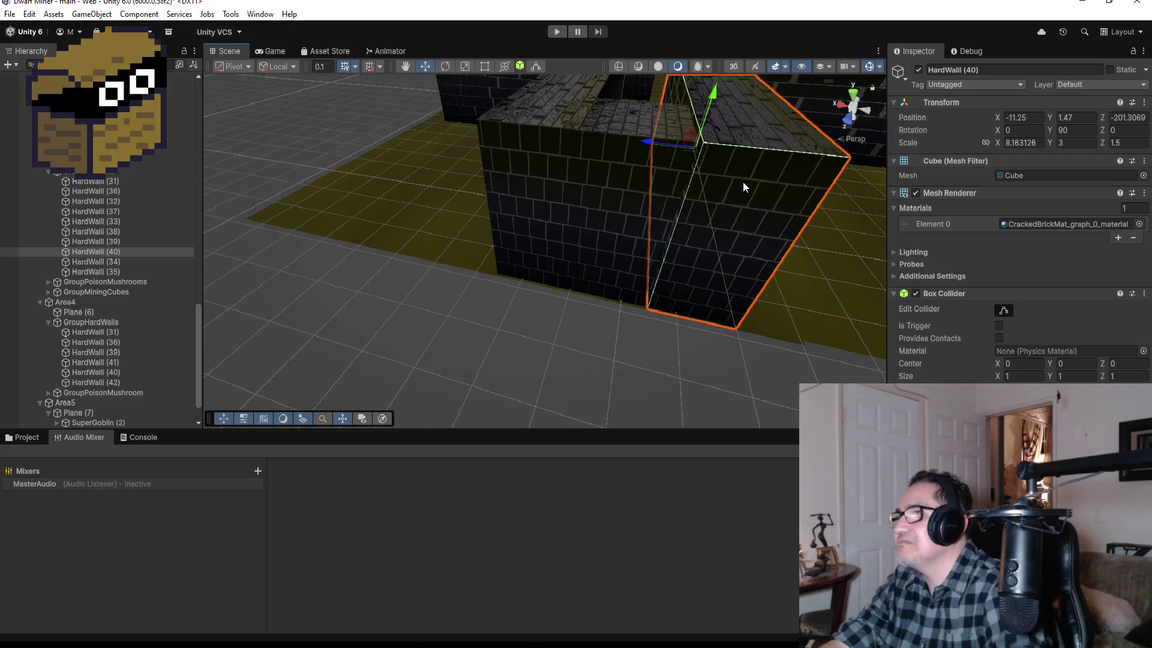
key(ctrl+z)
Widen the short end wall HardWall (31) slightly toward the right with the Rect tool.
click(664, 201)
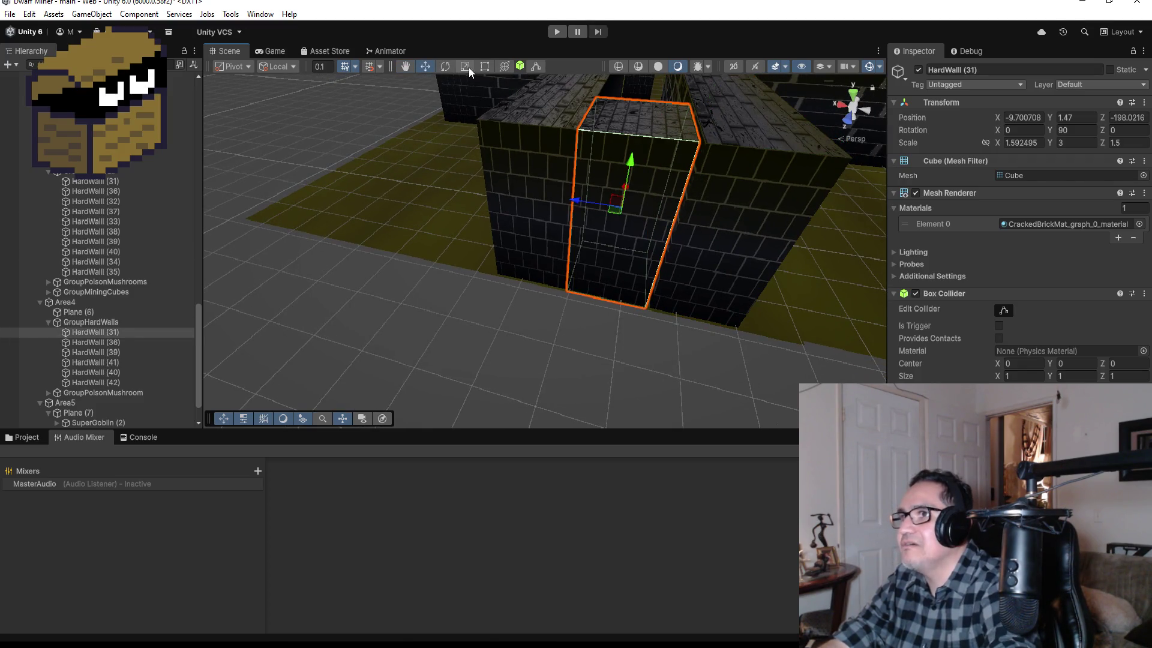
click(485, 67)
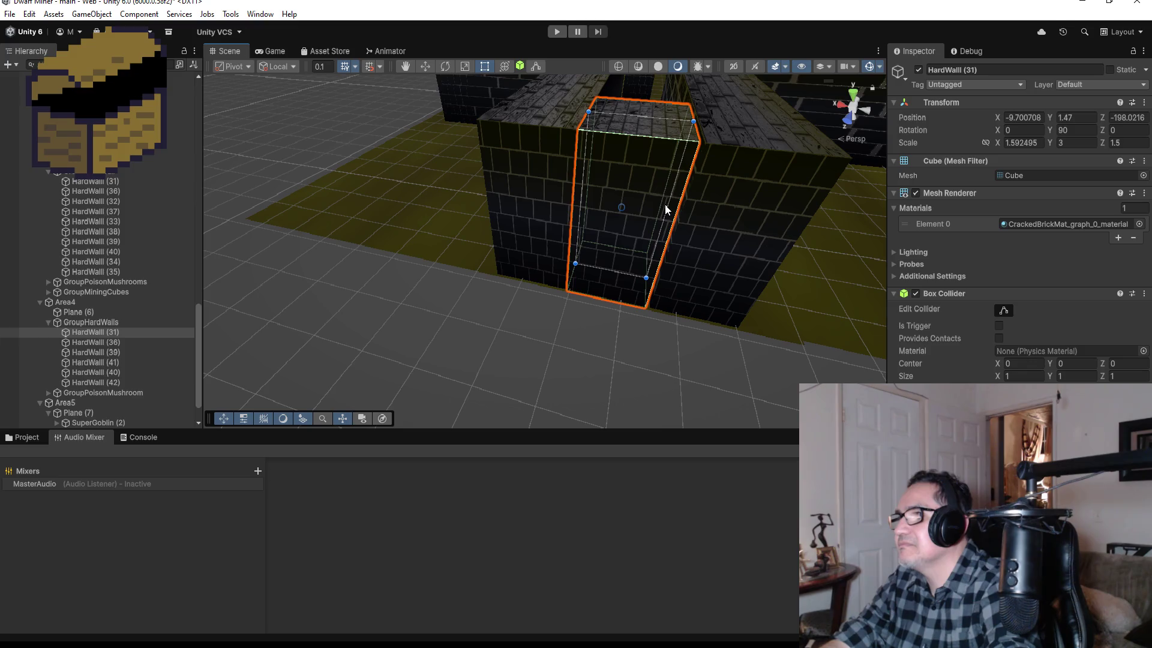
drag(672, 208, 680, 212)
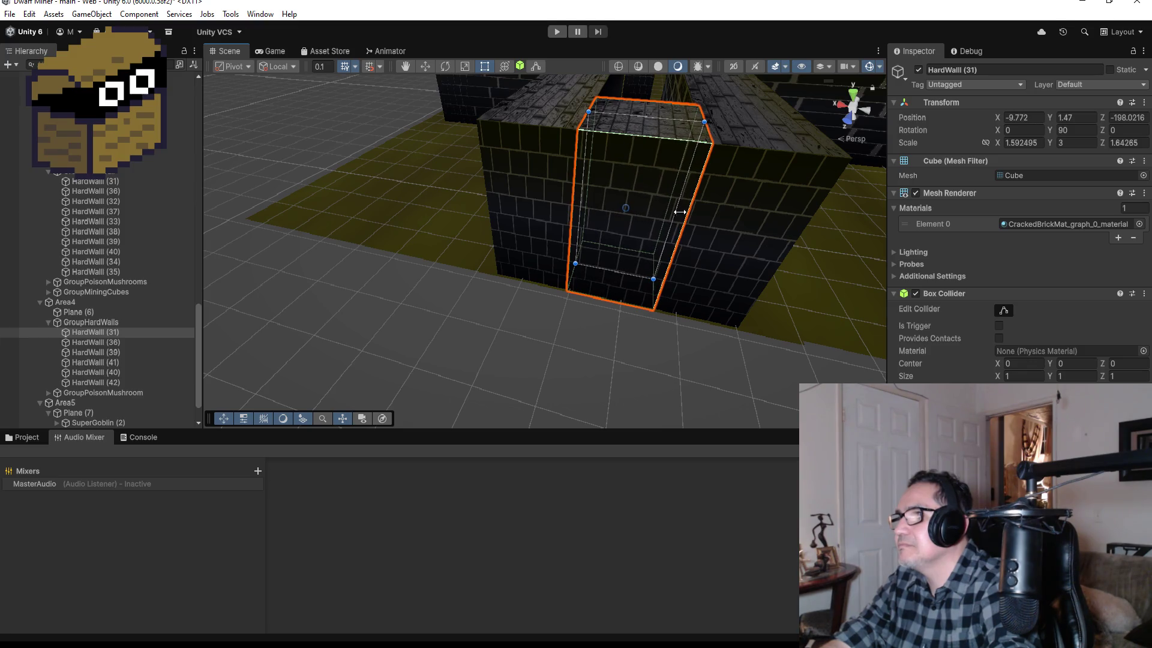
mouse_move(787, 141)
mouse_down()
mouse_move(466, 193)
mouse_move(669, 255)
mouse_move(737, 361)
mouse_move(516, 233)
mouse_move(553, 328)
mouse_up()
scroll(728, 327, down, 3)
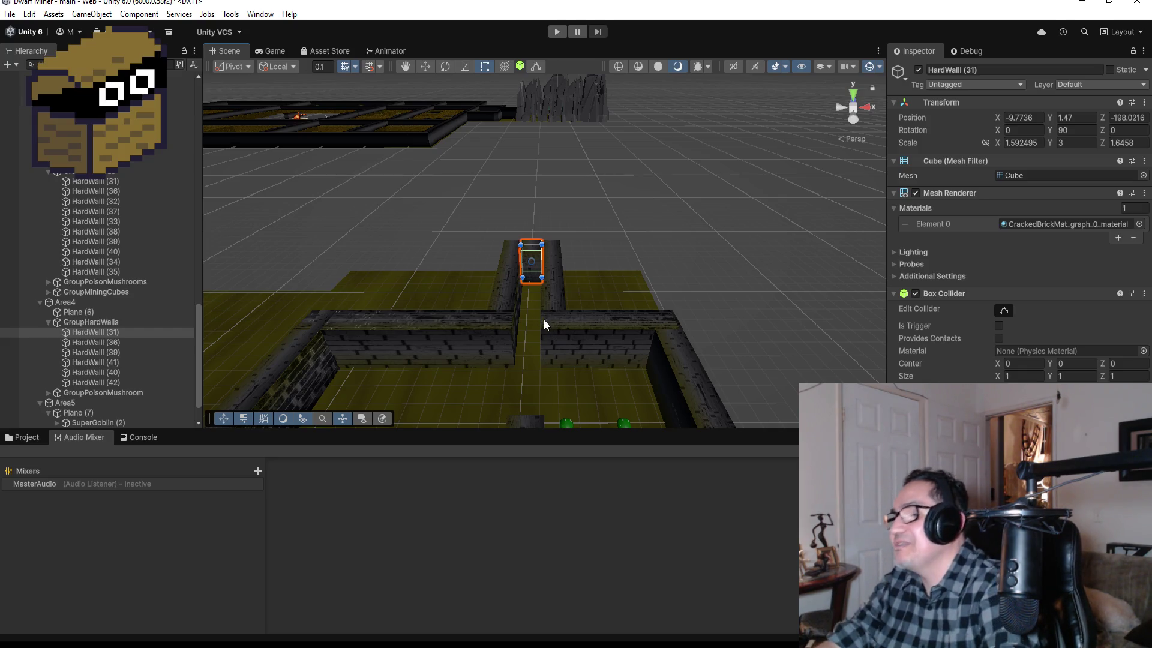
Shift the long corridor wall HardWall (40) a little to the left.
click(505, 285)
key(f)
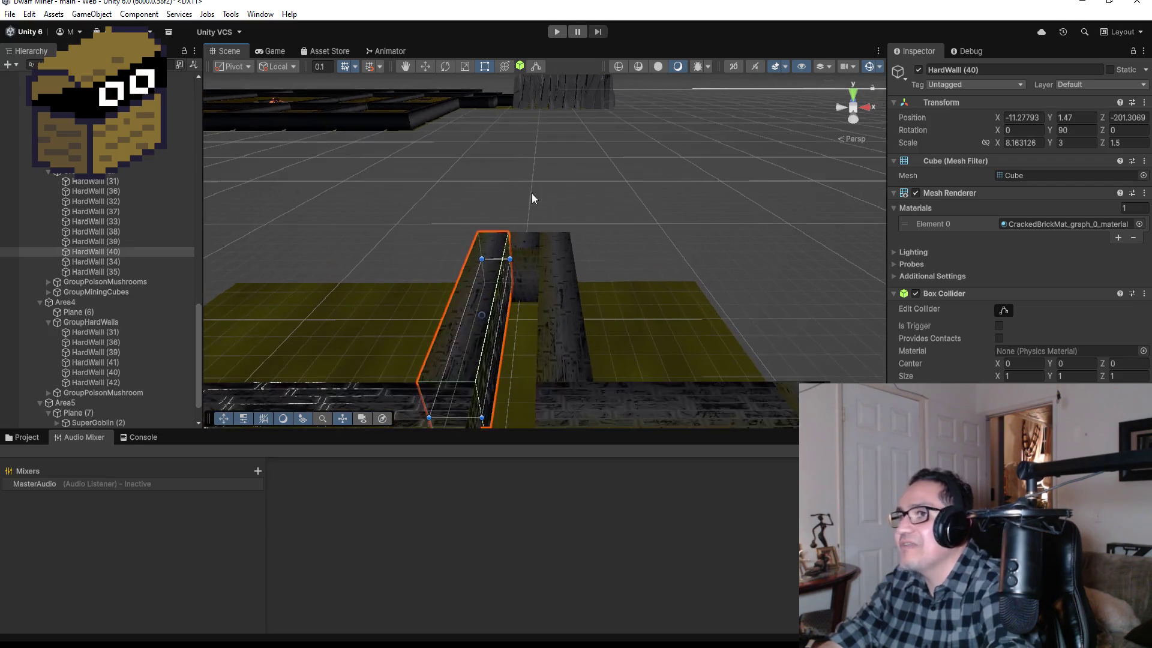
click(423, 67)
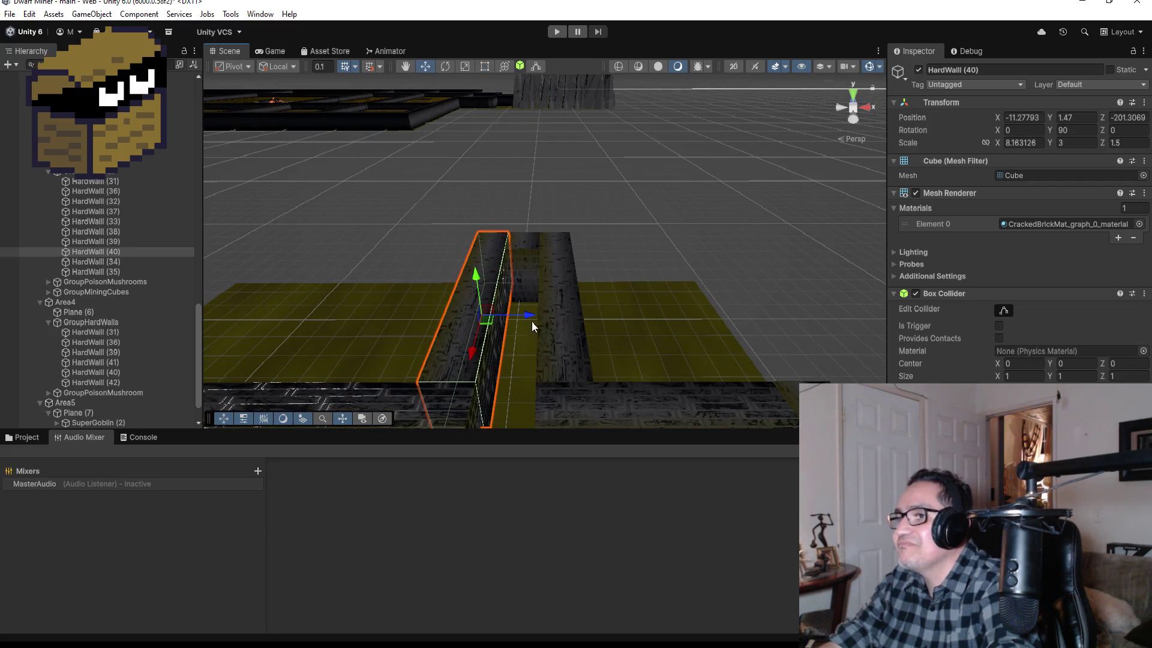
drag(528, 315, 487, 322)
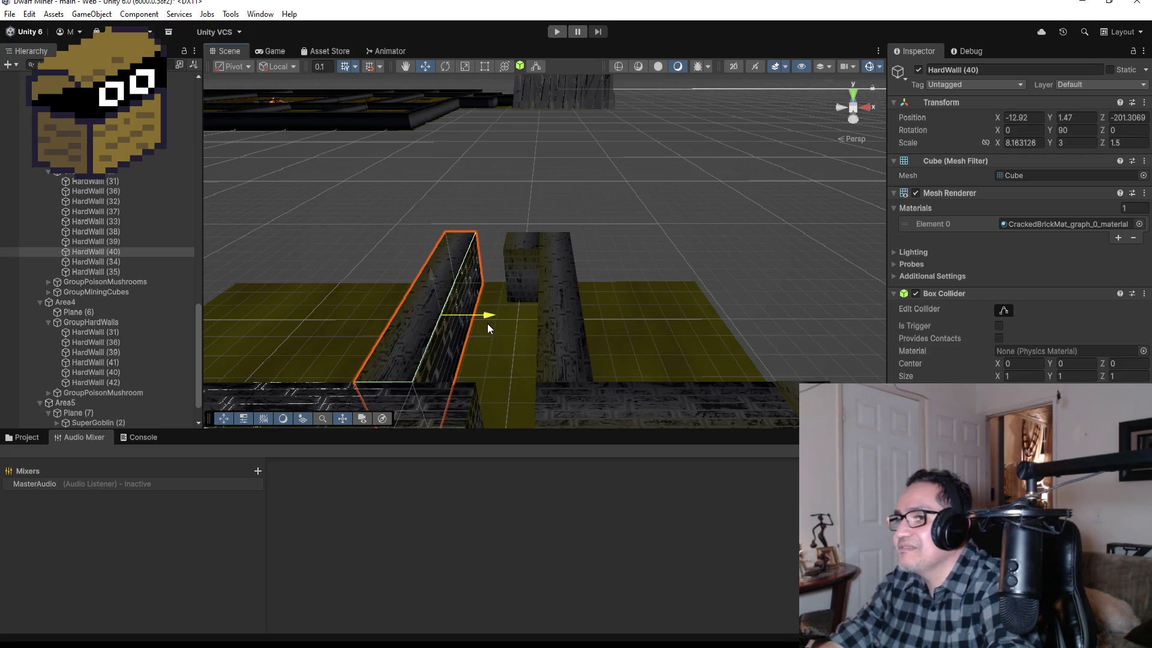
Stretch HardWall (31) leftward across the corridor to Z scale 3.292084, closing the gap.
click(516, 268)
key(f)
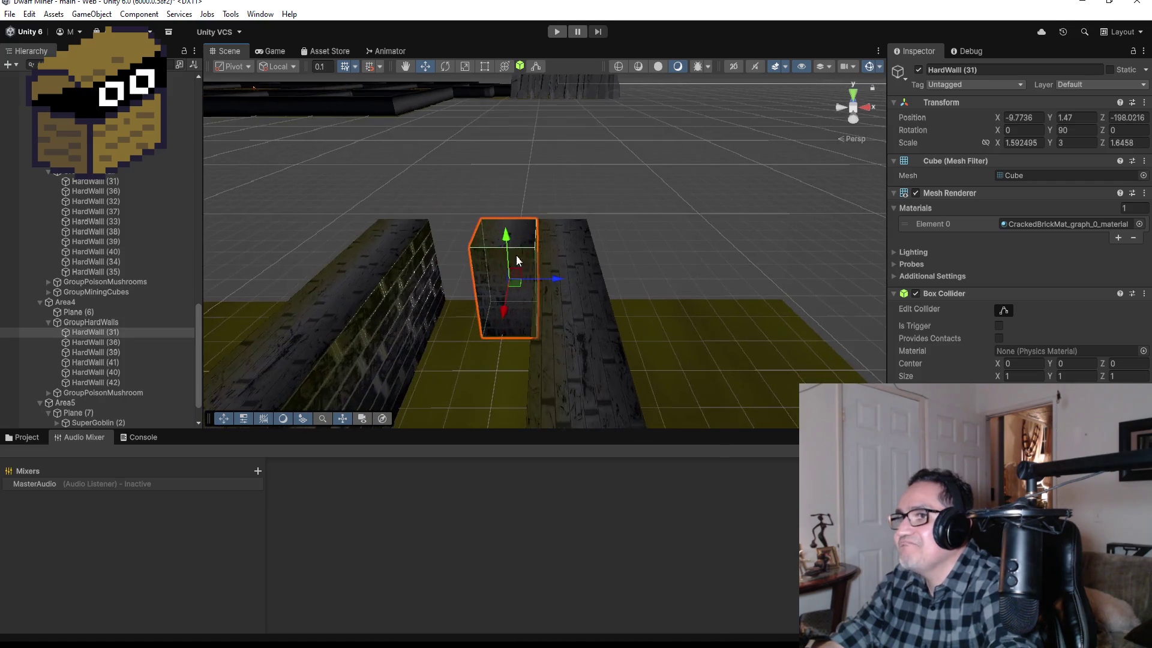
click(484, 66)
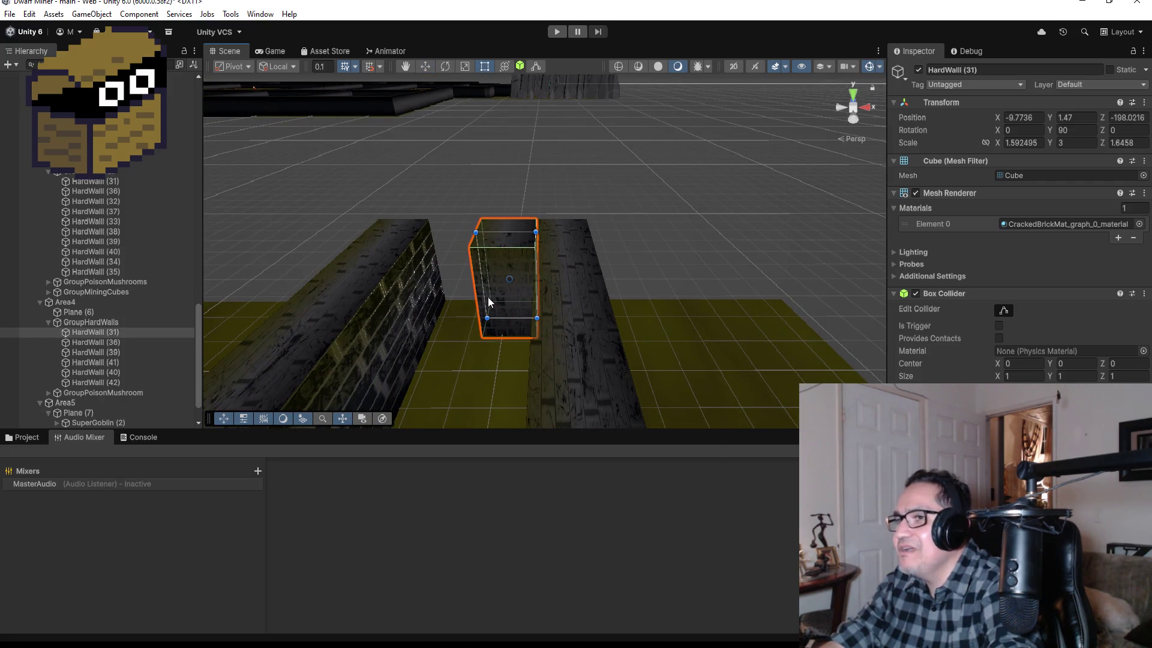
drag(485, 292, 476, 291)
drag(454, 290, 430, 292)
mouse_move(430, 292)
mouse_down()
mouse_move(477, 340)
mouse_move(632, 321)
mouse_move(605, 311)
mouse_move(412, 390)
mouse_move(403, 419)
mouse_up()
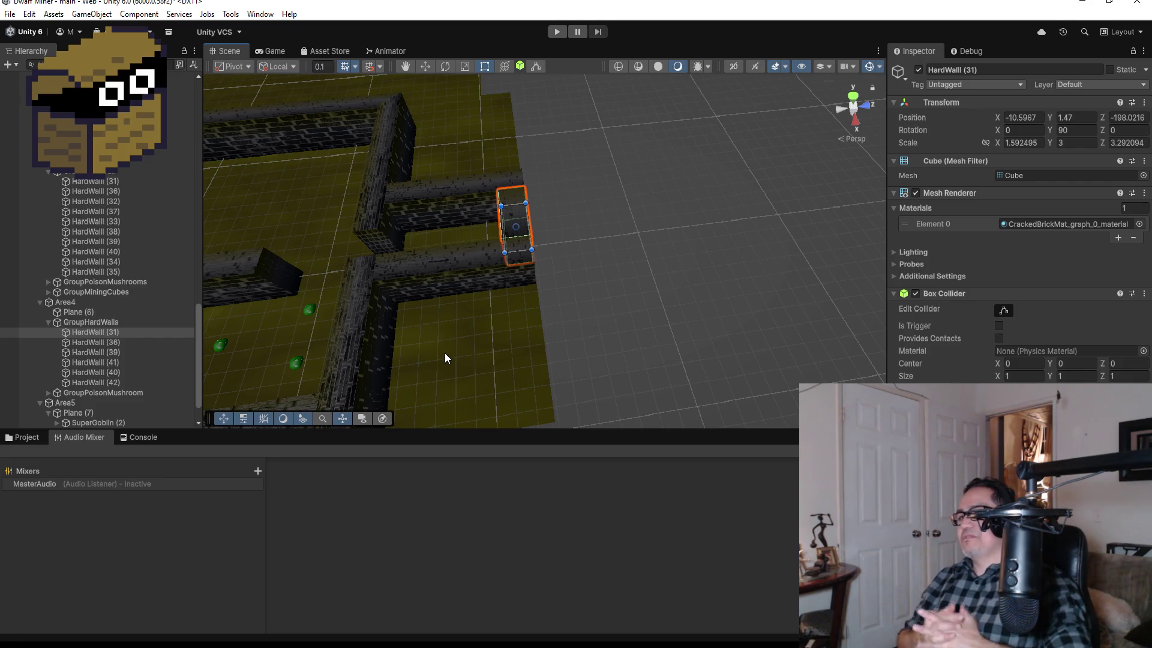
scroll(401, 272, down, 3)
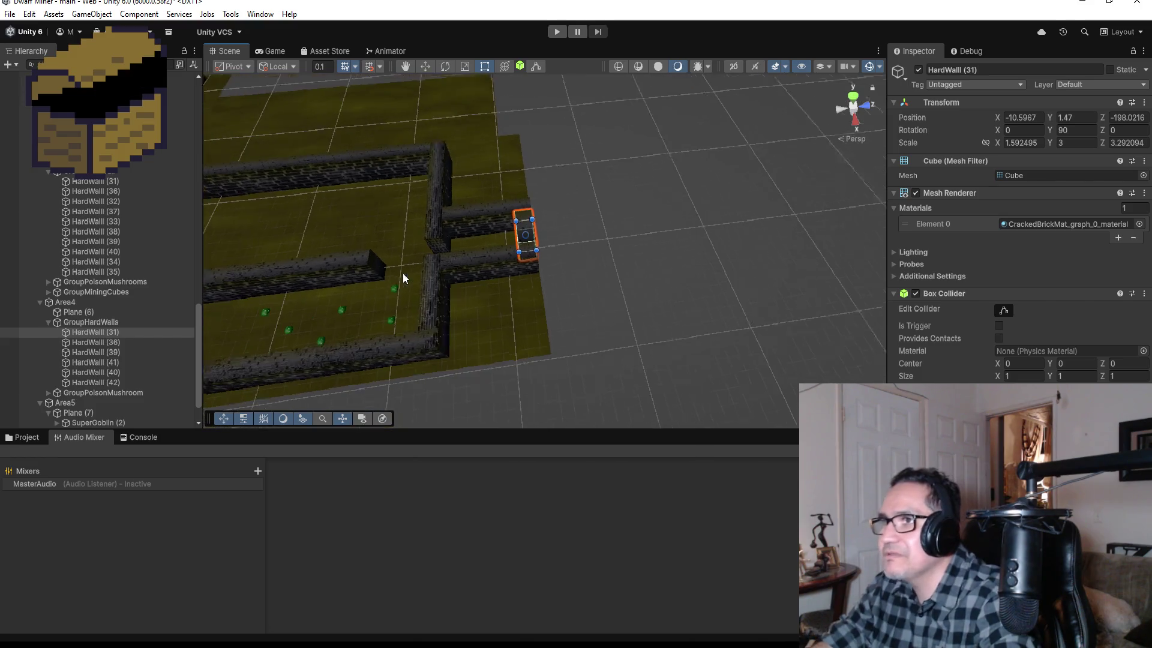
scroll(403, 277, down, 1)
scroll(436, 273, up, 3)
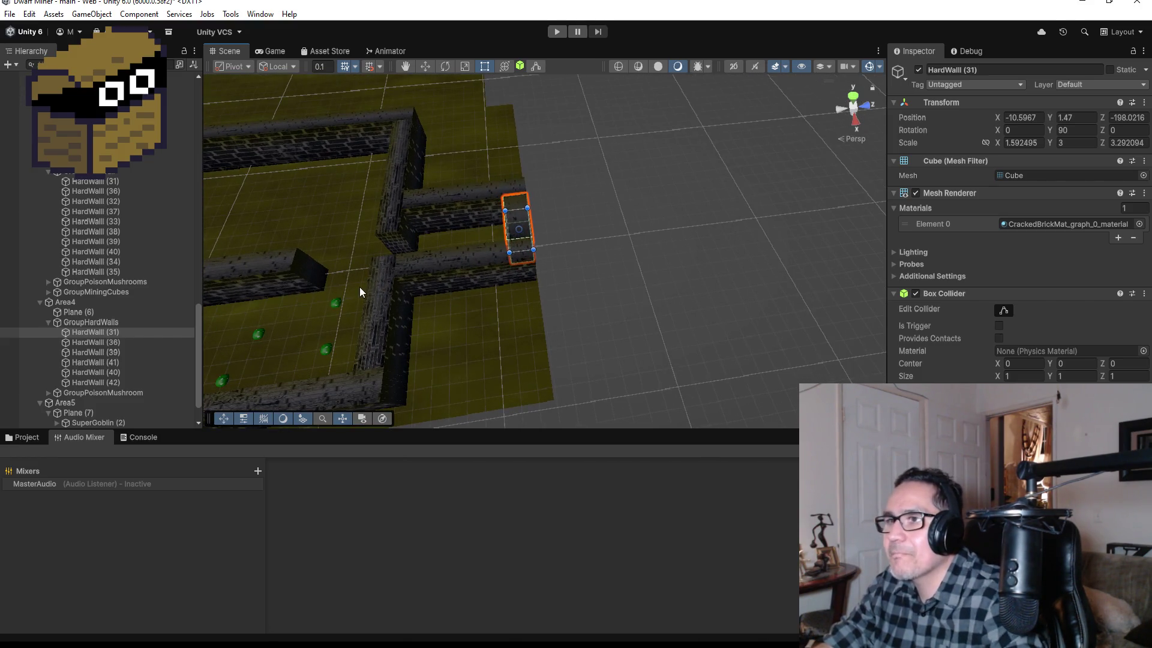
Collapse GroupHardWall and Area4's GroupHardWalls in the Hierarchy, then zoom out over the maze.
scroll(359, 286, down, 5)
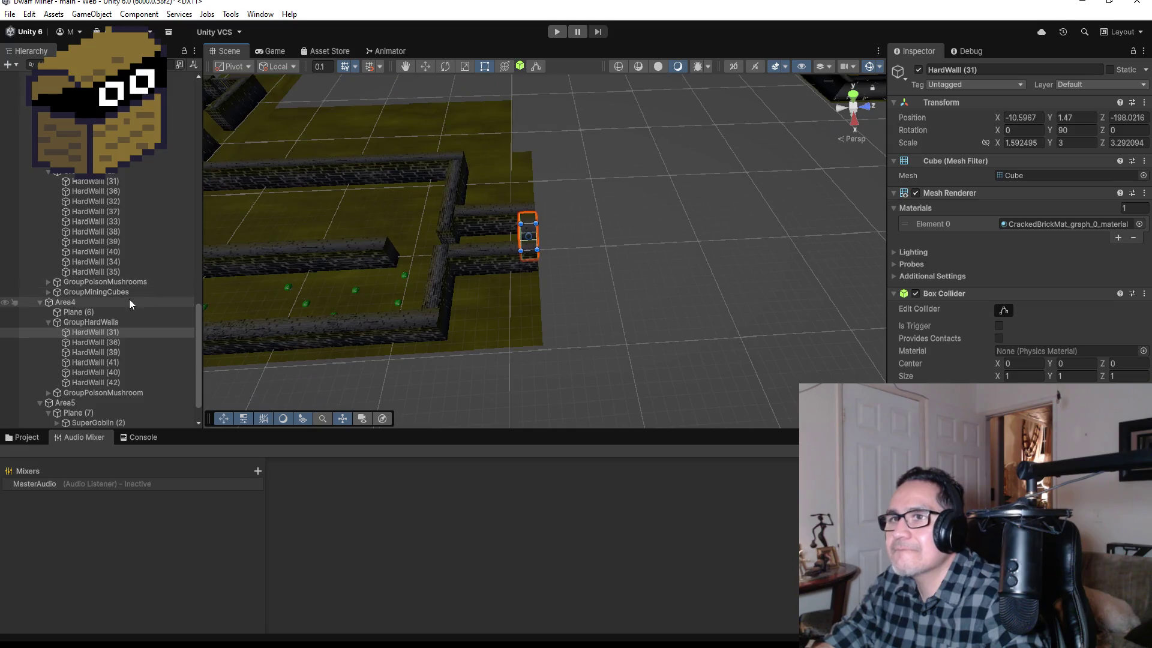
click(49, 172)
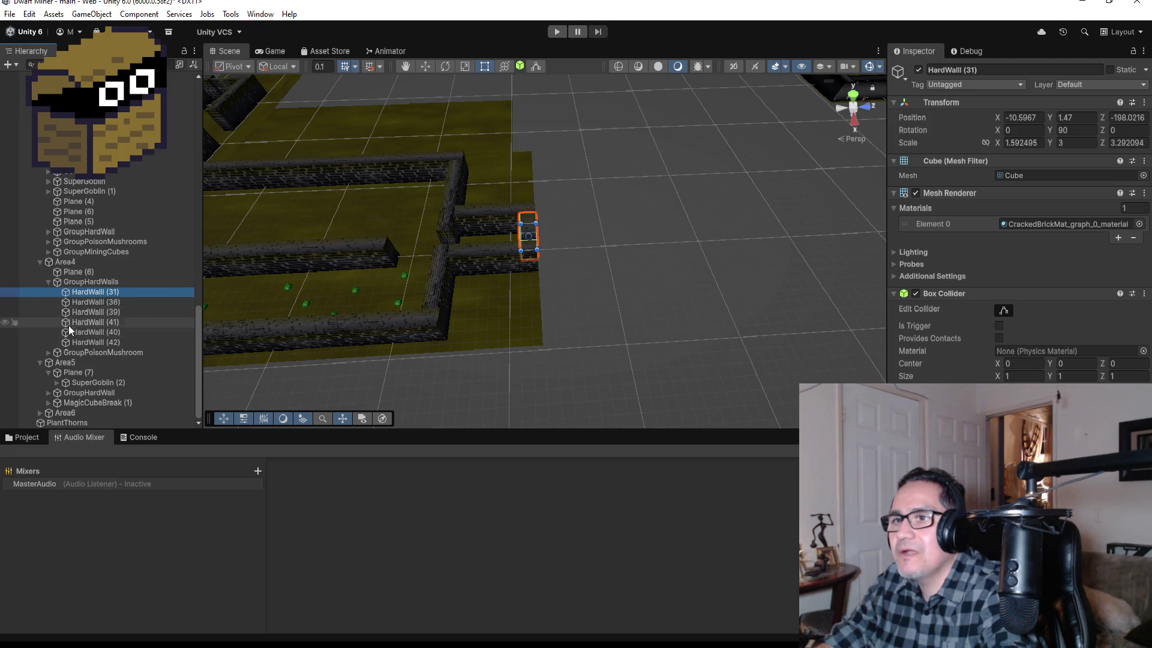
click(49, 282)
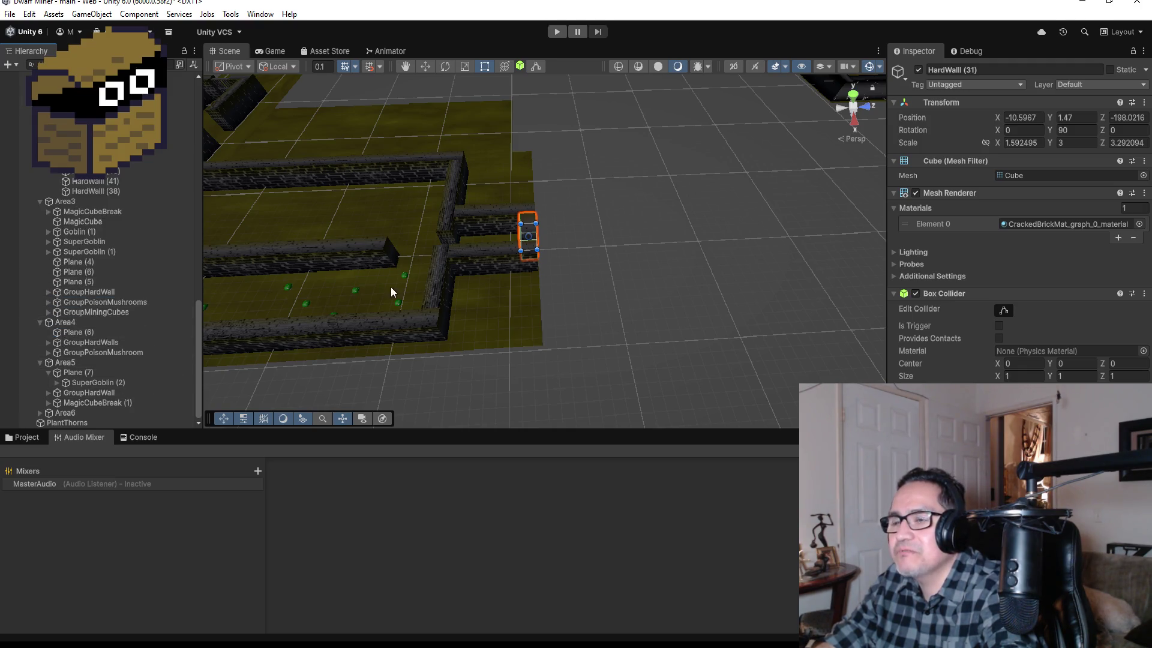
mouse_move(390, 287)
mouse_down()
mouse_move(447, 213)
mouse_move(437, 242)
mouse_up()
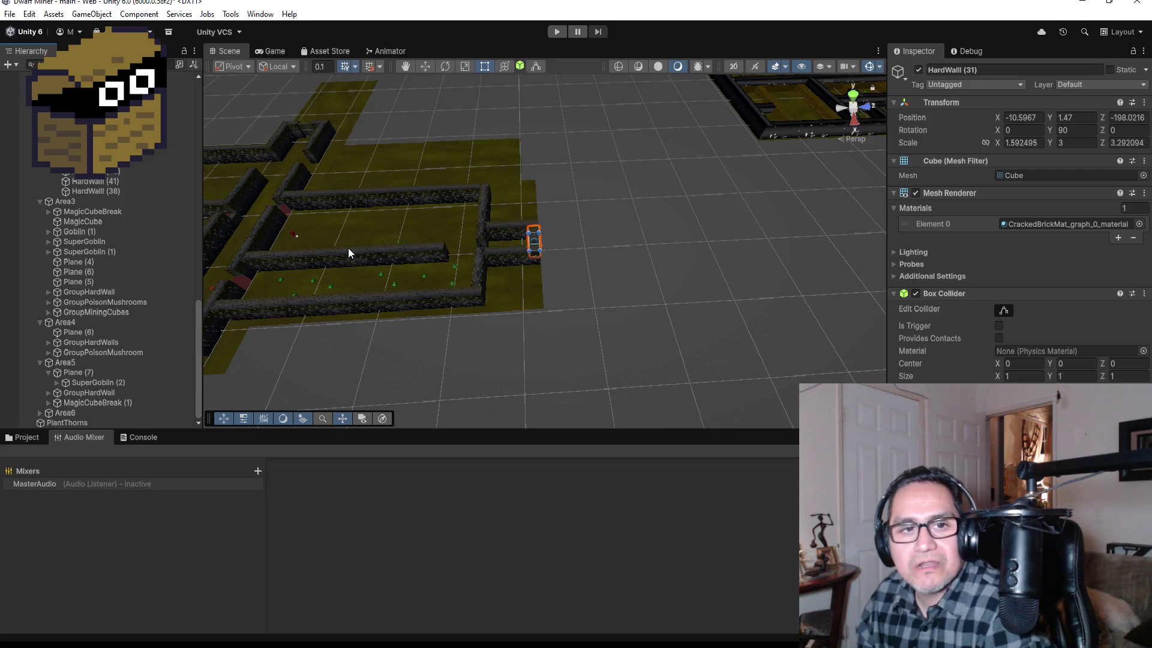
scroll(338, 230, down, 5)
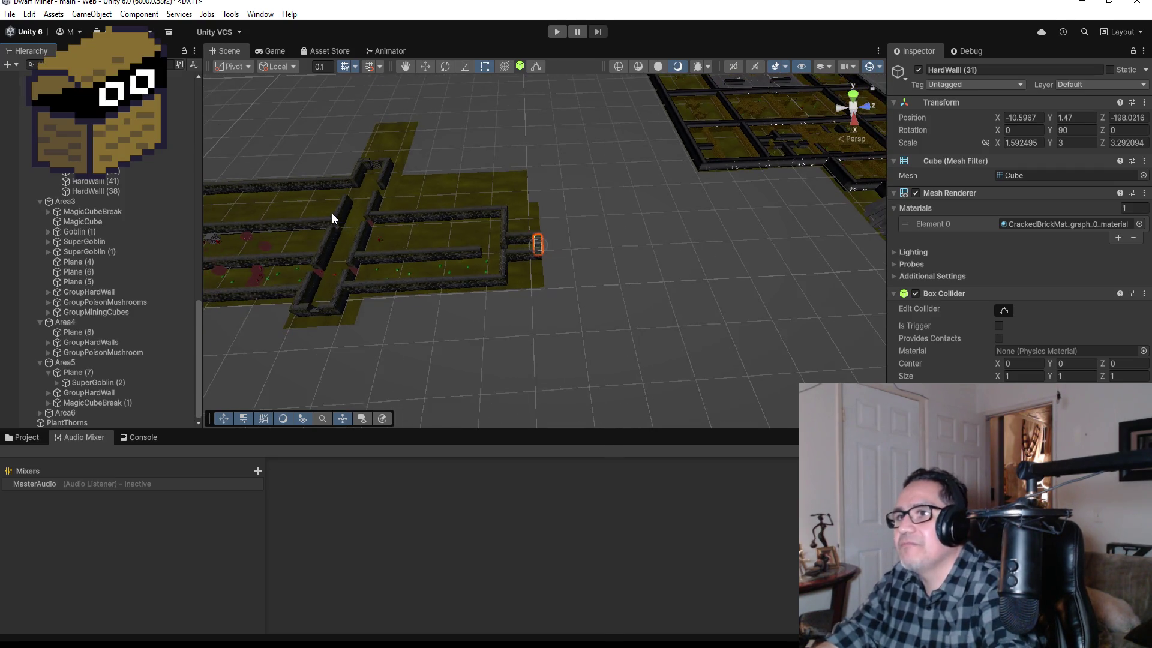
scroll(360, 201, down, 3)
scroll(304, 219, down, 2)
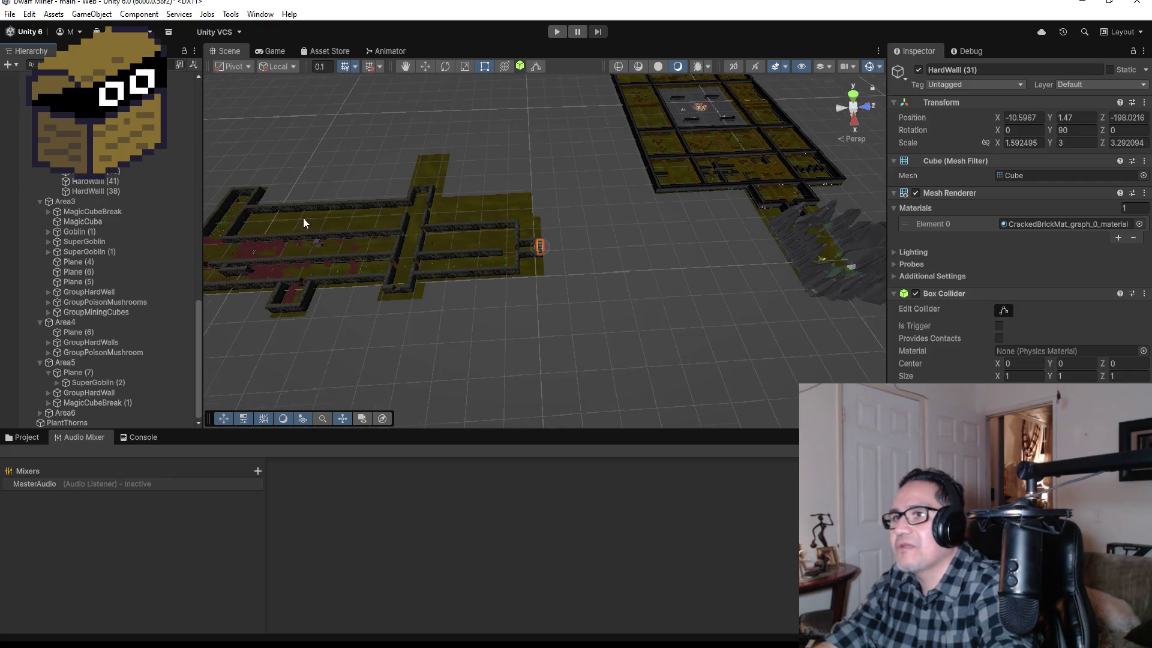
click(361, 248)
key(f)
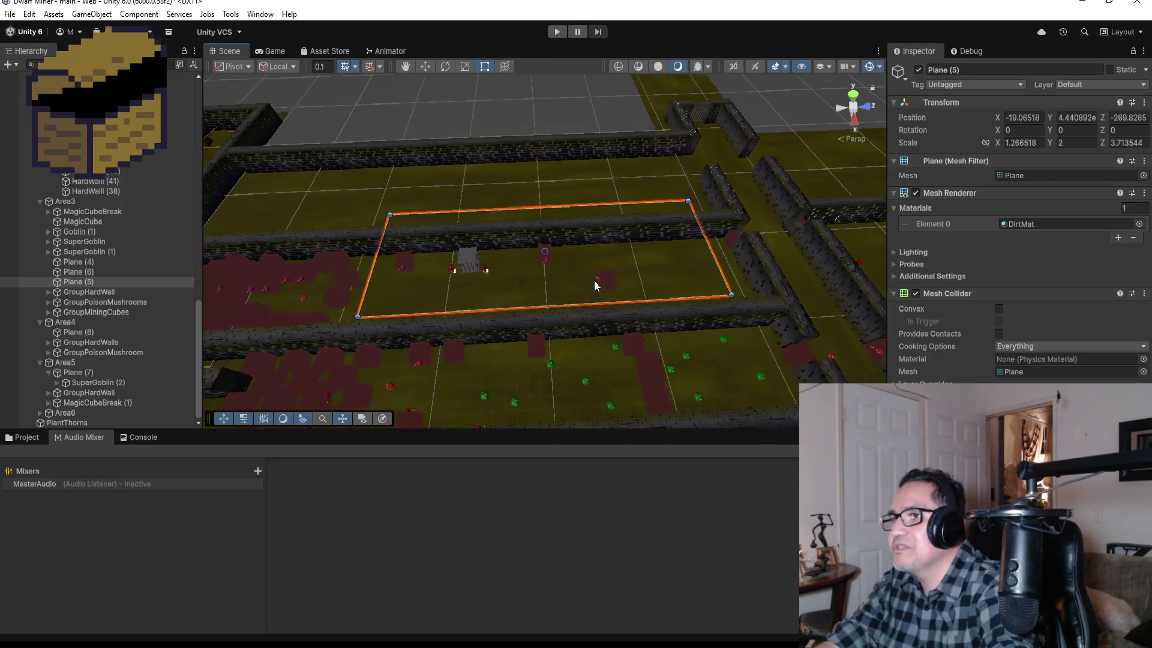
mouse_move(660, 290)
mouse_down()
mouse_move(624, 255)
mouse_move(386, 216)
mouse_move(424, 214)
mouse_move(687, 329)
mouse_move(649, 239)
mouse_up()
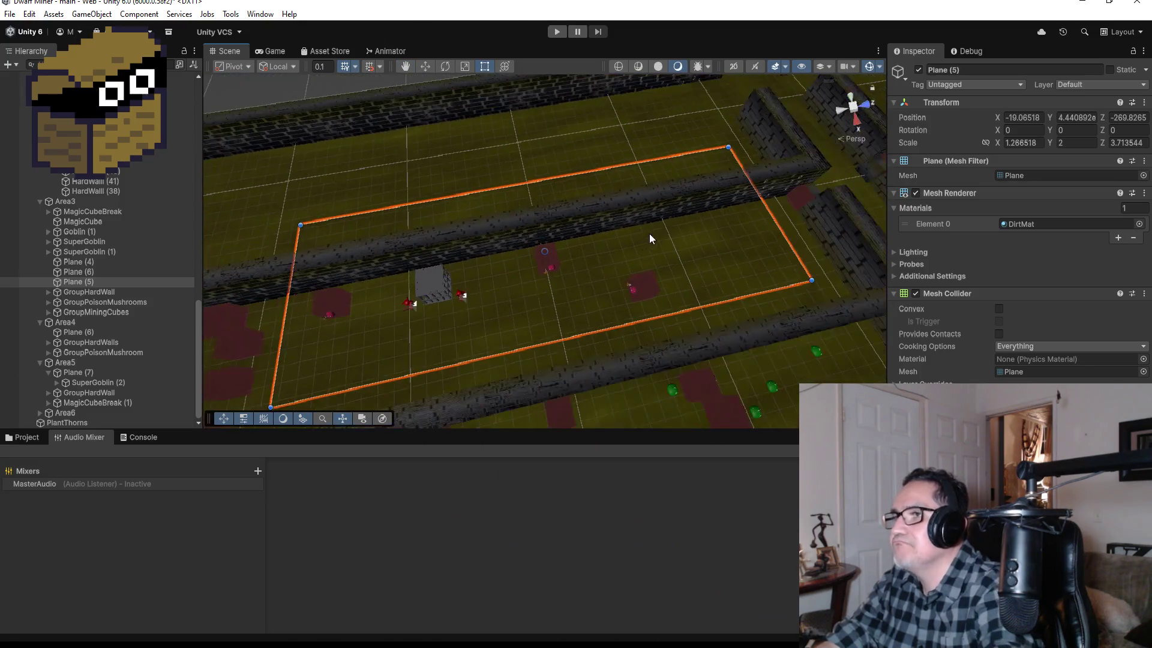
scroll(649, 238, down, 3)
click(563, 163)
scroll(585, 164, down, 3)
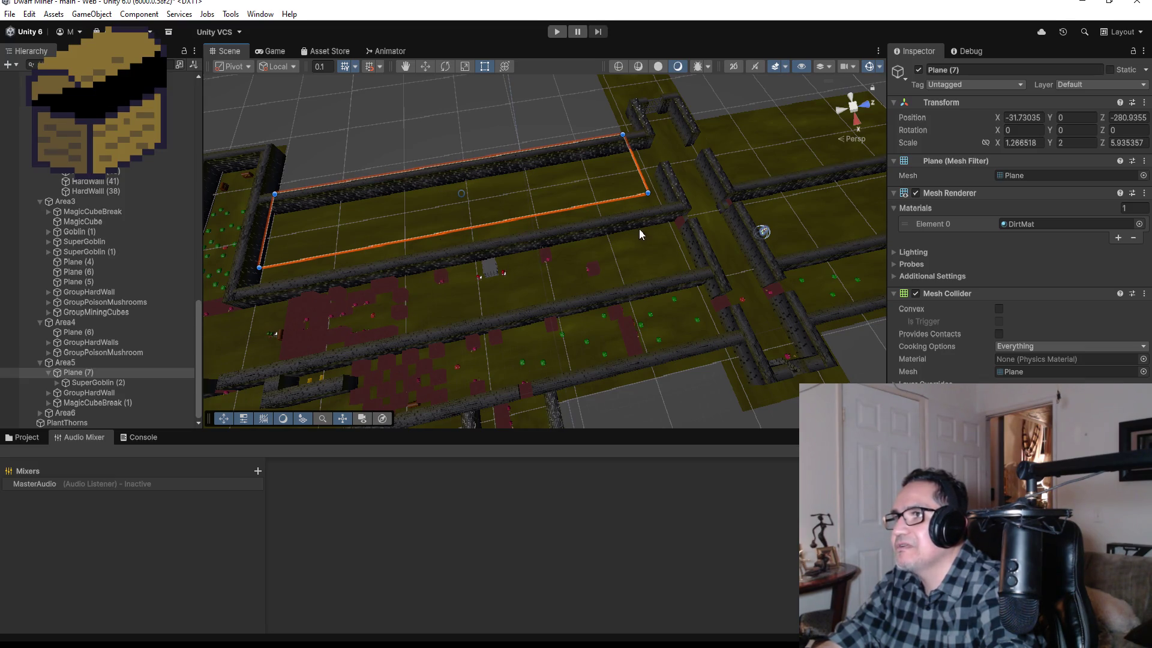
scroll(660, 216, down, 2)
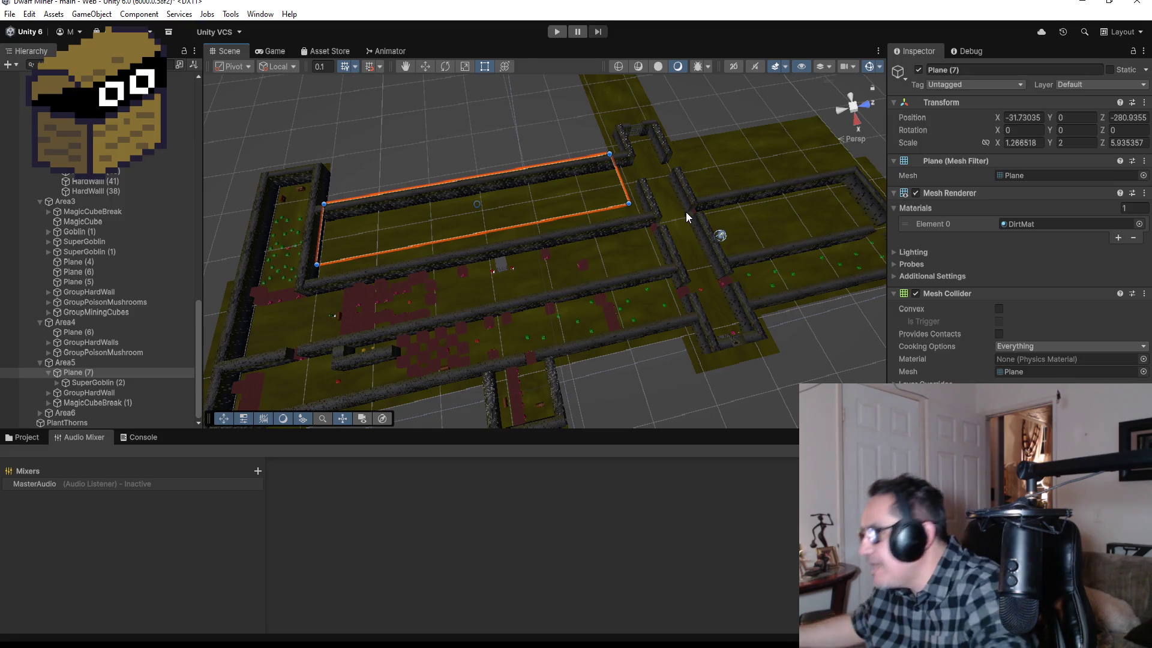
scroll(743, 250, up, 3)
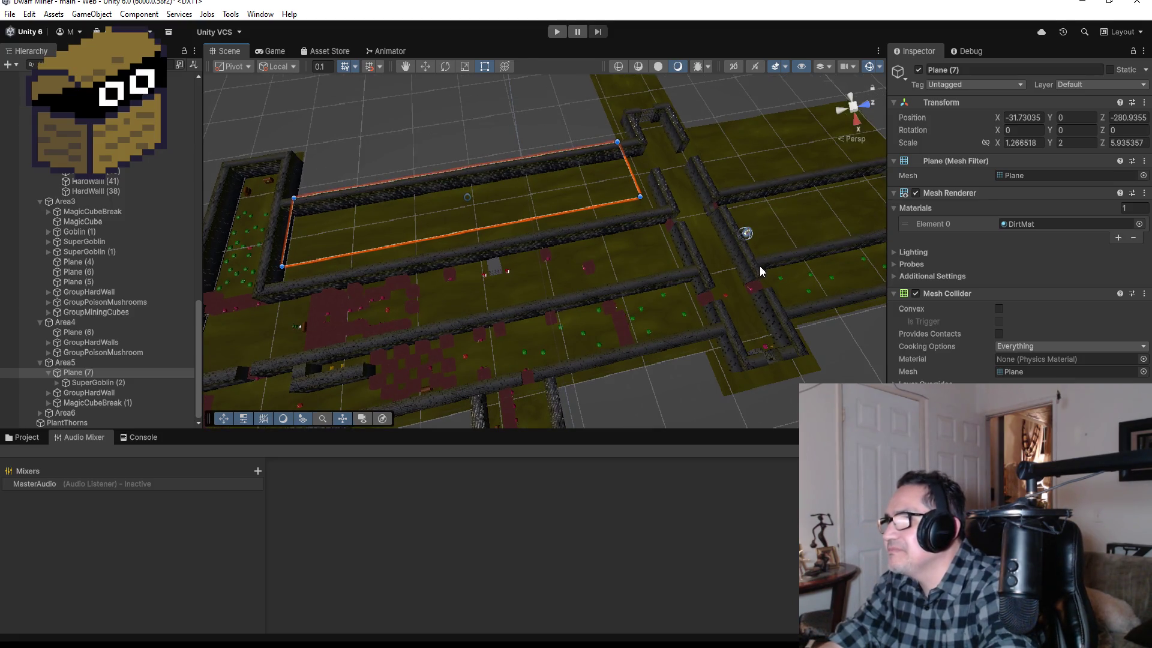
click(744, 247)
key(f)
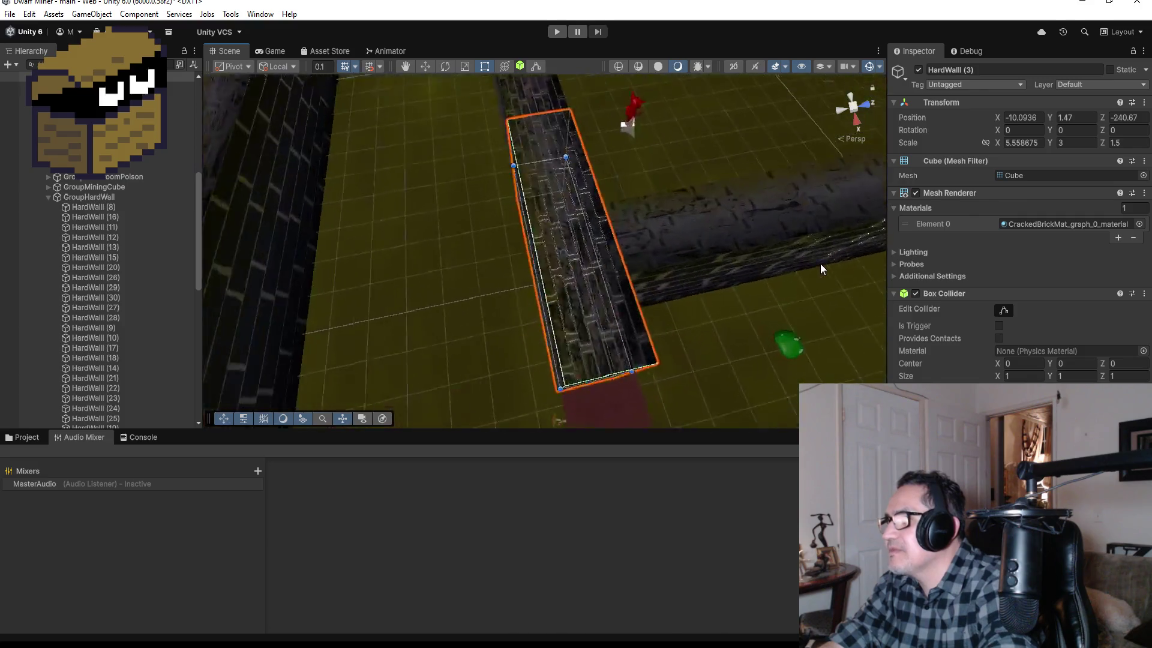
scroll(795, 283, down, 5)
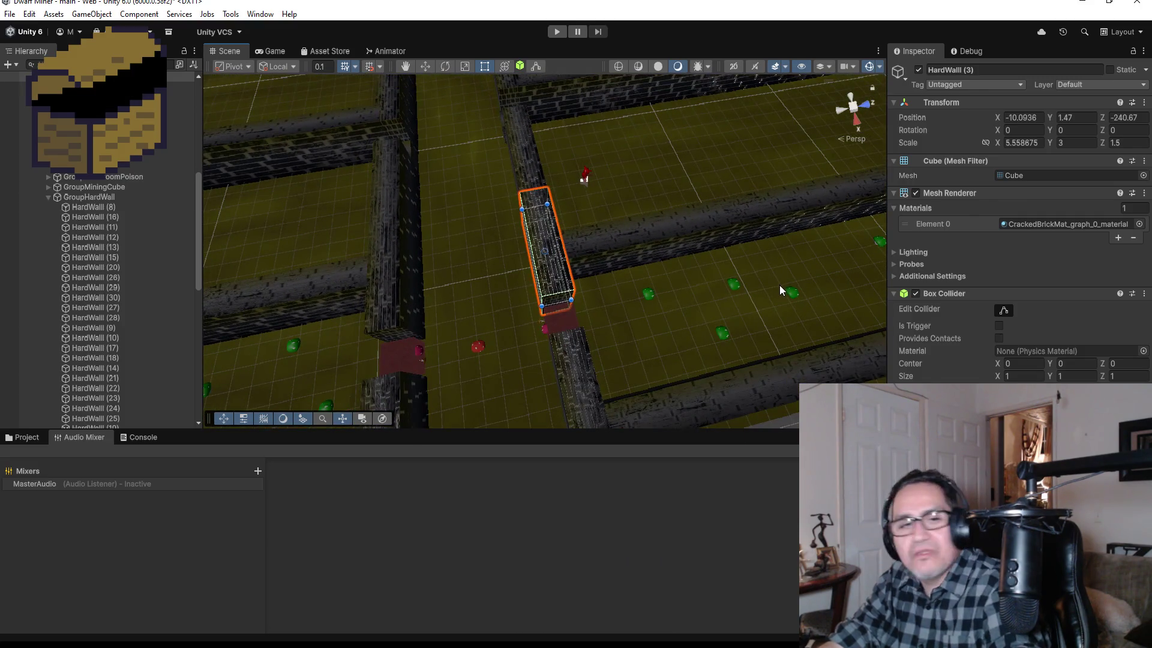
mouse_move(774, 278)
mouse_down()
mouse_move(790, 279)
mouse_move(757, 254)
mouse_up()
scroll(774, 282, down, 5)
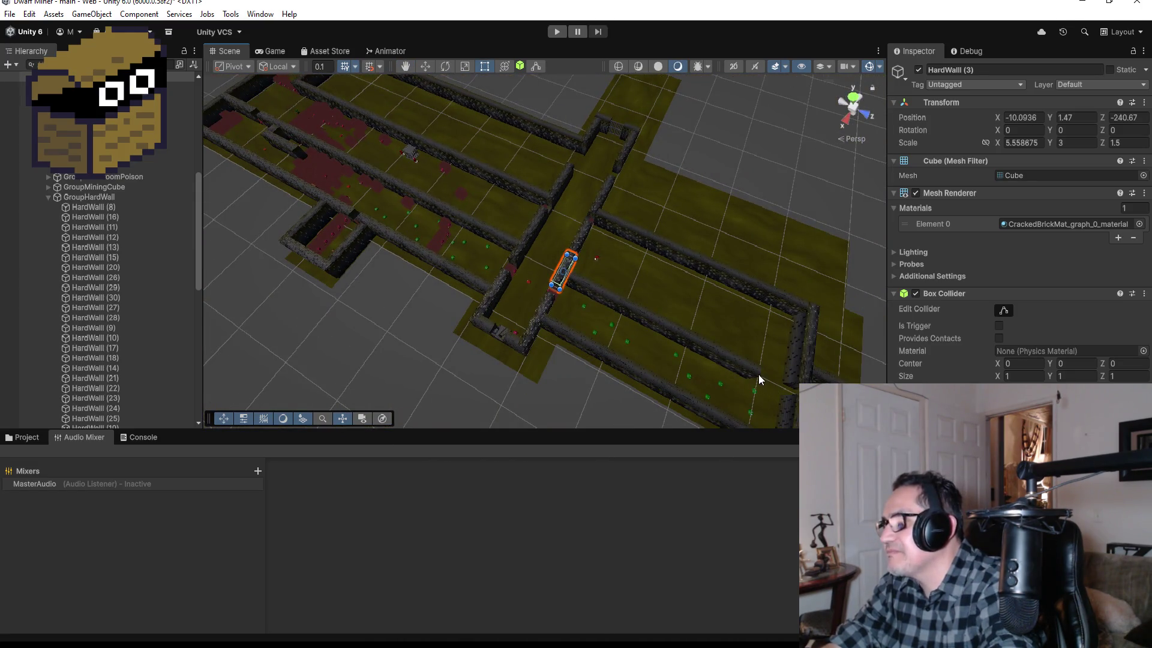
click(757, 373)
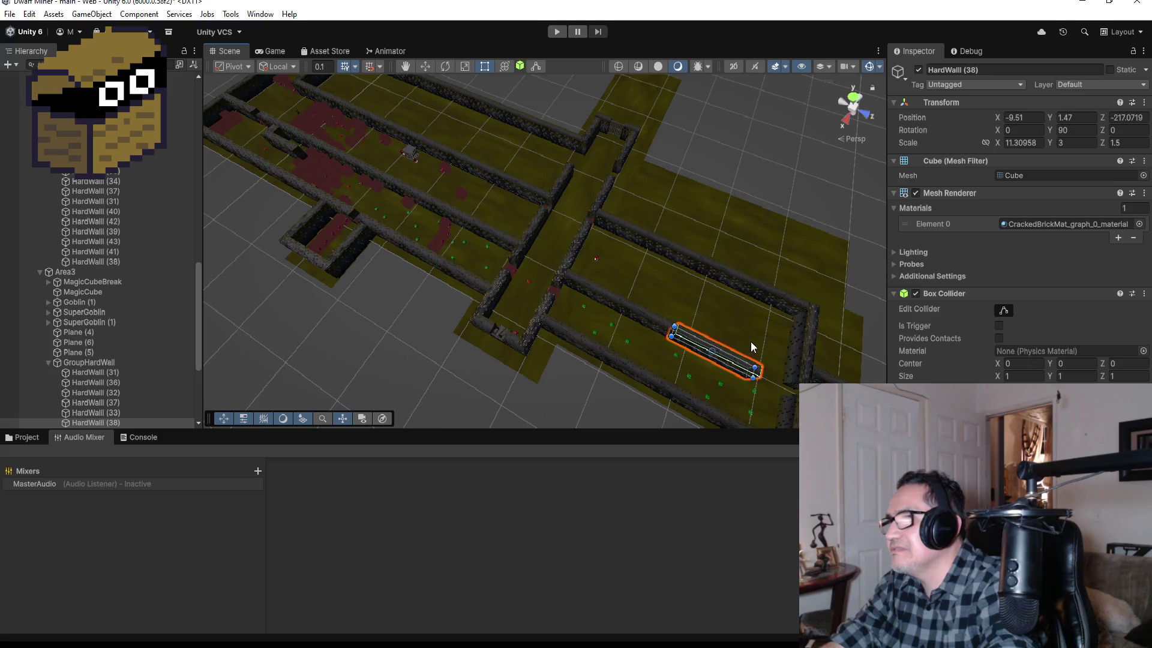
scroll(606, 256, down, 3)
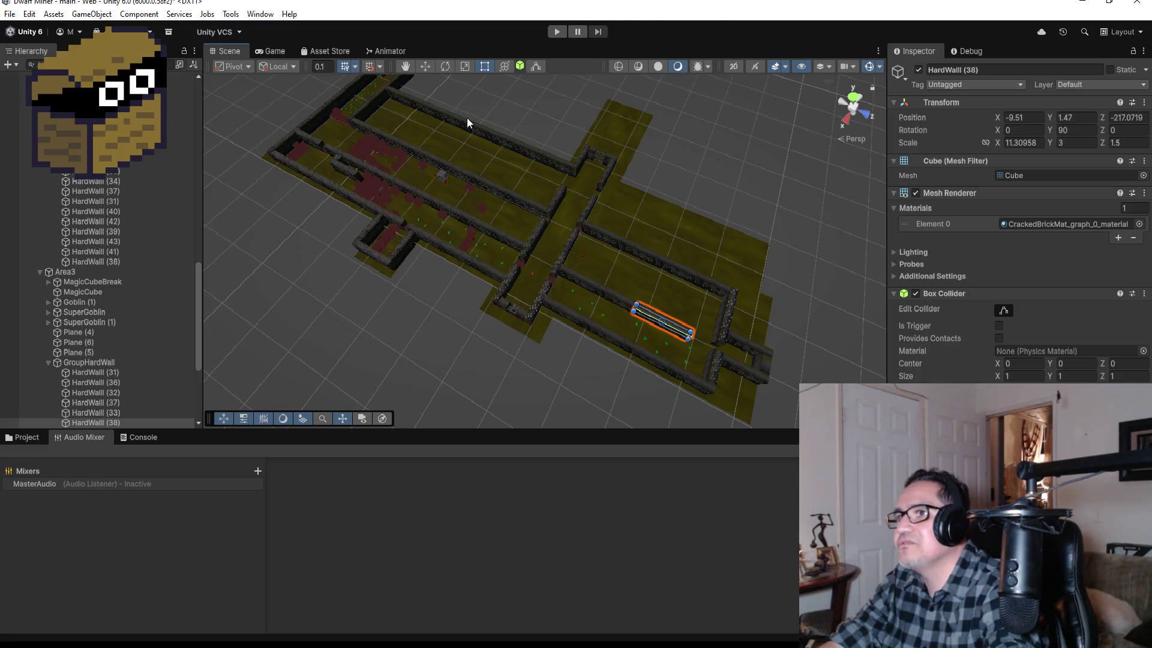
click(375, 103)
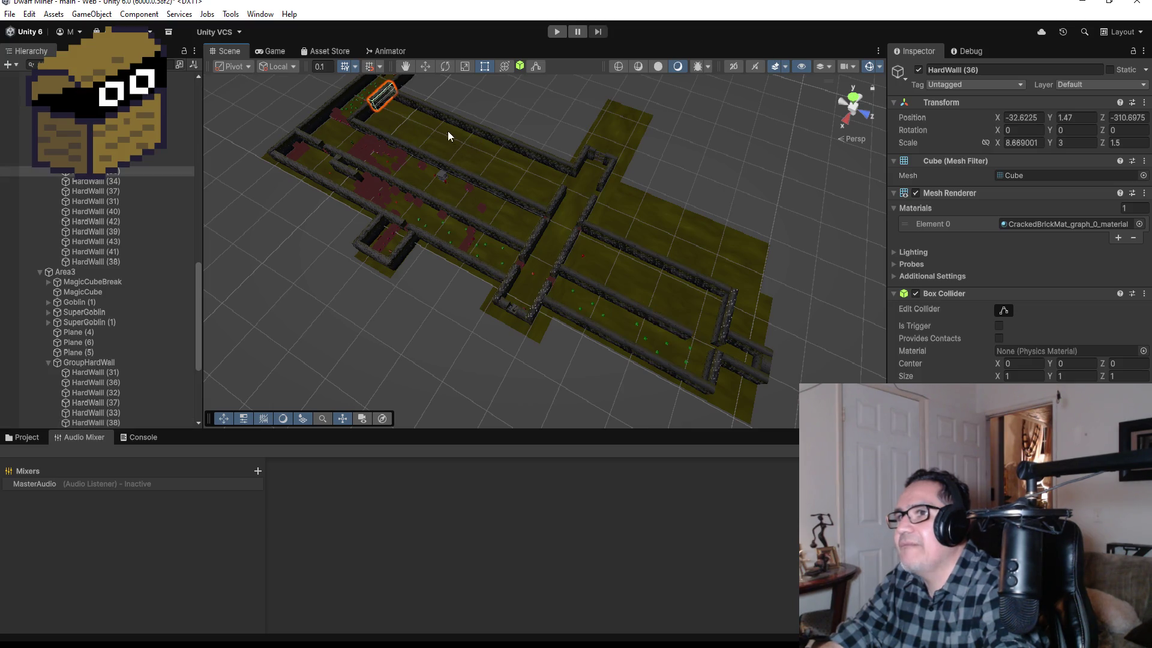
Select both HardWall segments and slide them together along the corridor.
shift+click(363, 112)
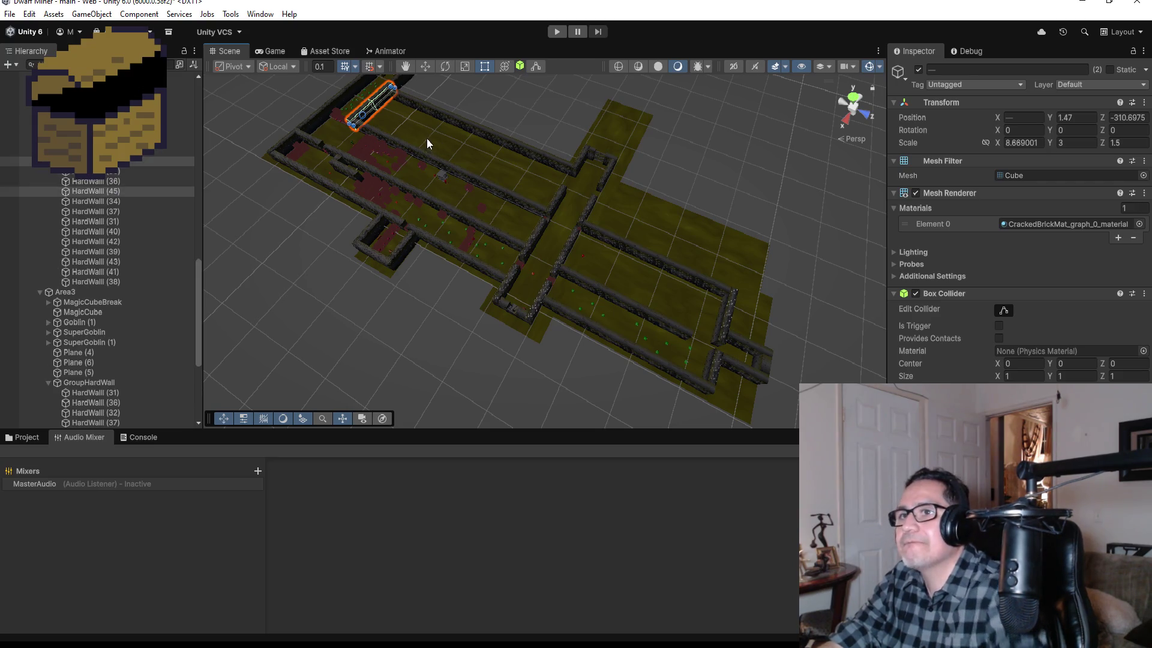
click(426, 66)
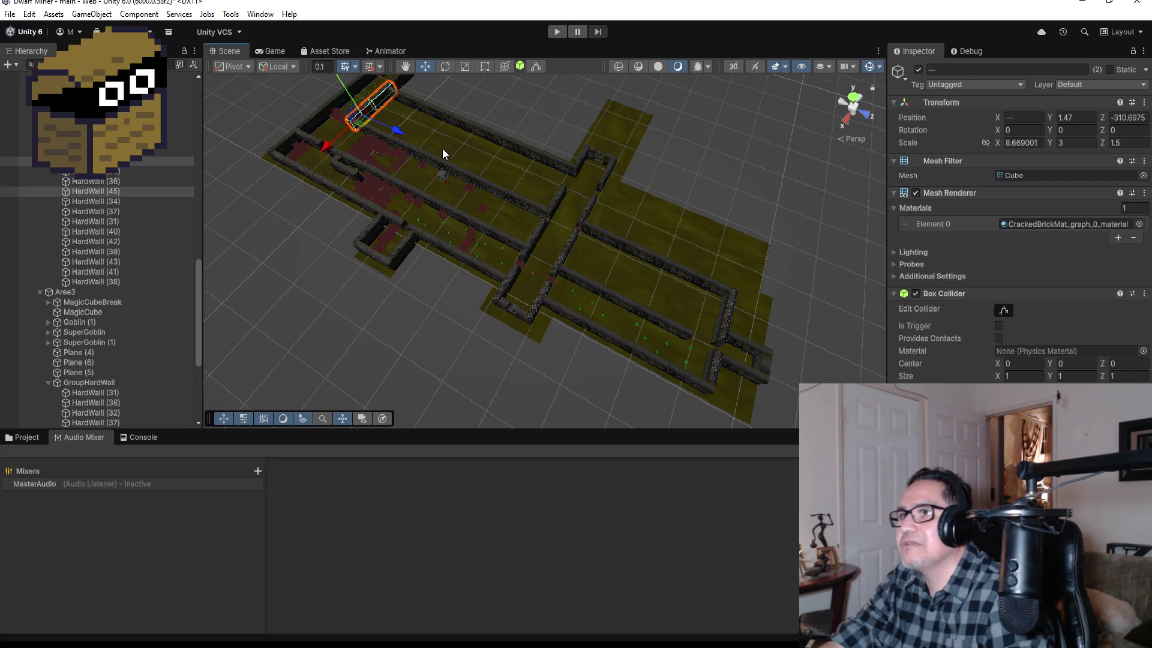
mouse_move(395, 133)
mouse_down()
mouse_move(448, 149)
mouse_move(480, 185)
mouse_up()
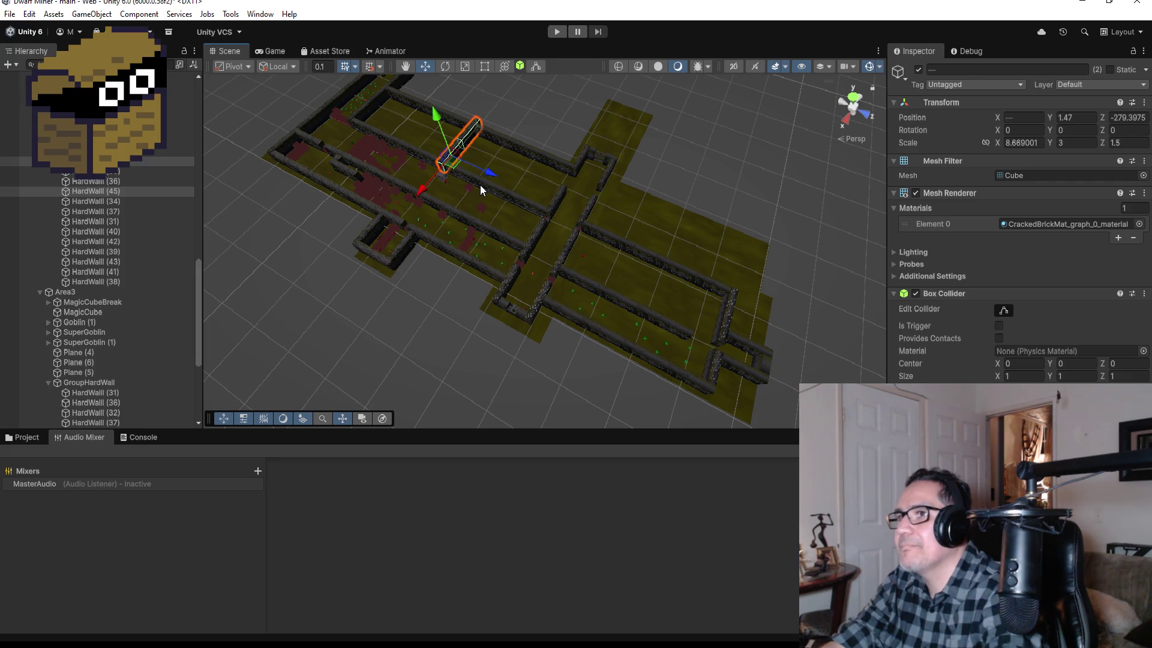
key(f)
mouse_move(700, 228)
mouse_down()
mouse_move(664, 270)
mouse_move(614, 252)
mouse_move(526, 258)
mouse_up()
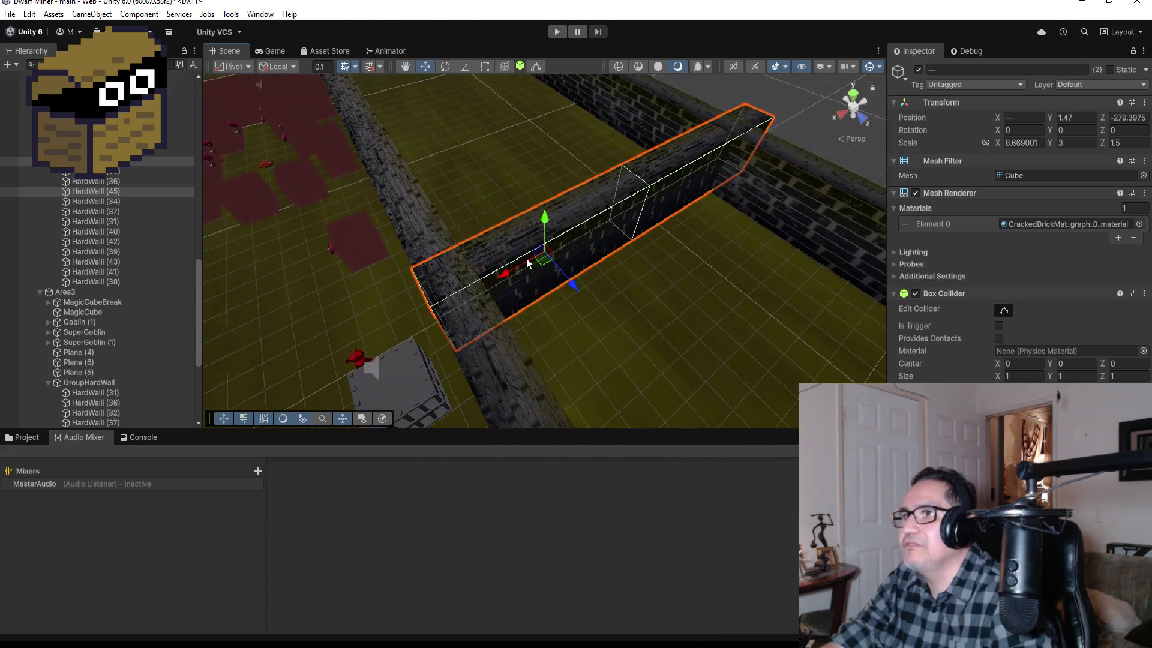
Shorten both walls with the Rect tool, cutting X scale from 8.669001 to 7.39922.
click(486, 66)
drag(429, 307, 448, 303)
mouse_move(575, 300)
mouse_down()
mouse_move(599, 304)
mouse_move(728, 228)
mouse_move(521, 297)
mouse_move(747, 296)
mouse_move(841, 226)
mouse_move(815, 307)
mouse_move(734, 294)
mouse_up()
scroll(707, 251, down, 1)
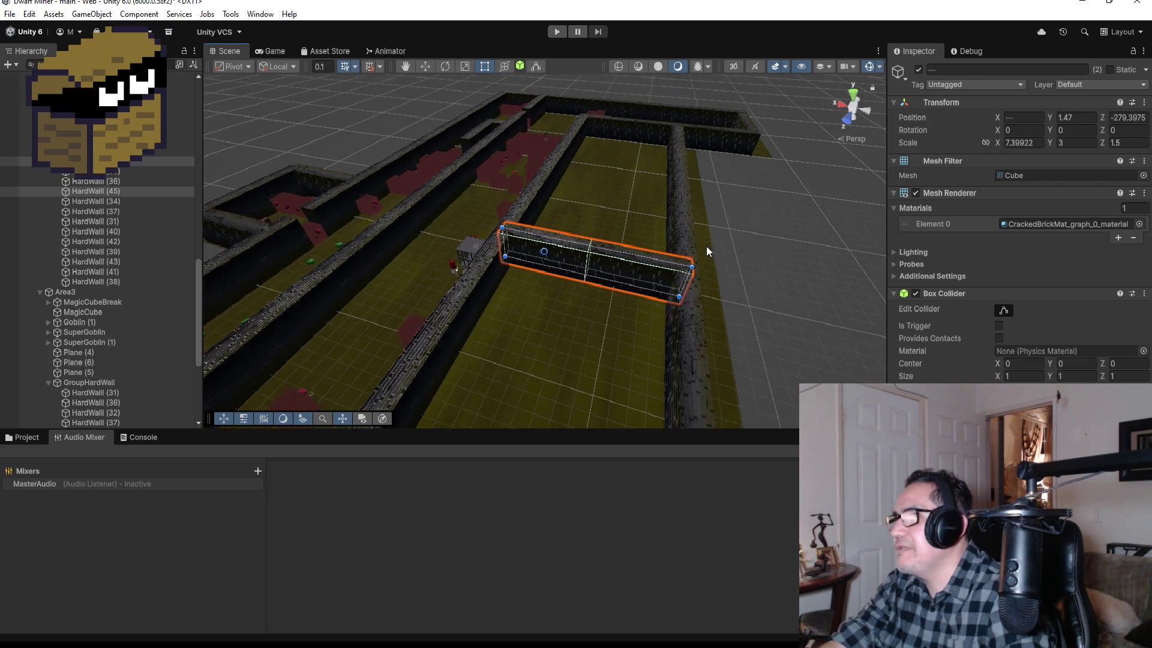
click(570, 355)
key(f)
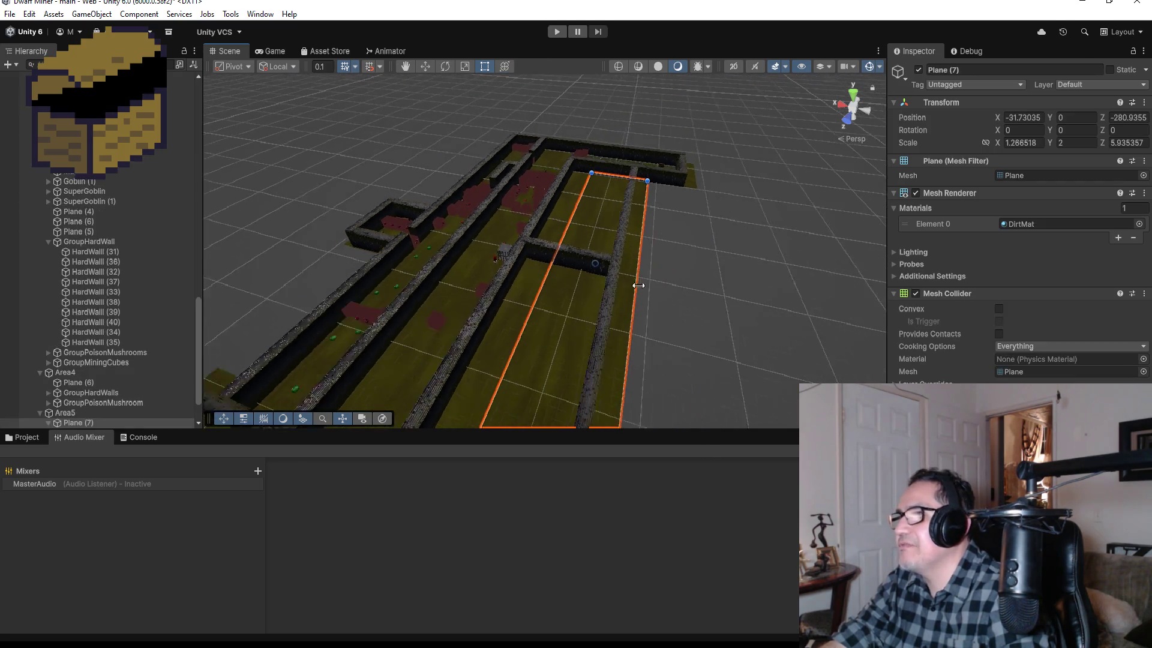
mouse_move(689, 273)
mouse_down()
mouse_move(414, 275)
mouse_move(452, 253)
mouse_up()
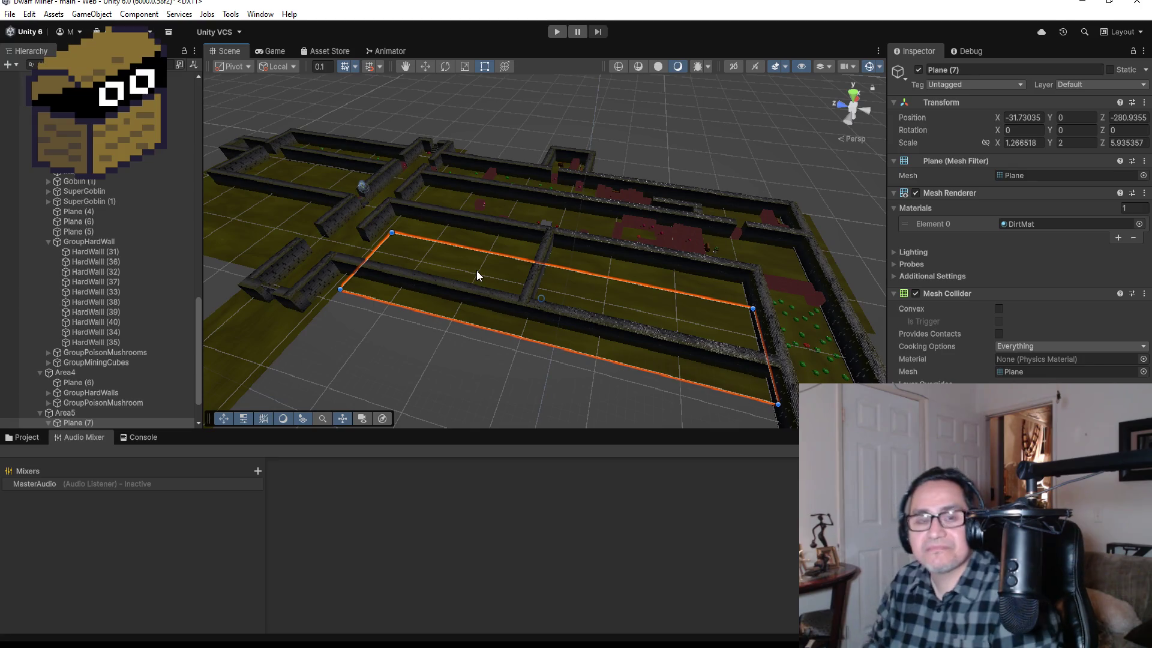
scroll(397, 245, down, 2)
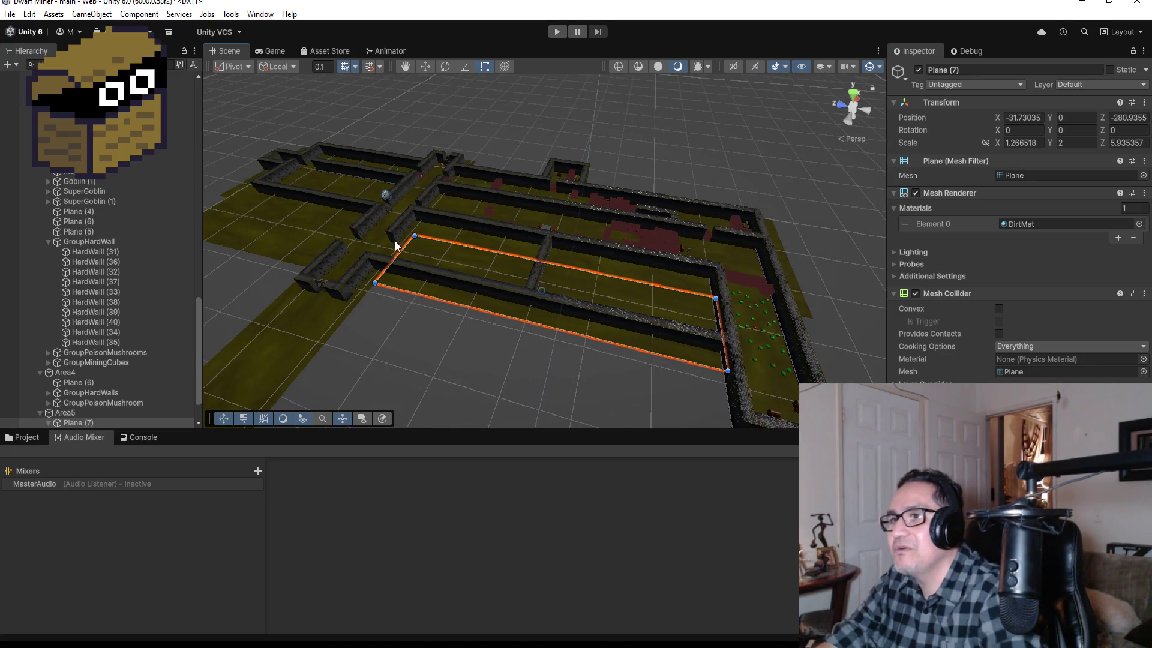
drag(373, 201, 574, 225)
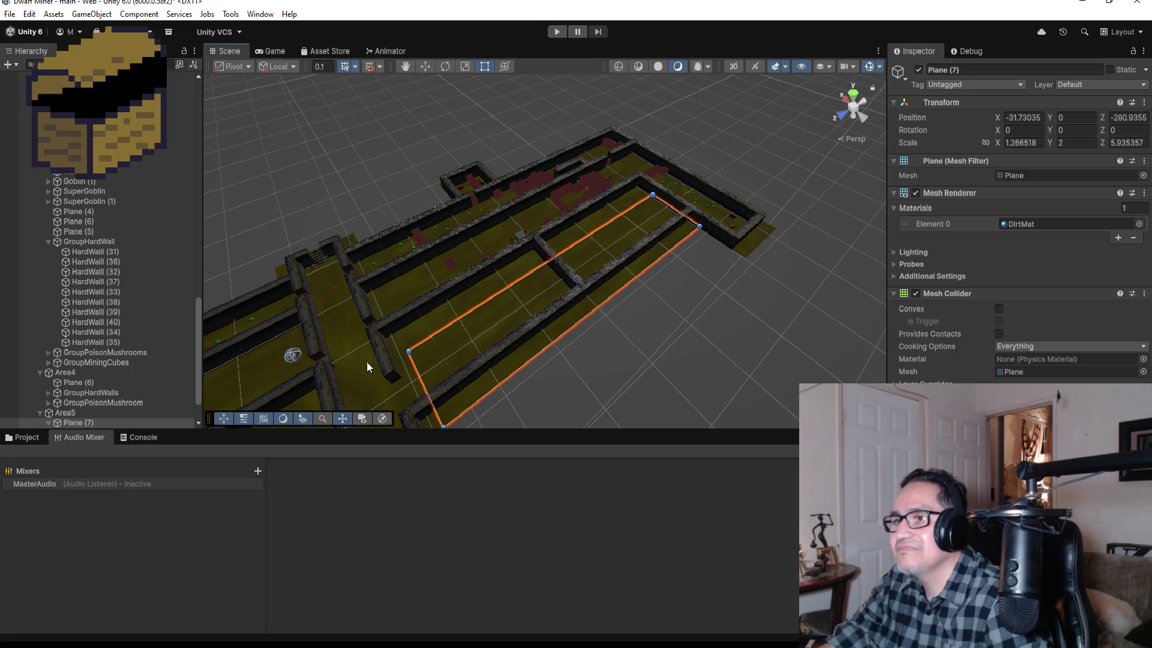
click(314, 340)
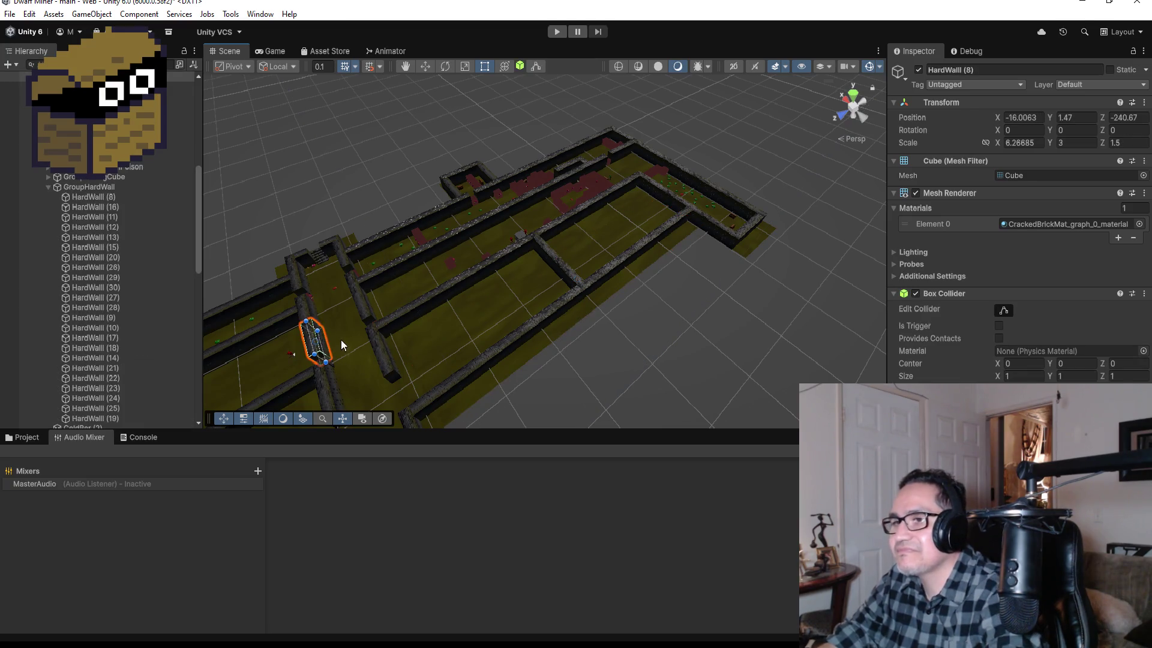
key(f)
scroll(486, 319, down, 2)
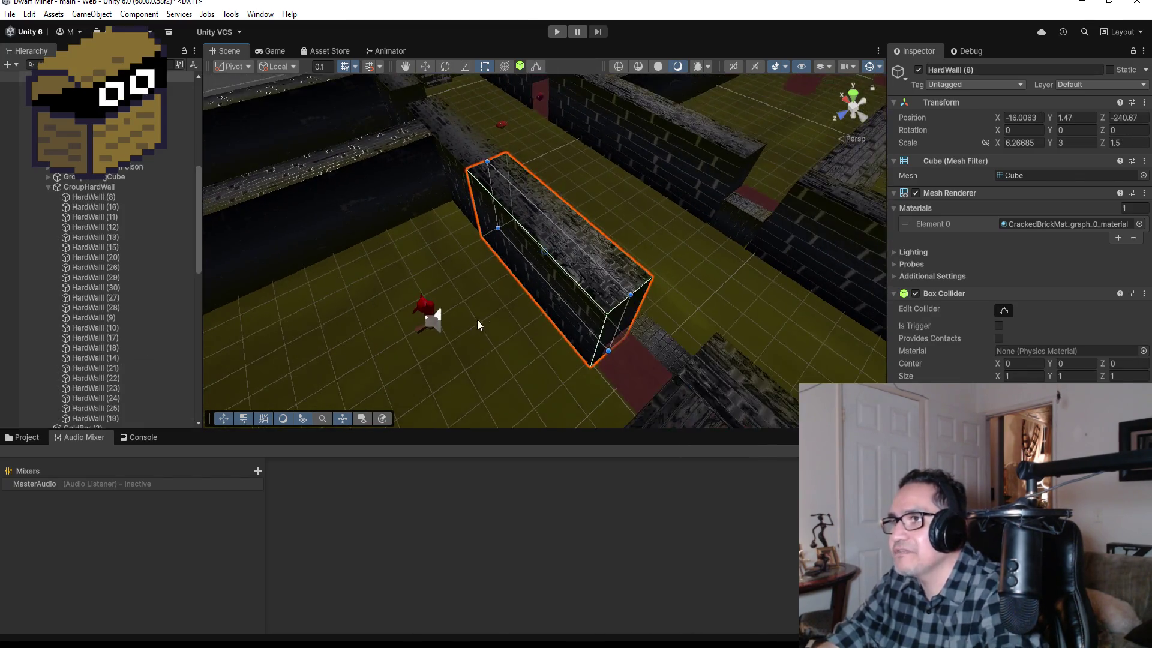
scroll(469, 313, down, 5)
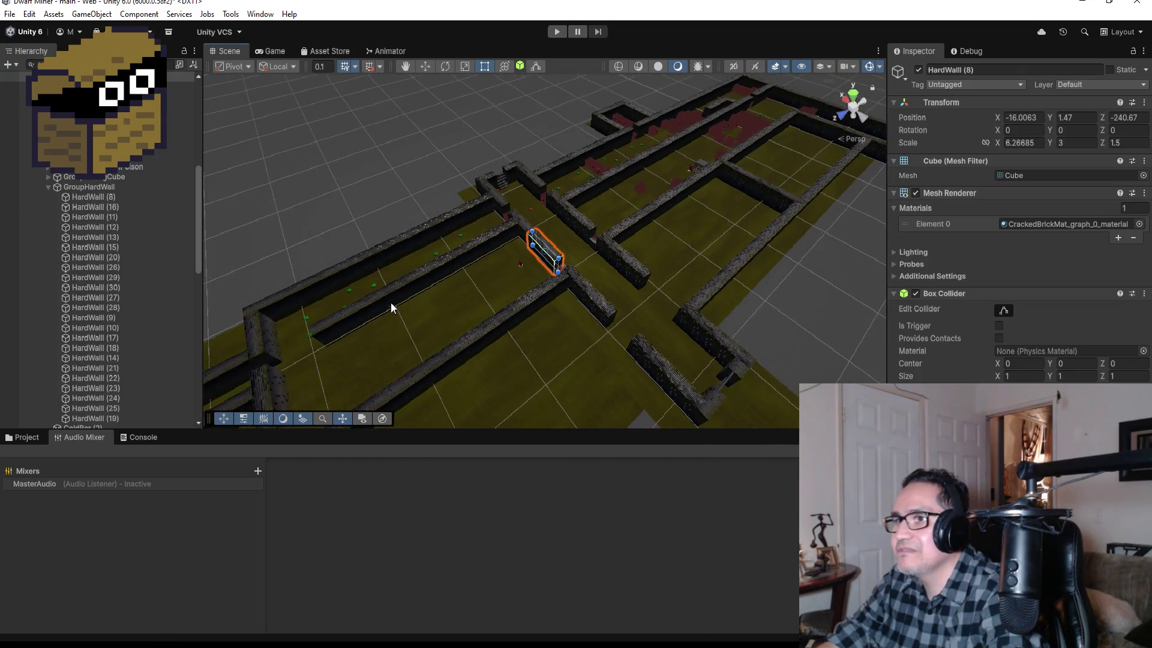
scroll(390, 285, down, 2)
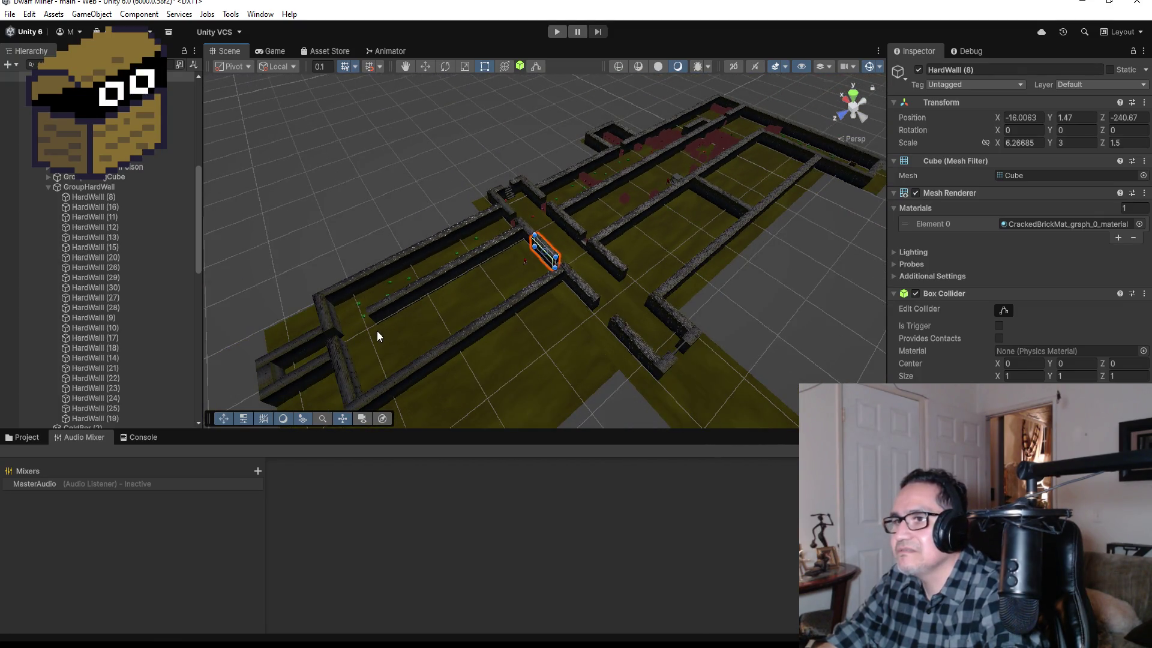
click(47, 187)
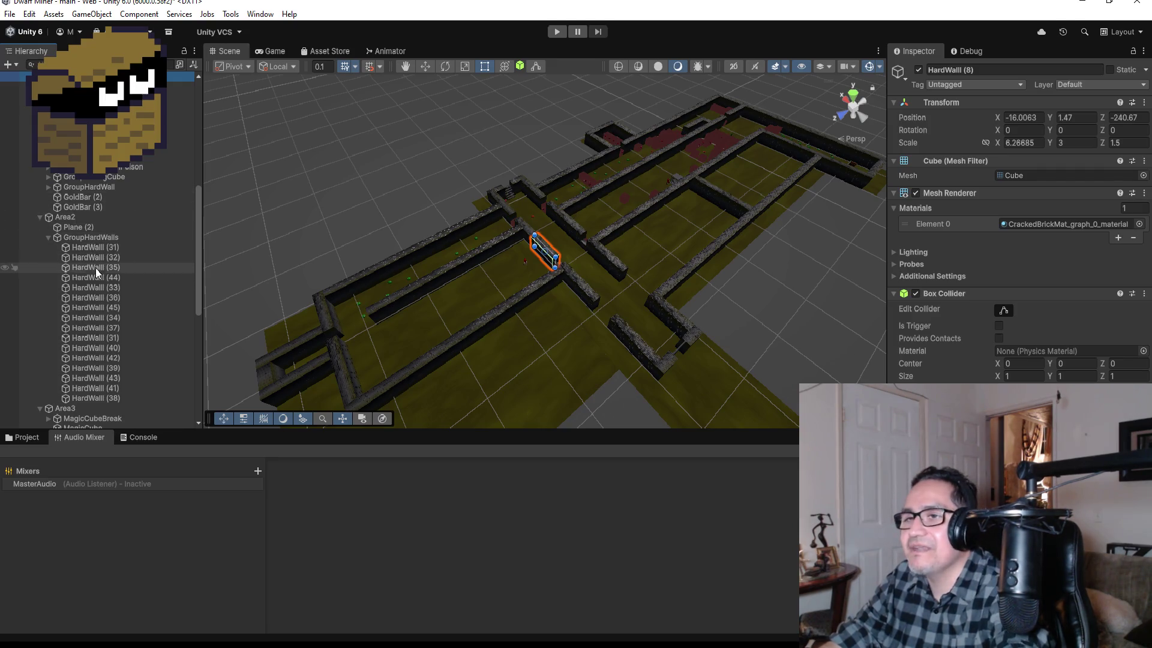
Collapse the Area2 and Area3 wall groups and expand GroupMiningCubes in the Hierarchy.
click(49, 237)
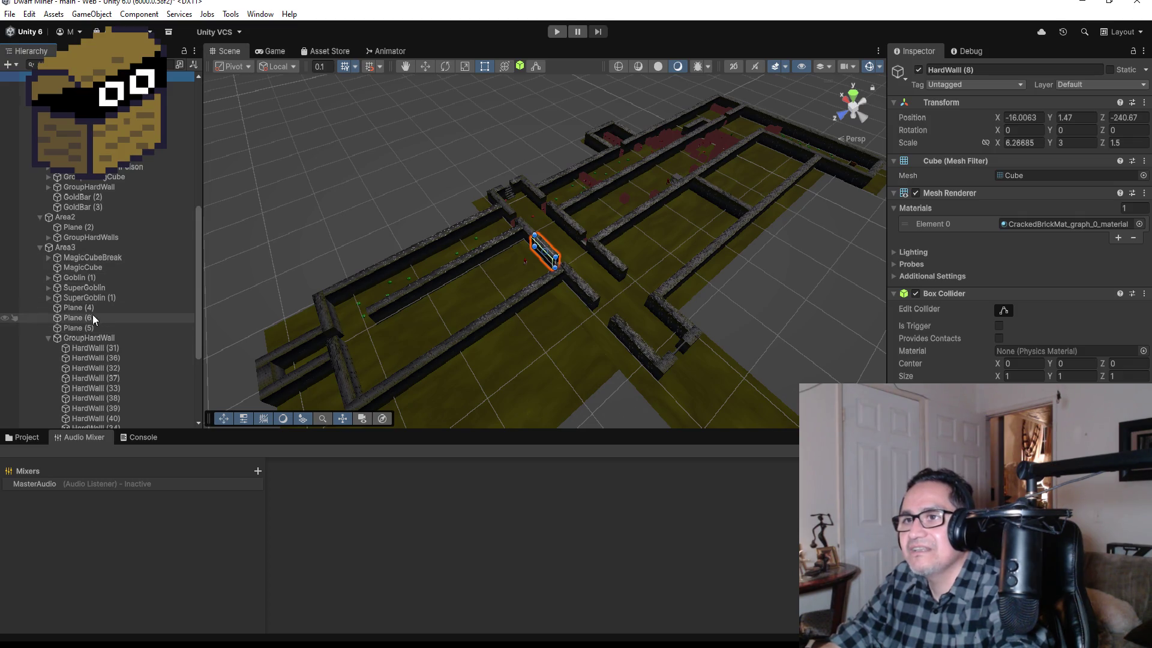
scroll(70, 288, down, 3)
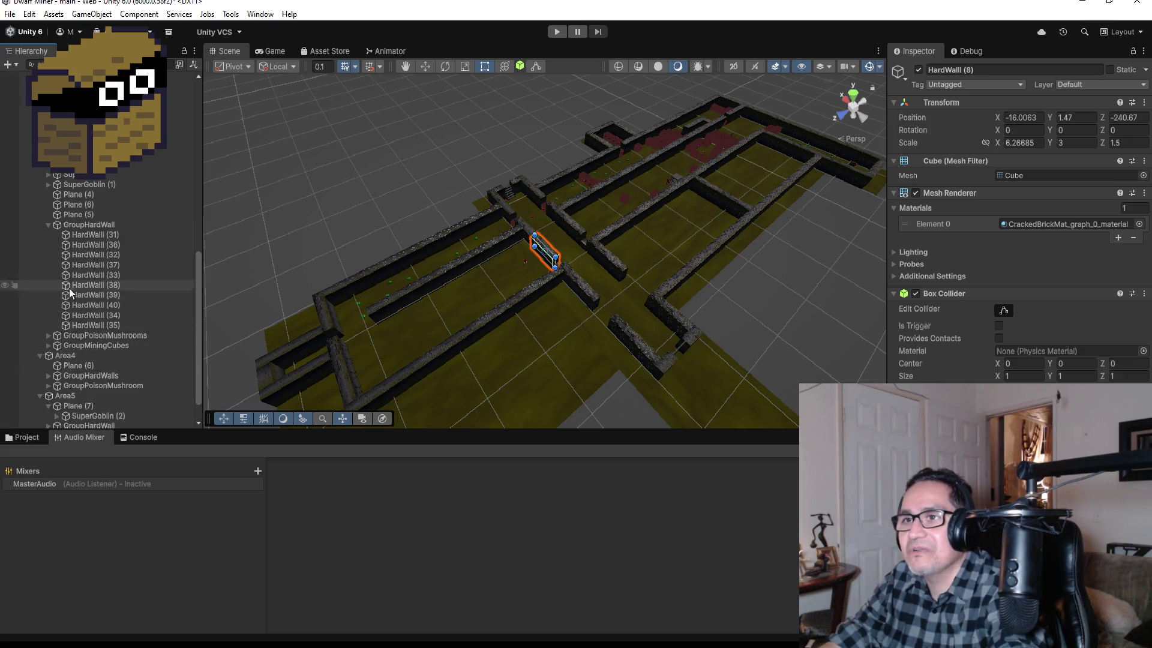
click(47, 225)
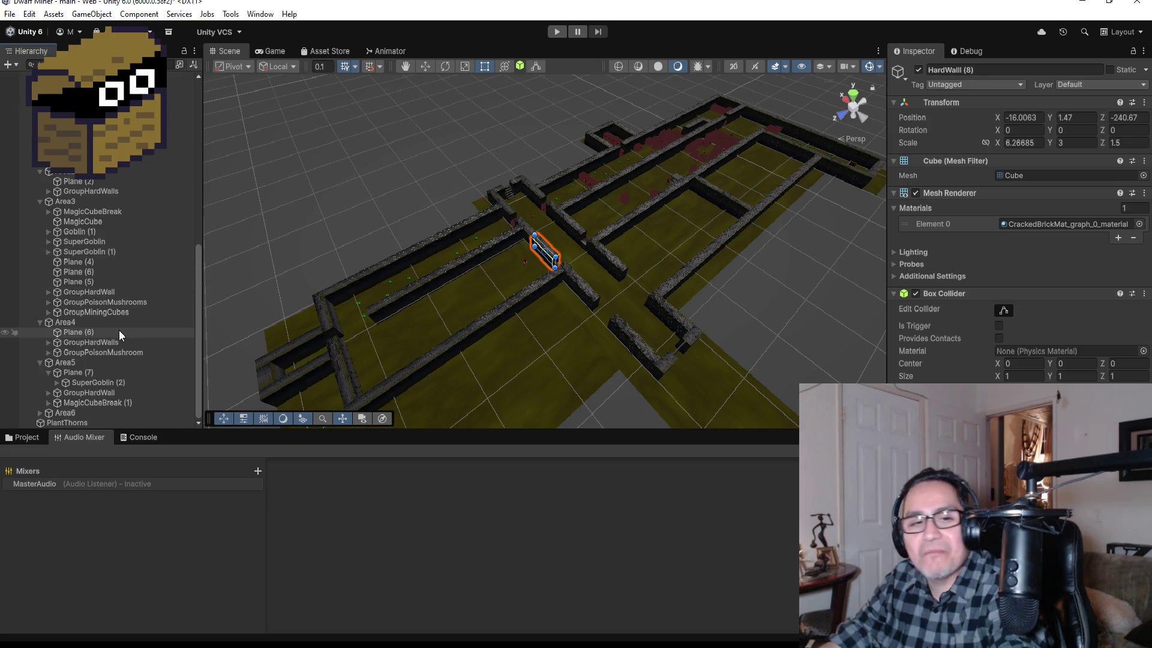
click(98, 304)
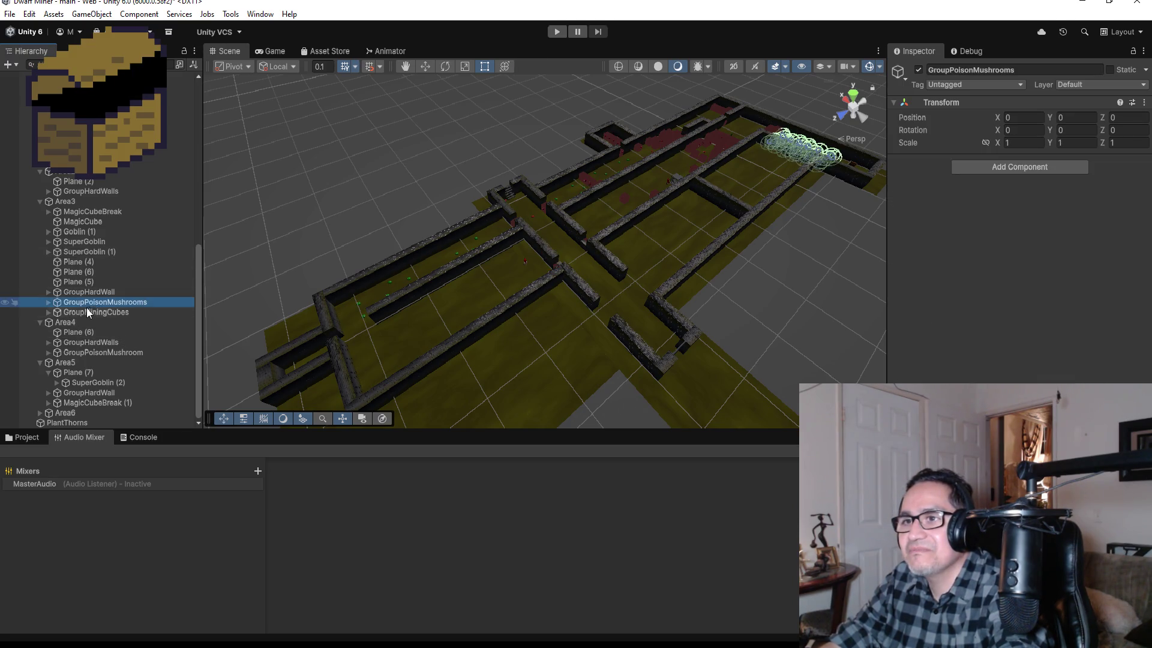
click(49, 312)
scroll(120, 300, down, 4)
scroll(127, 293, down, 2)
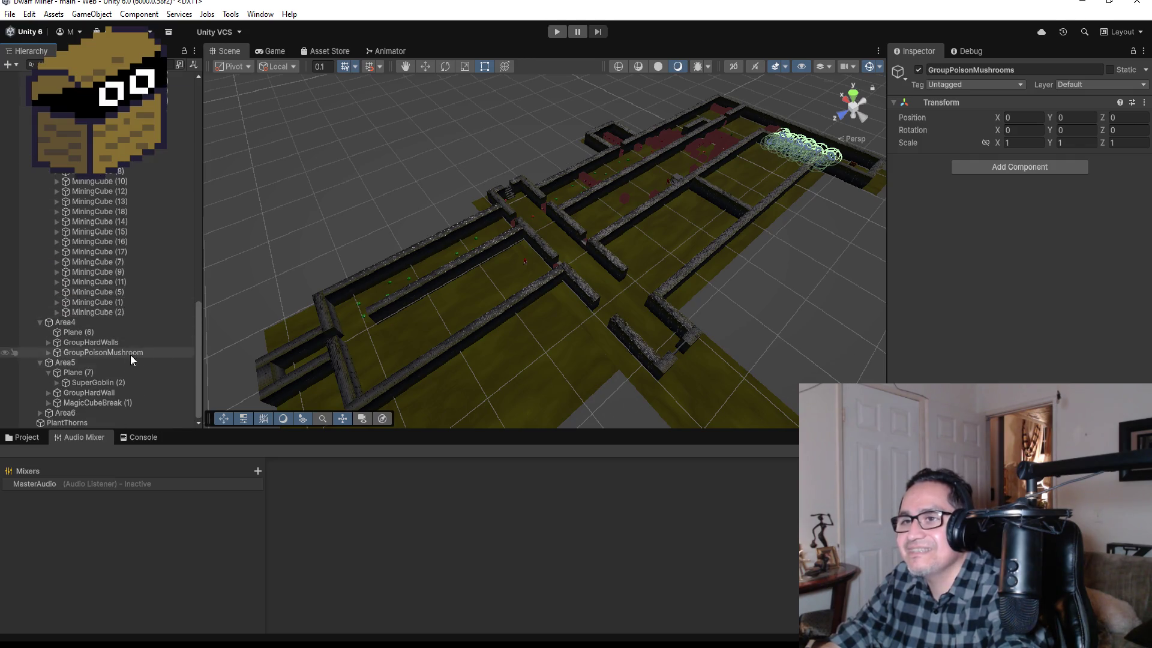
Create an empty child under Area4 named GroupMiningCube.
click(93, 324)
right_click(92, 323)
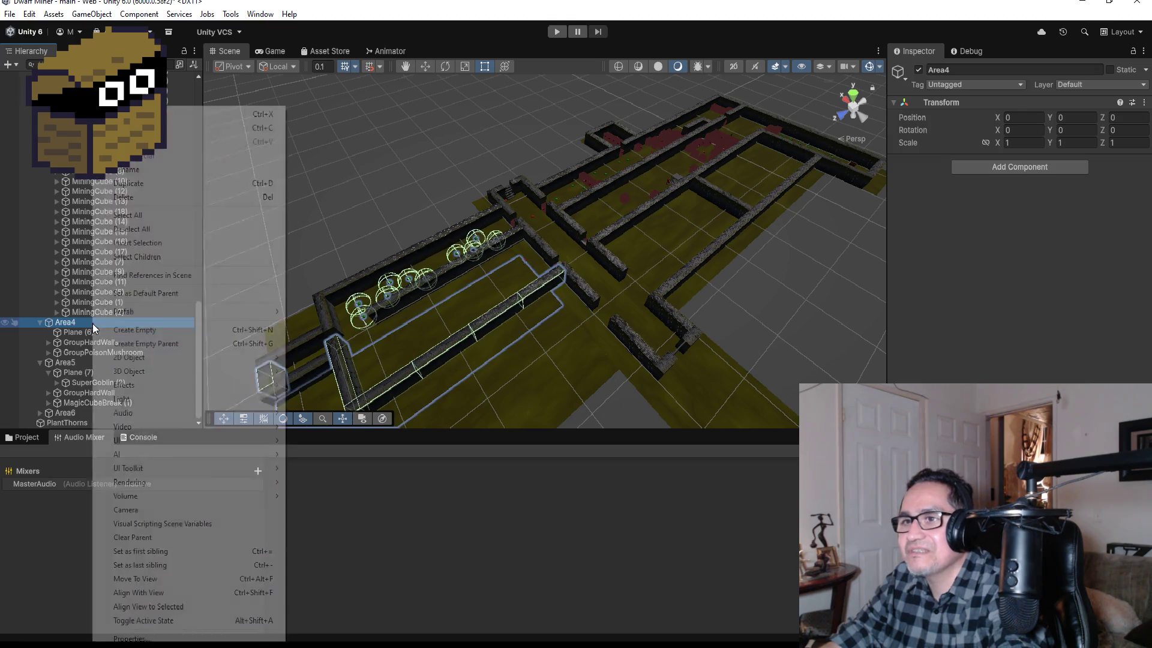
click(150, 332)
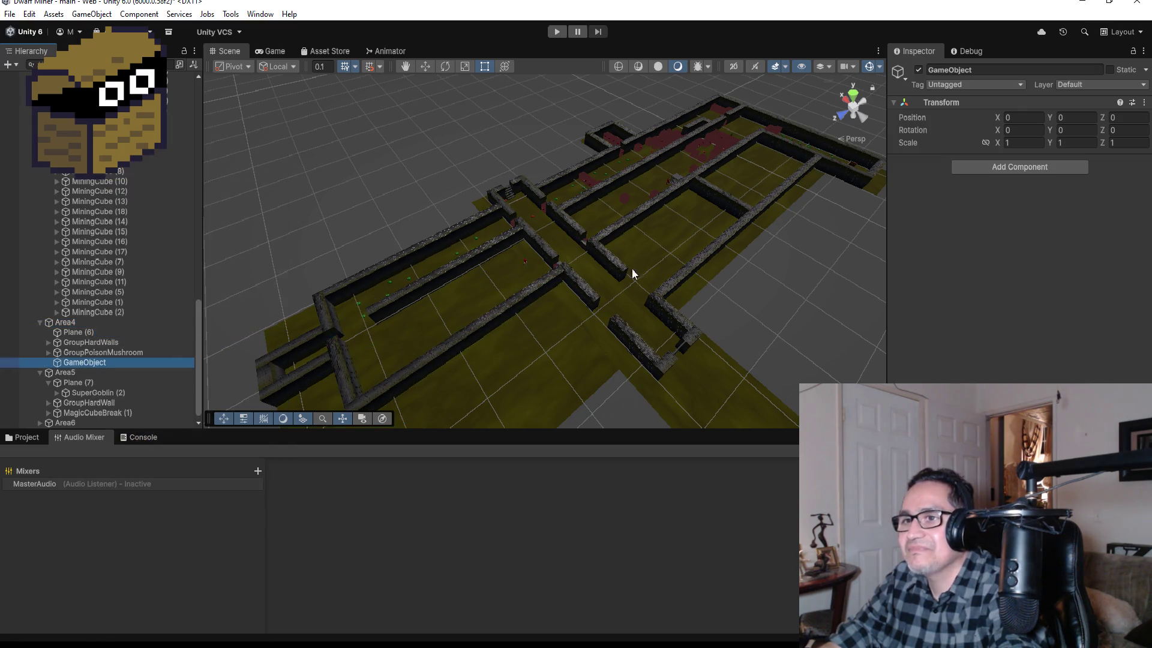
click(1011, 70)
text(Gro)
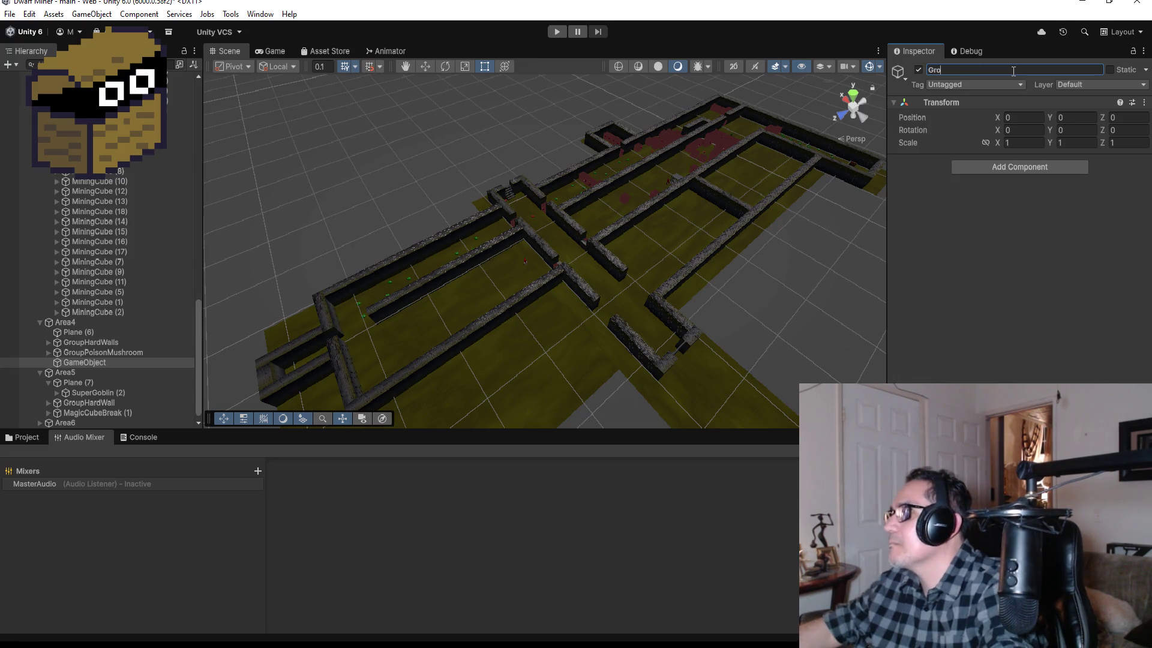
text(upMiningCube)
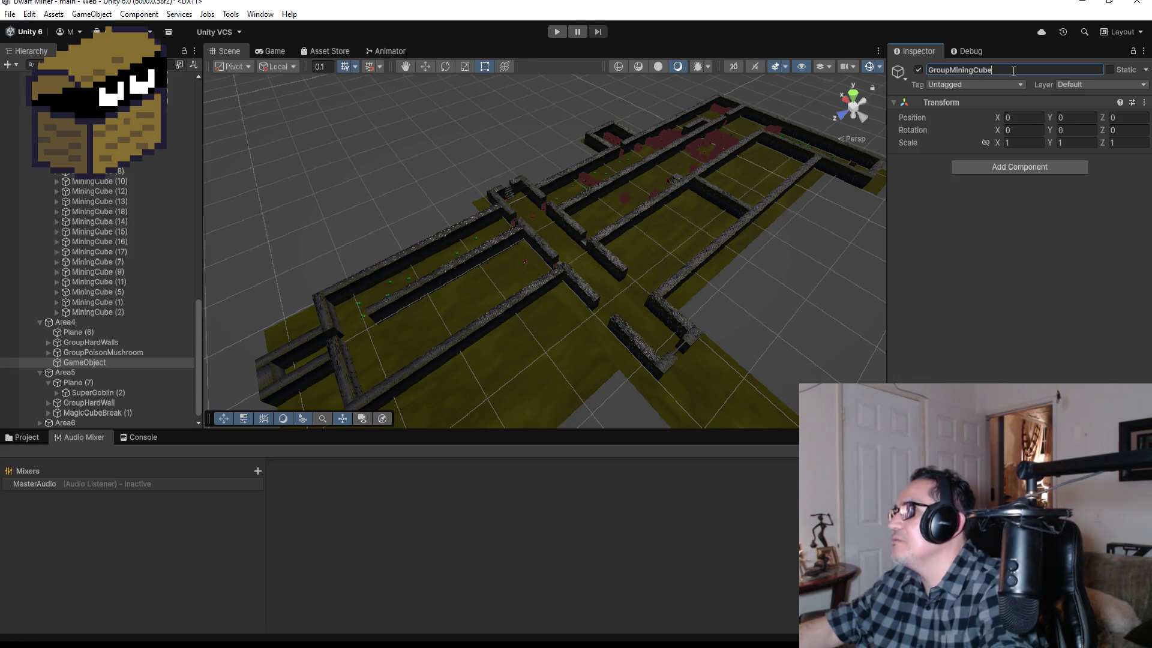
key(Return)
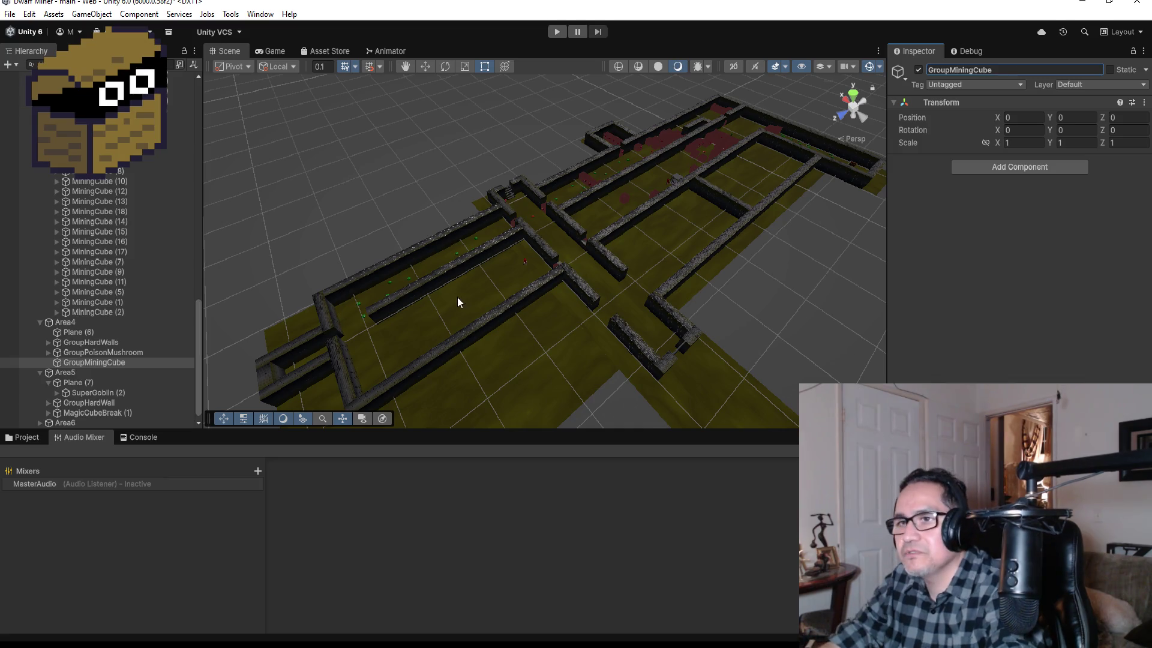
Duplicate MiningCube (2) and move the copy into GroupMiningCube.
click(118, 311)
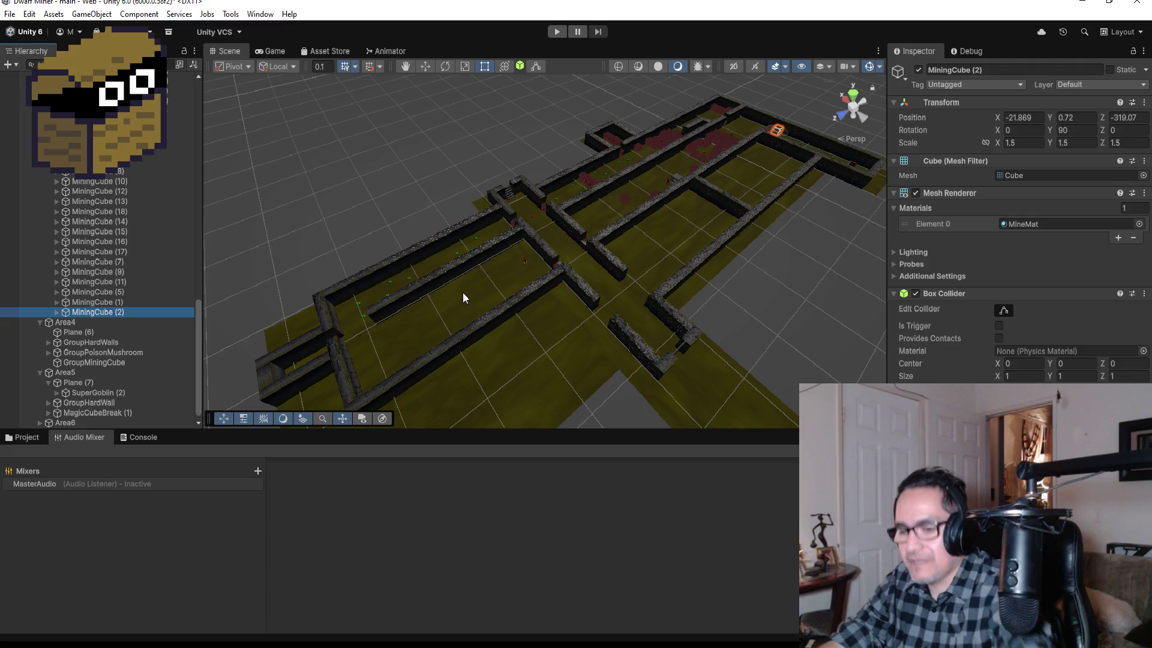
key(ctrl+d)
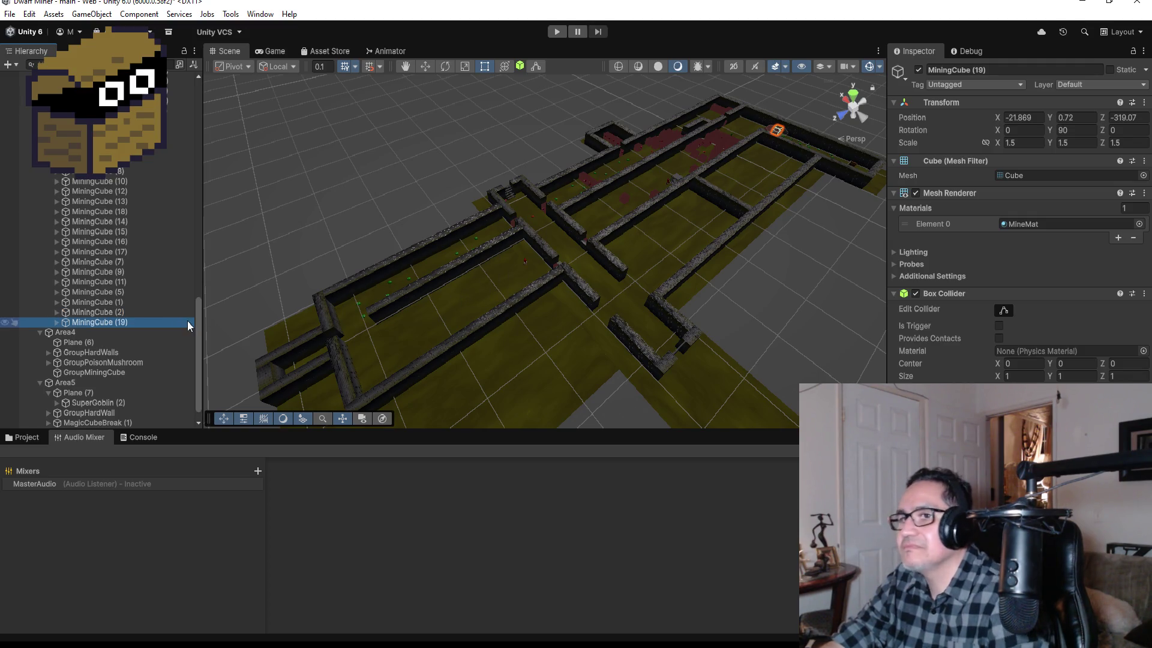
drag(126, 321, 127, 372)
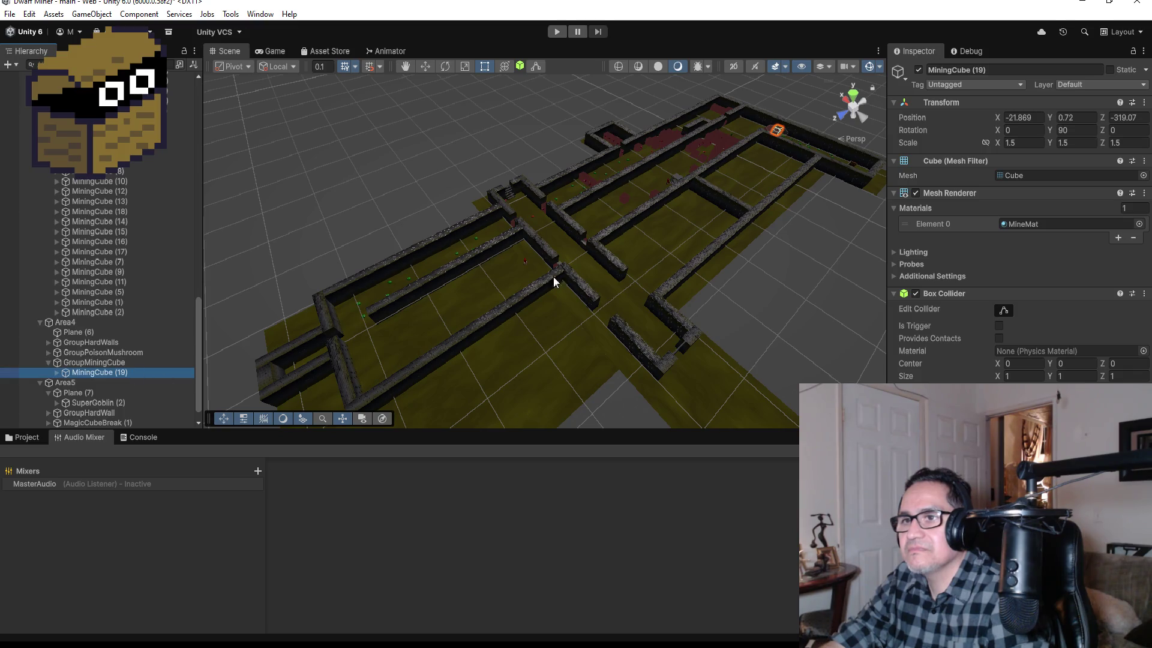
Move MiningCube (19) into the lower-left Area4 corridor.
click(425, 67)
mouse_move(799, 116)
mouse_down()
mouse_move(423, 305)
mouse_move(409, 365)
mouse_move(386, 360)
mouse_move(368, 287)
mouse_up()
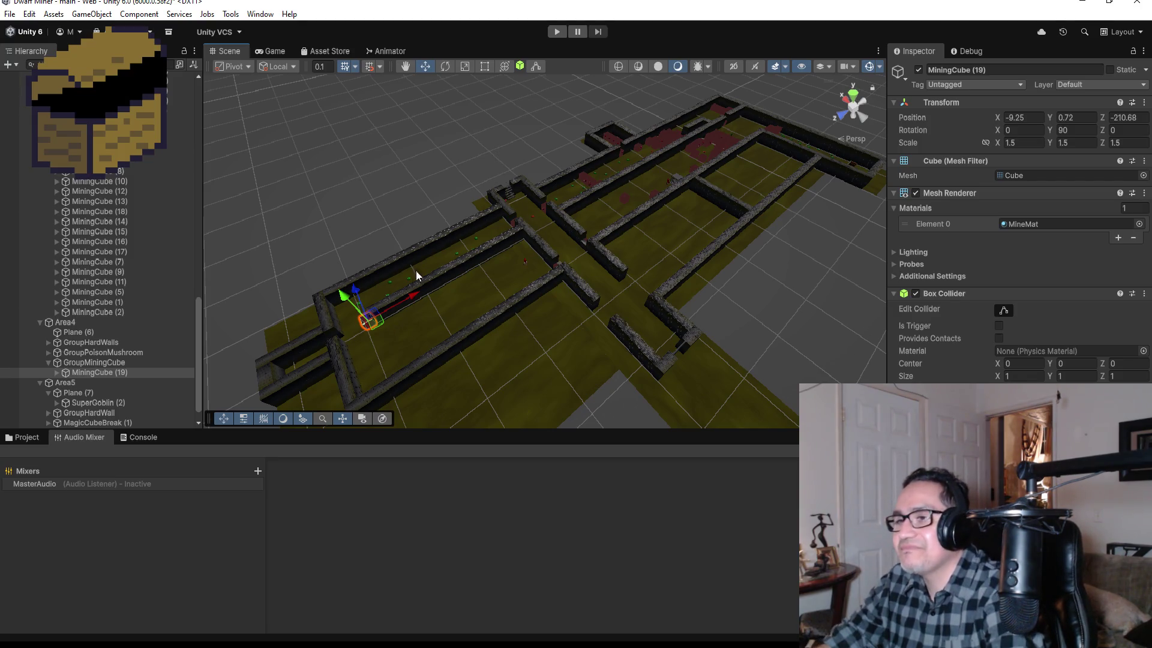
key(f)
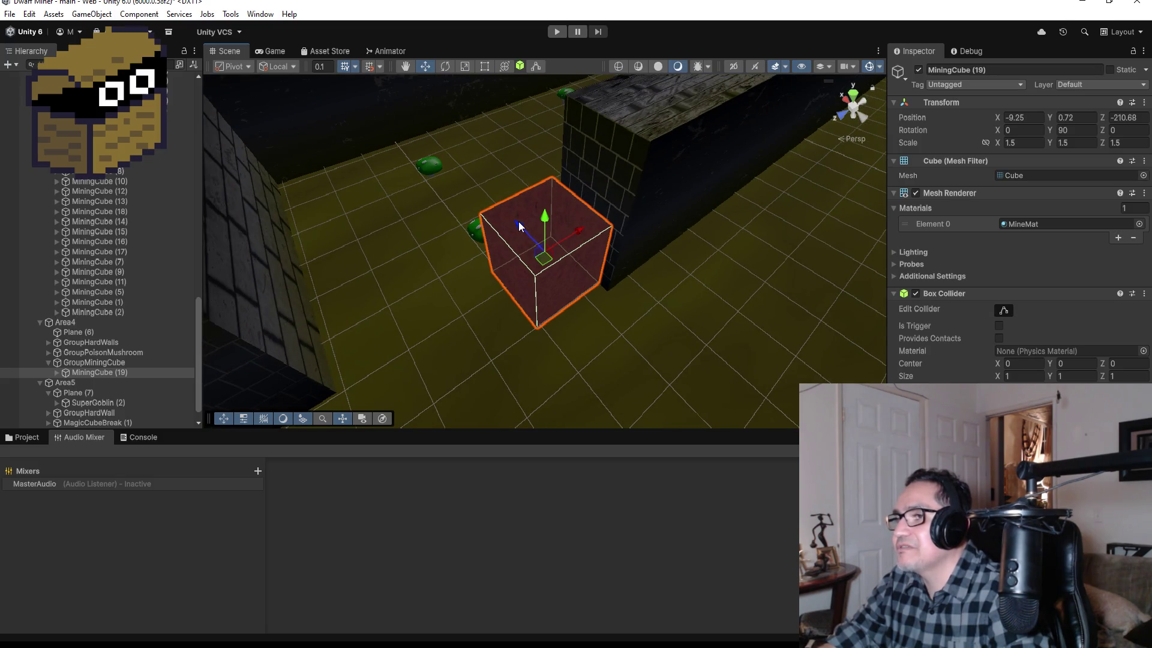
drag(519, 226, 555, 235)
mouse_move(732, 237)
mouse_down()
mouse_move(656, 213)
mouse_move(606, 232)
mouse_move(556, 322)
mouse_move(656, 316)
mouse_up()
drag(615, 219, 618, 378)
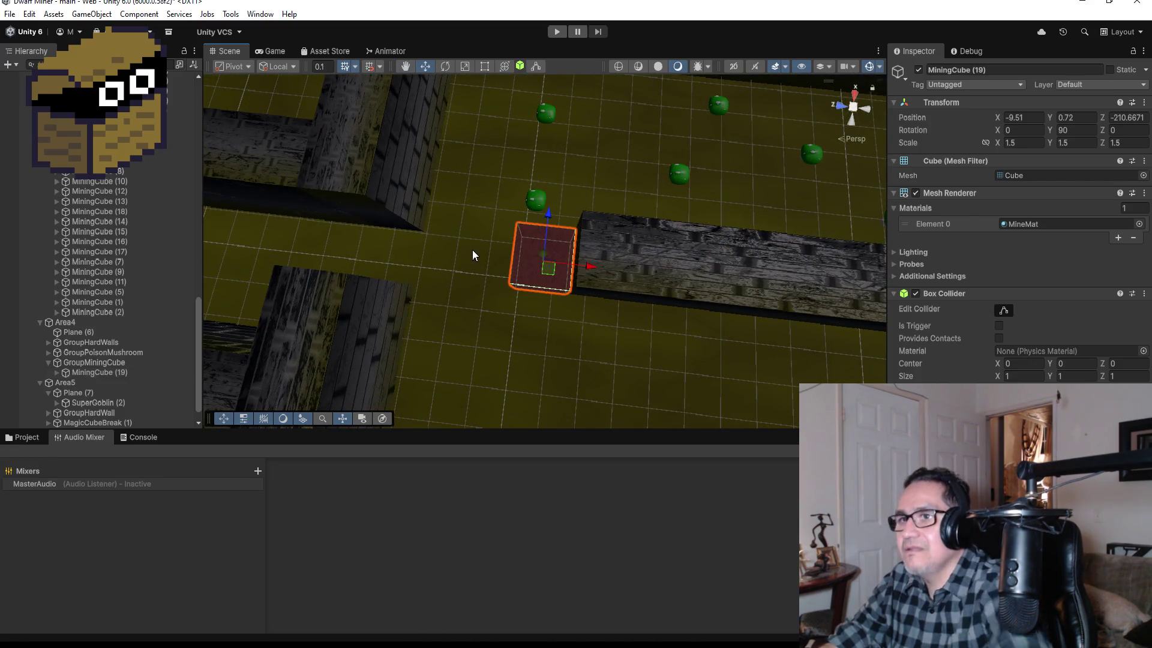
Duplicate it twice, lining up MiningCube (20) and (21), with (21) at -9.51, 0.72, -207.6671.
key(ctrl+d)
mouse_move(591, 266)
mouse_down()
mouse_move(529, 263)
mouse_move(513, 292)
mouse_move(513, 277)
mouse_move(517, 298)
mouse_up()
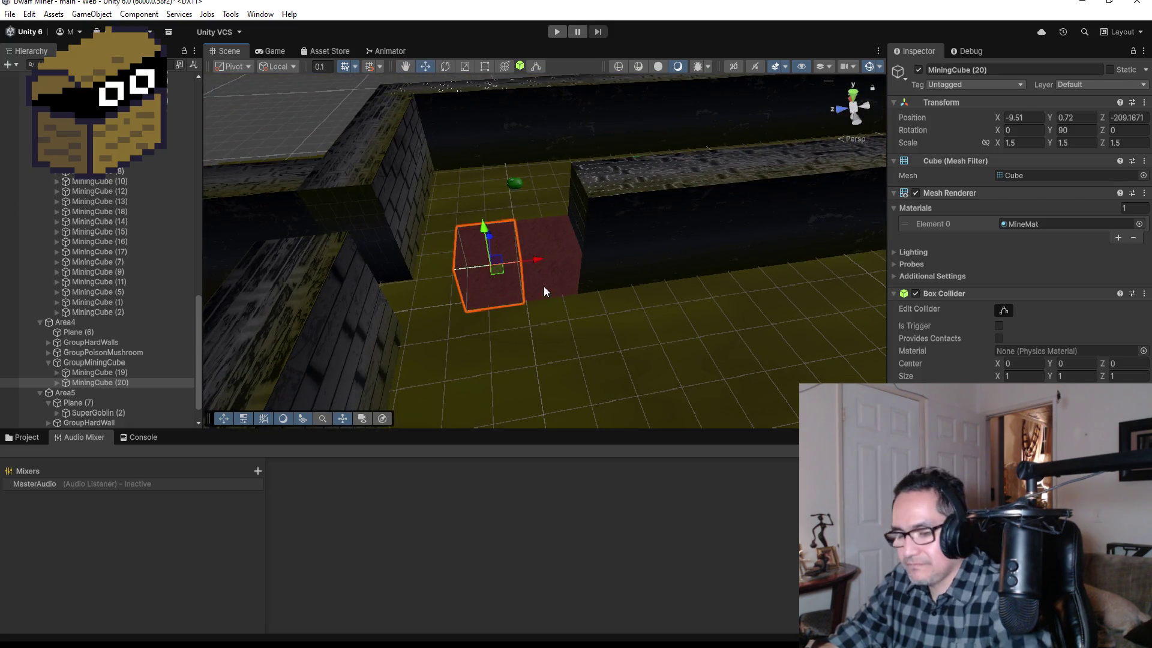
key(ctrl+d)
mouse_move(538, 259)
mouse_down()
mouse_move(477, 262)
mouse_move(471, 312)
mouse_up()
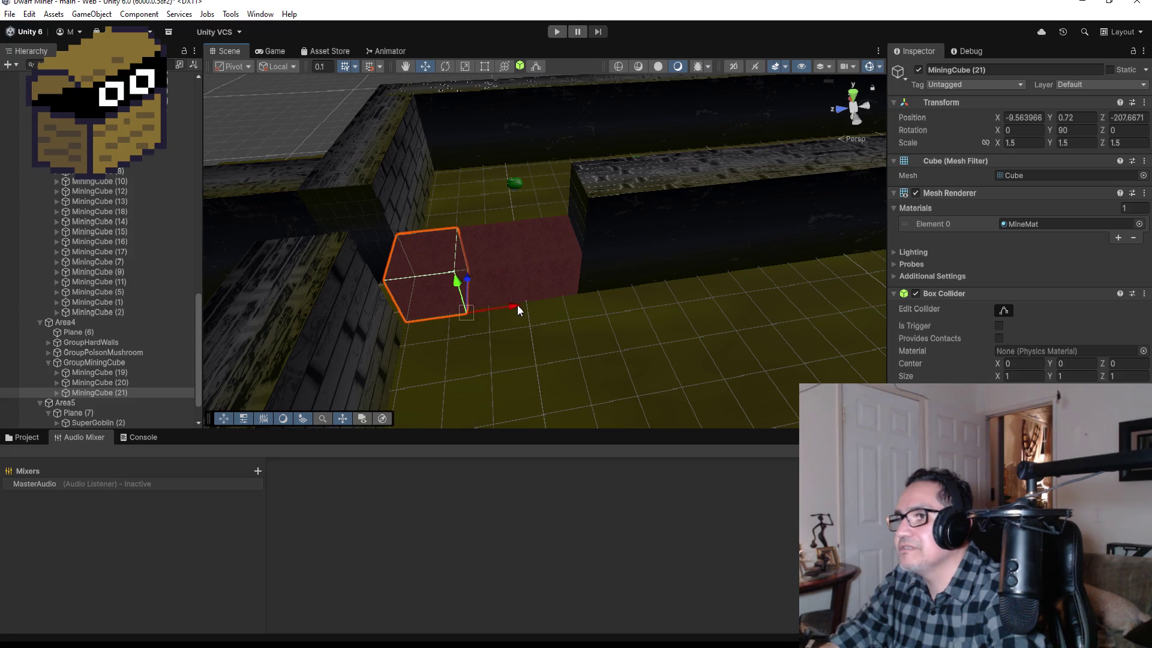
click(473, 271)
click(481, 269)
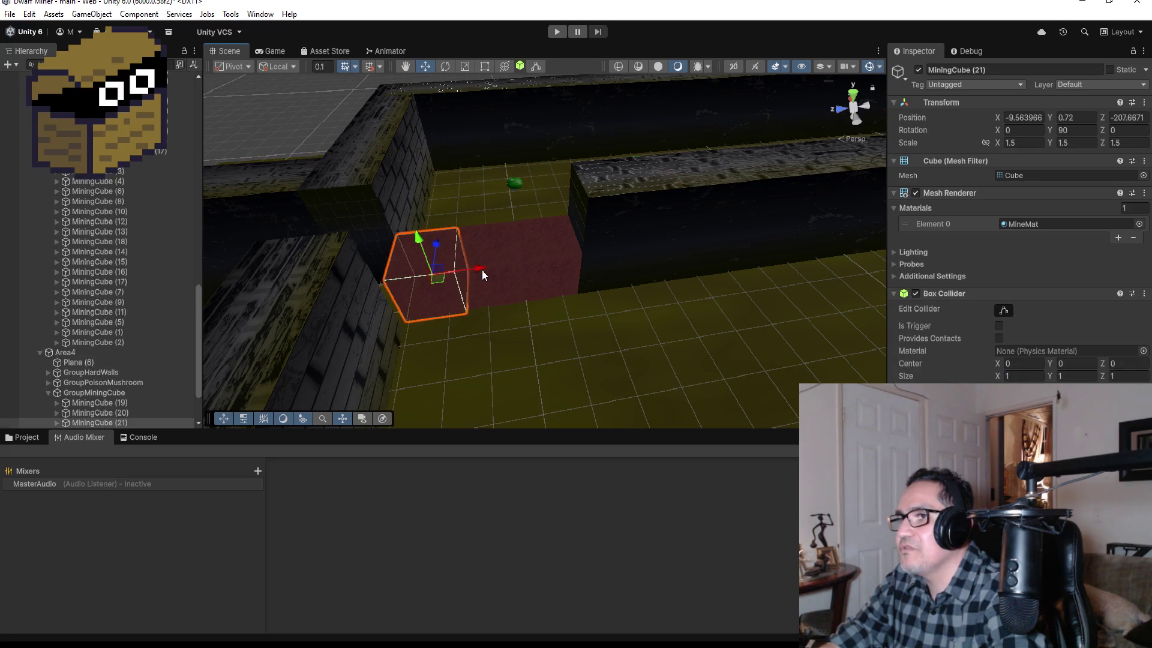
mouse_move(480, 267)
mouse_down()
mouse_move(459, 271)
mouse_move(447, 311)
mouse_up()
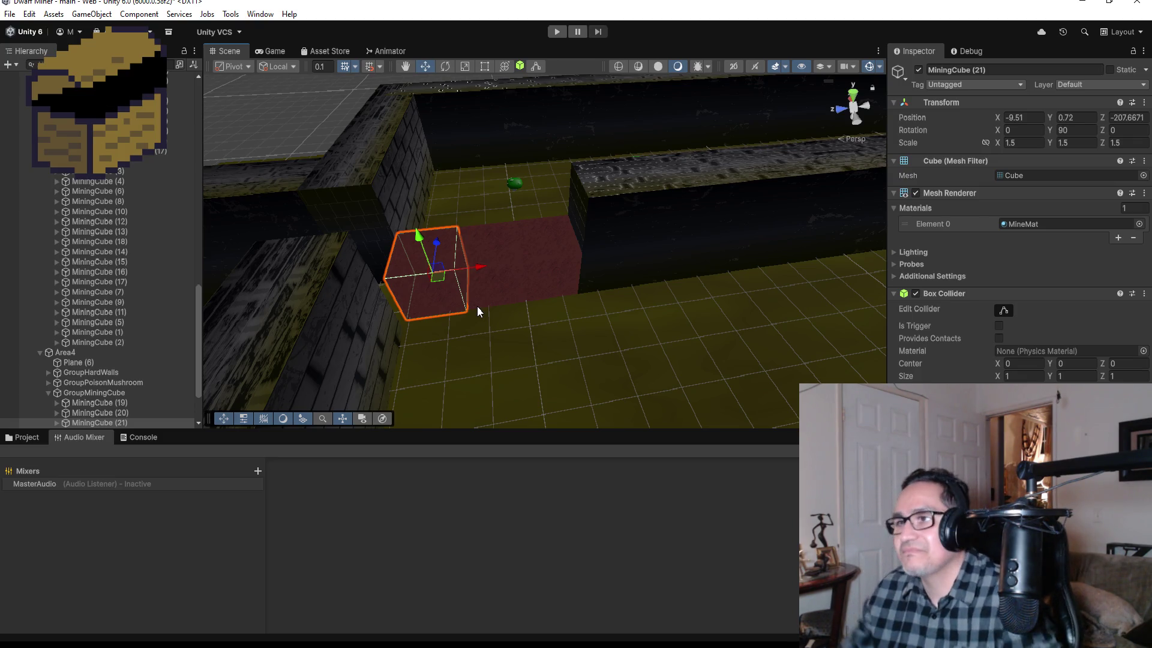
Duplicate MiningCube (21) and place MiningCube (22) at -9.51, 0.72, -206.1671 to seal the passage.
mouse_move(494, 217)
mouse_down()
mouse_move(444, 265)
mouse_move(522, 368)
mouse_move(538, 340)
mouse_up()
key(ctrl+d)
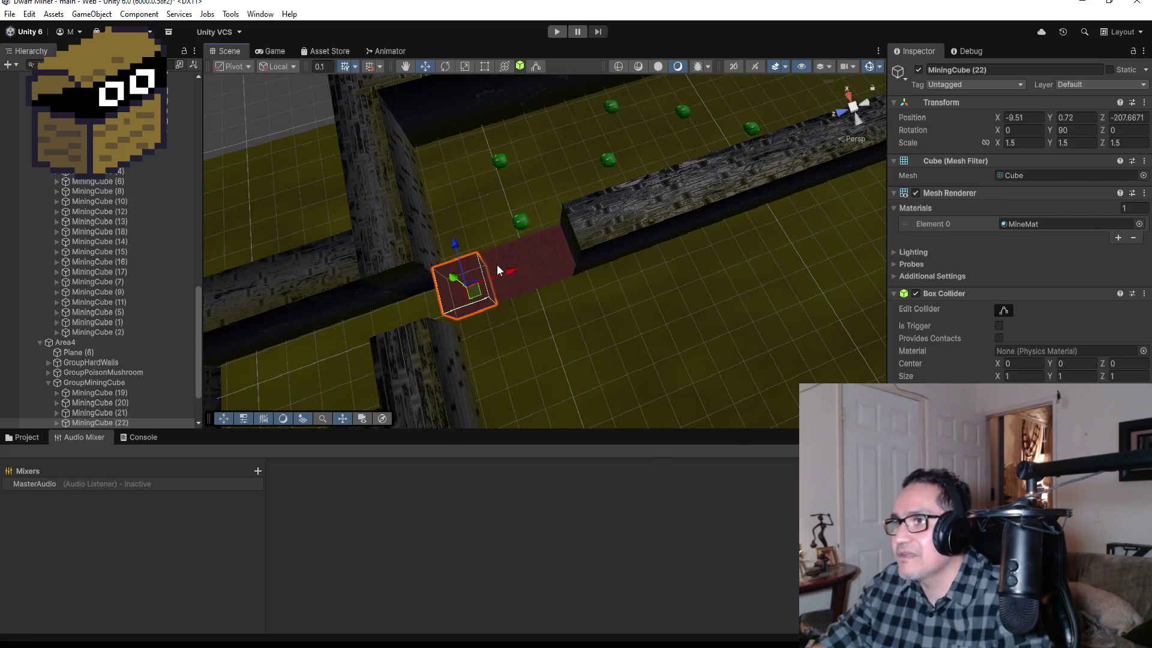
mouse_move(511, 271)
mouse_down()
mouse_move(451, 289)
mouse_move(456, 304)
mouse_move(423, 294)
mouse_move(371, 319)
mouse_up()
mouse_move(414, 255)
mouse_down()
mouse_move(533, 265)
mouse_move(661, 300)
mouse_move(628, 322)
mouse_move(649, 329)
mouse_move(636, 339)
mouse_up()
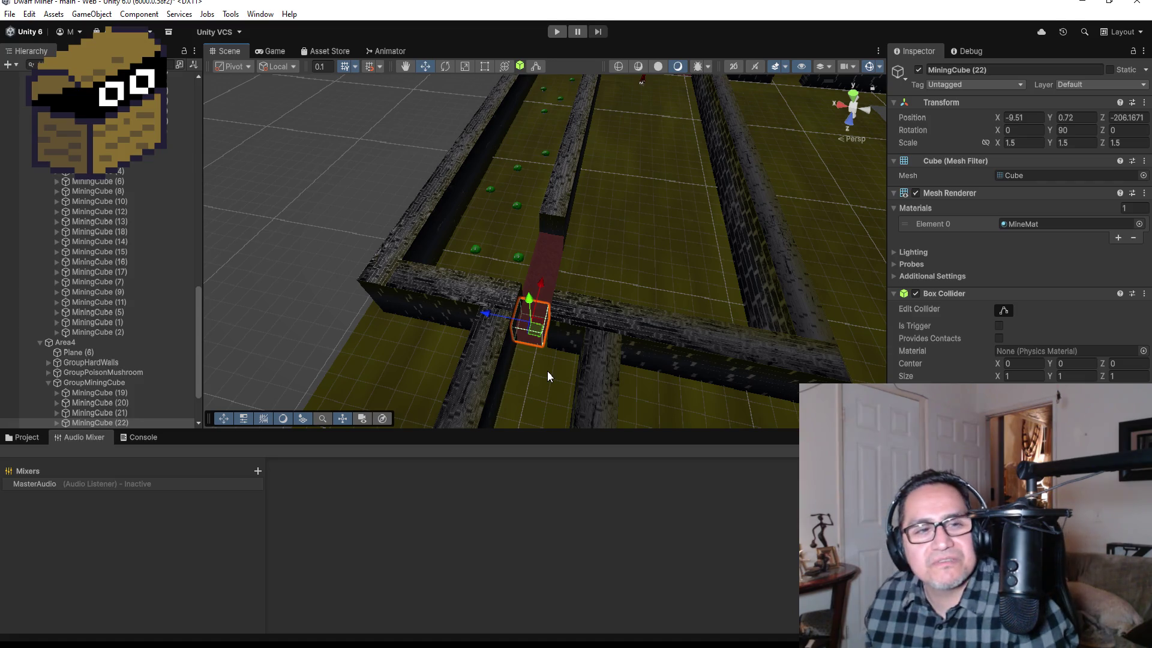
scroll(593, 294, down, 2)
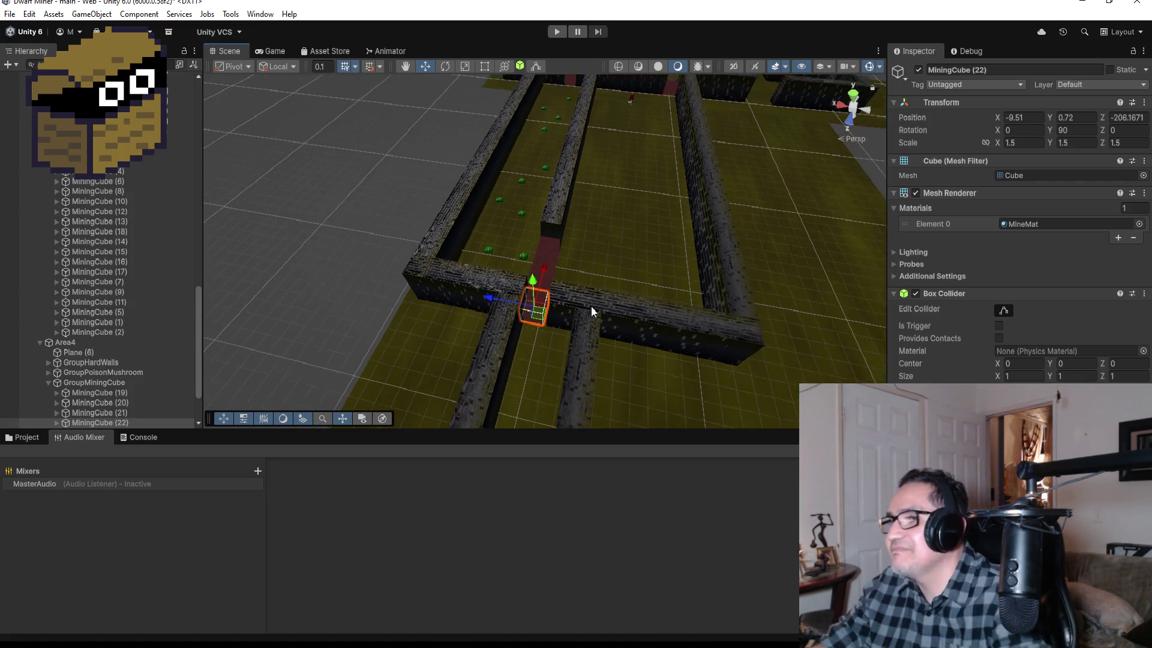
scroll(586, 336, down, 2)
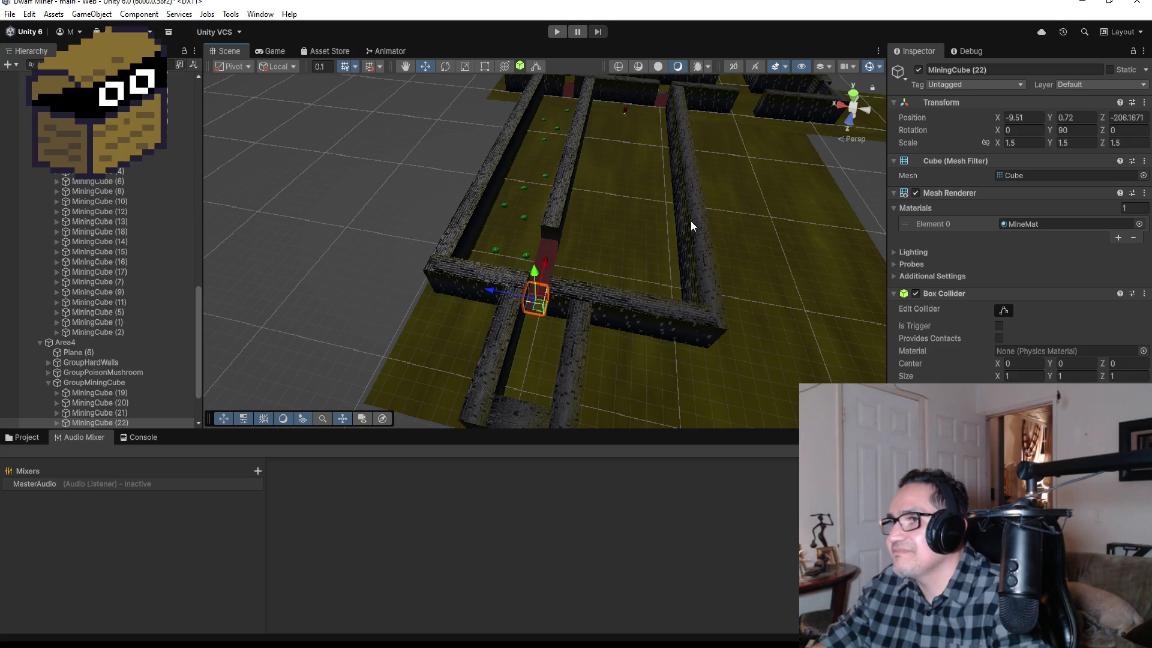
drag(690, 221, 487, 300)
scroll(612, 313, up, 3)
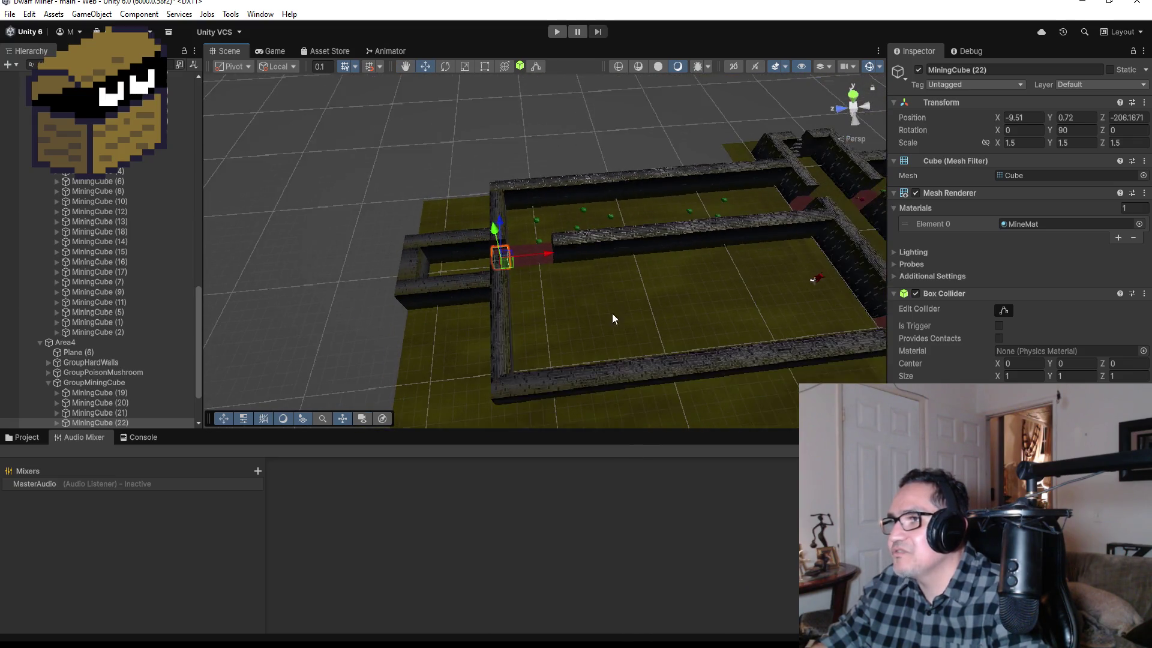
scroll(611, 313, down, 2)
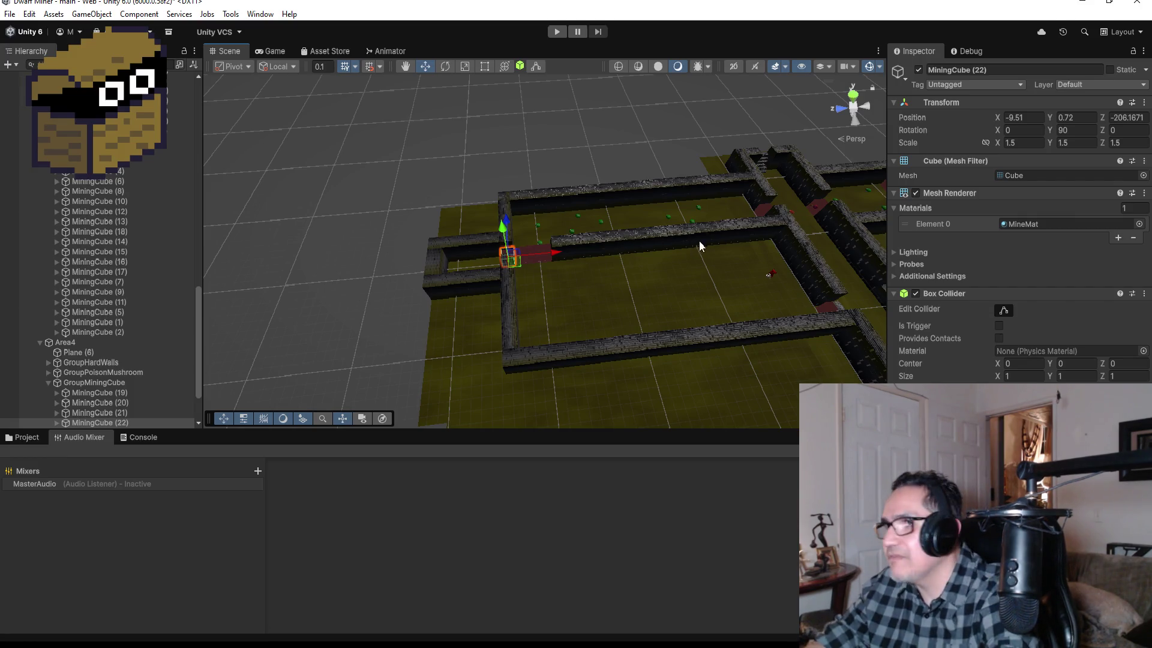
scroll(804, 280, up, 4)
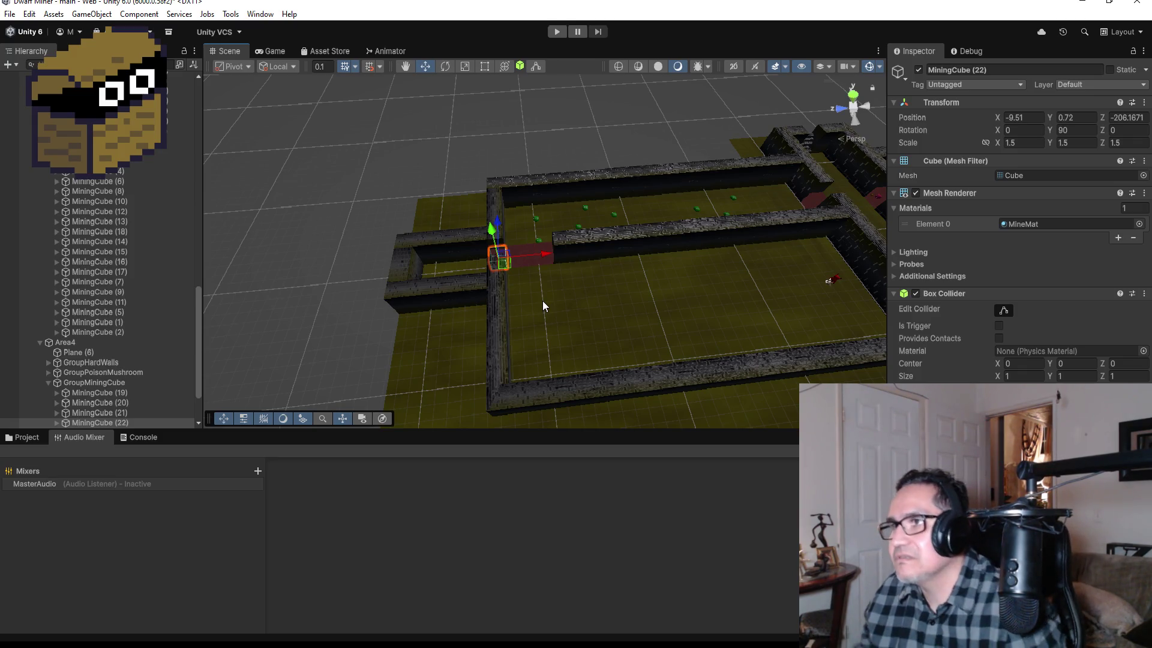
scroll(676, 319, down, 2)
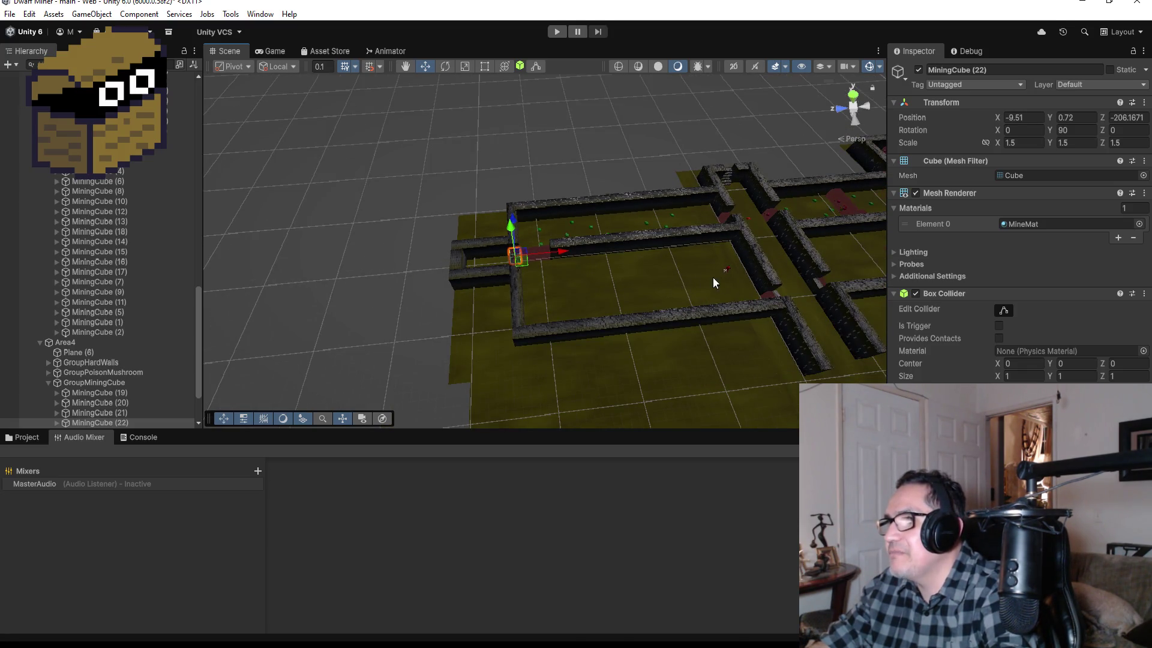
scroll(675, 297, up, 2)
scroll(699, 321, up, 1)
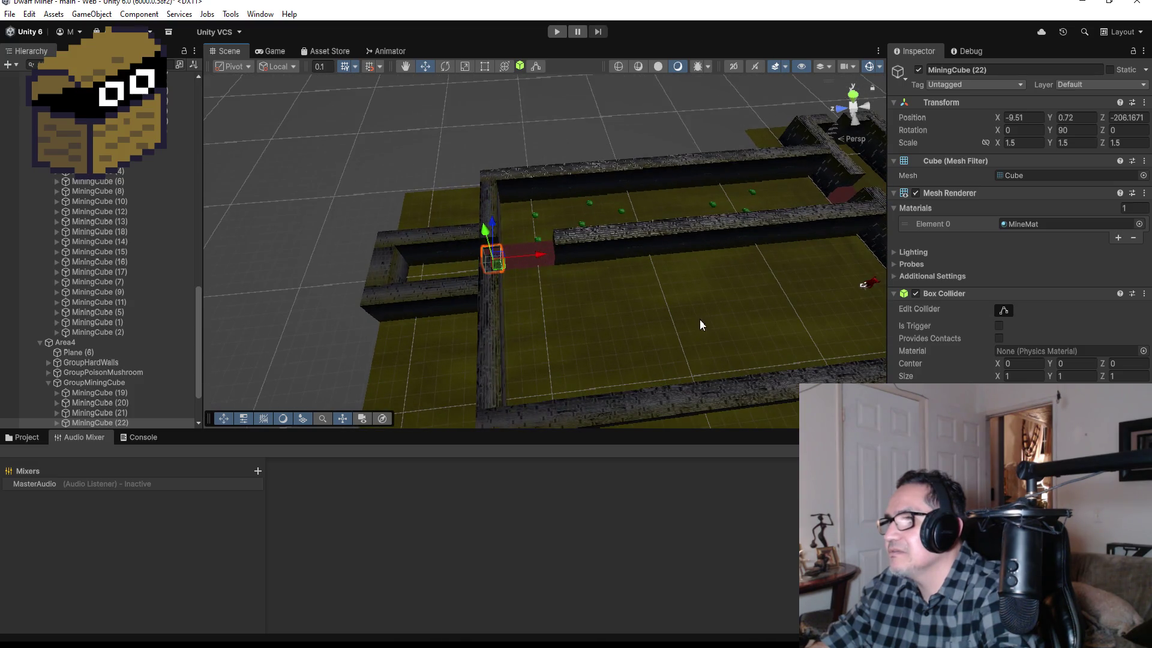
scroll(705, 306, down, 1)
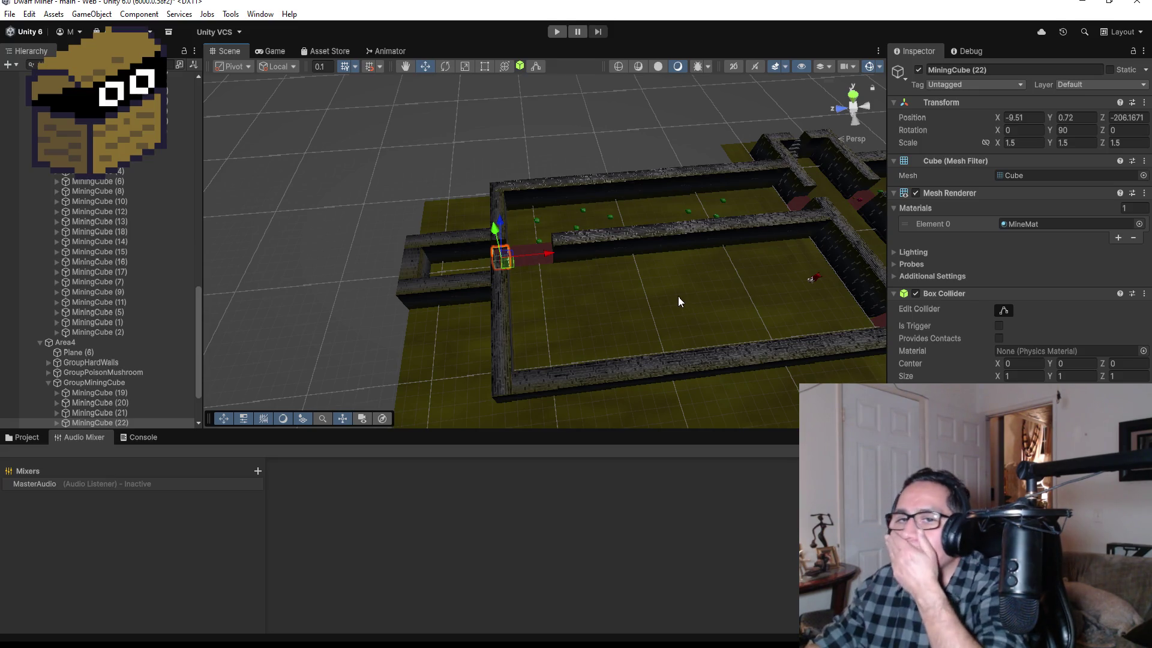
scroll(782, 214, down, 3)
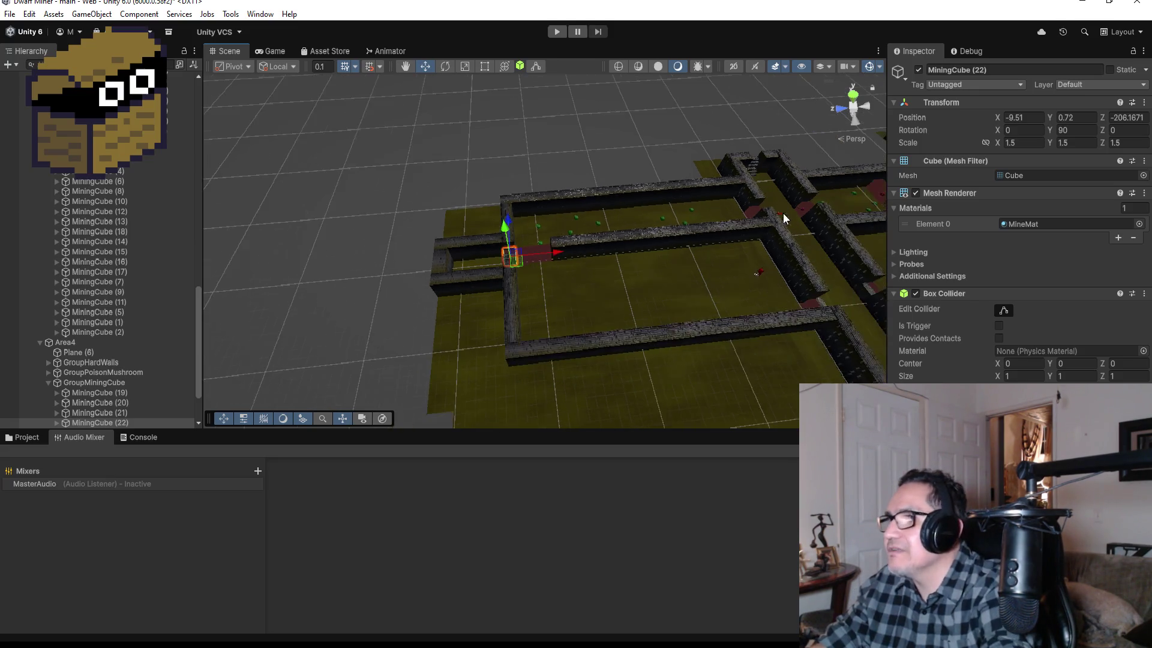
scroll(98, 311, up, 10)
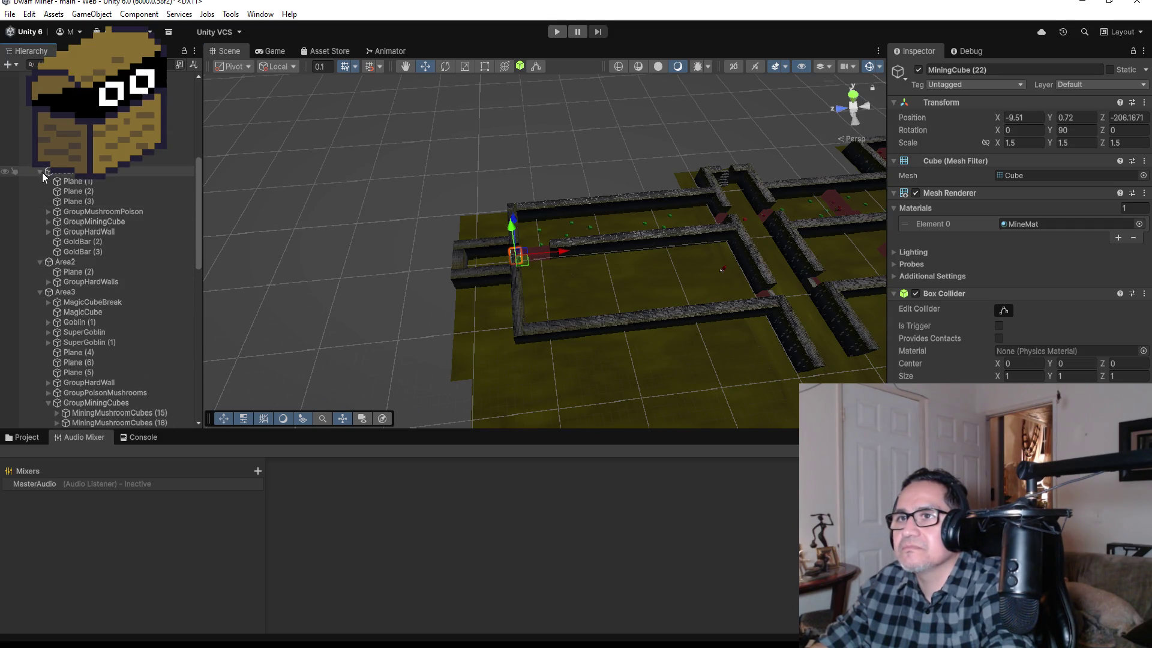
Collapse Area1, Area2 and MainHall in the Hierarchy and expand GroupPlantMonster.
click(39, 172)
click(39, 181)
scroll(106, 198, up, 4)
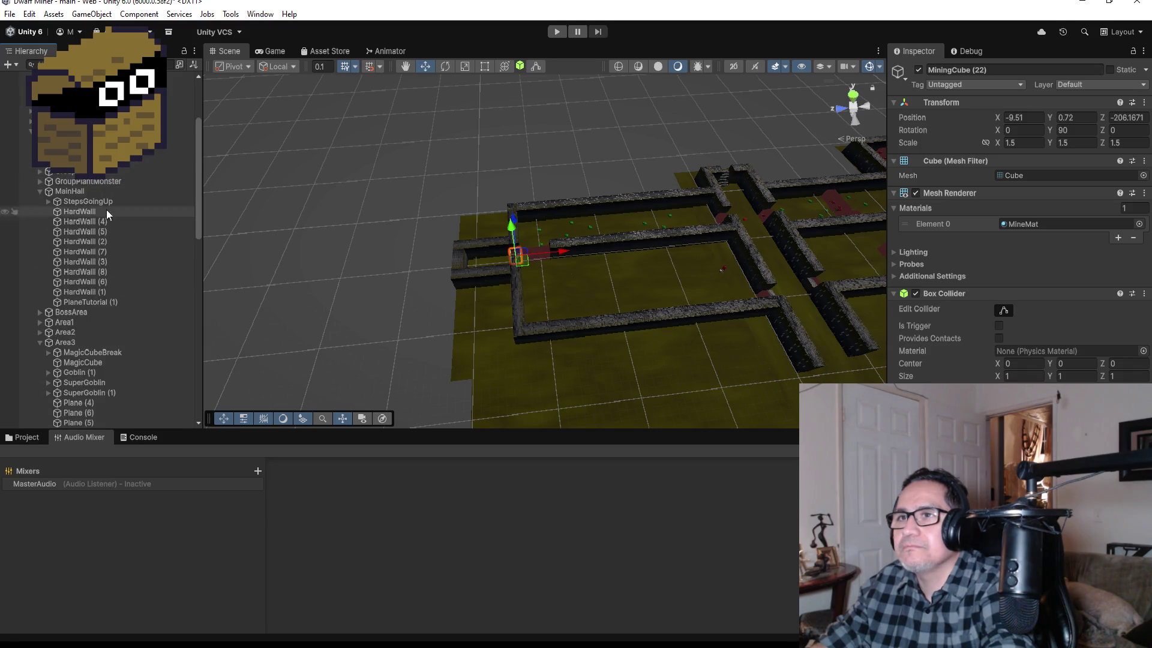
click(40, 192)
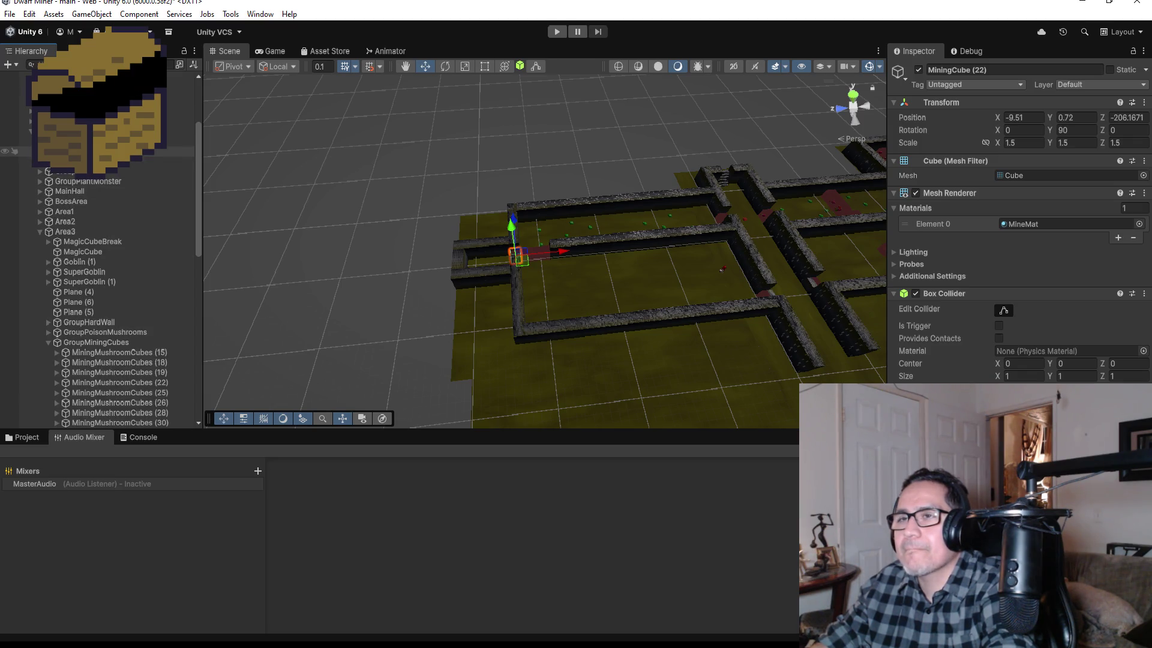
click(66, 161)
click(57, 171)
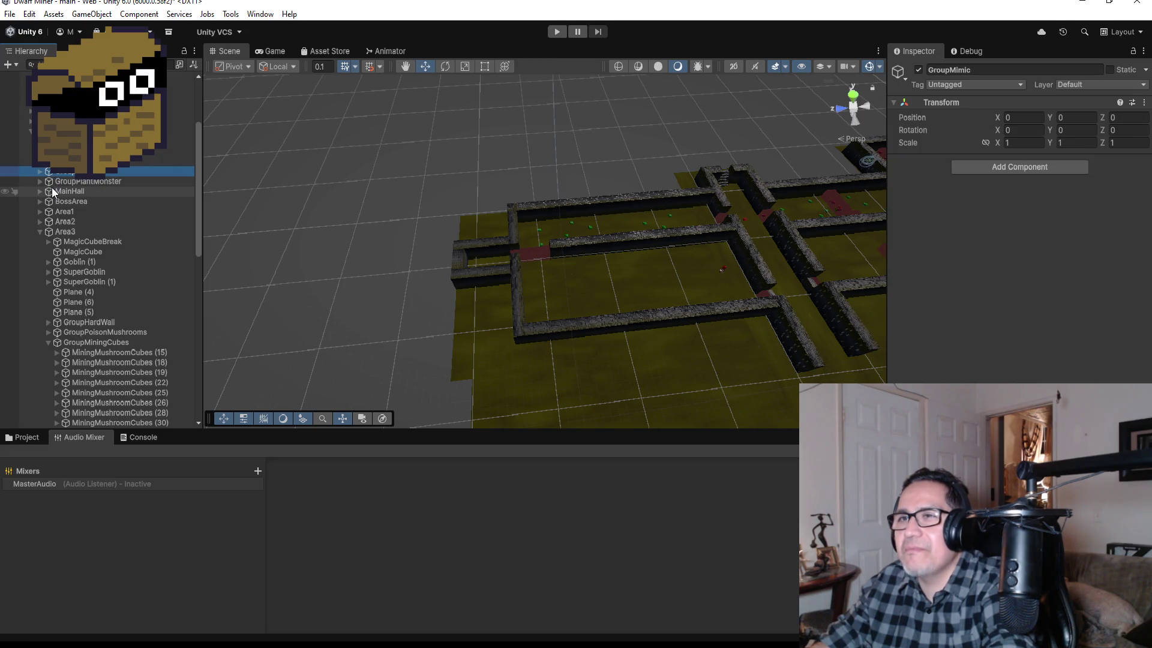
click(40, 182)
Duplicate TrapMushroomMonster (4) and select the copy's MeshPlantMonster and MovePos.
double_click(95, 242)
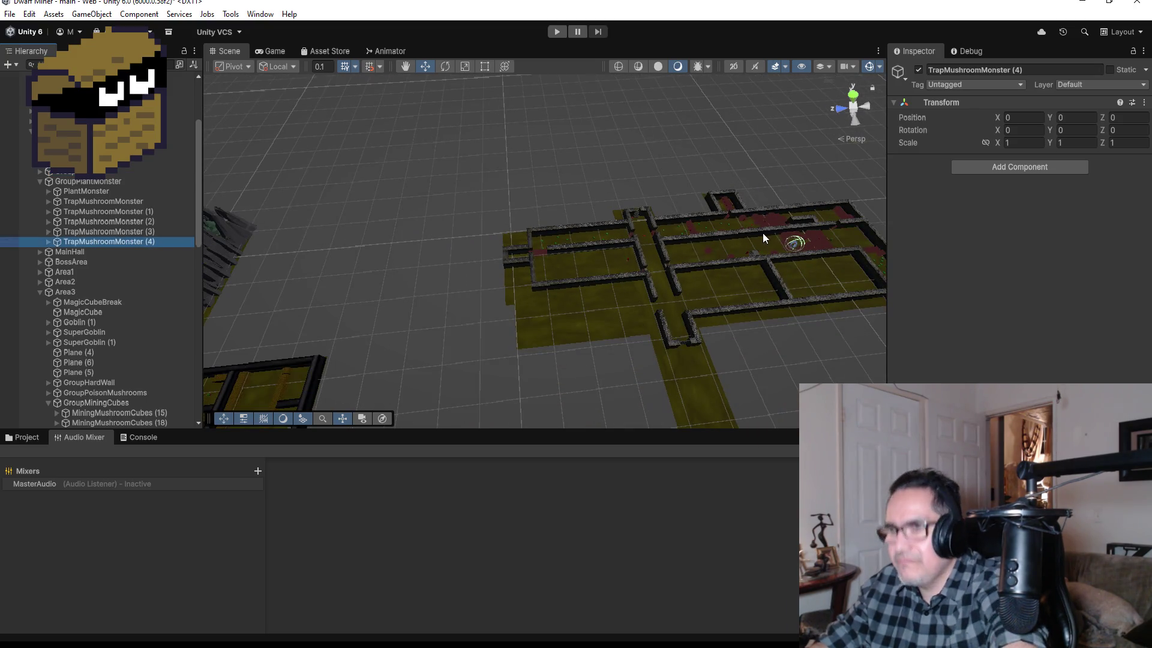
key(ctrl+d)
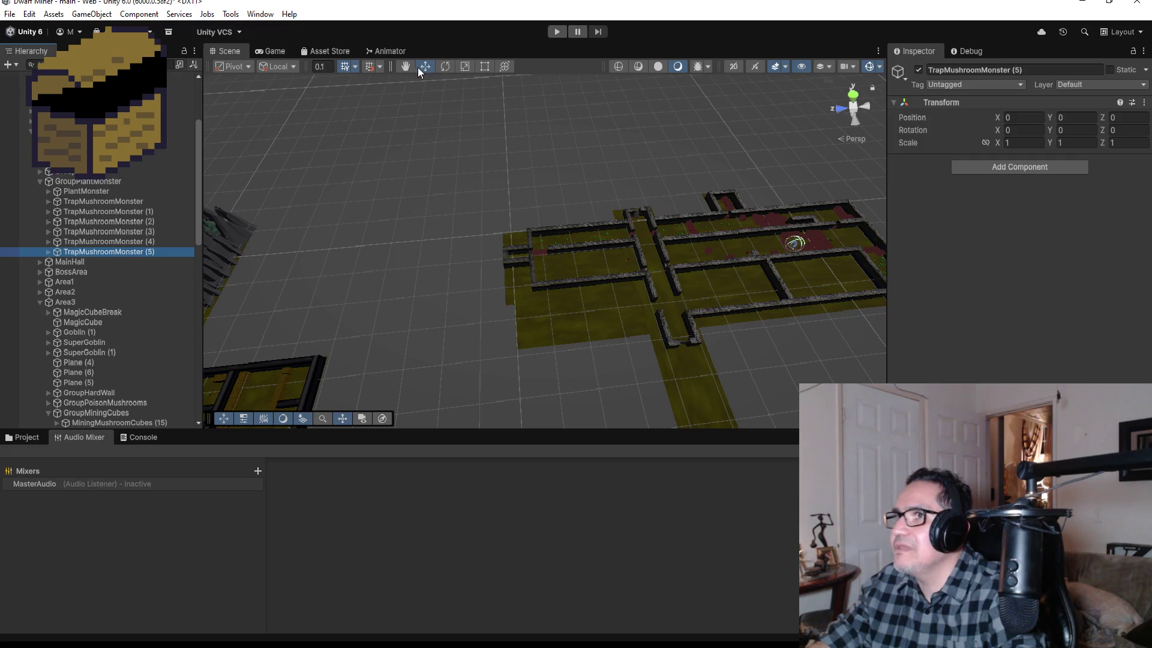
click(48, 252)
click(117, 261)
ctrl+click(109, 272)
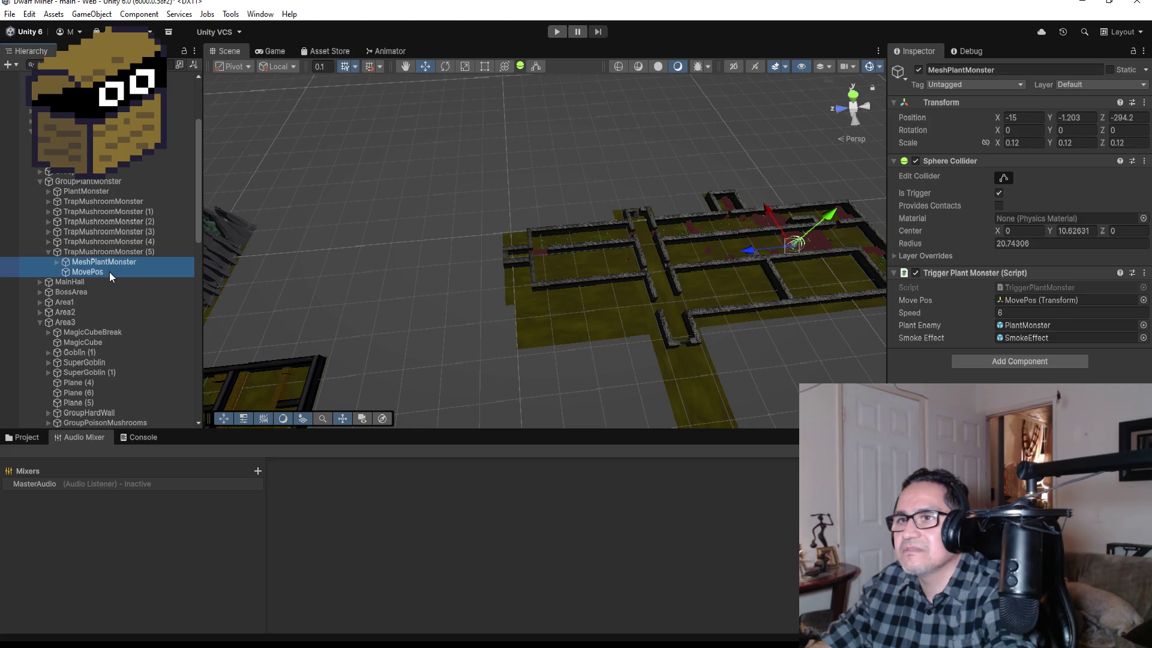
Move the new TrapMushroomMonster (5) into the Area4 corridor.
drag(749, 251, 538, 264)
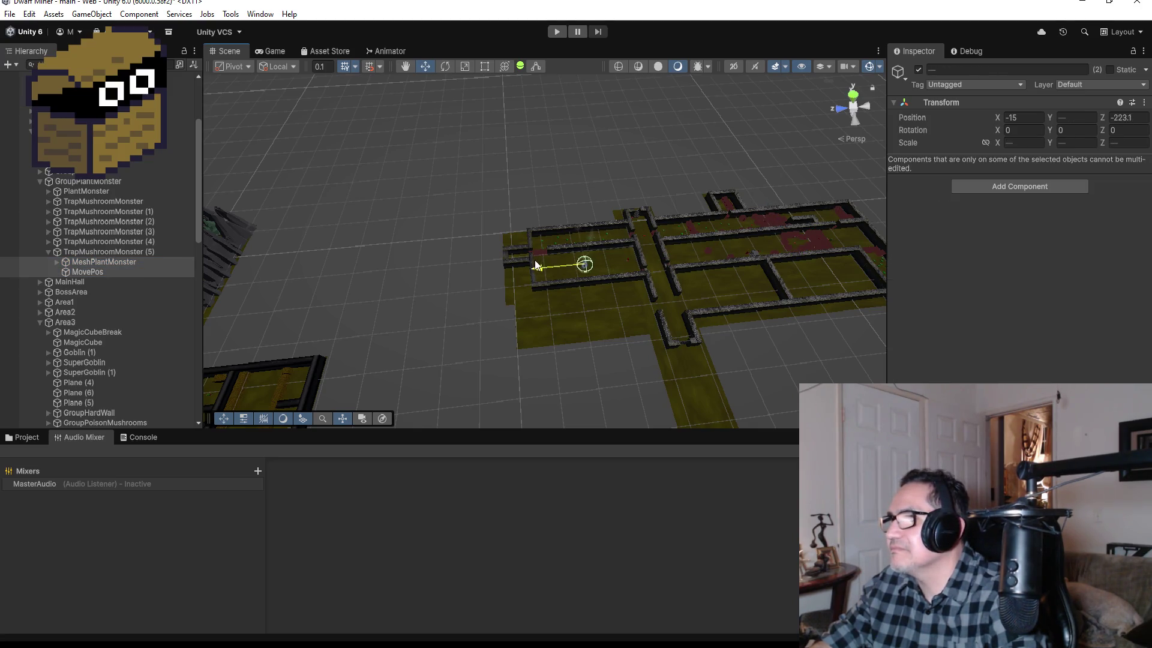
drag(574, 231, 578, 195)
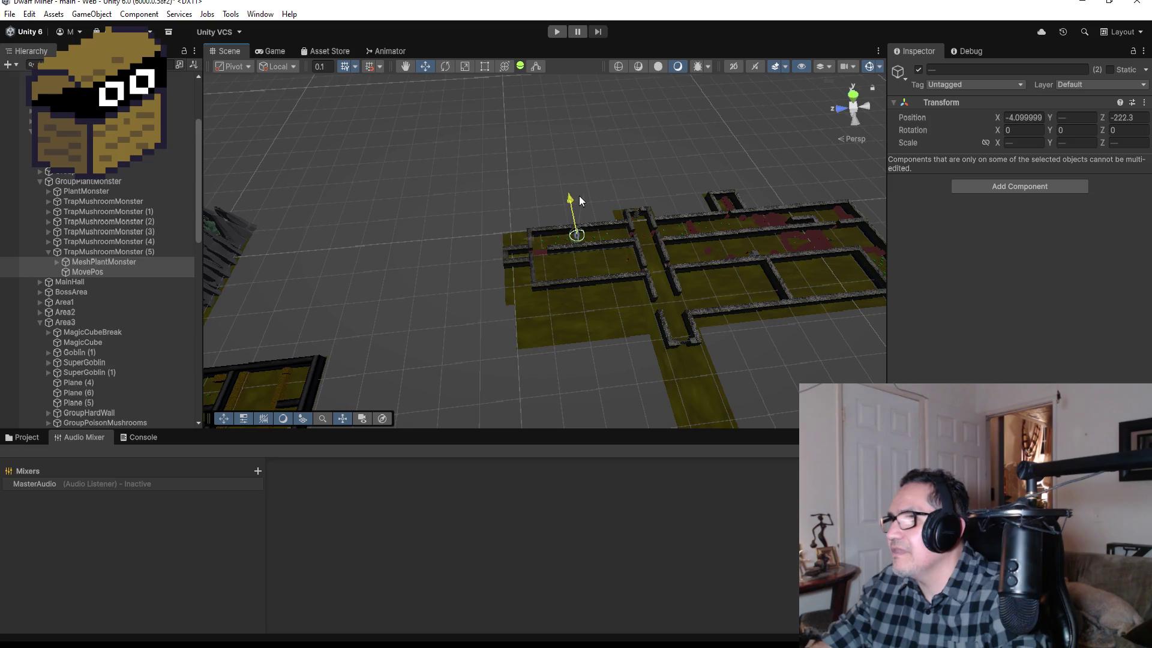
key(f)
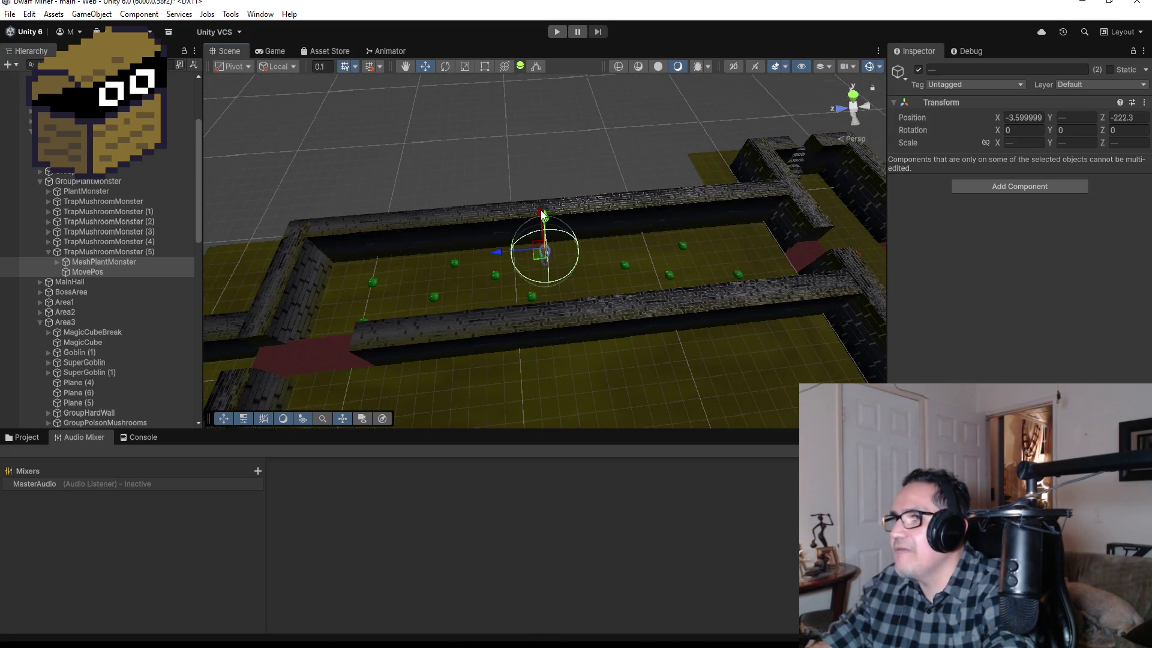
mouse_move(541, 210)
mouse_down()
mouse_move(511, 273)
mouse_move(525, 280)
mouse_up()
scroll(629, 300, down, 5)
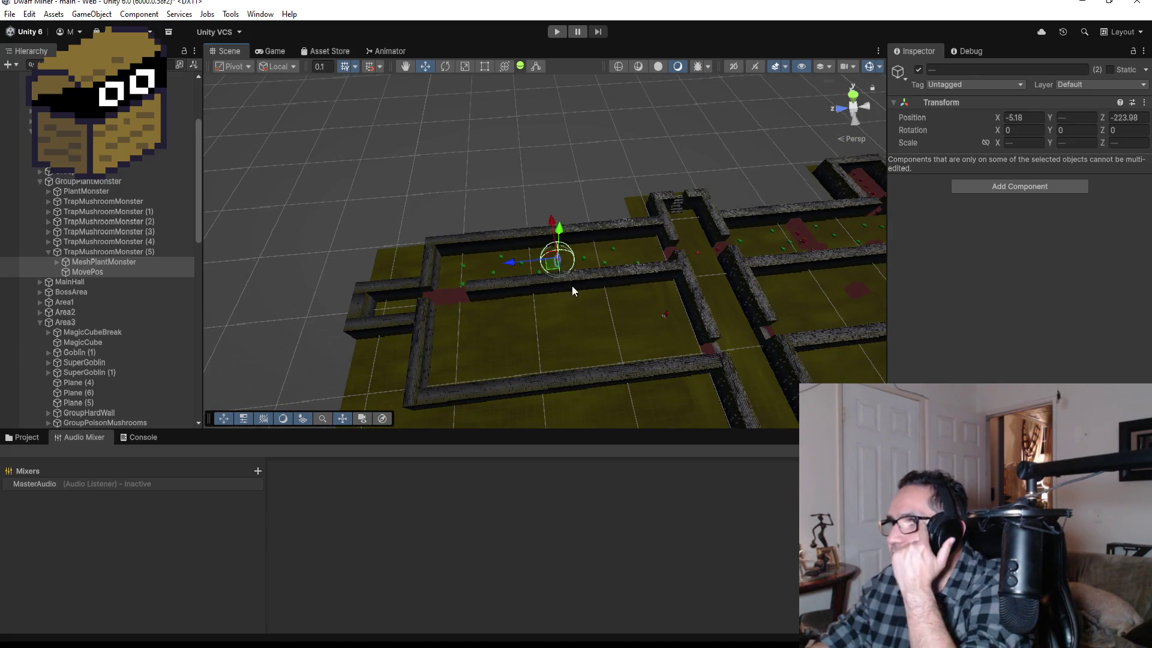
drag(513, 259, 514, 264)
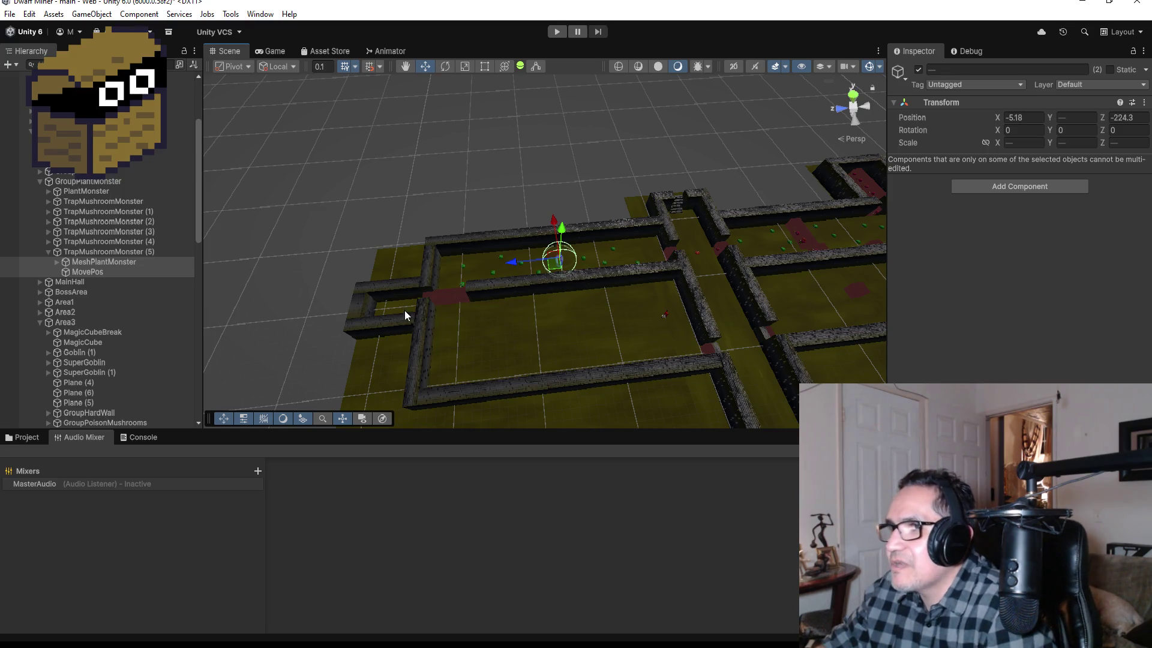
double_click(99, 402)
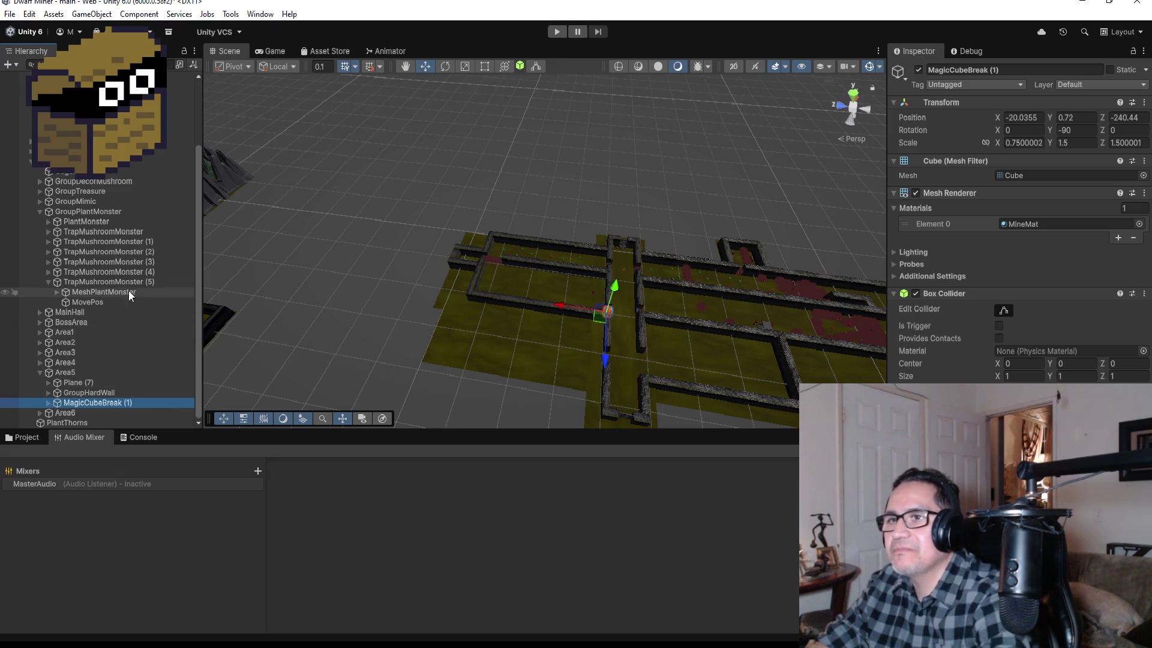
Select the four corridor wall pieces HardWall (39), (40), (41) and (42).
drag(576, 306, 539, 305)
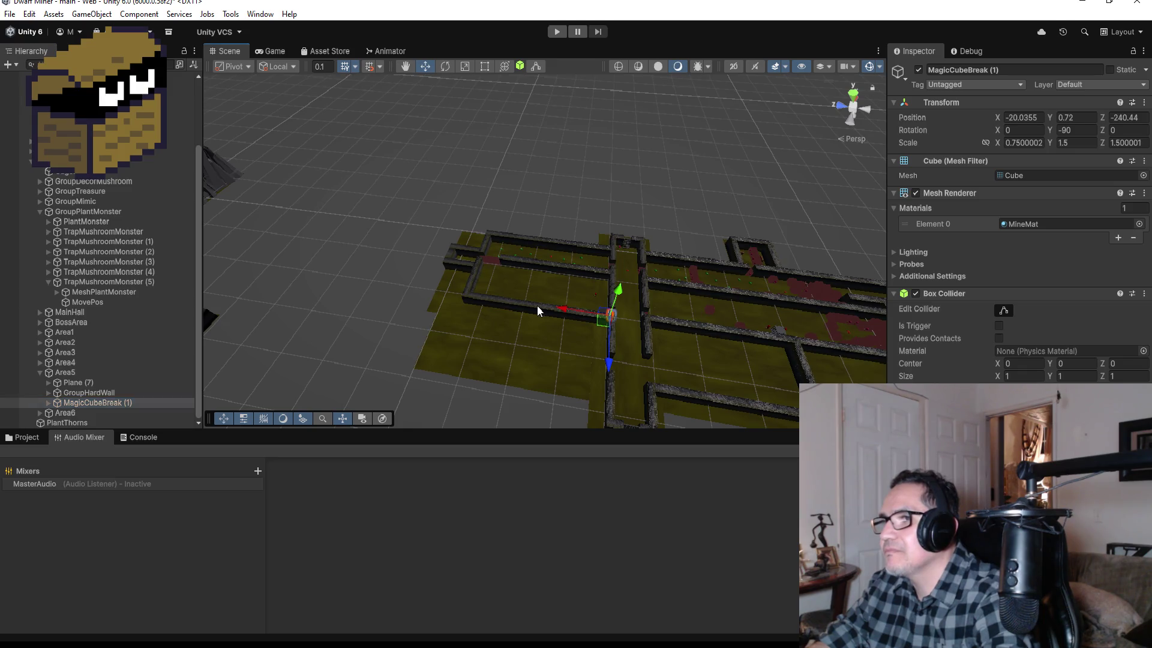
click(538, 305)
scroll(128, 395, down, 5)
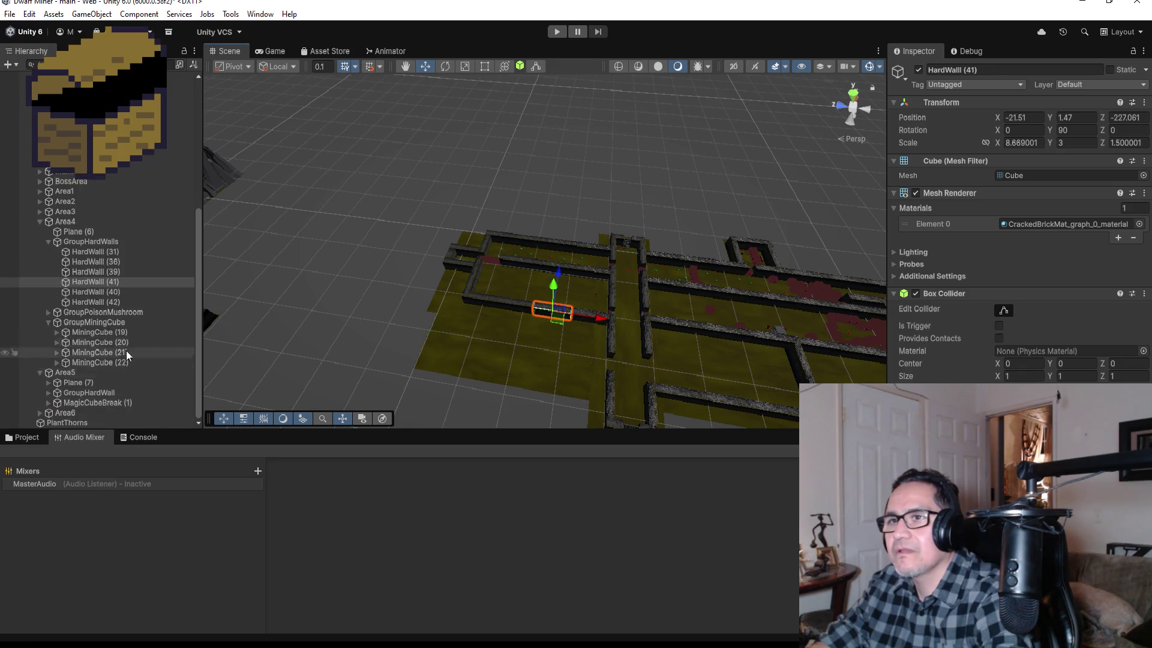
click(109, 280)
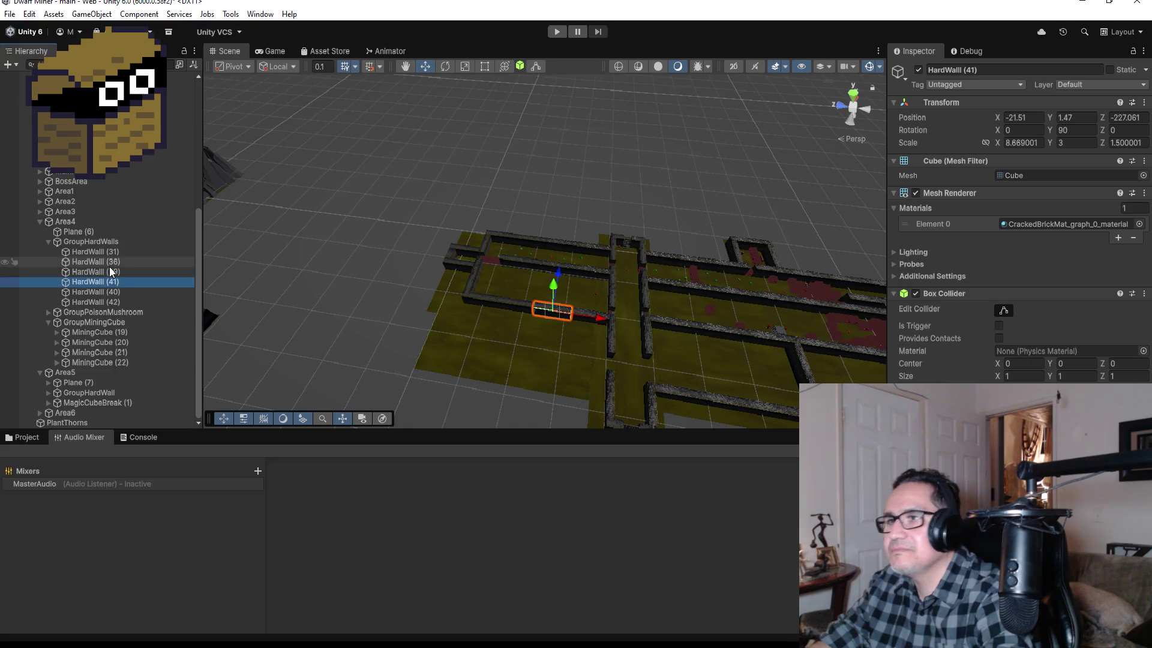
ctrl+click(109, 274)
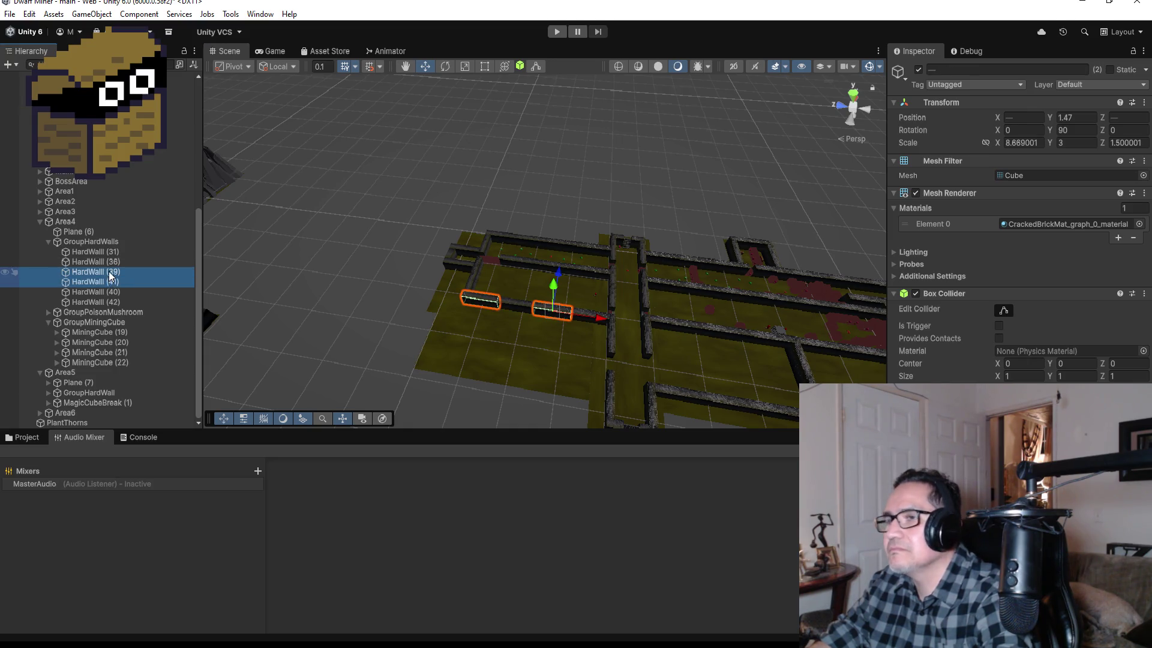
ctrl+click(110, 262)
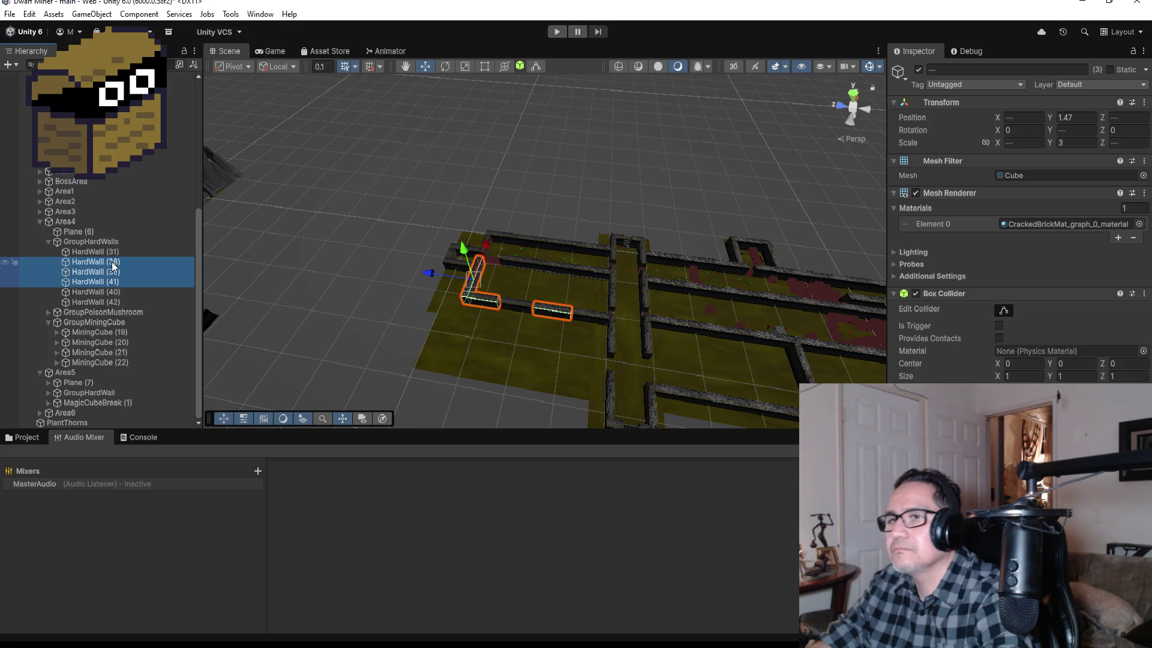
click(113, 272)
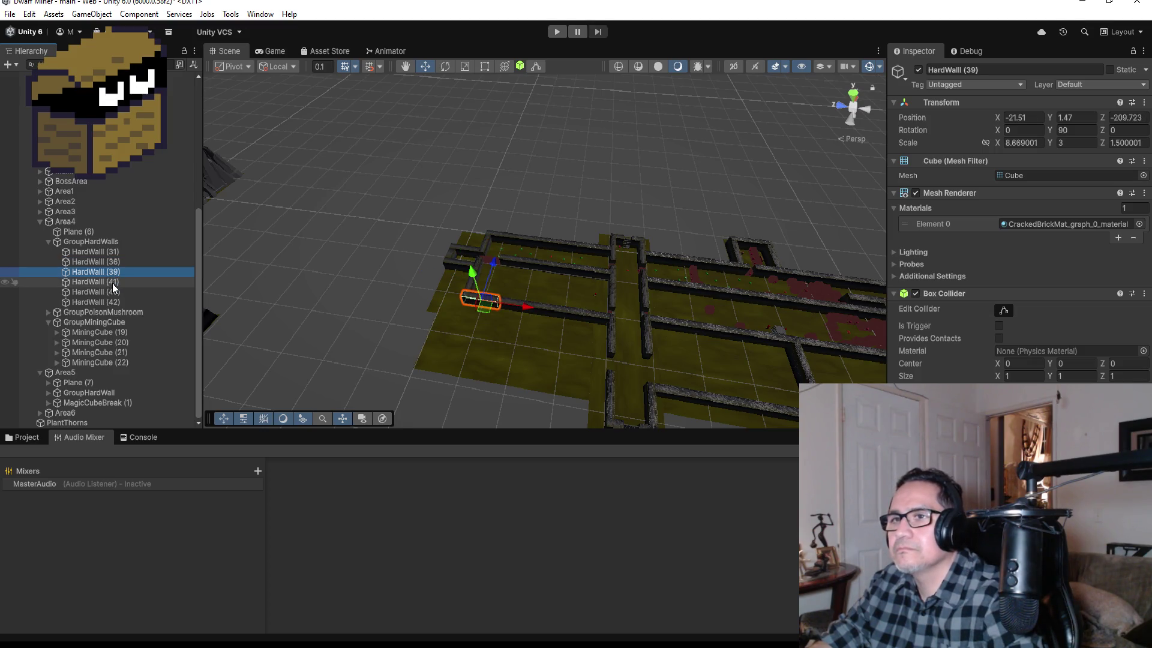
ctrl+click(113, 284)
ctrl+click(113, 291)
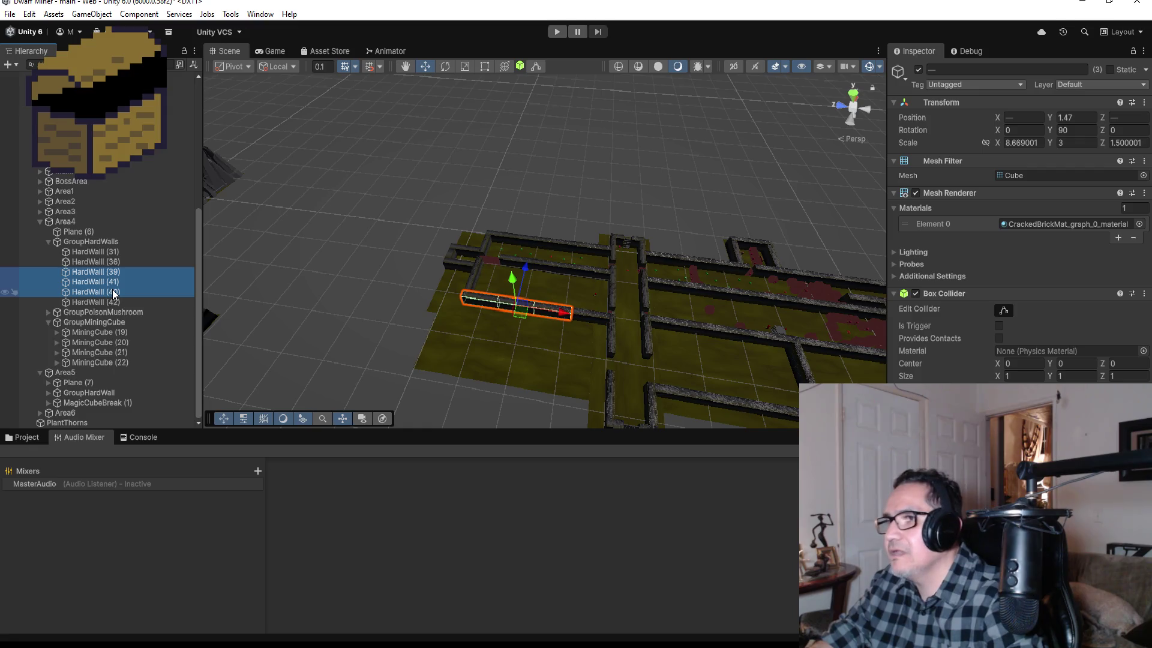
ctrl+click(109, 301)
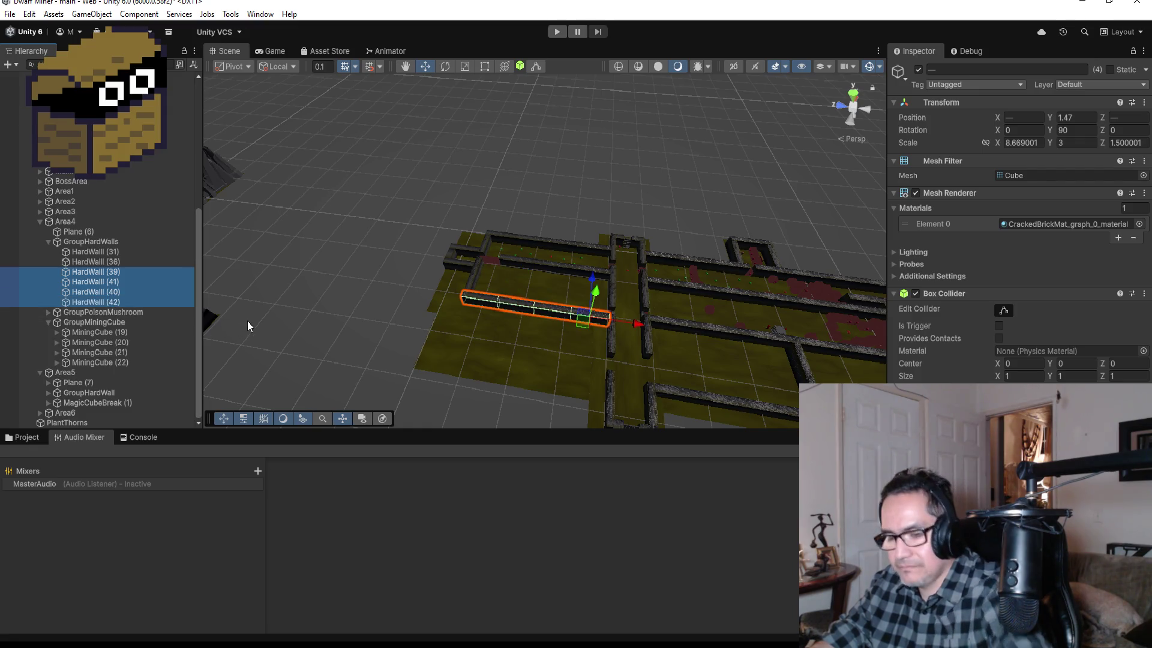
Duplicate them as HardWall (43)–(46), placing the copies atop GroupHardWalls and shifting them into a parallel row.
key(ctrl+d)
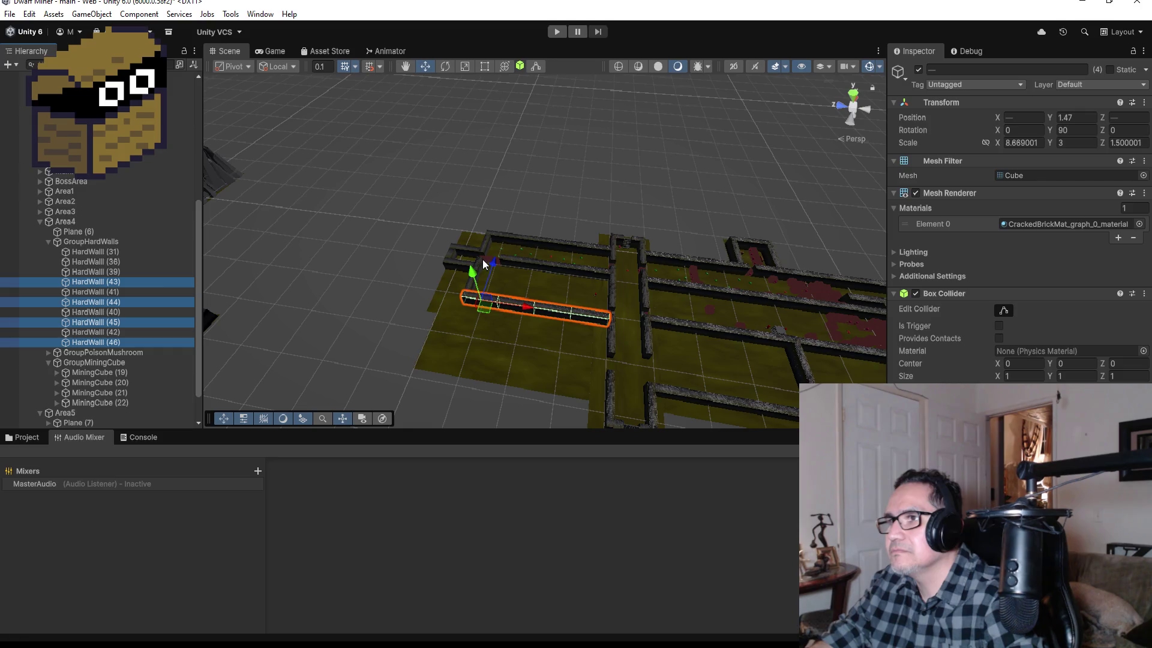
drag(125, 281, 120, 247)
drag(591, 276, 580, 326)
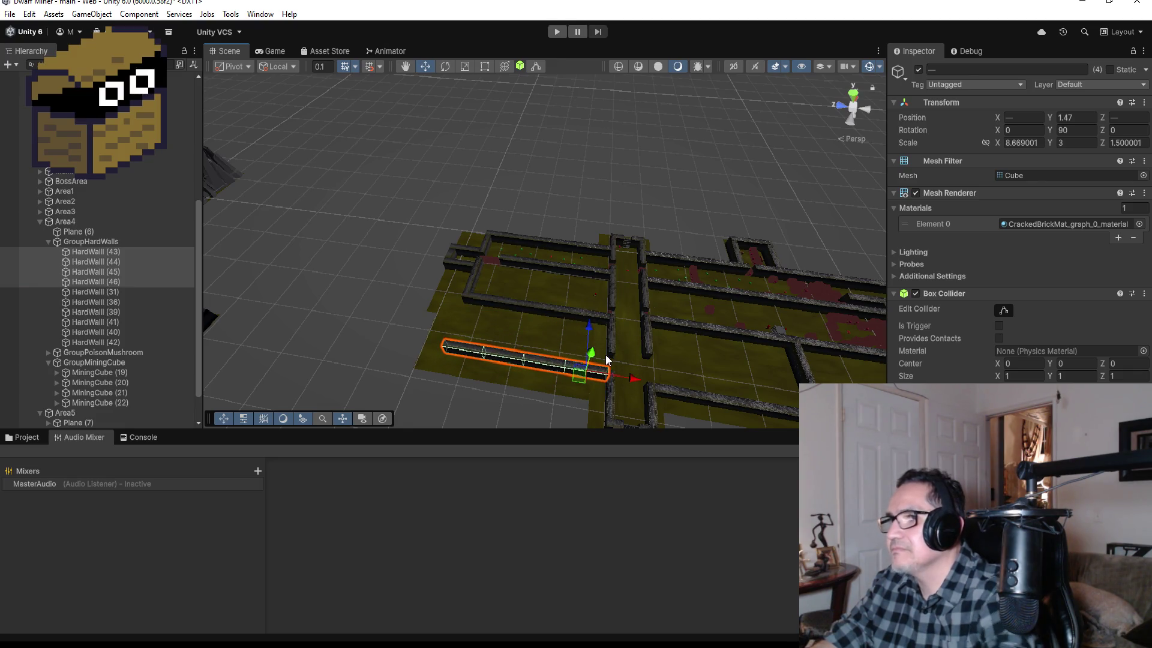
Slide the copied long wall along Z and vertex-snap it into its new corridor position.
key(f)
mouse_move(732, 208)
mouse_down()
mouse_move(419, 188)
mouse_move(386, 207)
mouse_up()
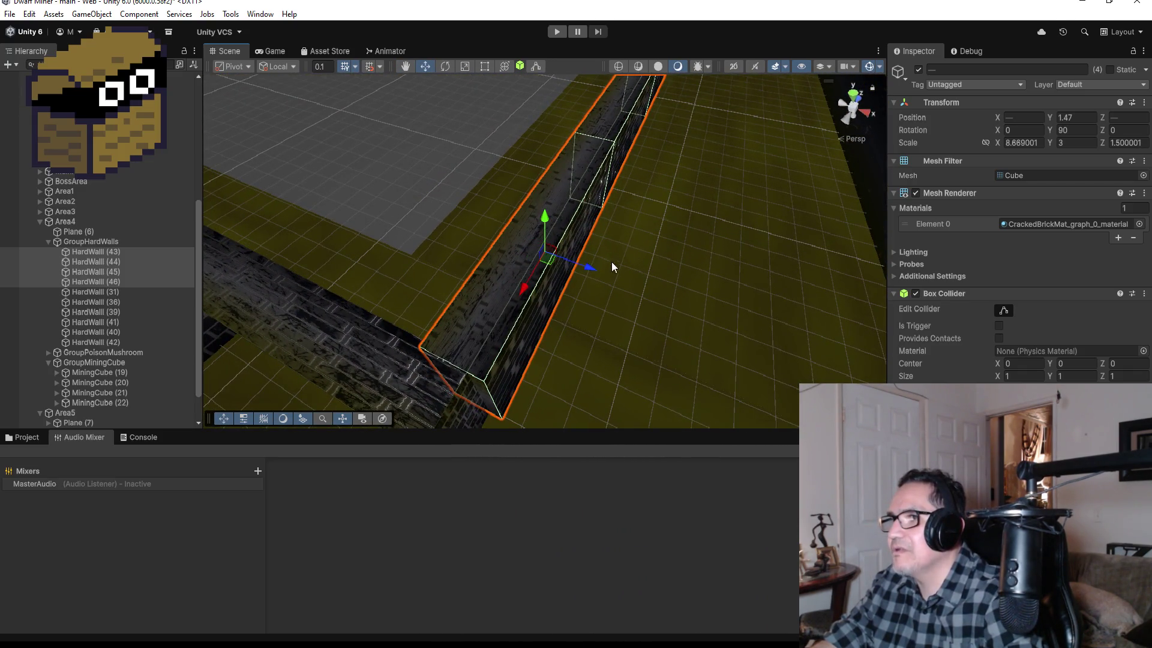
drag(590, 268, 577, 269)
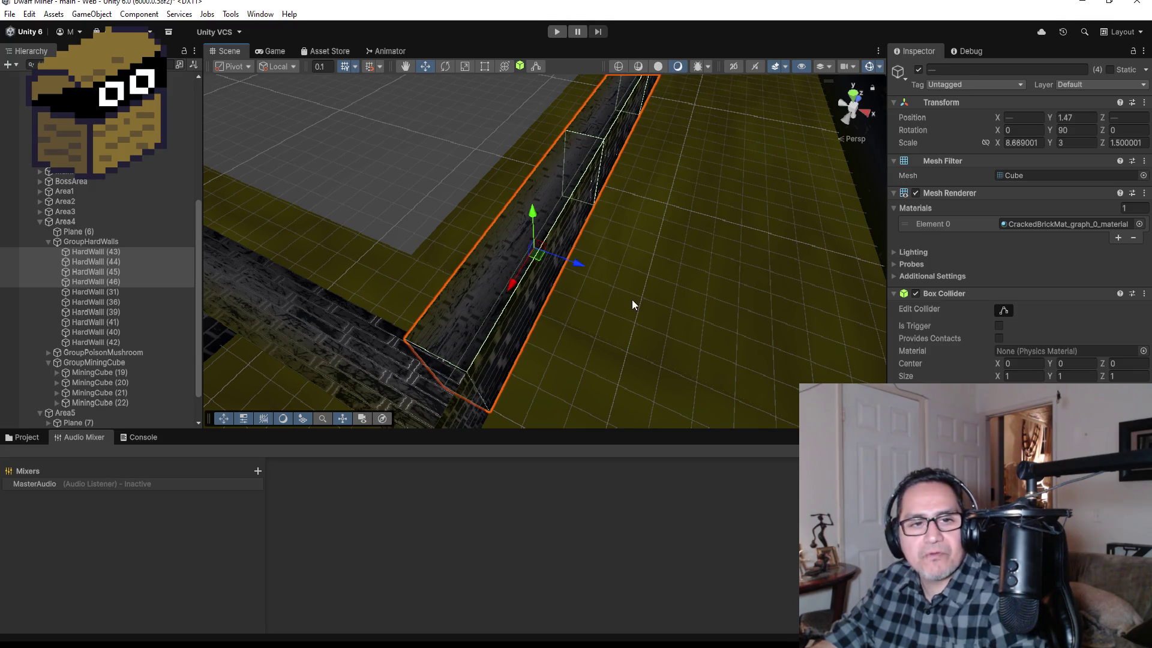
scroll(633, 304, down, 4)
mouse_move(553, 328)
mouse_down()
mouse_move(541, 372)
mouse_move(489, 361)
mouse_move(585, 298)
mouse_move(714, 252)
mouse_move(524, 327)
mouse_move(656, 338)
mouse_up()
key(v)
scroll(656, 338, down, 3)
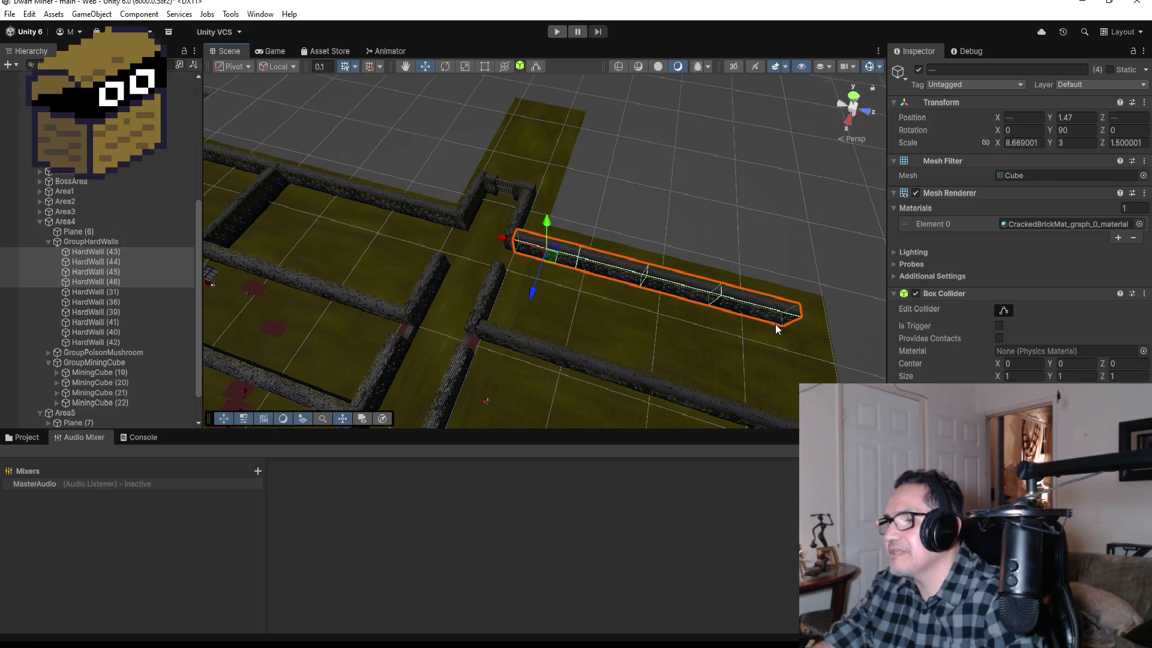
scroll(747, 350, down, 2)
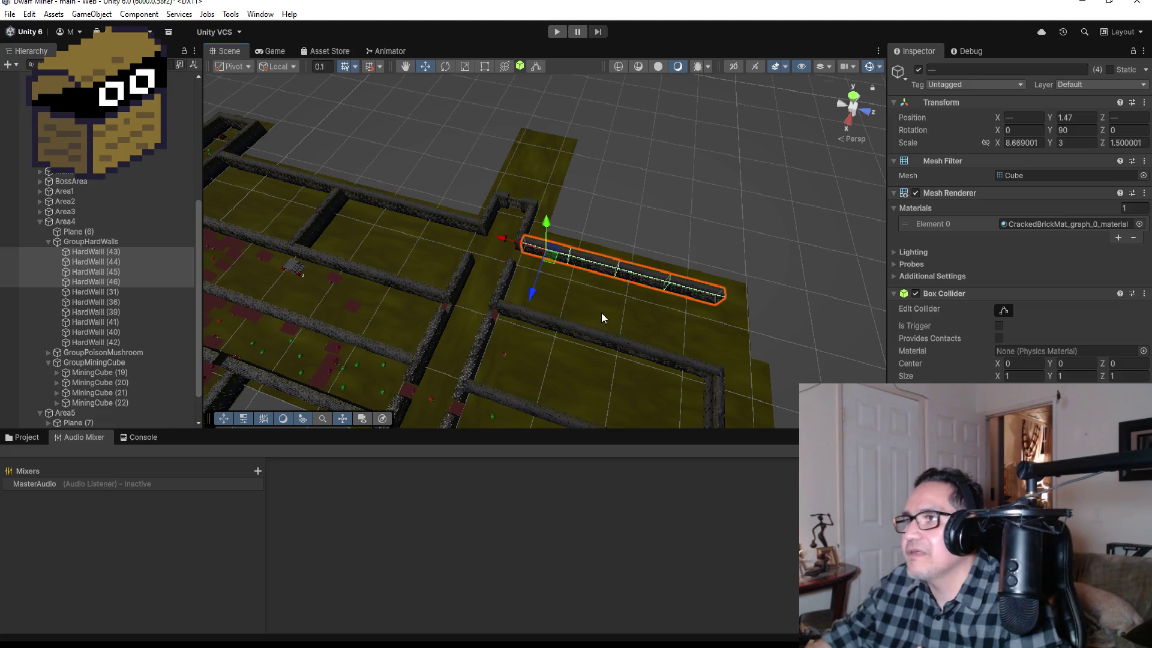
click(528, 162)
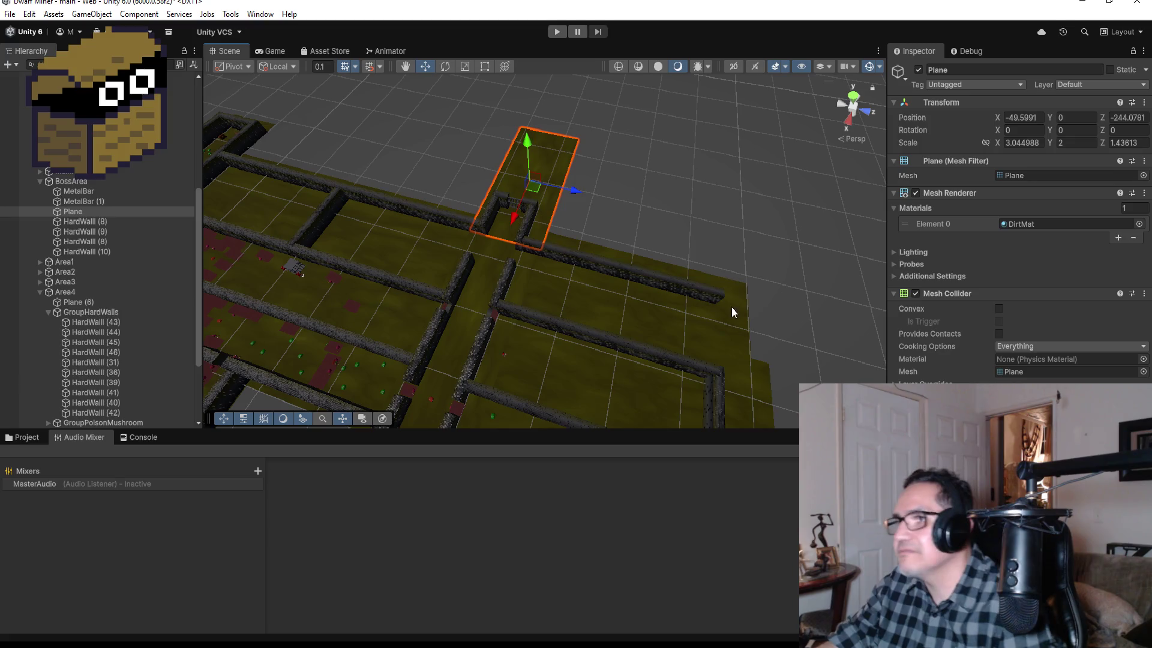
scroll(673, 340, down, 1)
scroll(697, 352, down, 2)
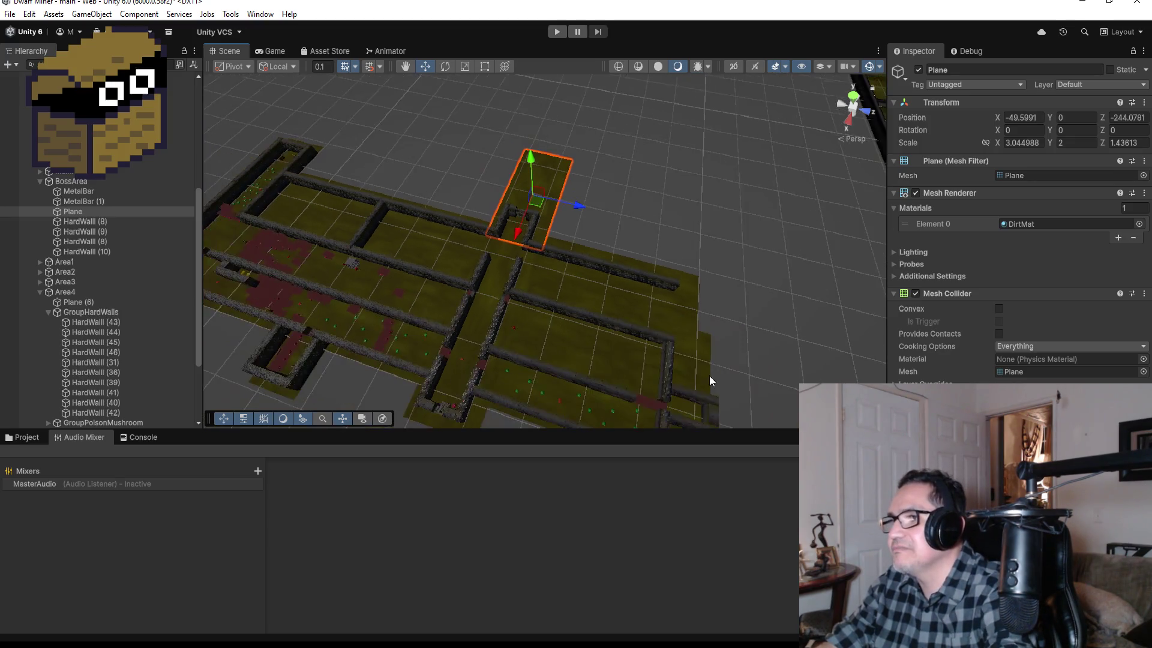
mouse_move(722, 351)
mouse_down()
mouse_move(614, 264)
mouse_move(520, 213)
mouse_up()
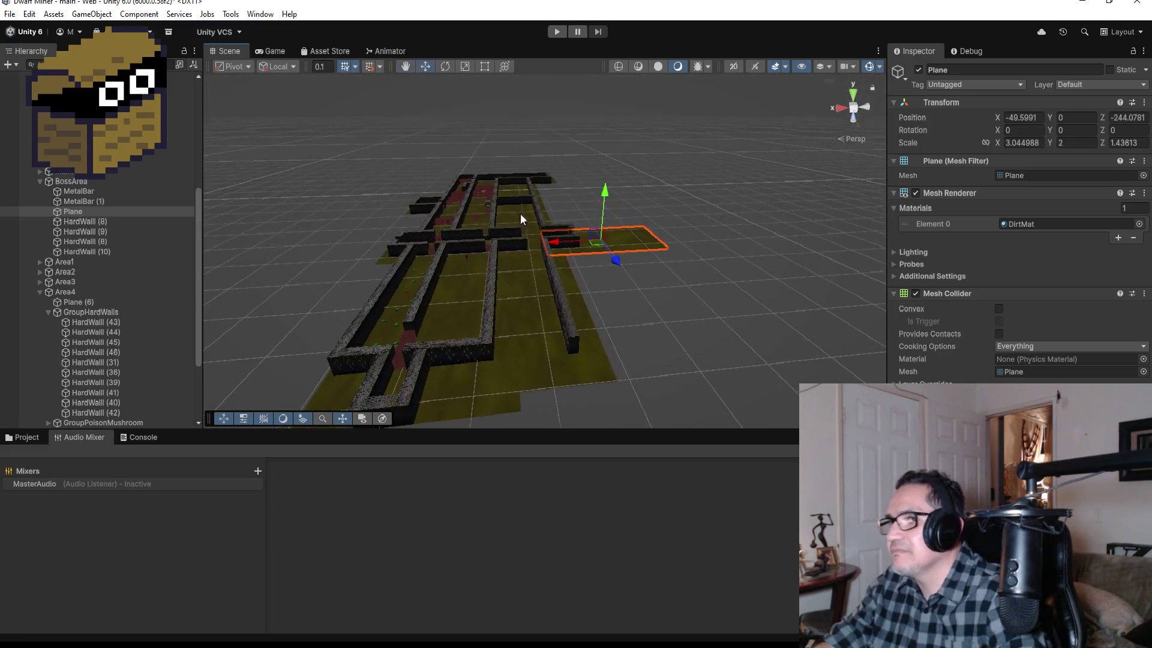
Duplicate HardWall (36) into HardWall (37) and vertex-snap it flush against the adjoining wall.
click(470, 355)
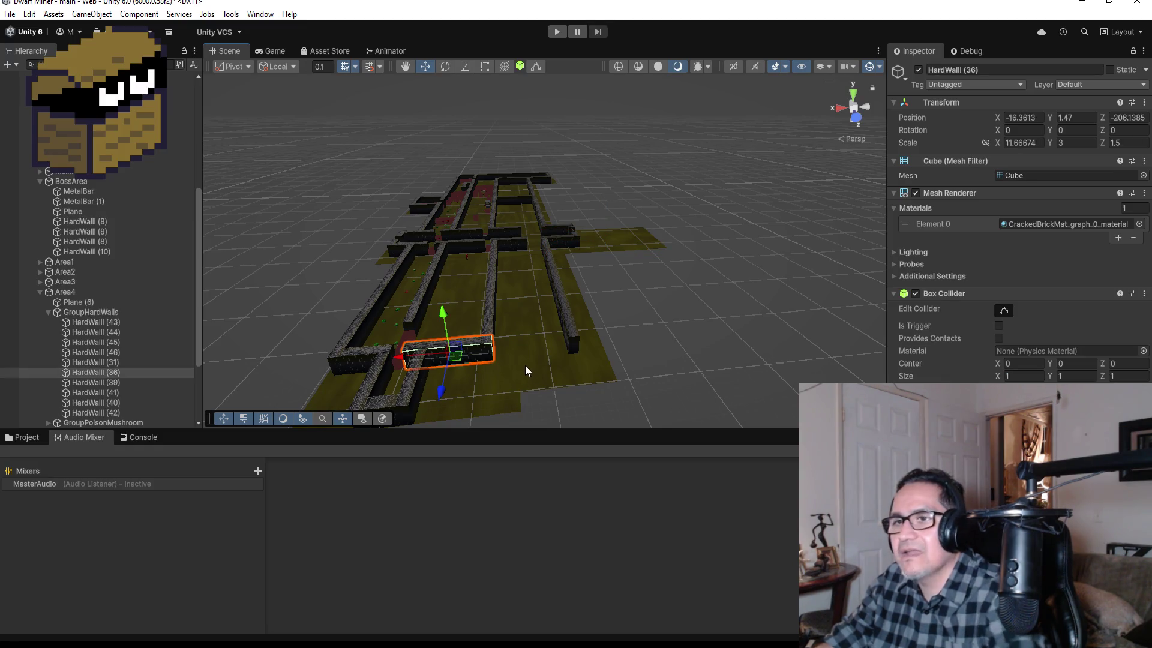
key(ctrl+d)
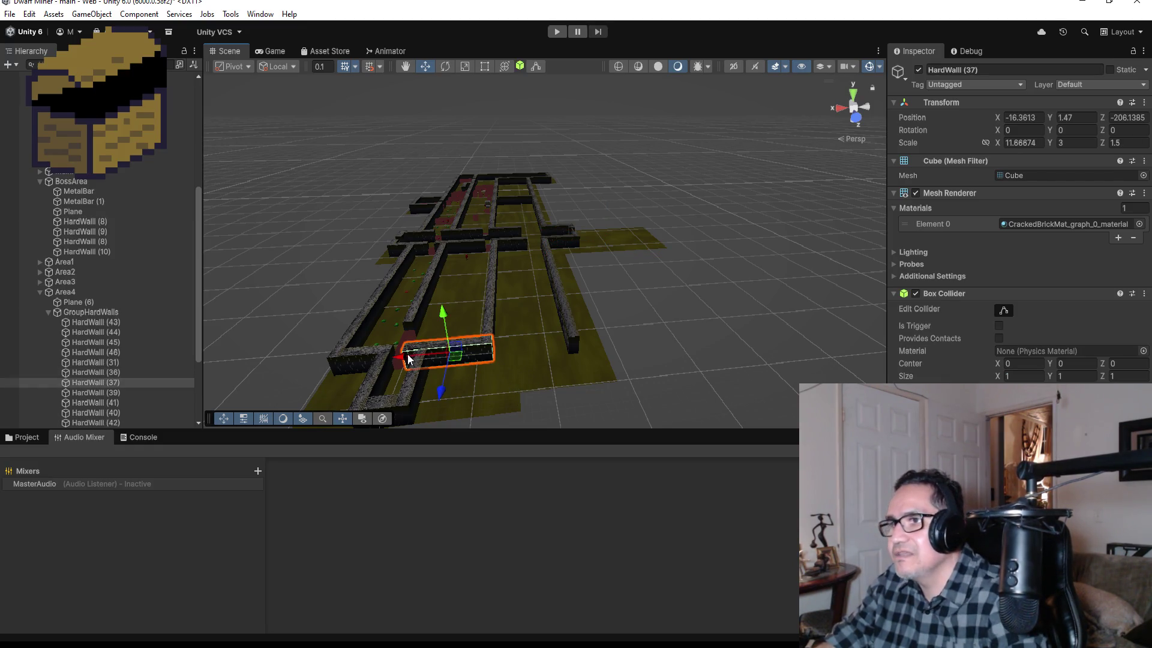
drag(401, 356, 481, 354)
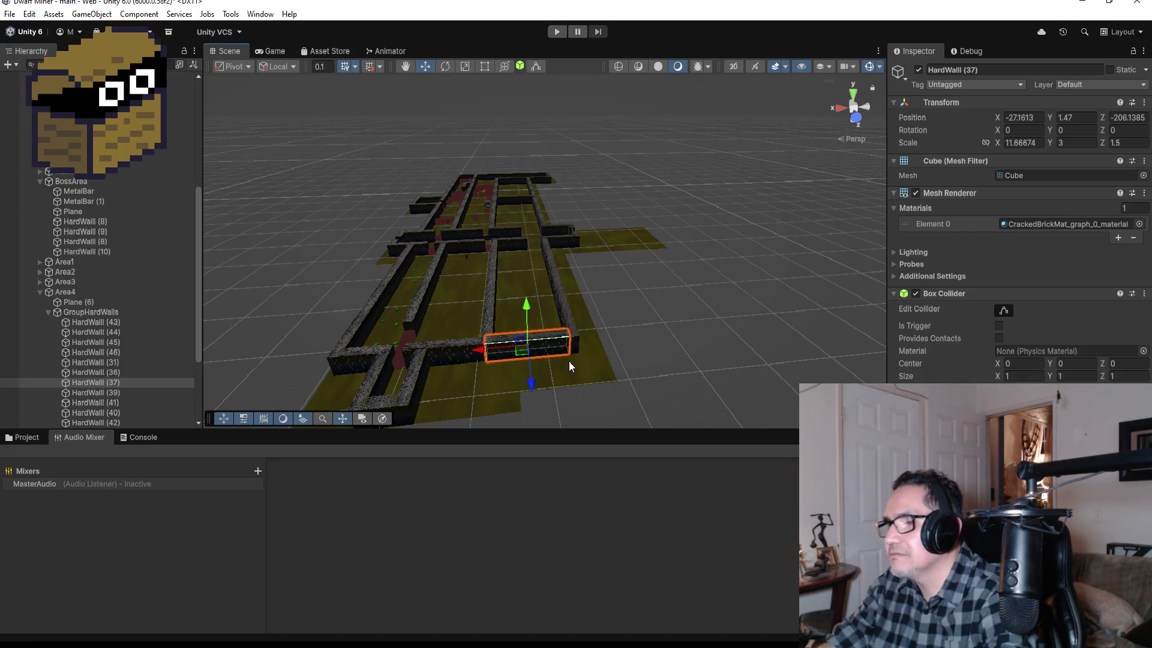
key(f)
mouse_move(640, 375)
mouse_down()
mouse_move(776, 300)
mouse_move(696, 256)
mouse_up()
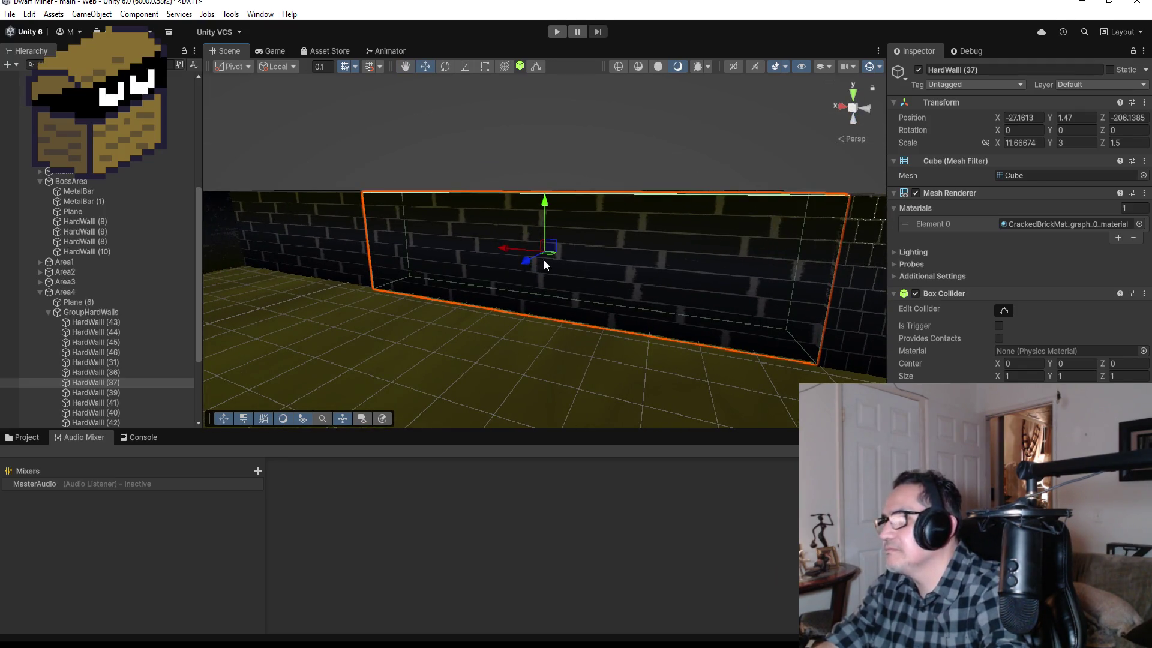
drag(499, 249, 480, 250)
key(v)
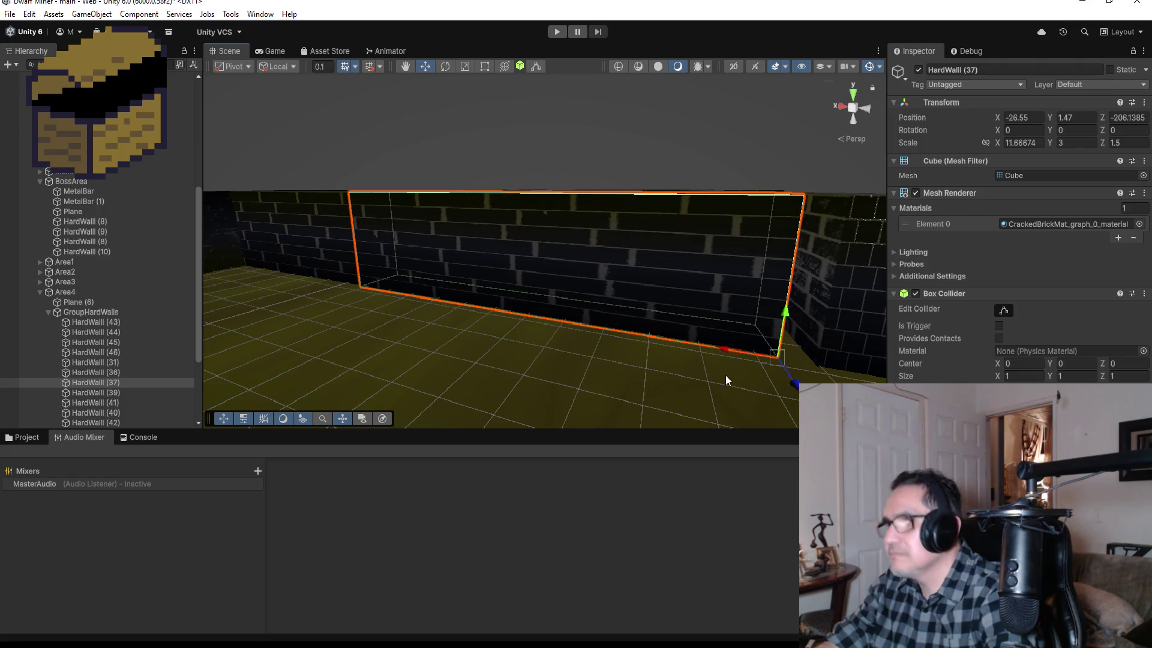
mouse_move(777, 358)
mouse_down()
mouse_move(790, 355)
mouse_move(442, 348)
mouse_move(688, 310)
mouse_up()
Orbit around HardWall (37) to check its placement, then select the Area2 floor Plane (2).
scroll(805, 364, down, 5)
scroll(661, 292, down, 5)
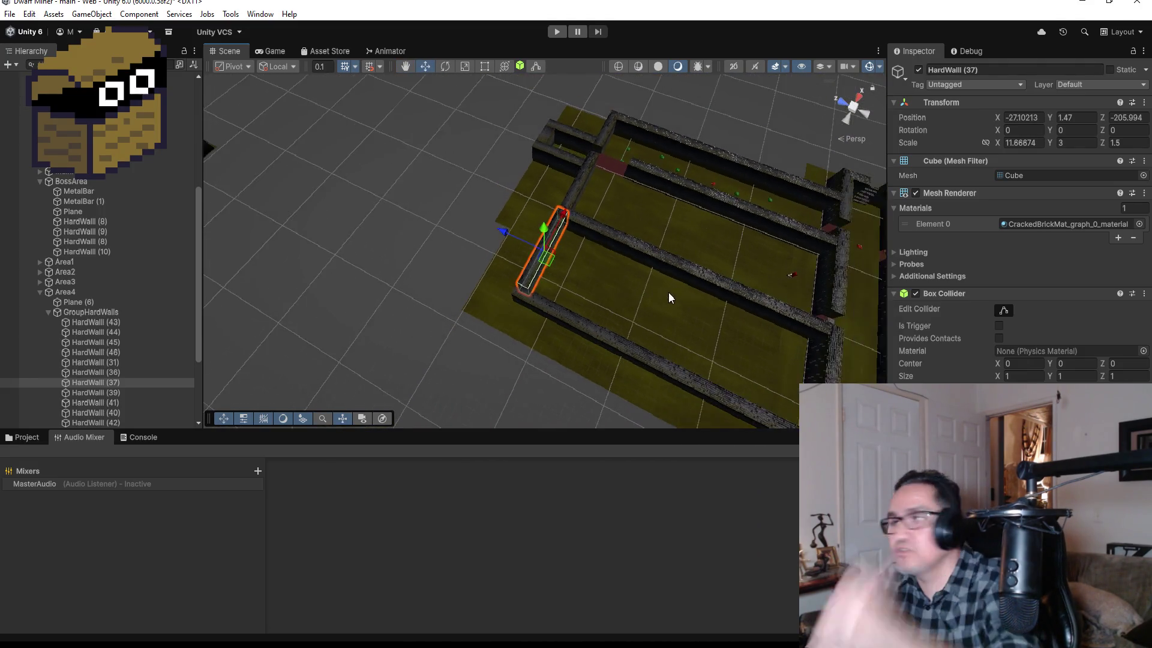
scroll(734, 360, down, 5)
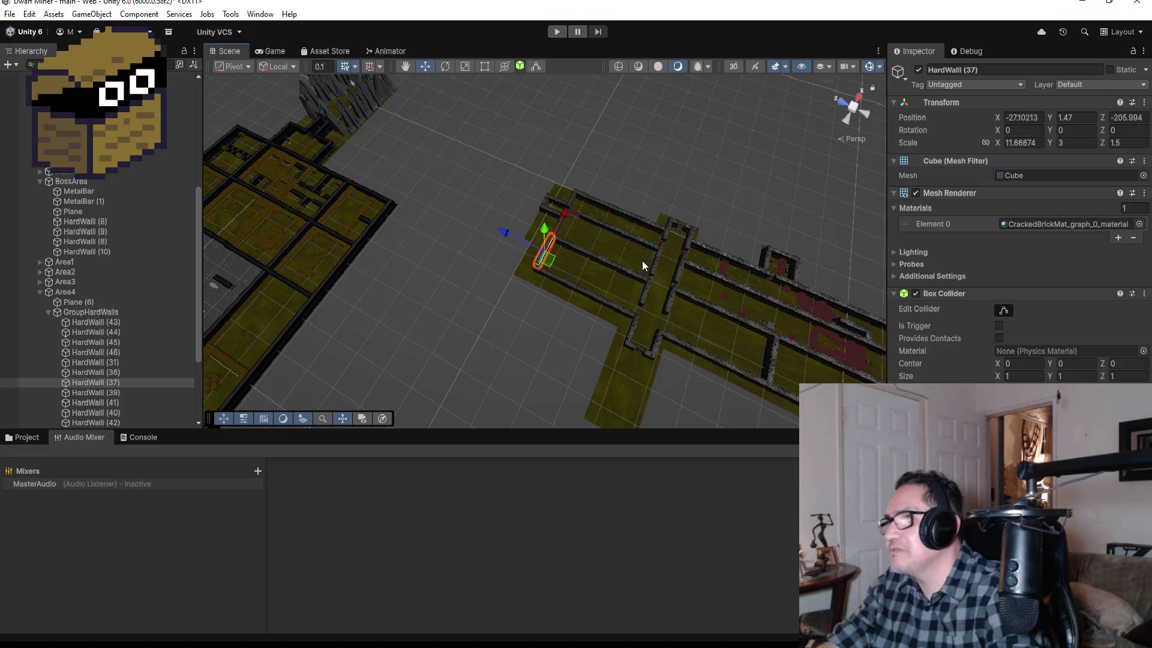
mouse_move(772, 319)
mouse_down()
mouse_move(412, 63)
mouse_move(461, 332)
mouse_up()
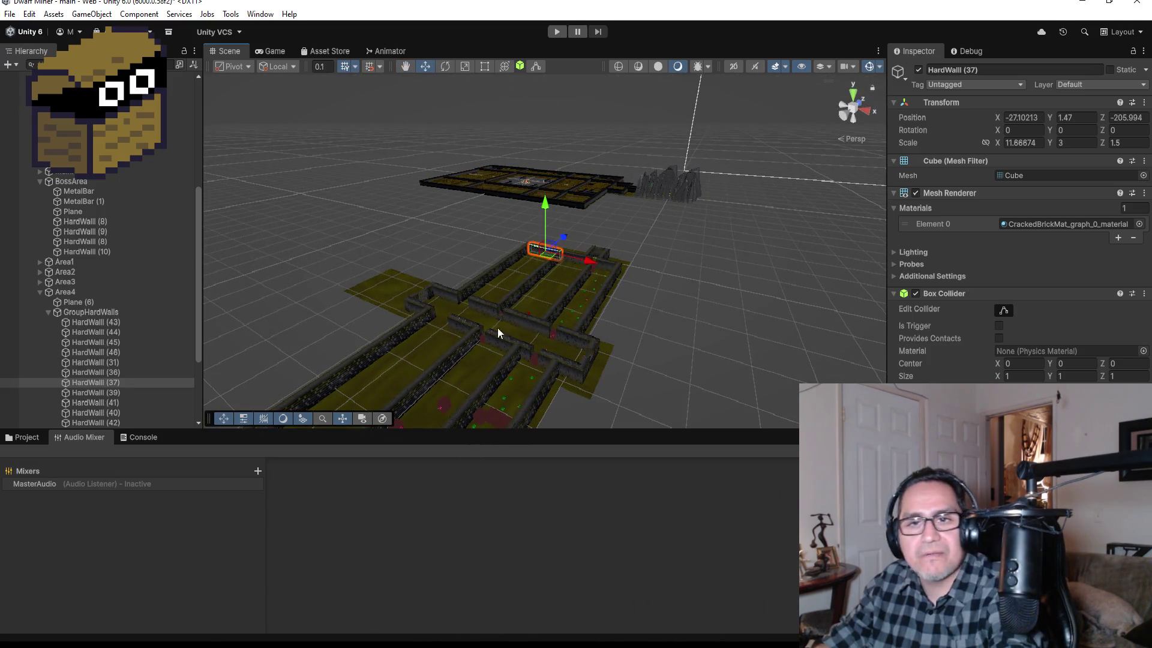
scroll(535, 320, up, 3)
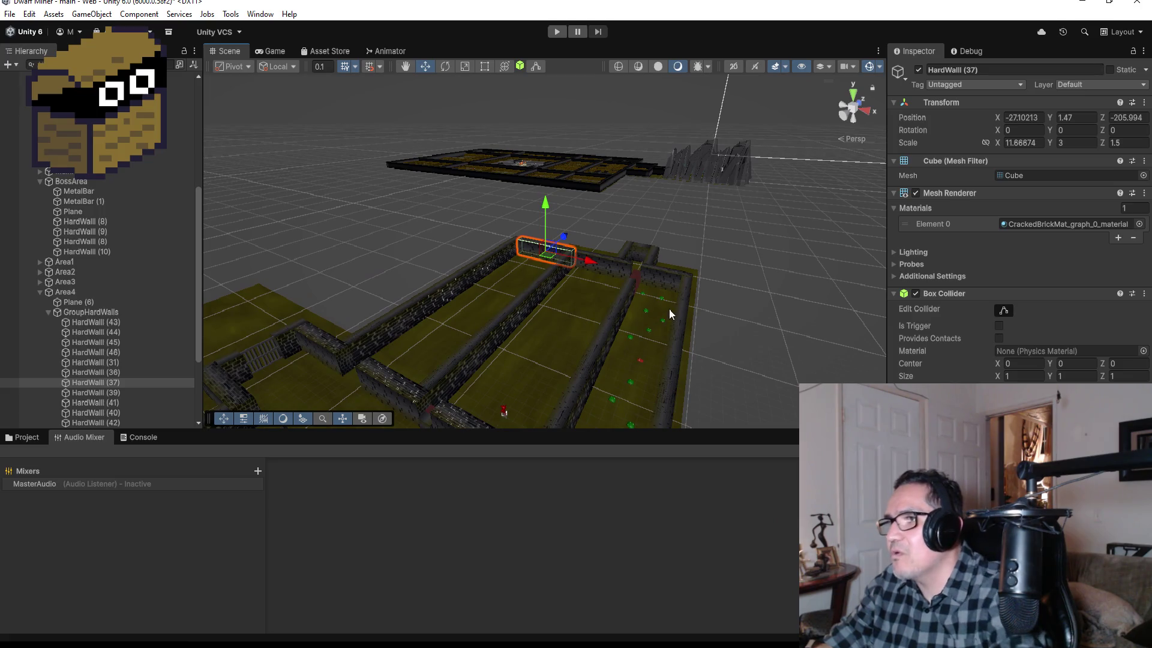
mouse_move(668, 309)
mouse_down()
mouse_move(470, 294)
mouse_move(475, 322)
mouse_move(632, 341)
mouse_up()
click(550, 324)
scroll(564, 318, up, 2)
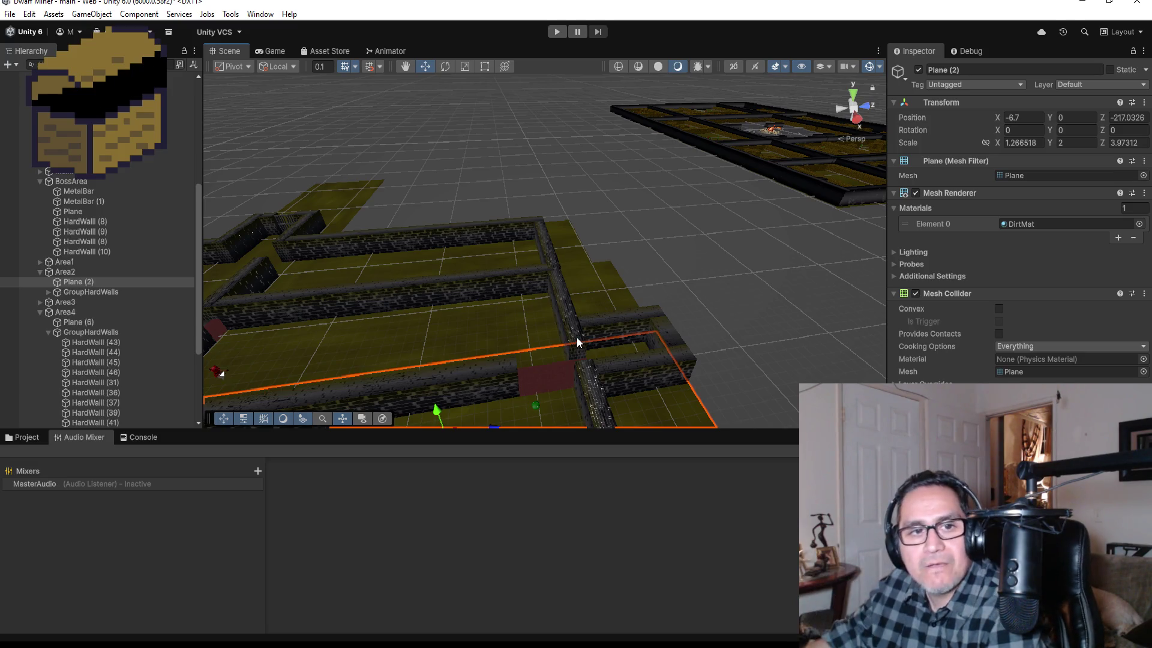
Collapse Area4, Area2, BossArea, TrapMushroomMonster (5) and GroupPlantMonster; expand GroupTreasure and frame TreasureChest (13).
scroll(368, 343, down, 3)
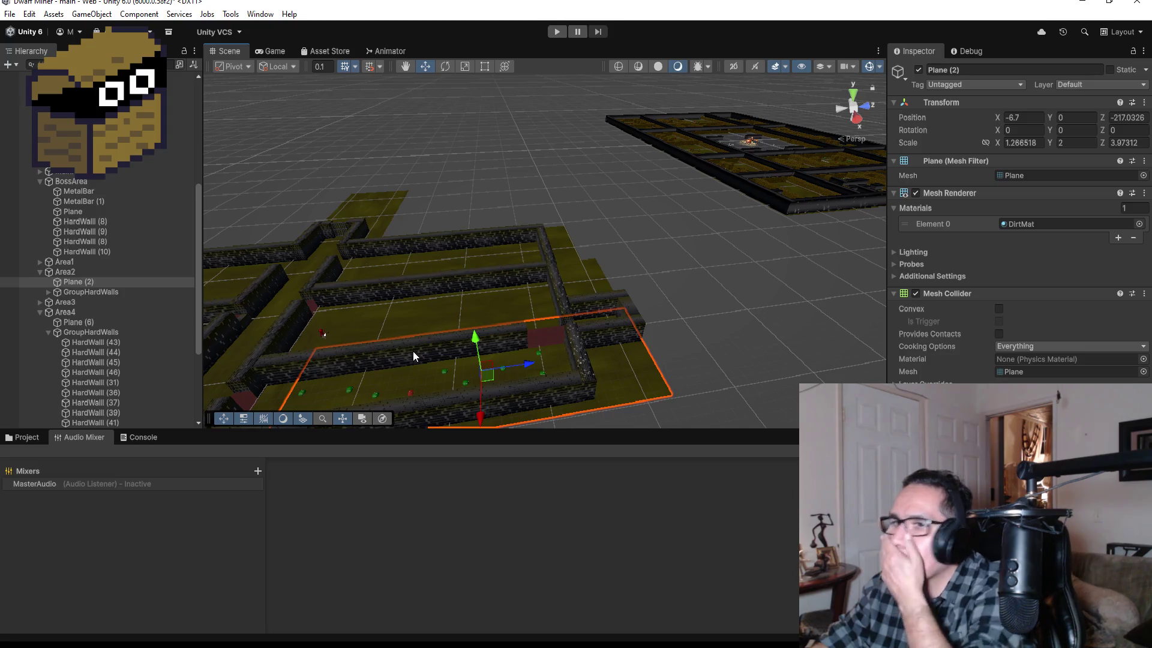
mouse_move(256, 337)
mouse_down()
mouse_move(343, 327)
mouse_move(300, 329)
mouse_up()
click(48, 332)
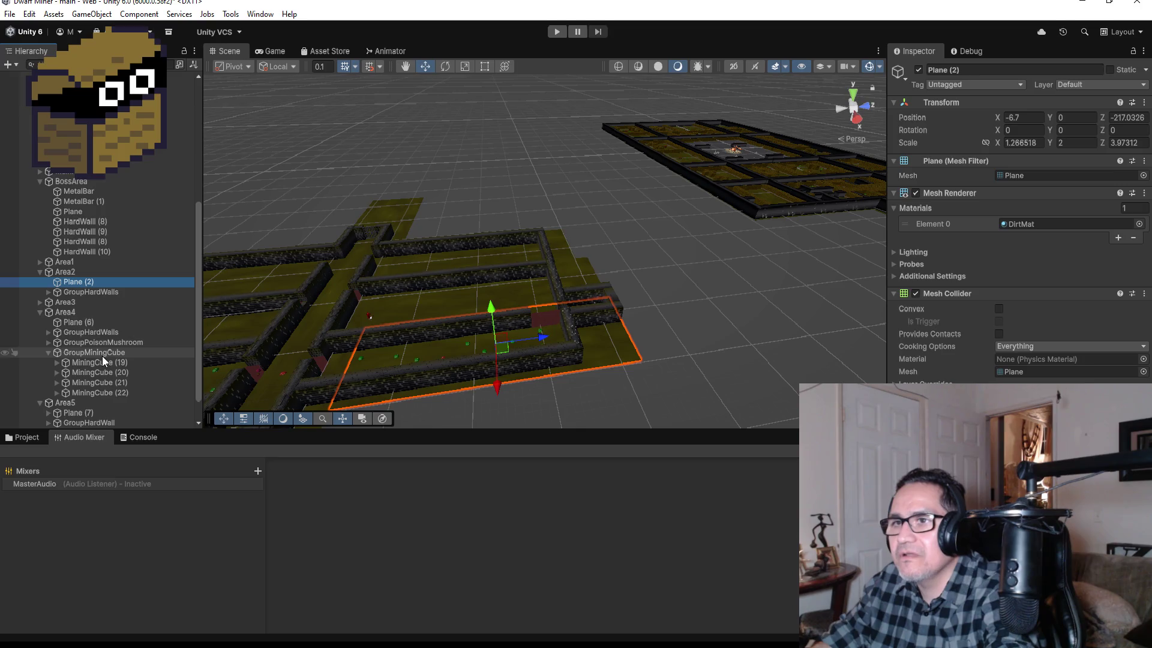
click(39, 311)
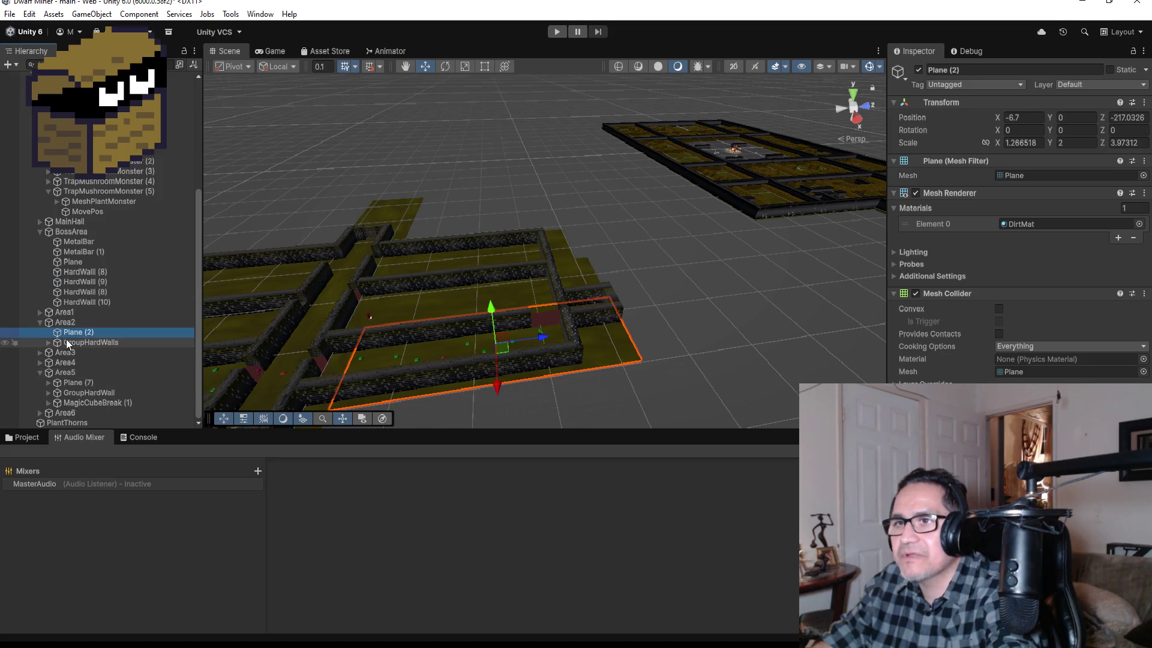
click(38, 323)
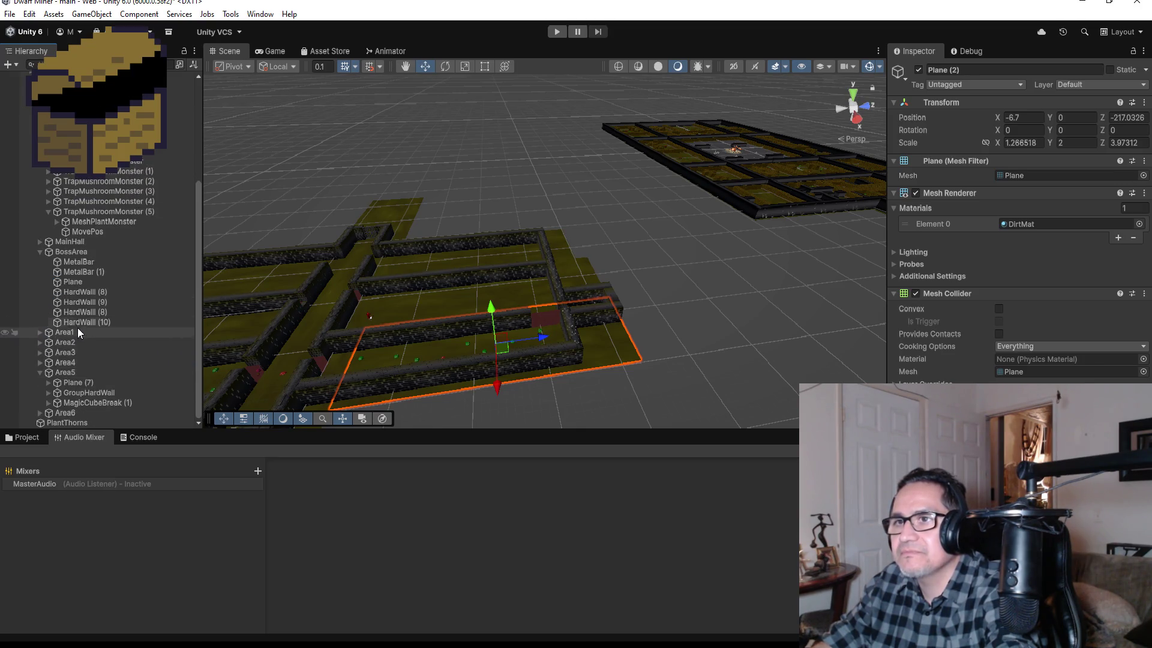
click(39, 252)
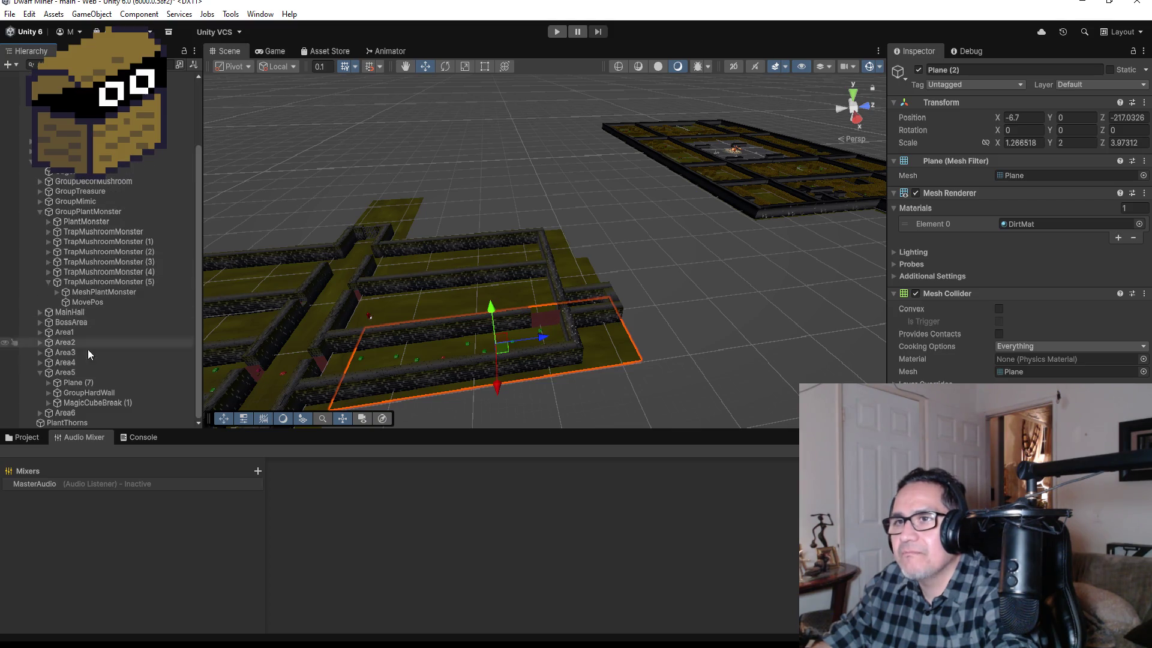
click(48, 282)
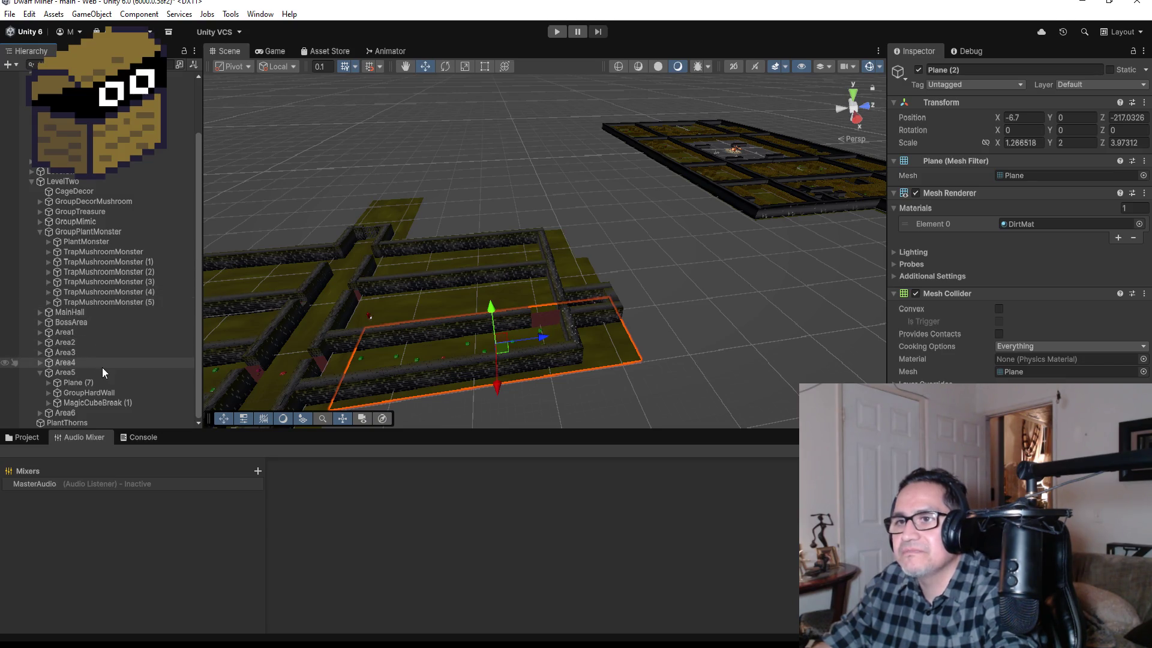
click(40, 231)
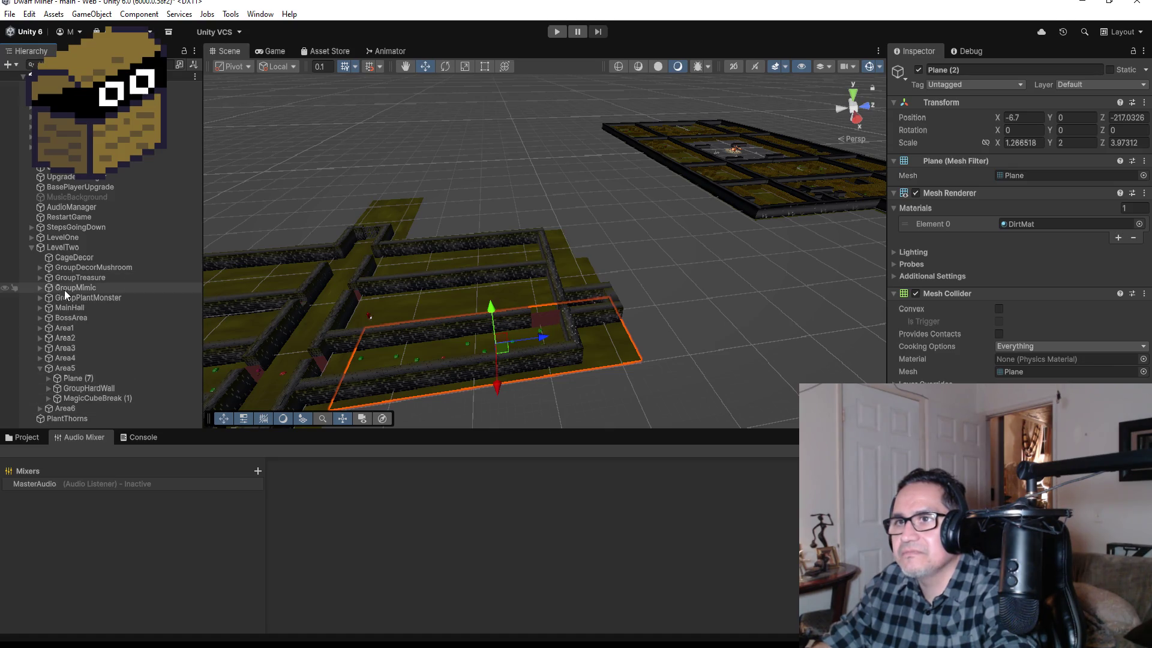
click(40, 277)
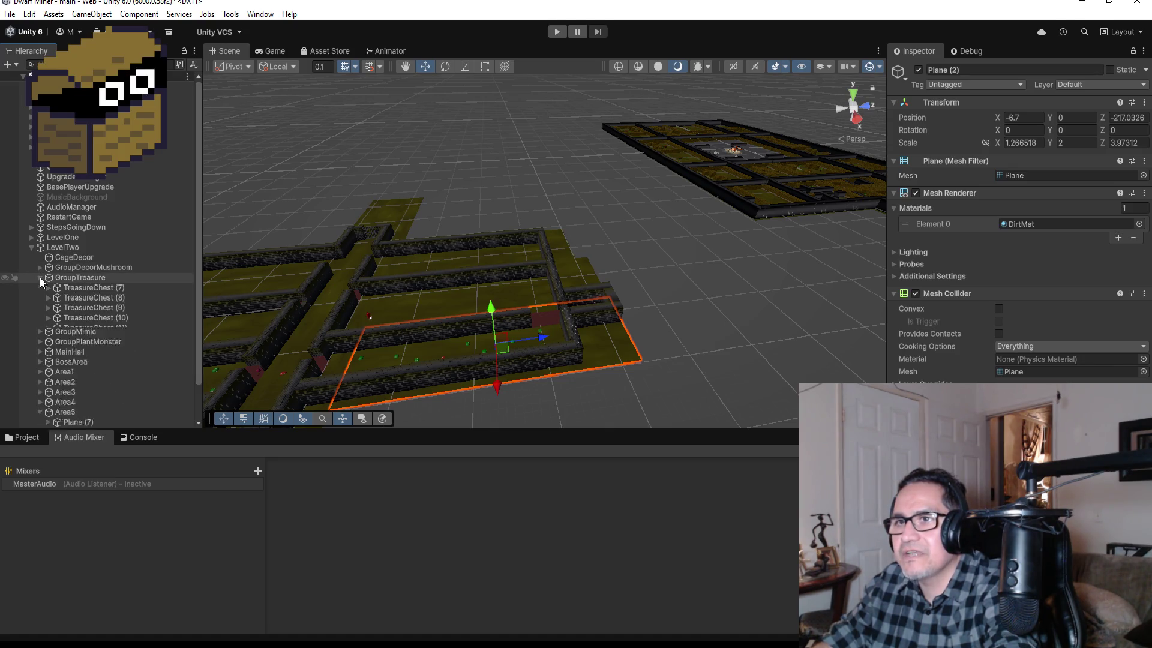
double_click(107, 349)
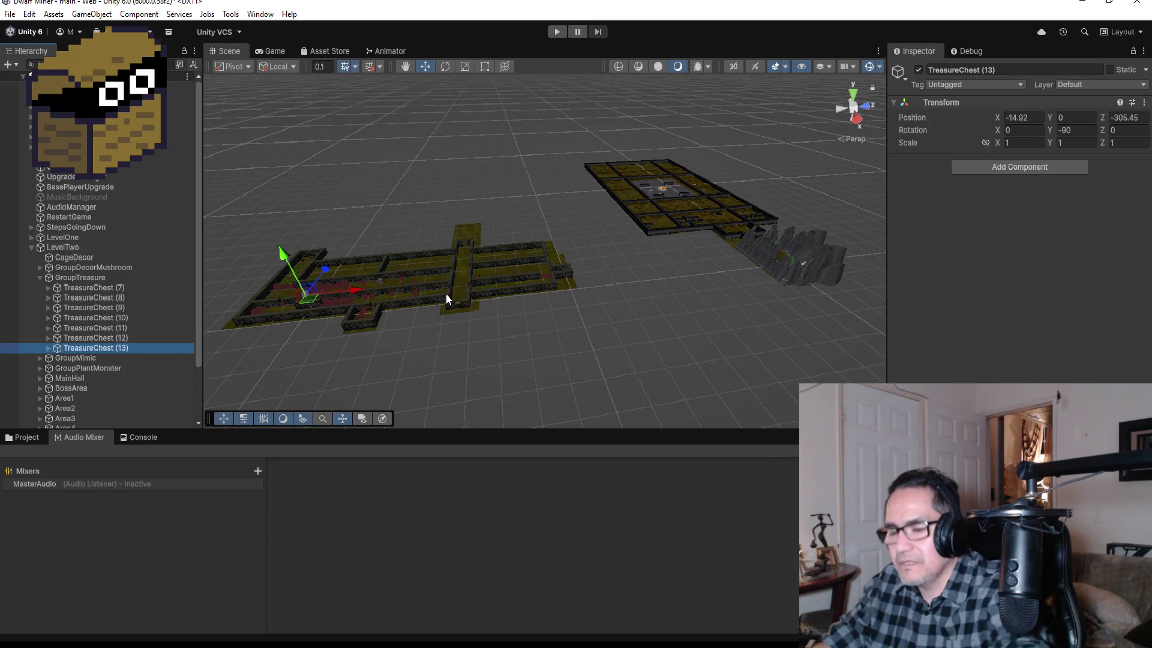
Duplicate TreasureChest (13) into TreasureChest (14) and move it over to the new corridor.
key(ctrl+d)
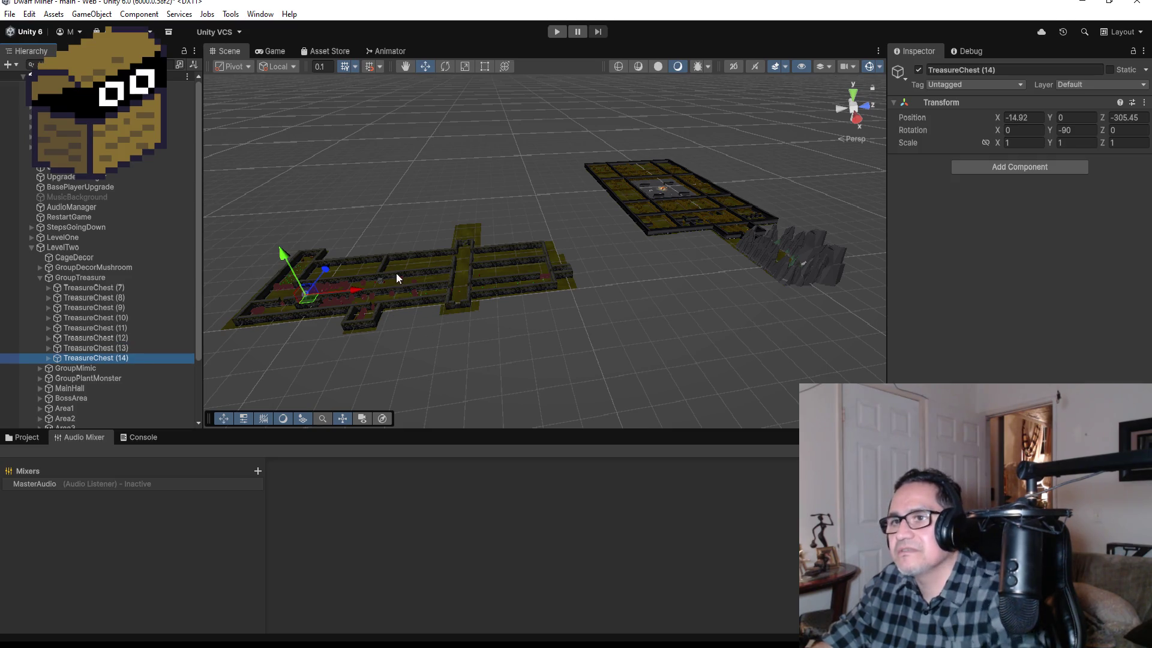
drag(354, 293, 610, 296)
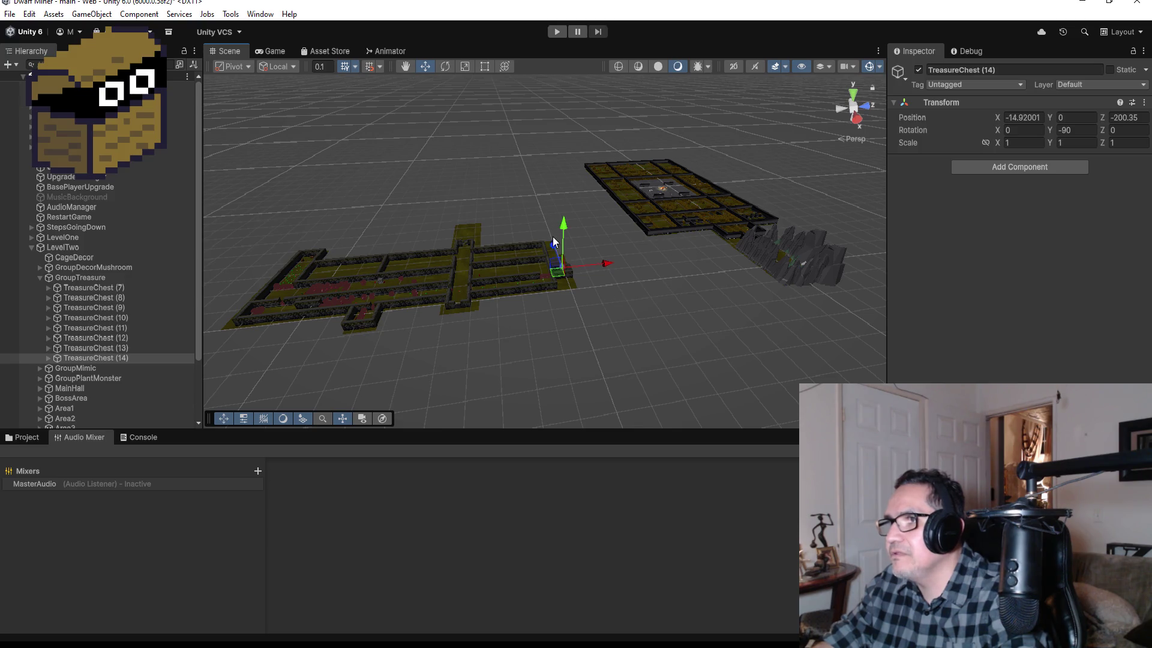
drag(552, 237, 555, 240)
scroll(606, 282, up, 3)
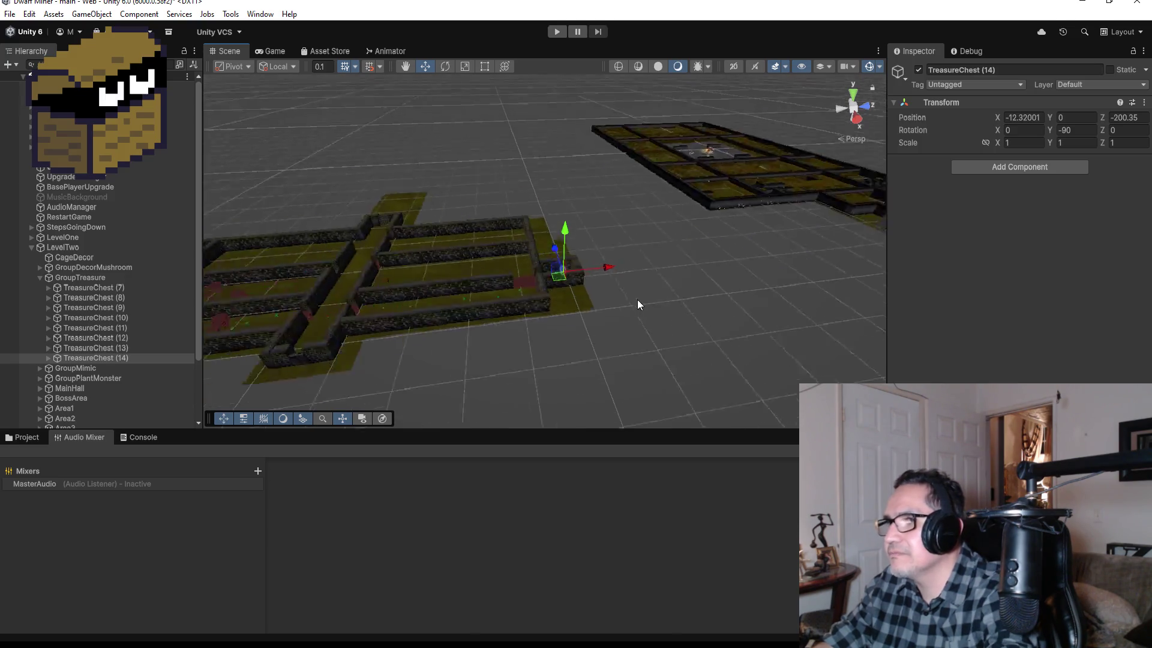
key(f)
scroll(642, 315, down, 5)
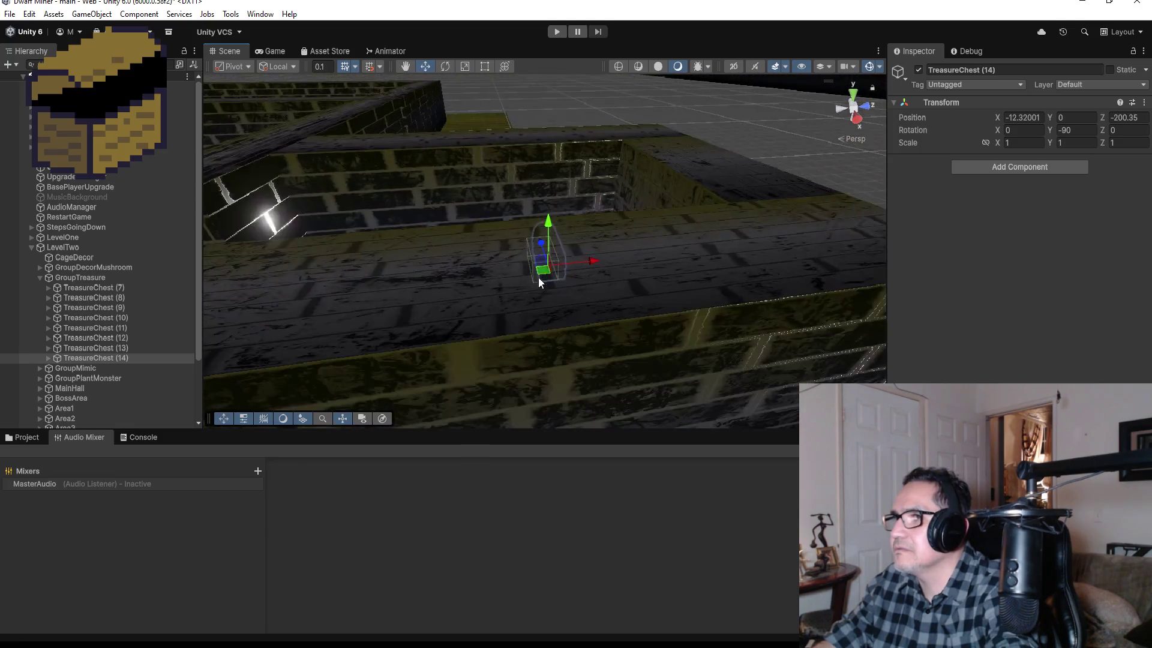
mouse_move(538, 277)
mouse_down()
mouse_move(560, 229)
mouse_move(550, 225)
mouse_move(548, 239)
mouse_up()
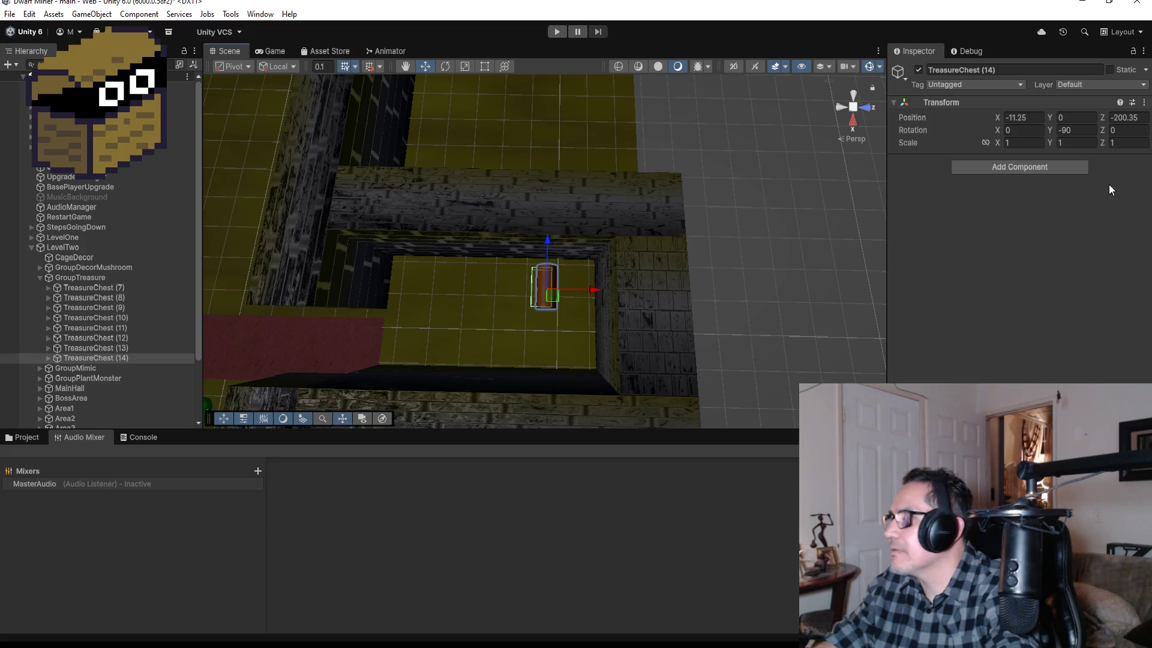
Rotate TreasureChest (14) to 180 on Y and position it inside the walled room at -11.55, 0, -201.35.
key(BackSpace)
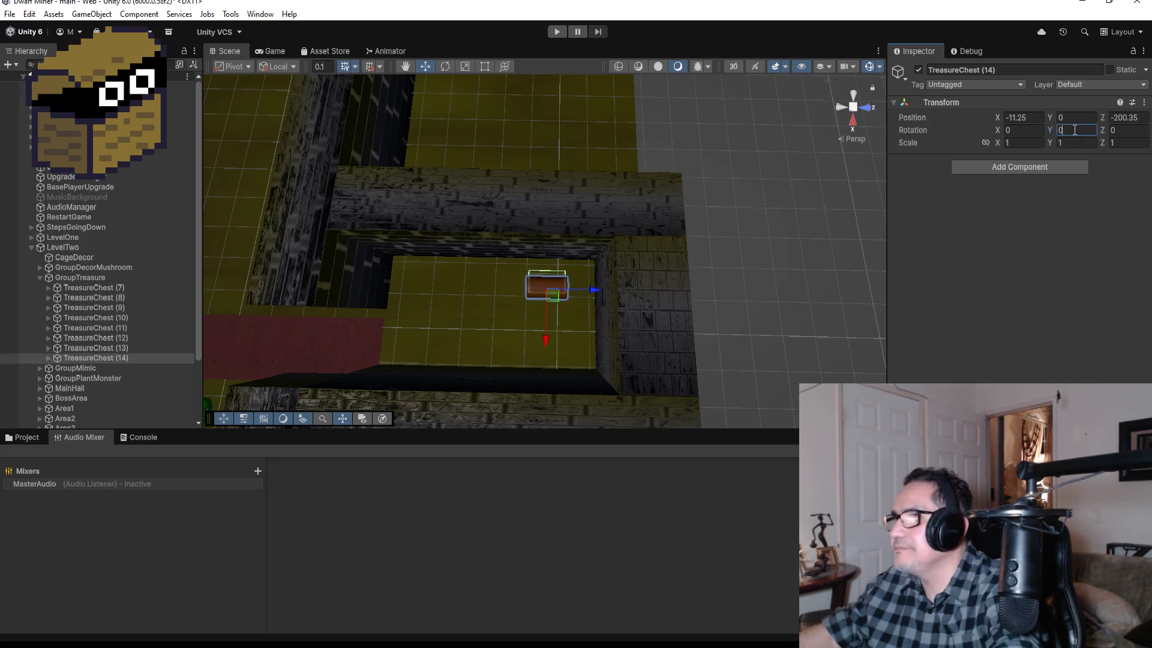
text(180)
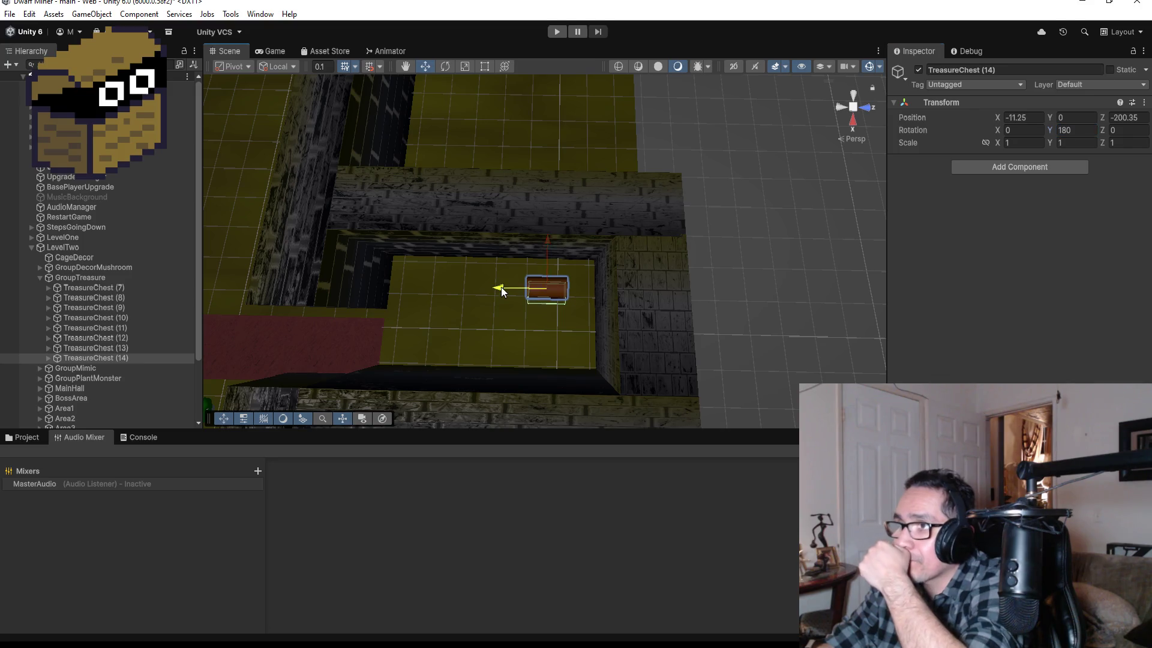
drag(501, 287, 464, 287)
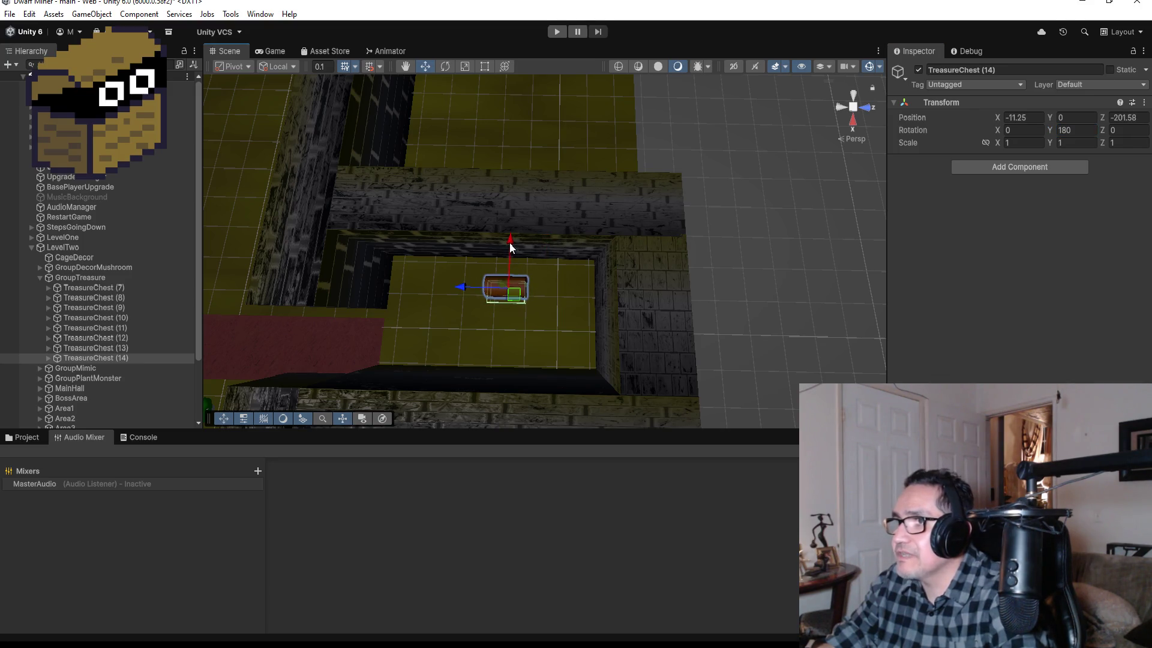
drag(510, 242, 511, 229)
mouse_move(592, 254)
mouse_down()
mouse_move(503, 149)
mouse_move(407, 221)
mouse_move(468, 239)
mouse_move(609, 224)
mouse_move(501, 266)
mouse_move(510, 237)
mouse_up()
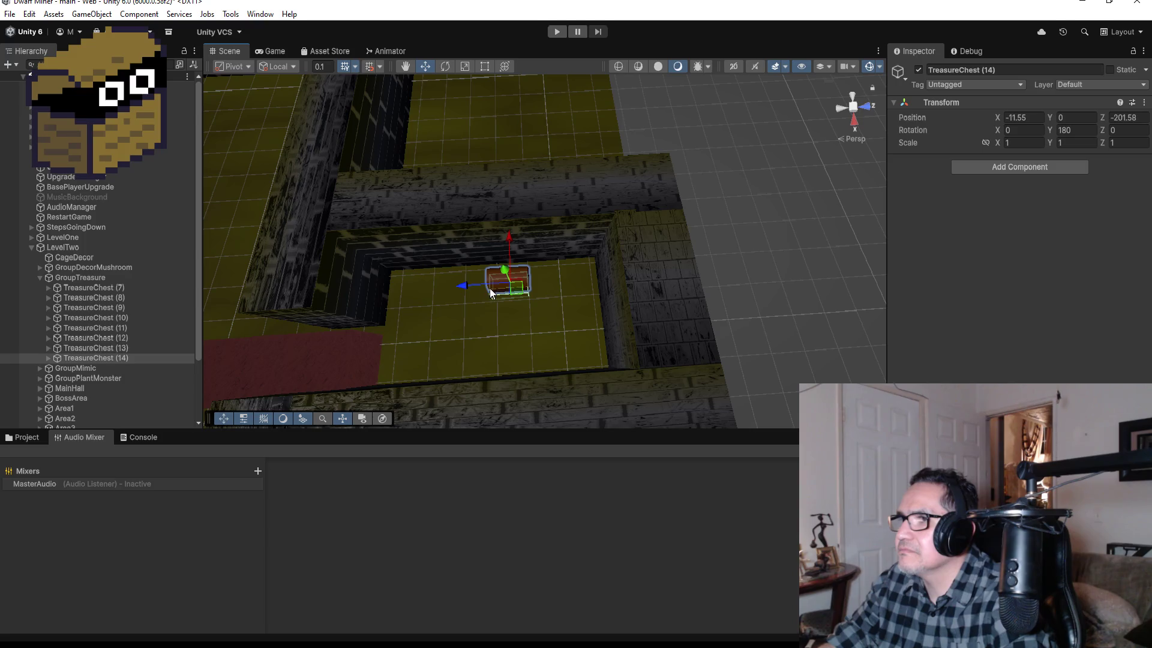
drag(463, 290, 471, 290)
scroll(480, 305, down, 5)
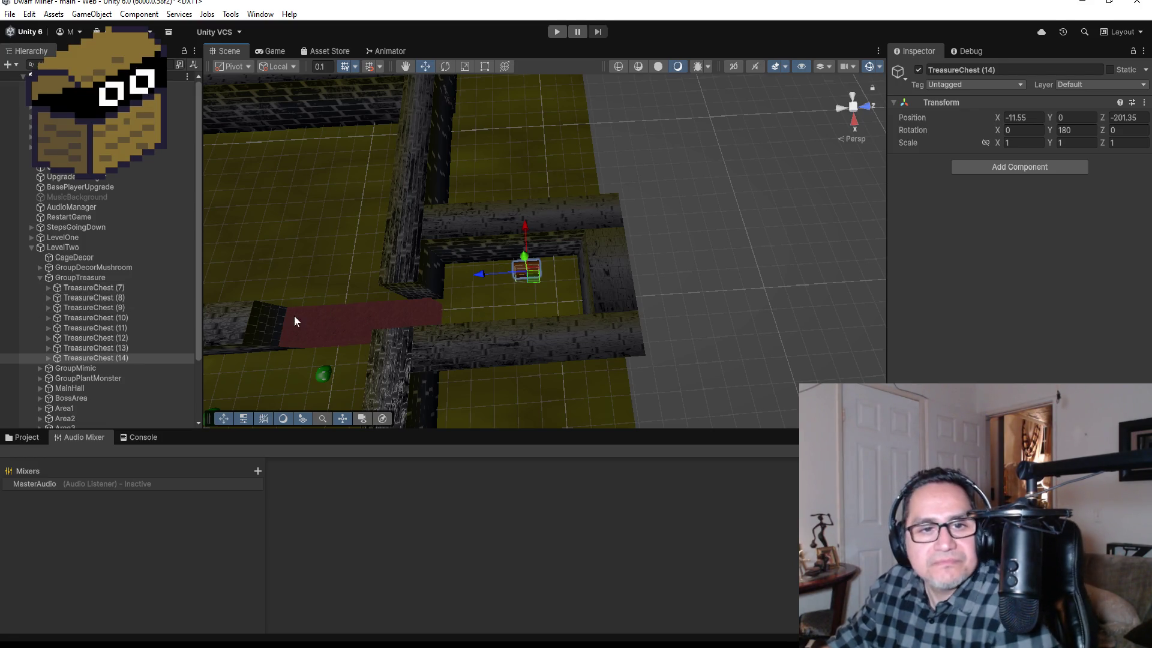
Duplicate MiningCube (22) into MiningCube (23) and place it along the corridor floor.
click(422, 316)
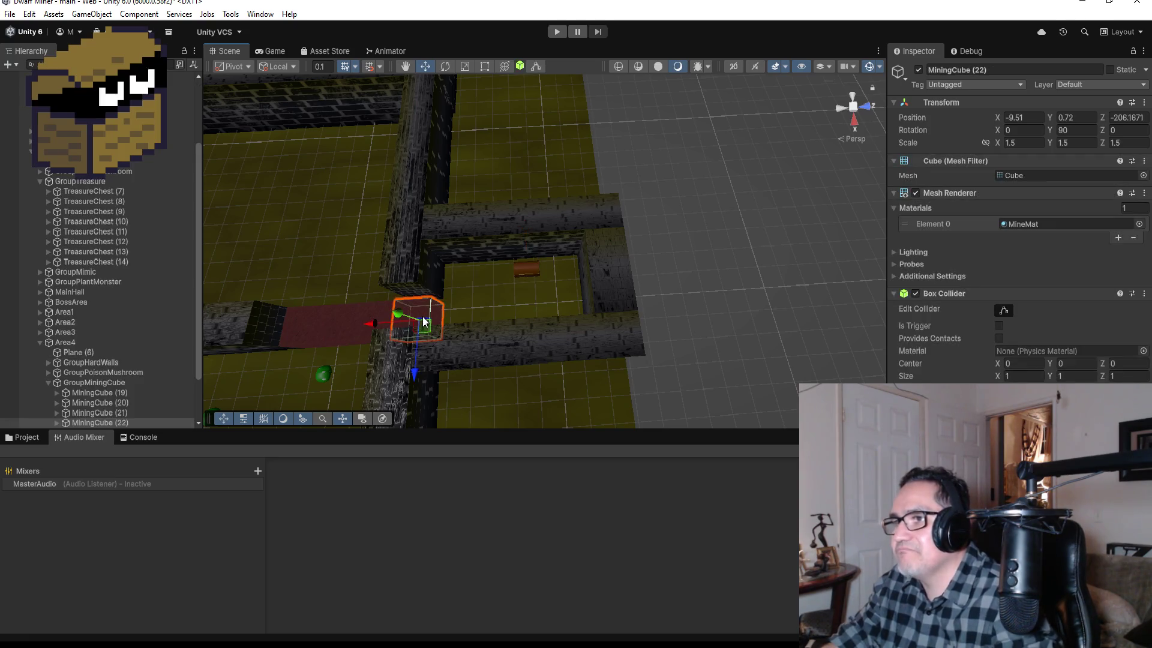
key(ctrl+d)
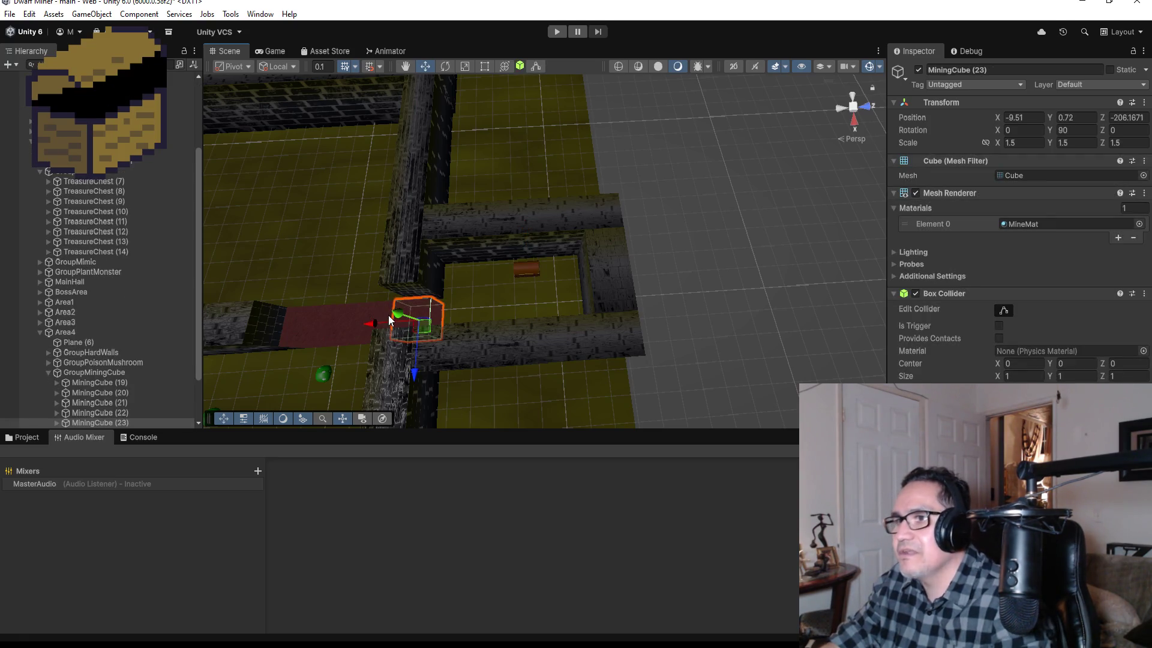
drag(374, 324, 418, 327)
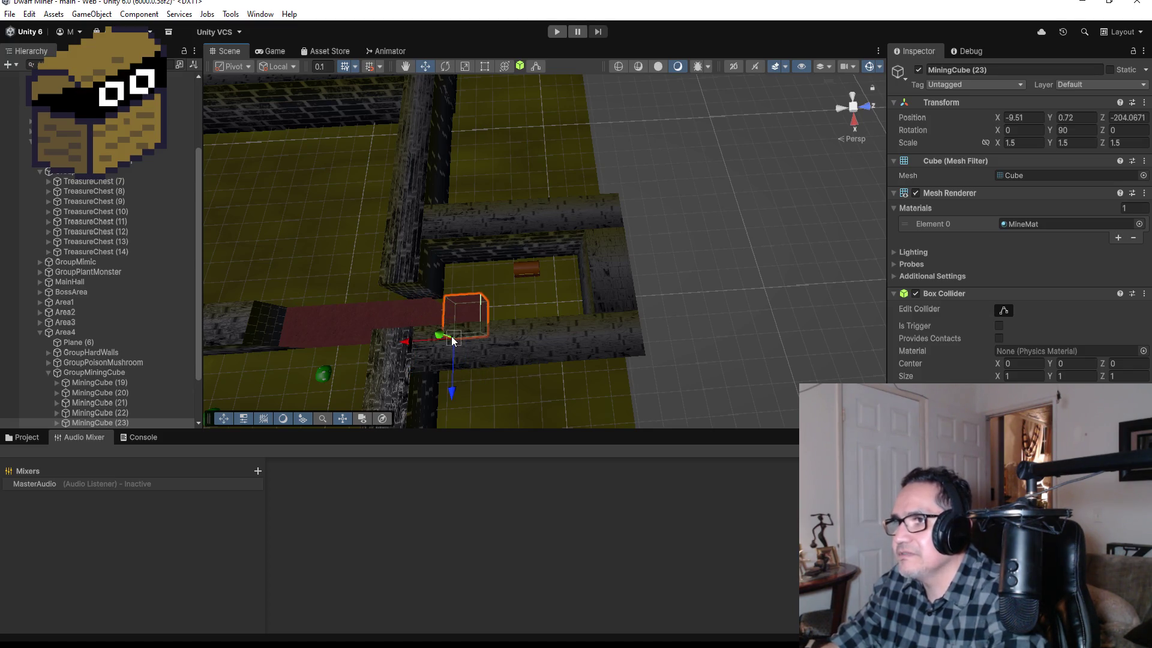
mouse_move(472, 324)
mouse_down()
mouse_move(443, 338)
mouse_move(702, 191)
mouse_move(674, 287)
mouse_up()
key(ctrl+z)
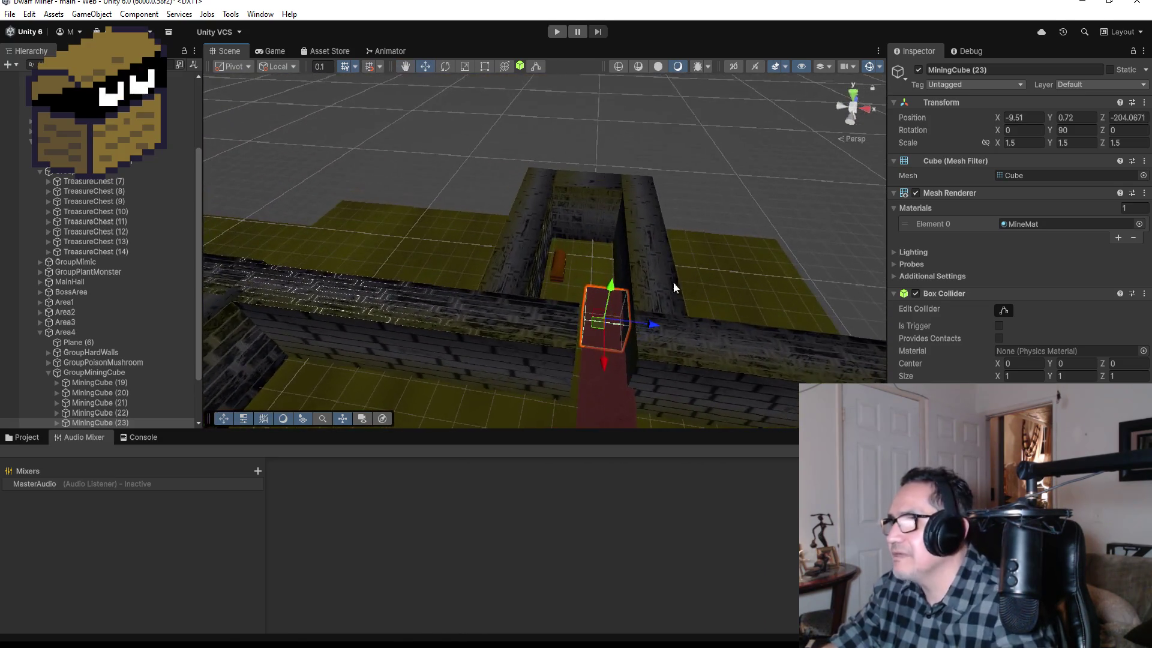
drag(596, 358, 578, 350)
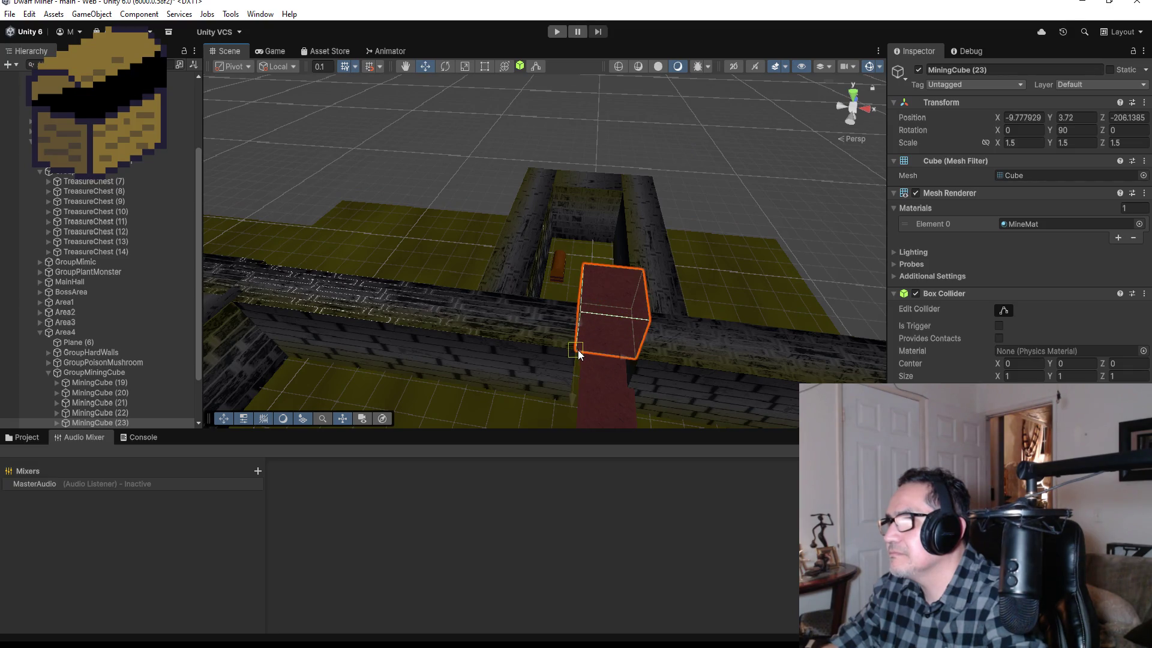
key(ctrl+z)
mouse_move(722, 280)
mouse_down()
mouse_move(833, 318)
mouse_move(795, 294)
mouse_move(843, 330)
mouse_move(845, 229)
mouse_move(894, 186)
mouse_up()
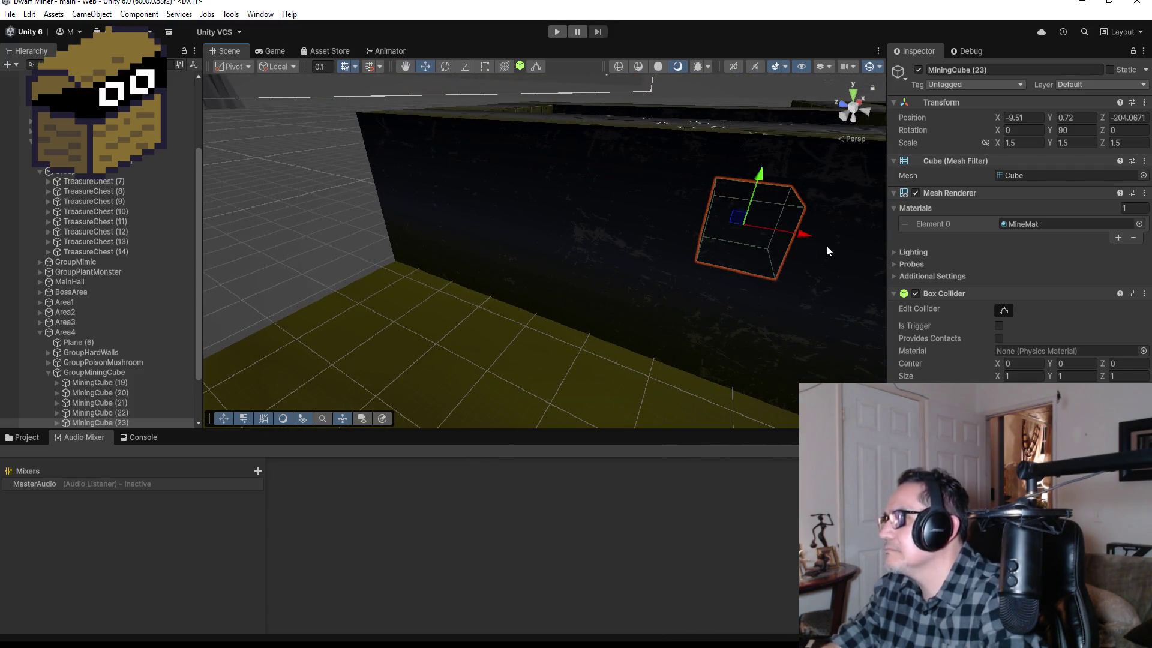
mouse_move(827, 246)
mouse_down()
mouse_move(720, 258)
mouse_move(514, 244)
mouse_move(374, 317)
mouse_move(301, 329)
mouse_move(384, 362)
mouse_move(333, 362)
mouse_move(350, 358)
mouse_up()
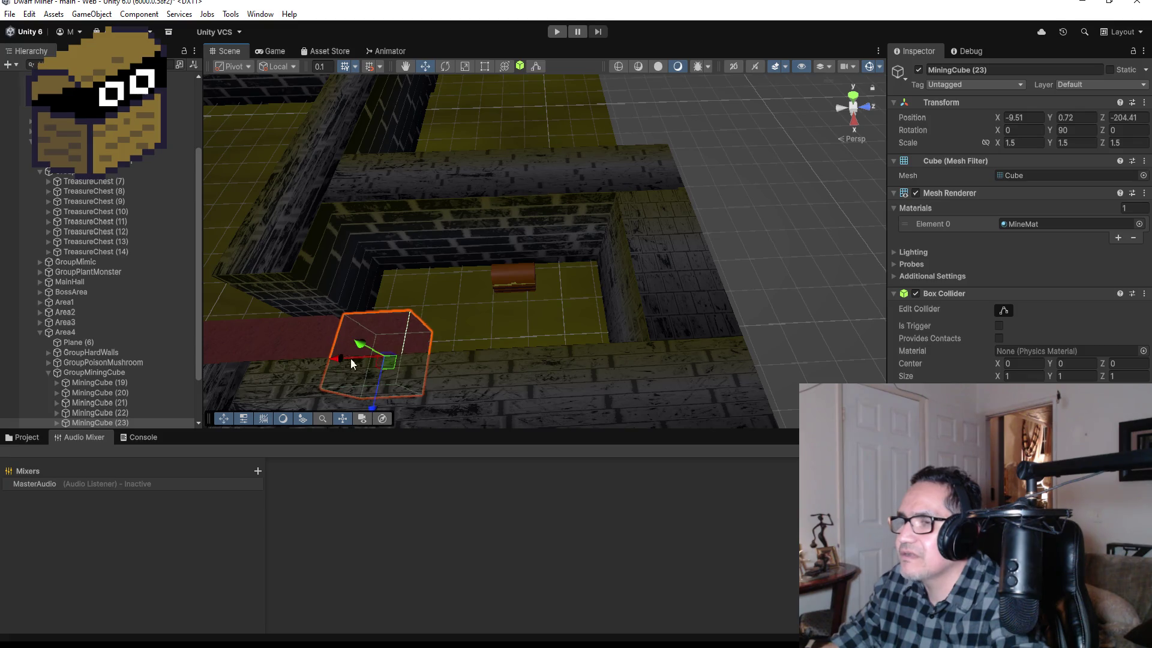
drag(530, 294, 369, 230)
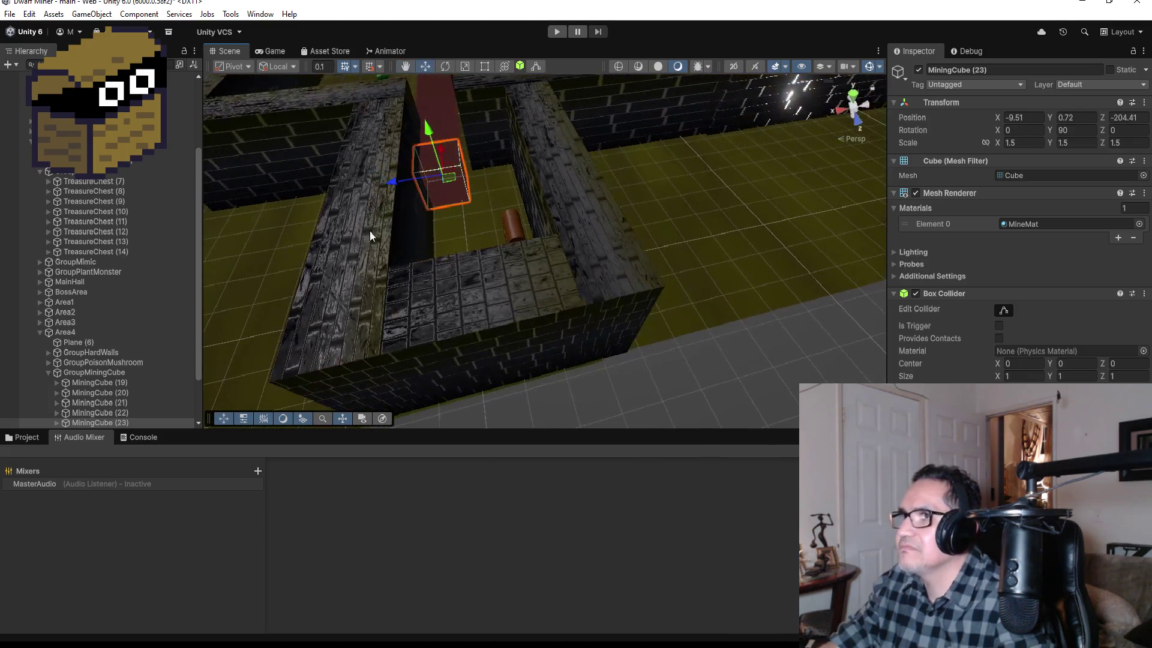
Duplicate it into MiningCube (24) and move it further along the passage to -11.01, 0.72, -204.41.
key(ctrl+d)
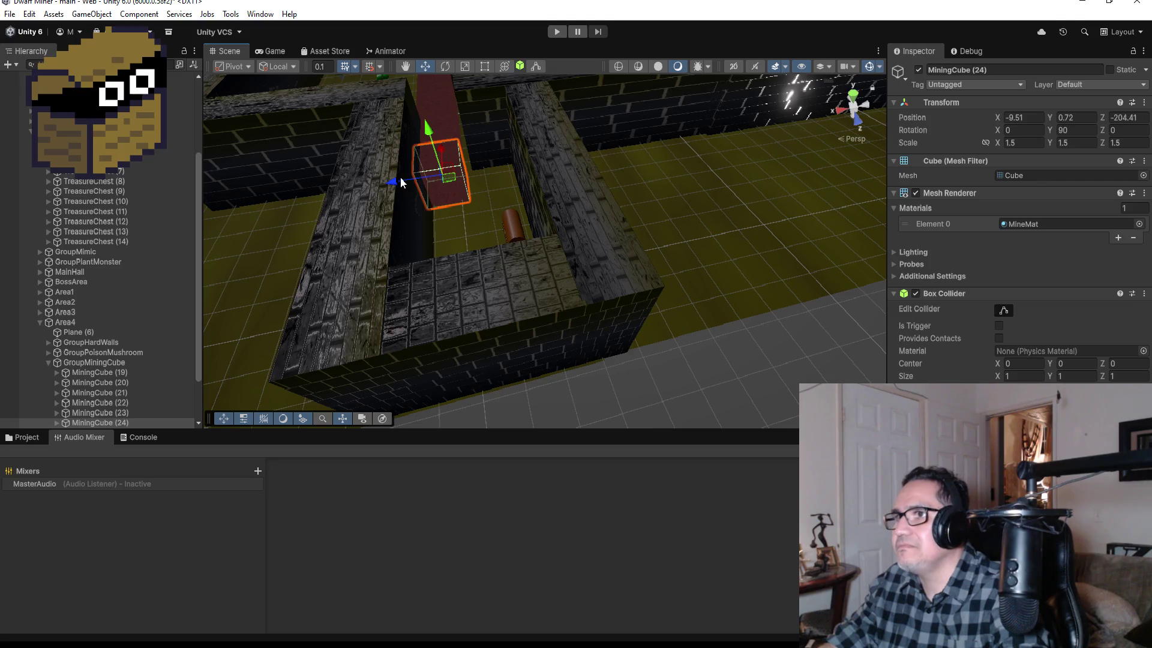
mouse_move(401, 182)
mouse_down()
mouse_move(487, 177)
mouse_move(489, 200)
mouse_move(475, 195)
mouse_up()
mouse_move(560, 222)
mouse_down()
mouse_move(577, 226)
mouse_move(575, 158)
mouse_move(745, 244)
mouse_move(272, 299)
mouse_up()
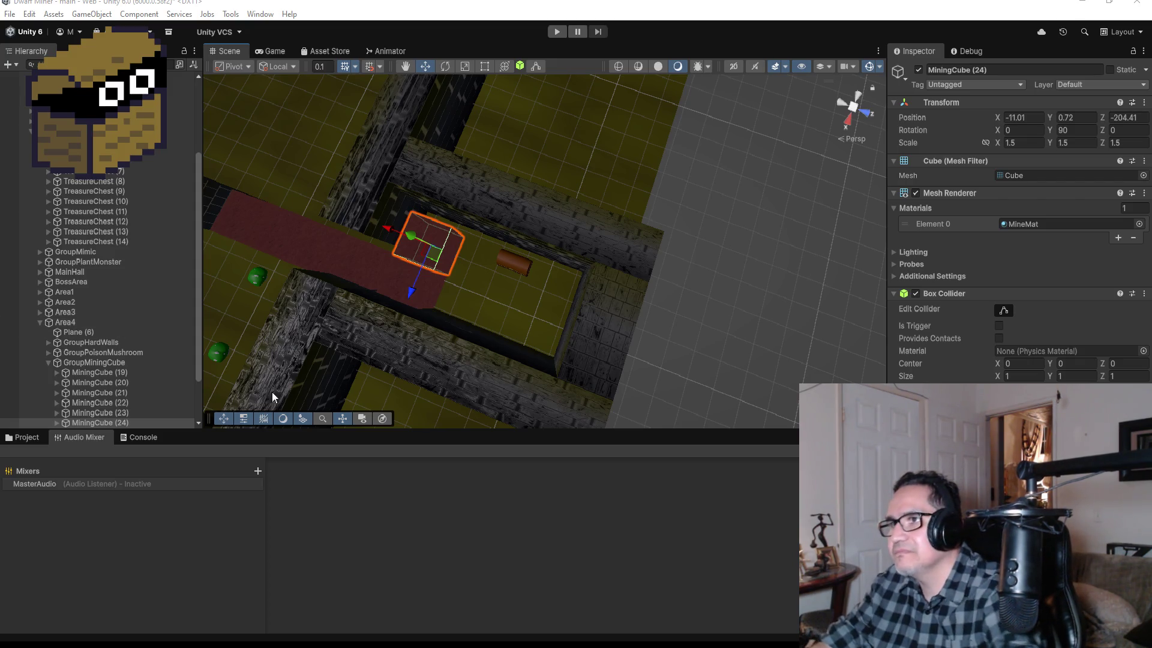
scroll(509, 298, down, 3)
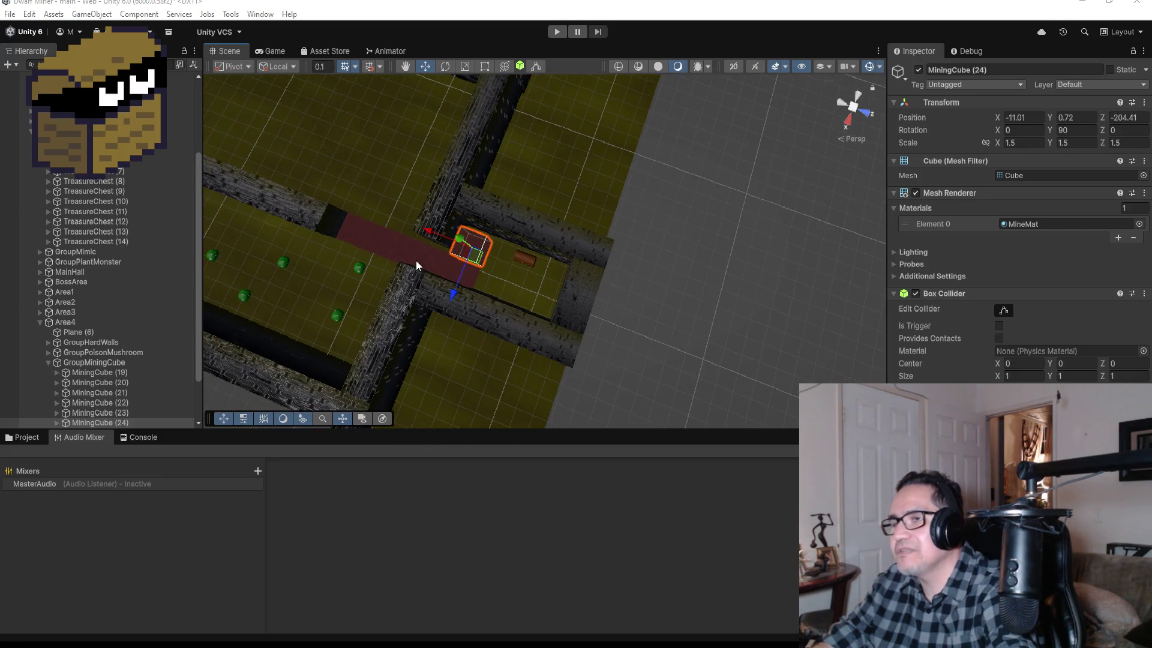
scroll(416, 260, down, 3)
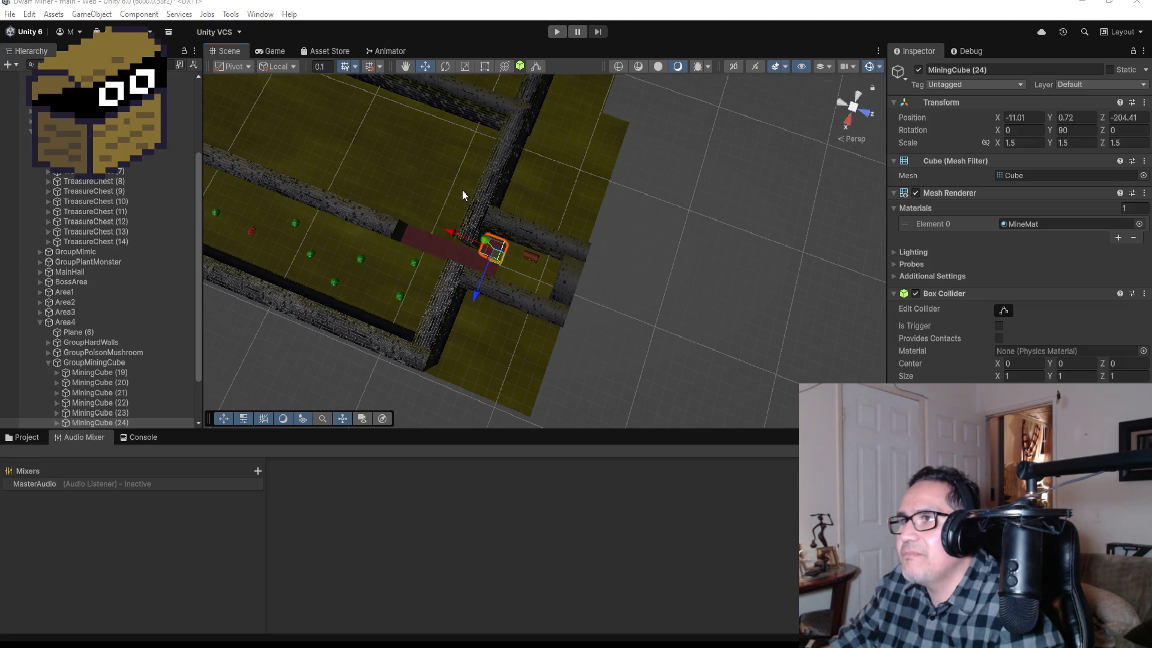
scroll(370, 157, down, 4)
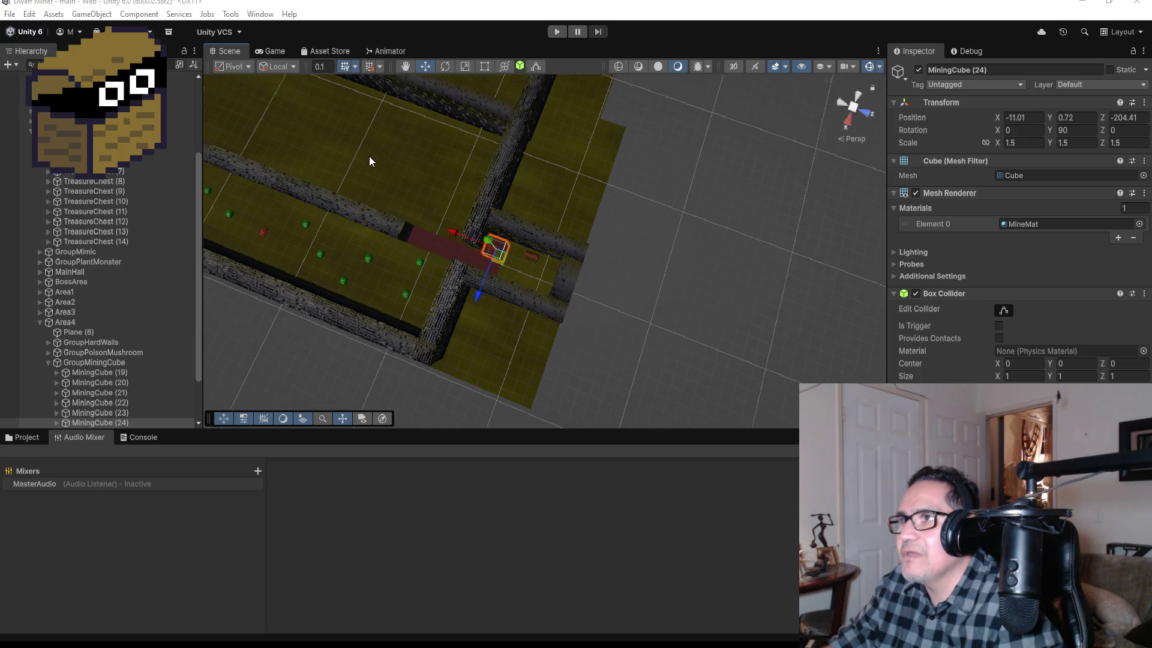
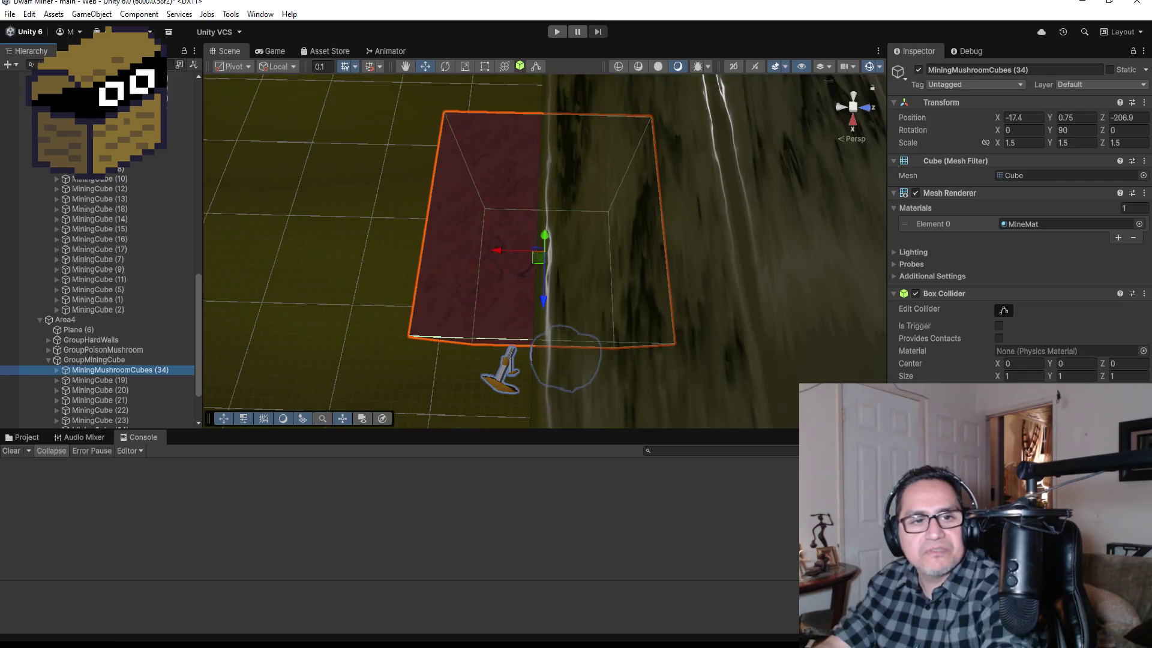
Nudge MiningMushroomCubes (34) slightly back along the Z axis.
scroll(540, 270, down, 6)
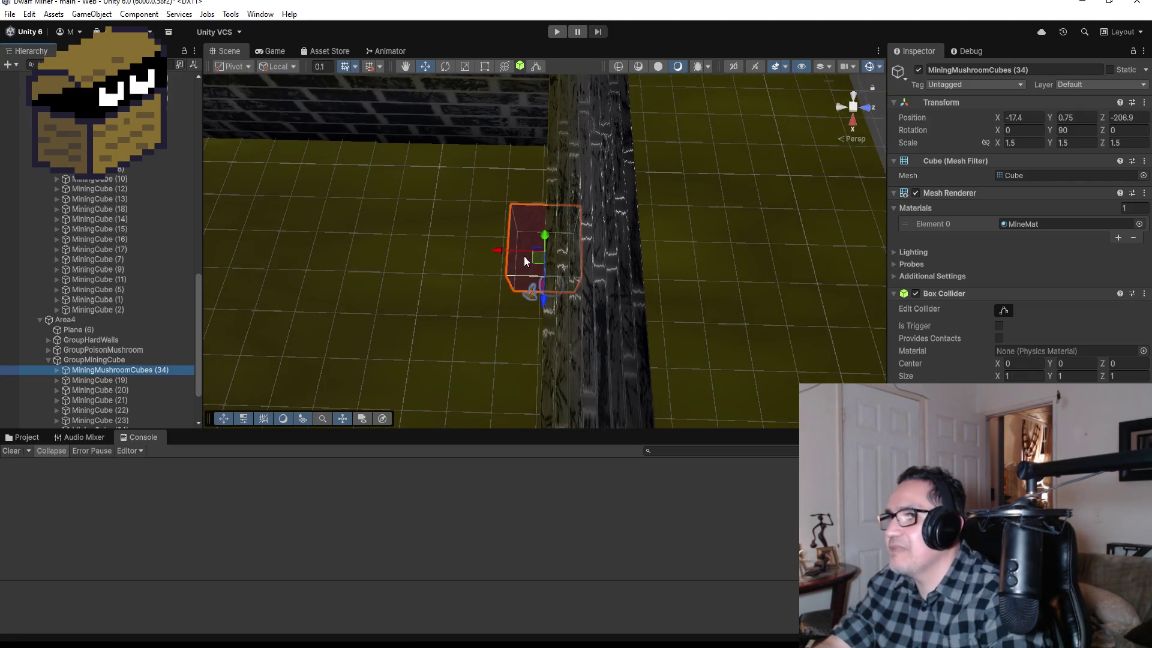
mouse_move(507, 250)
mouse_down()
mouse_move(433, 243)
mouse_move(471, 245)
mouse_up()
scroll(485, 249, down, 3)
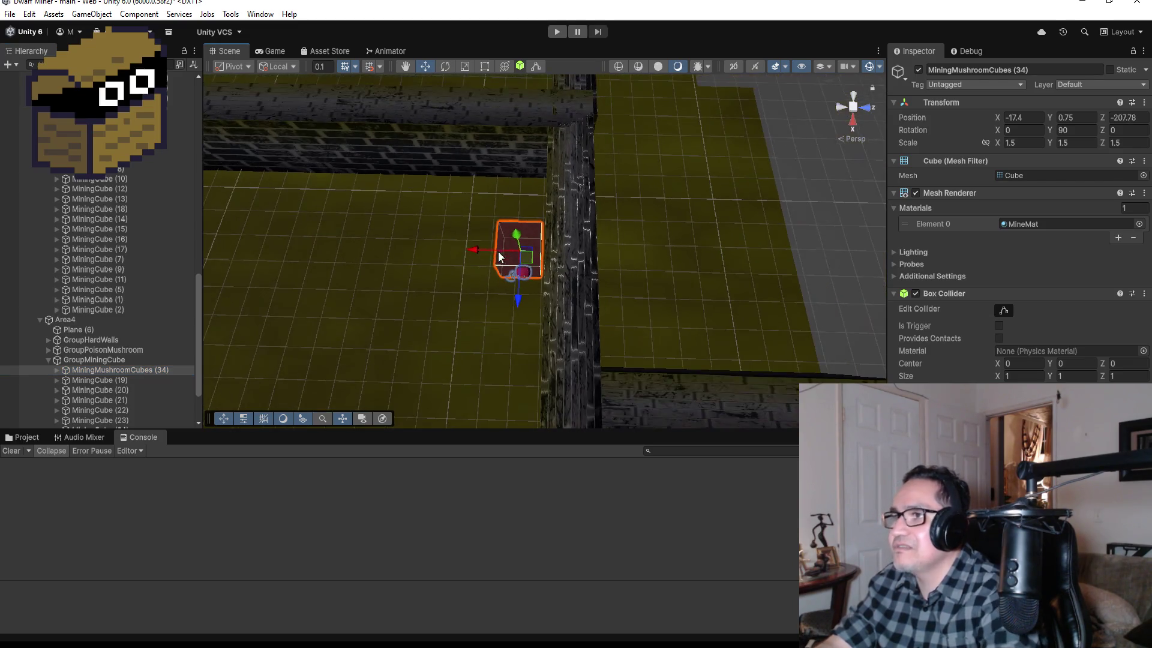
Duplicate cube (34) and vertex-snap the copy flush beside it at -17.4, 0.75, -209.28.
click(125, 371)
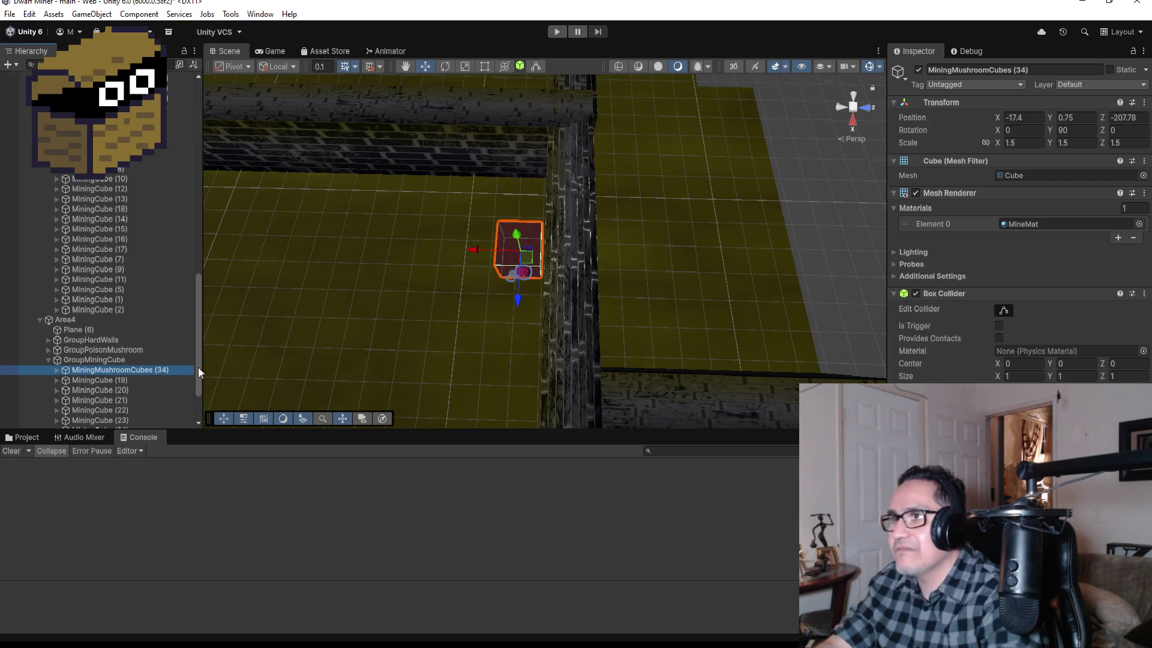
key(ctrl+d)
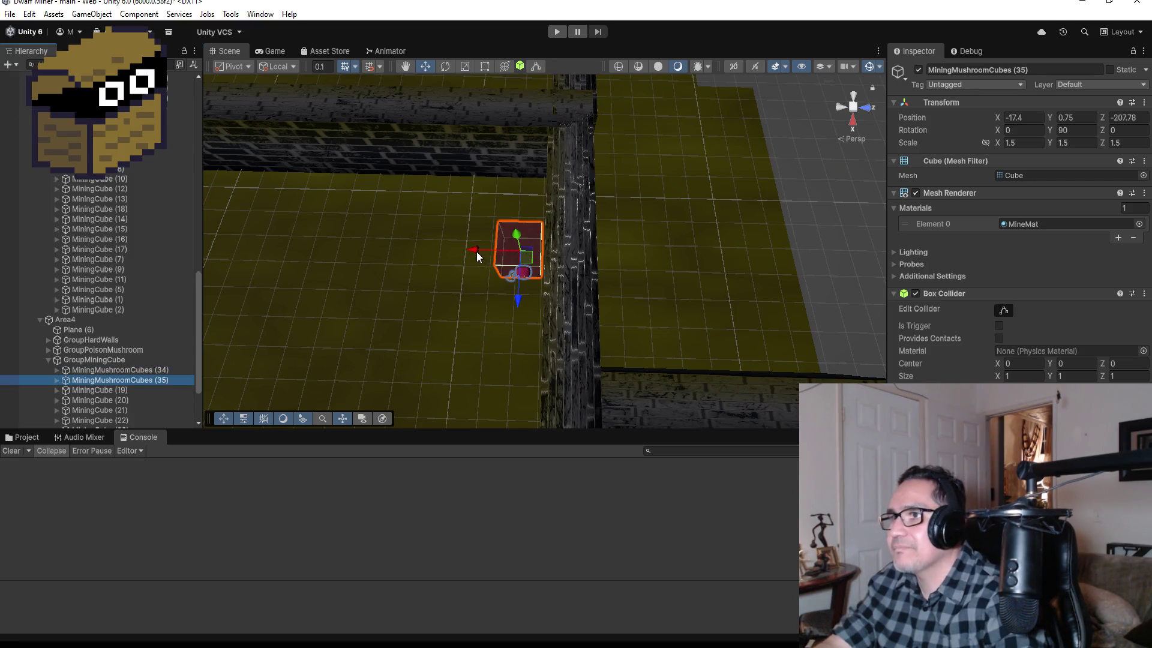
drag(476, 252, 412, 246)
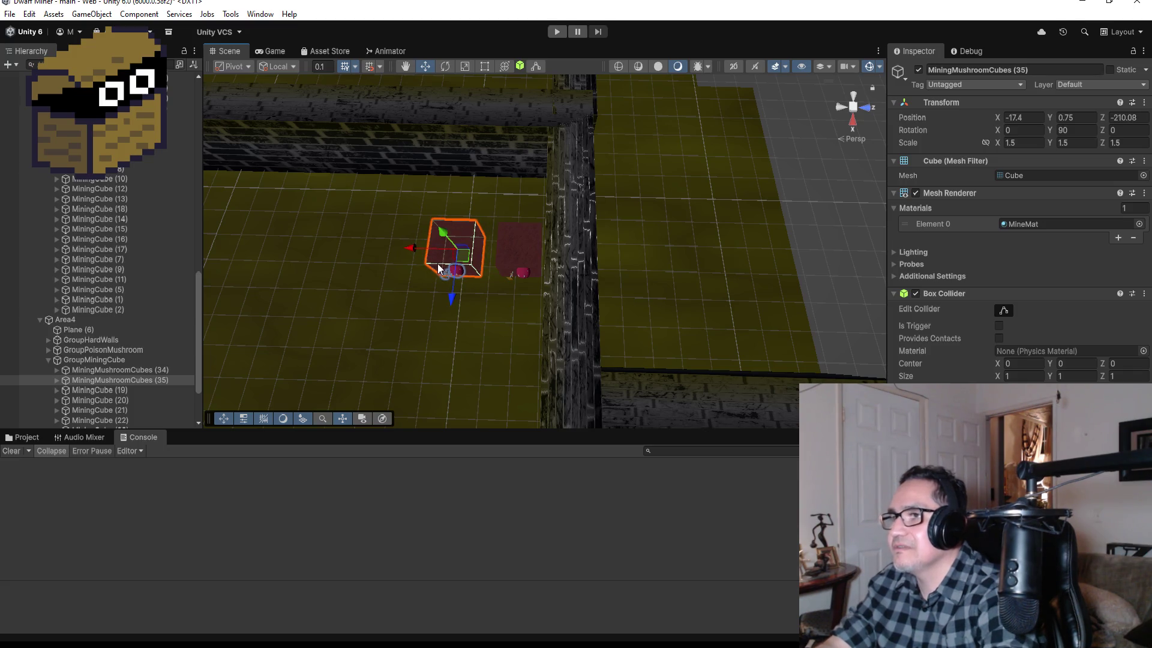
key(f)
drag(696, 390, 669, 295)
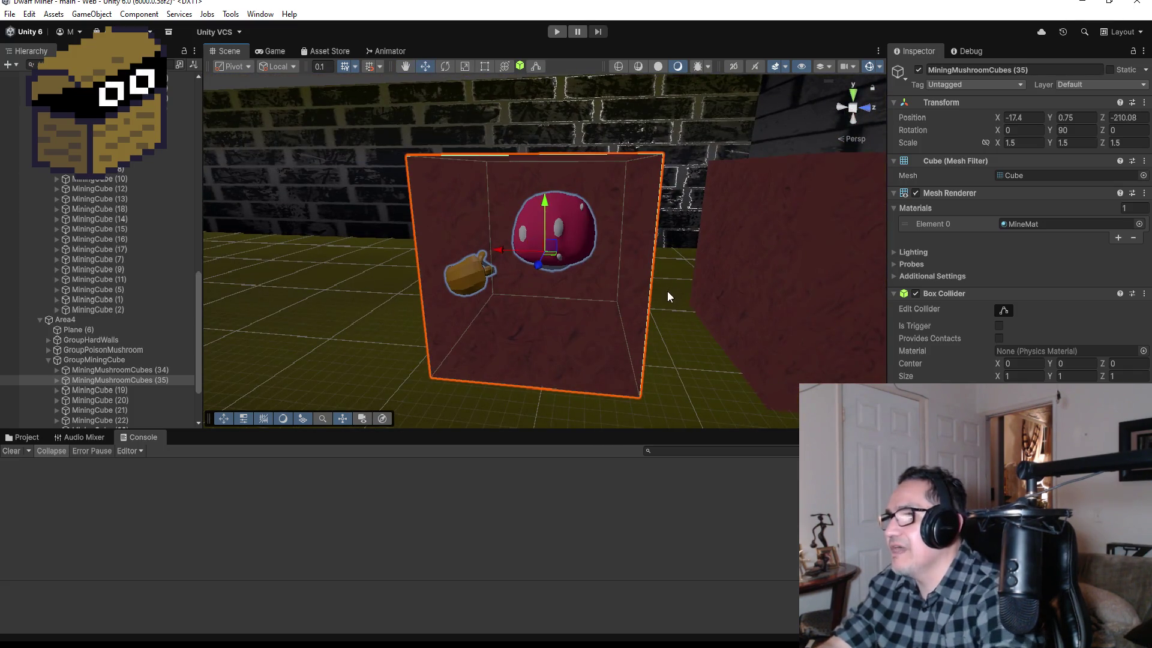
key(v)
mouse_move(641, 394)
mouse_down()
mouse_move(721, 405)
mouse_move(714, 352)
mouse_move(458, 105)
mouse_move(679, 296)
mouse_move(733, 381)
mouse_up()
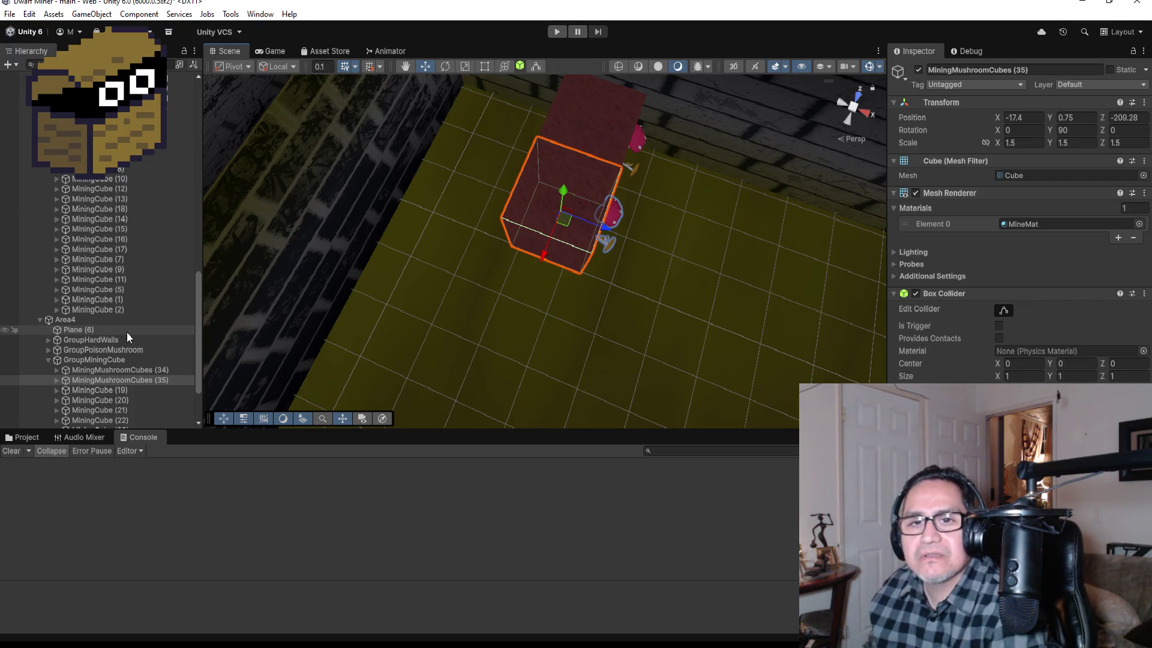
scroll(149, 247, up, 10)
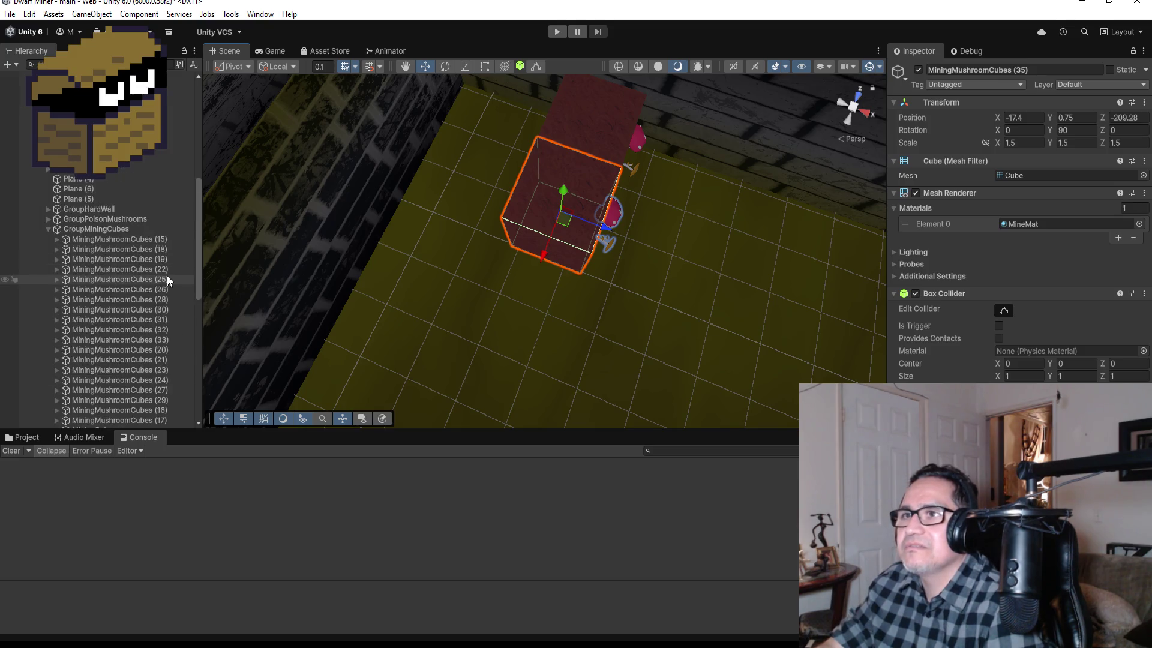
click(47, 230)
scroll(480, 204, down, 10)
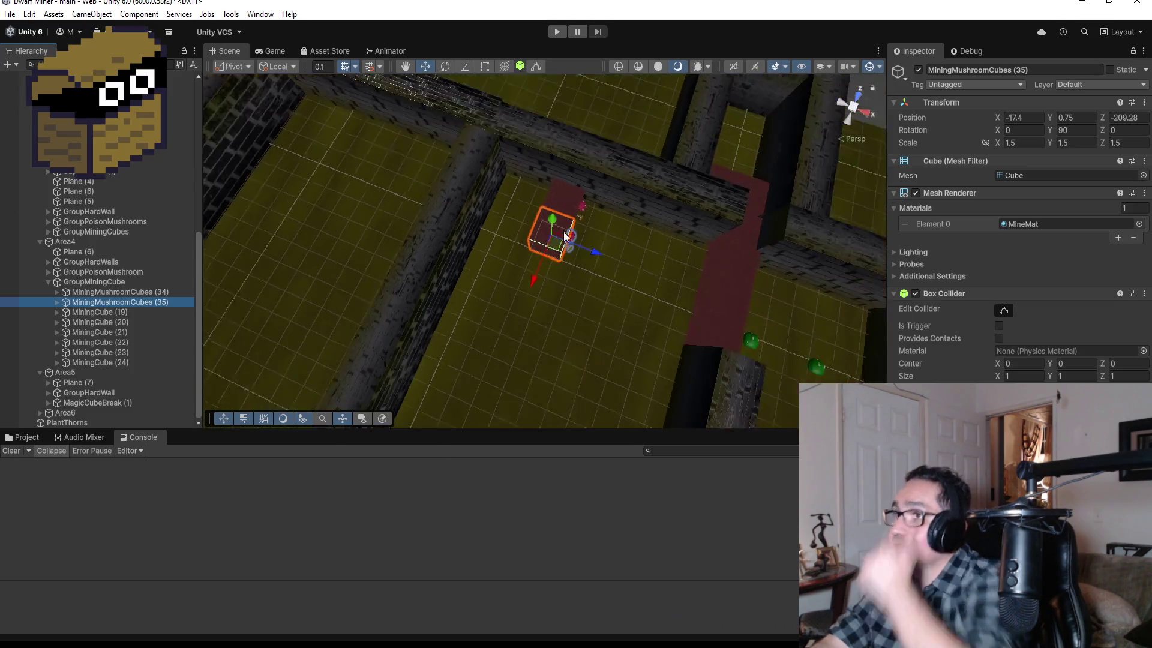
scroll(683, 328, down, 10)
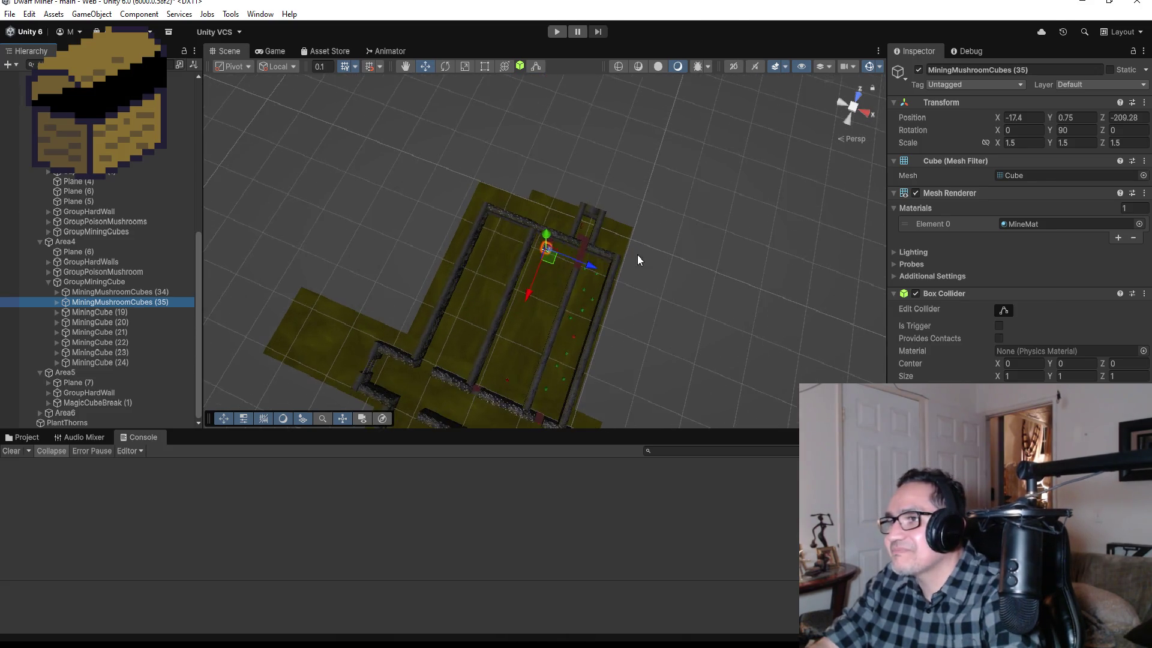
key(f)
scroll(580, 261, down, 3)
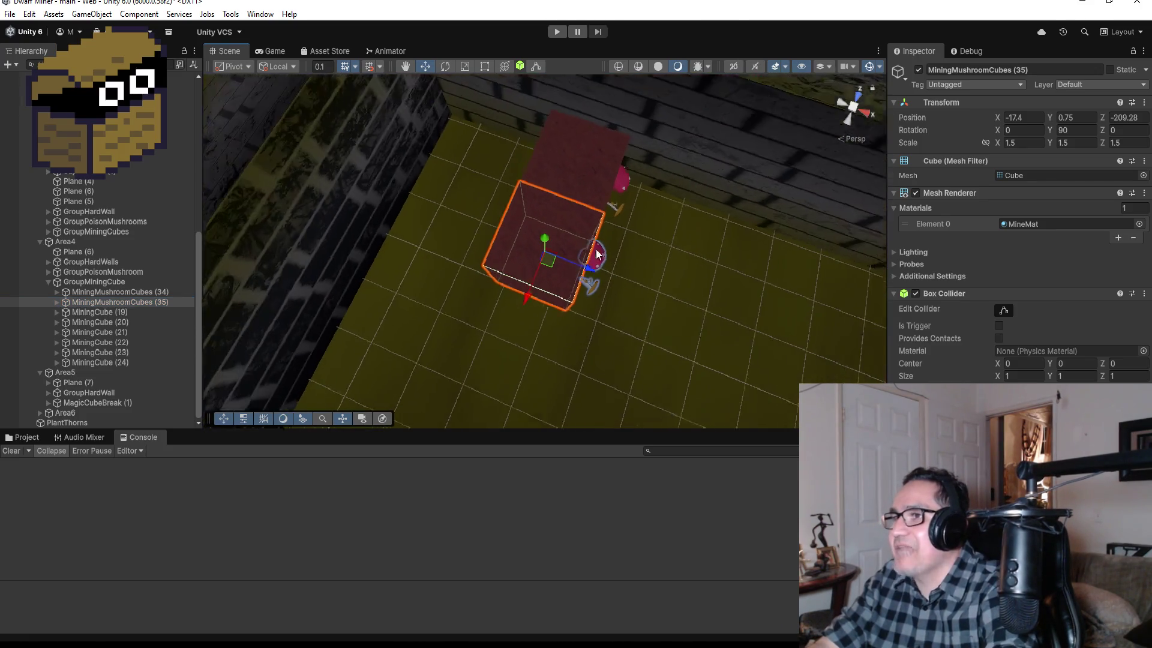
scroll(583, 303, down, 2)
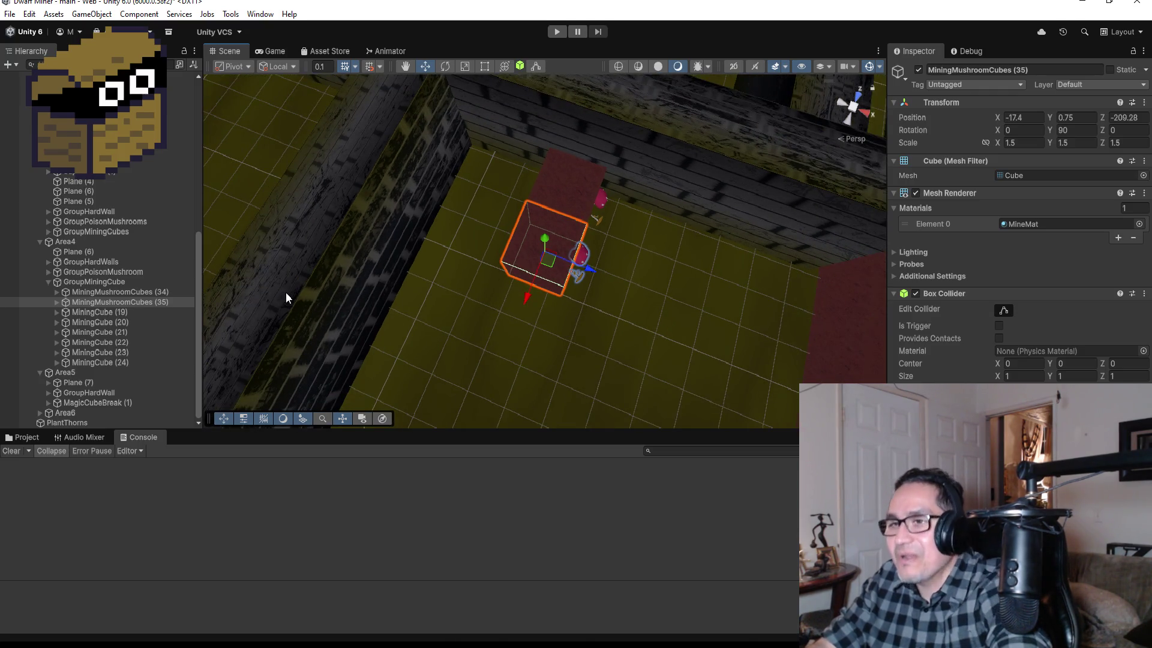
key(ctrl+d)
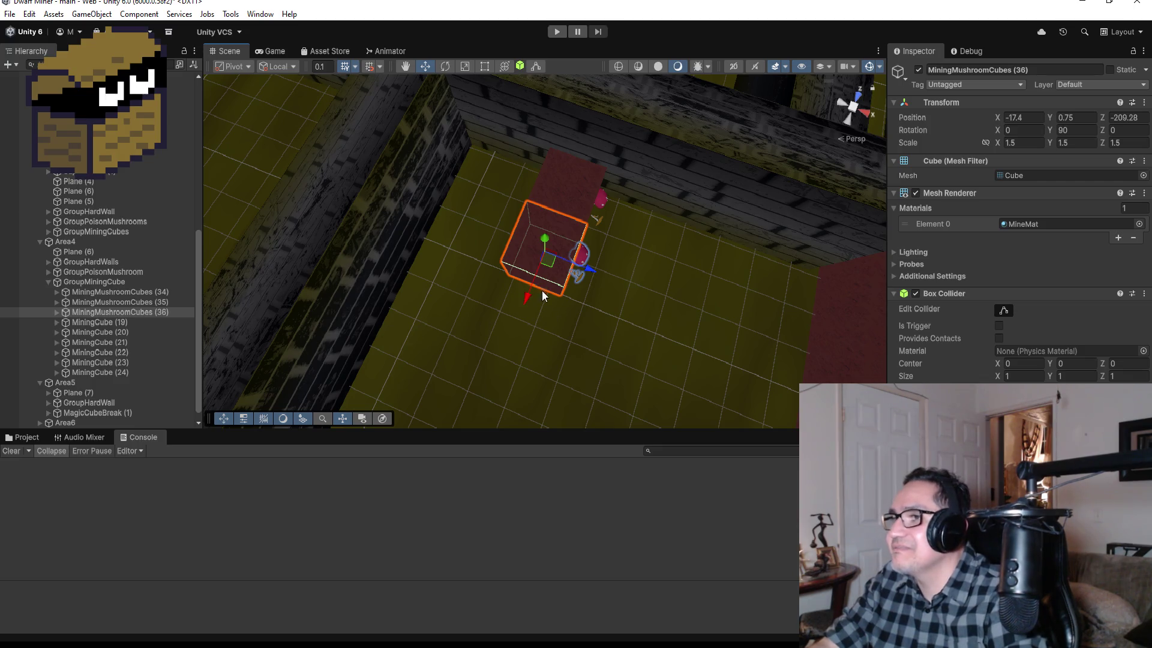
Move the copy to -19.91, 0.75, -210.96 against the wall, rotated 180° on Y, and check it.
mouse_move(535, 294)
mouse_down()
mouse_move(508, 341)
mouse_move(541, 318)
mouse_move(489, 307)
mouse_move(426, 330)
mouse_up()
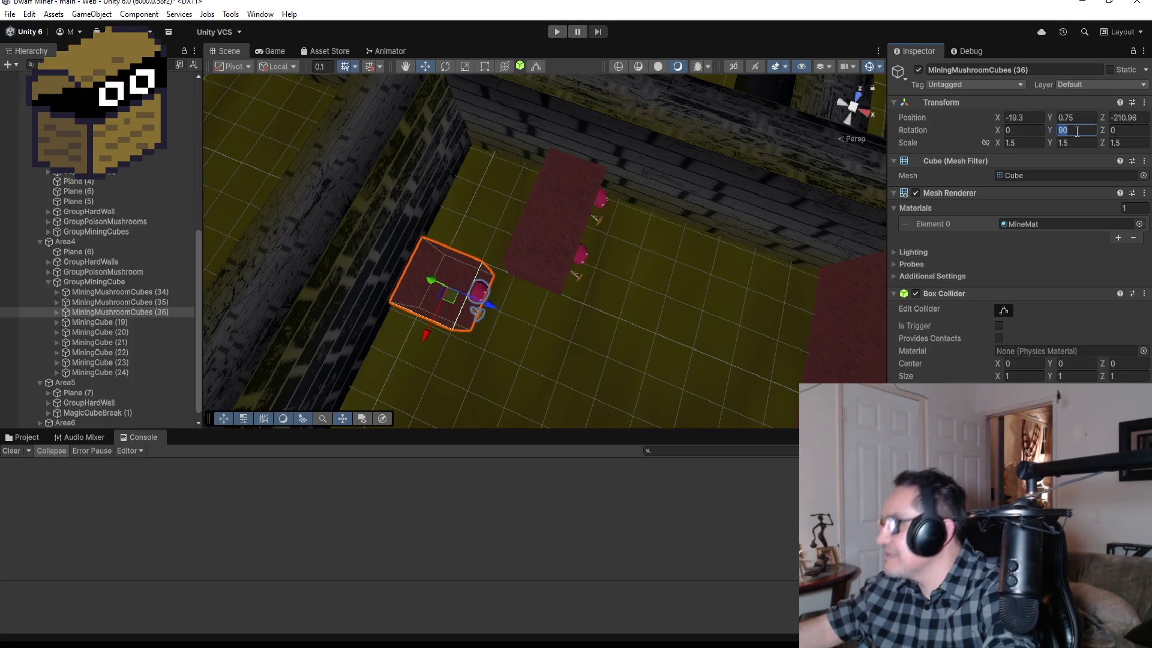
text(0)
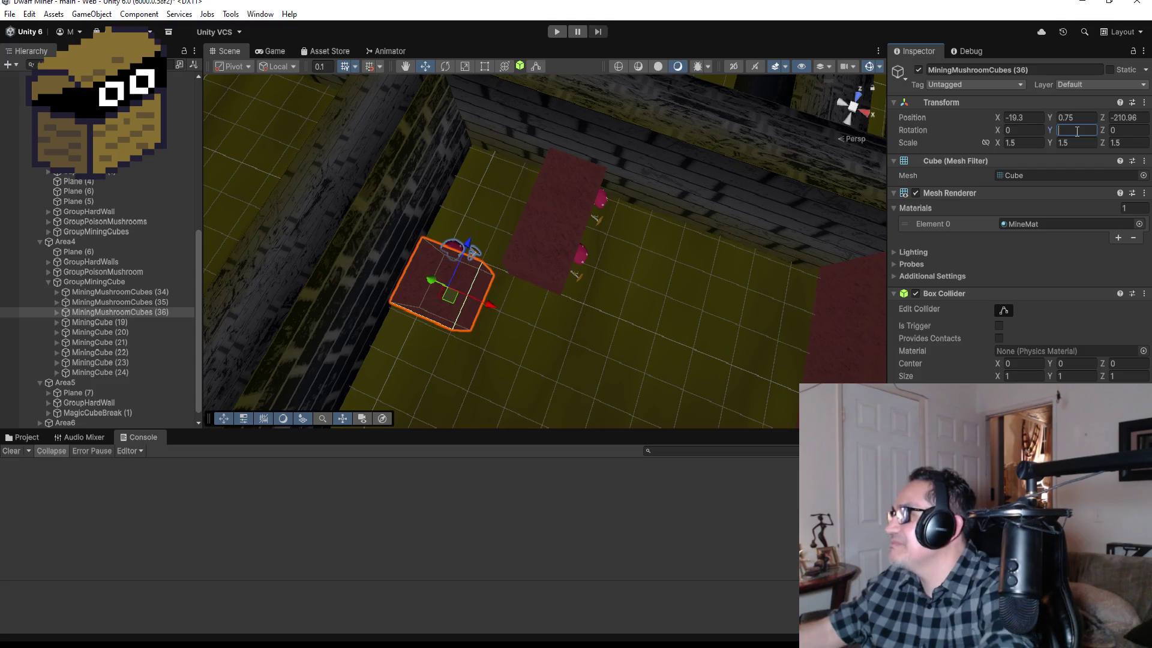
text(180)
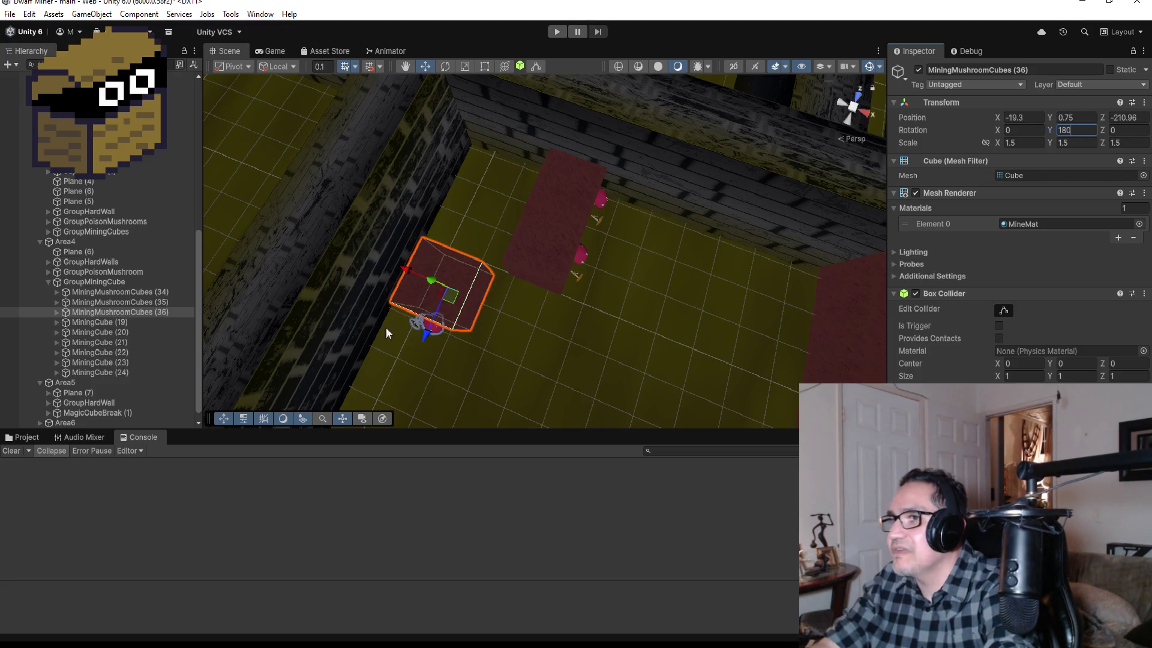
mouse_move(422, 281)
alt+mouse_down()
mouse_move(478, 330)
mouse_move(409, 329)
alt+mouse_up()
mouse_move(487, 369)
alt+mouse_down()
mouse_move(444, 297)
mouse_move(381, 287)
alt+mouse_up()
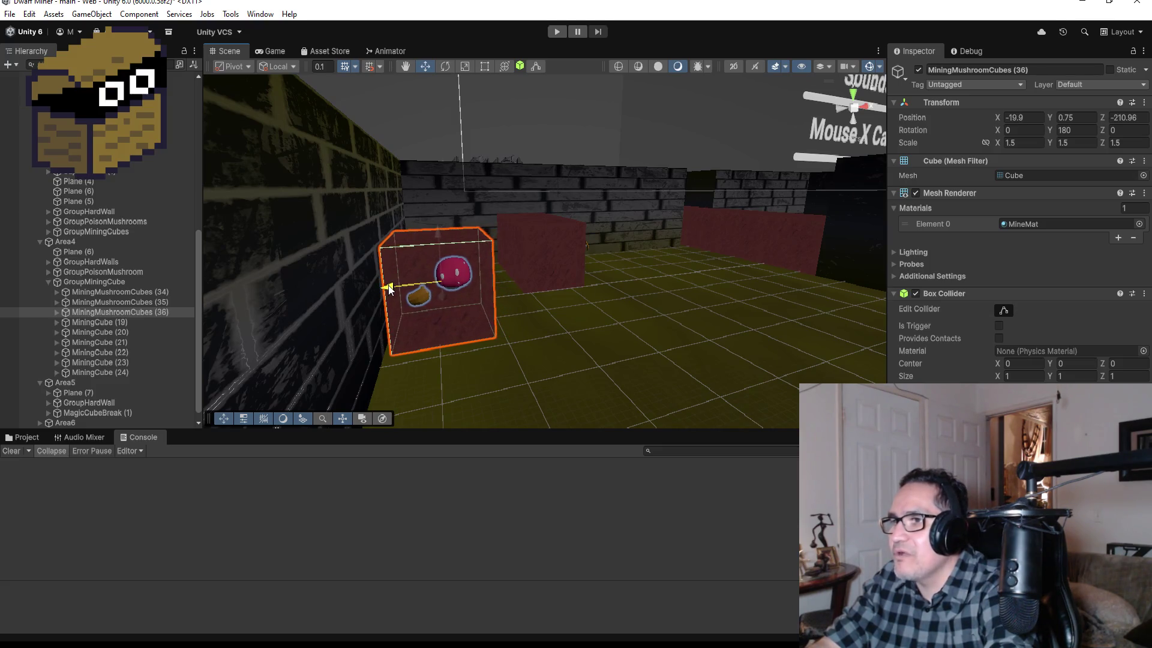
alt+drag(543, 277, 595, 206)
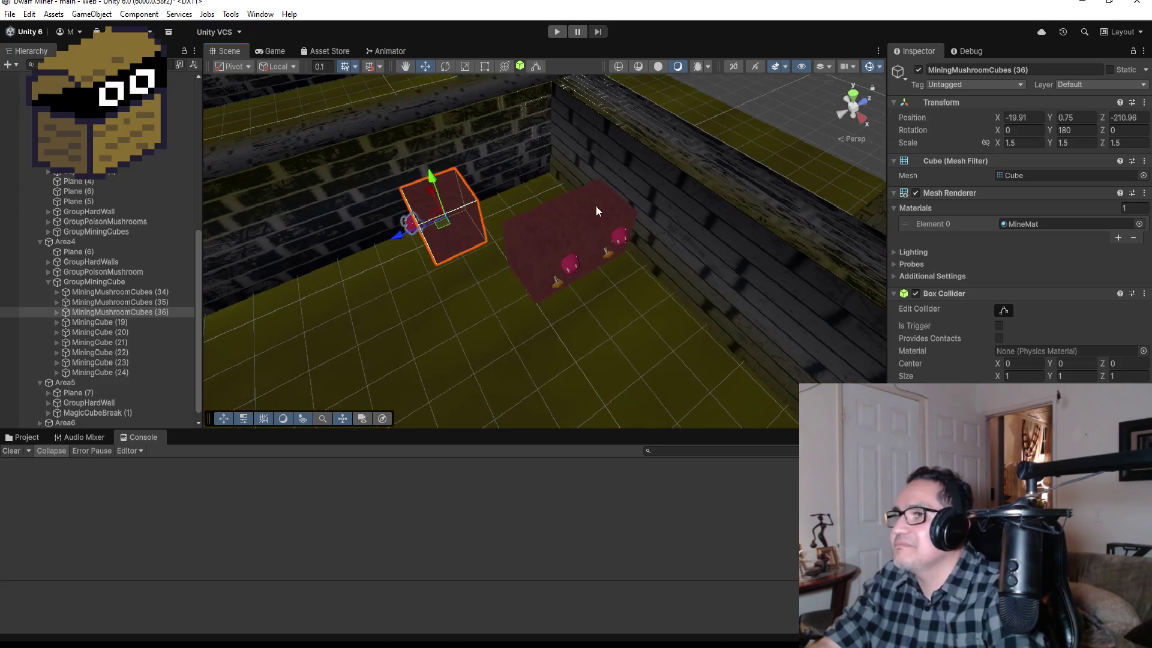
Vertex-snap MiningMushroomCubes (34) and (35) together to X -18 beside the third cube.
click(598, 211)
shift+click(564, 247)
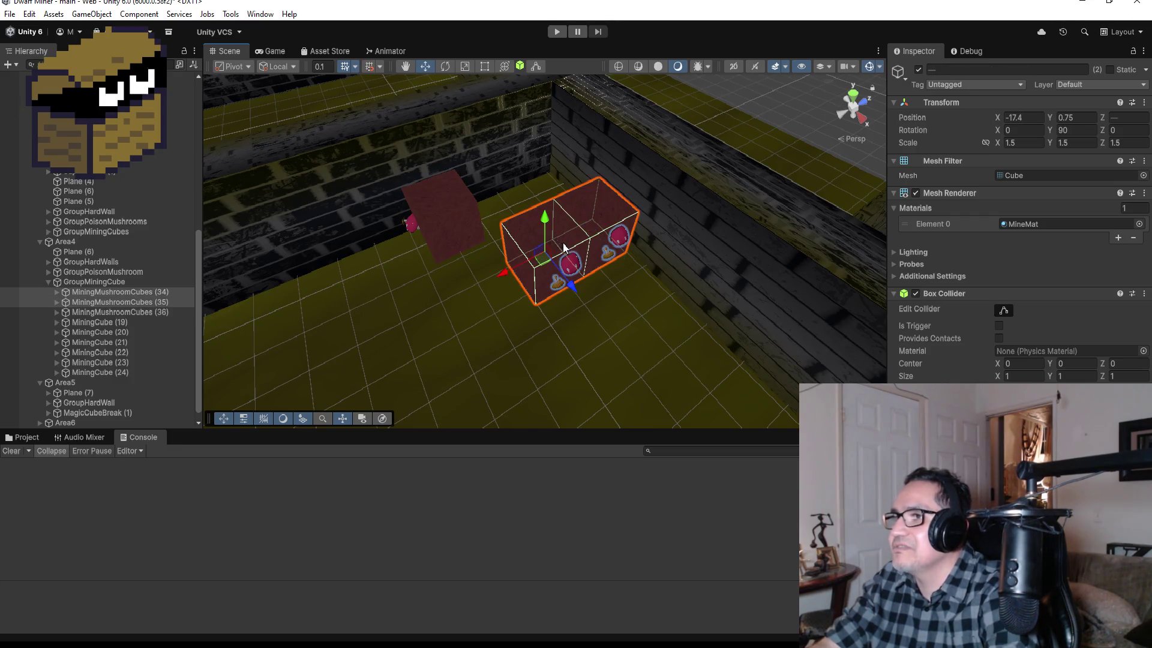
drag(504, 274, 493, 280)
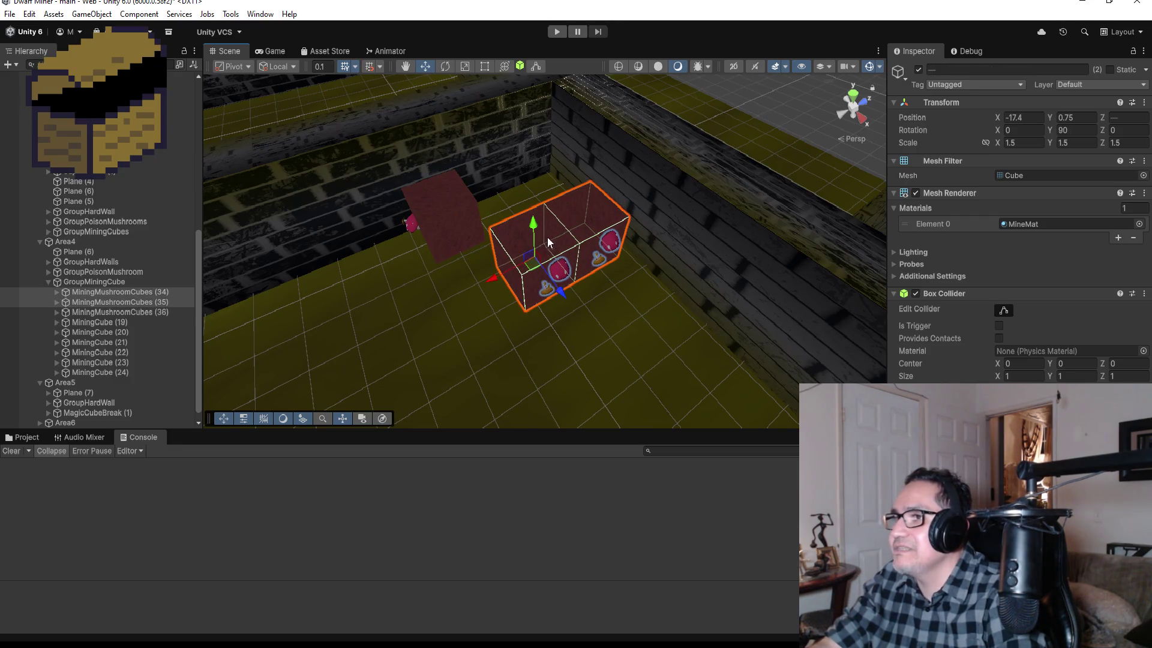
drag(560, 291, 559, 269)
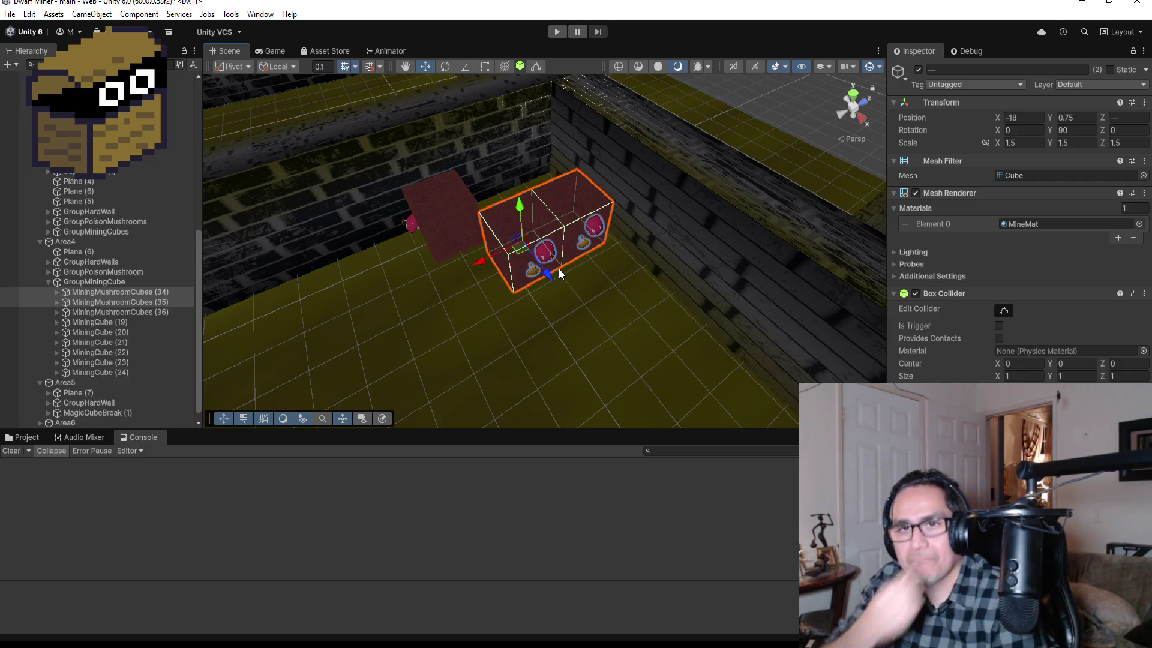
Collapse GroupMiningCube in the Hierarchy and frame the whole mining cube group.
click(54, 281)
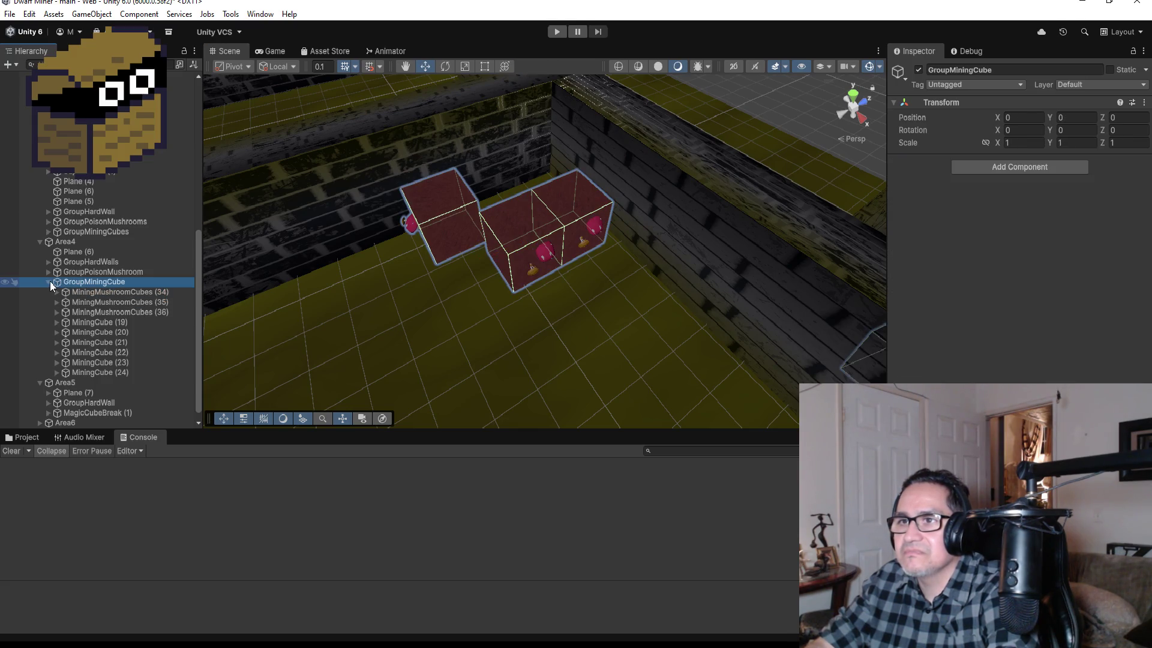
click(48, 282)
key(f)
scroll(539, 288, down, 3)
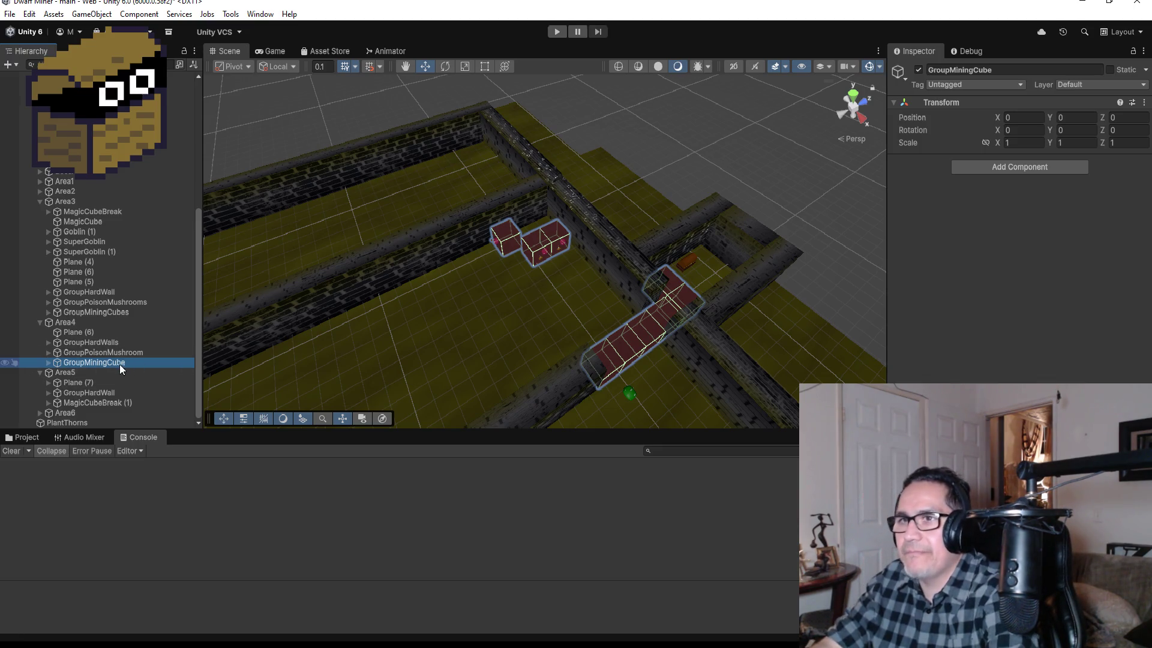
Duplicate MimicChest (3) into MimicChest (4), showing its MimicChestObj and HitPos children.
scroll(127, 196, up, 5)
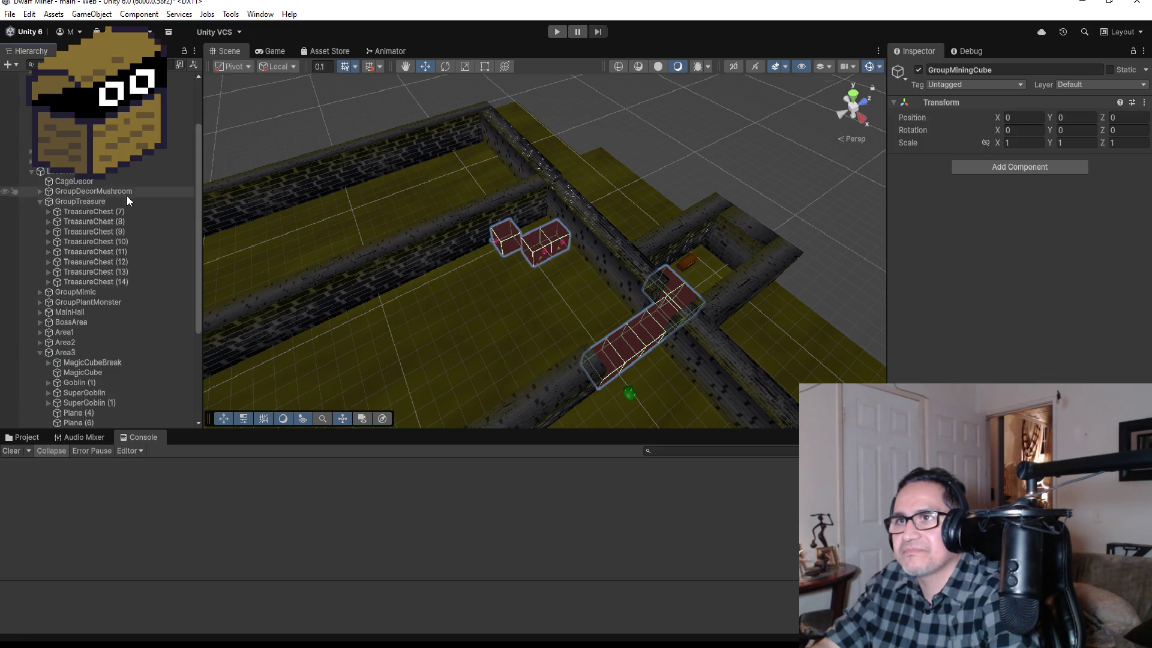
click(39, 201)
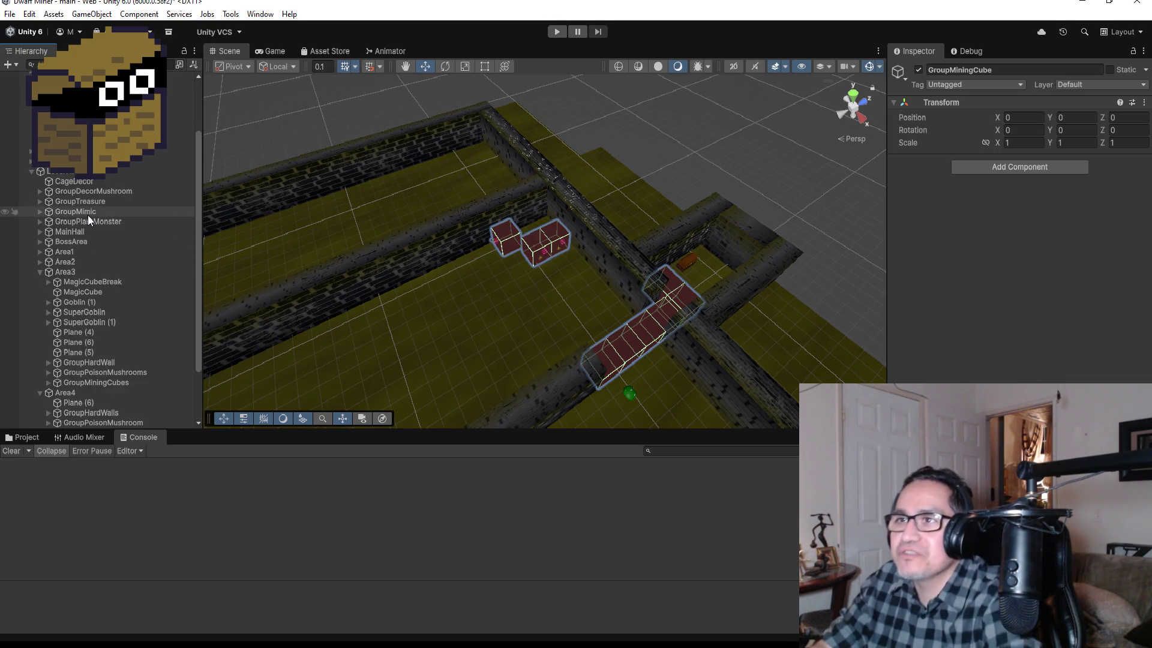
click(39, 212)
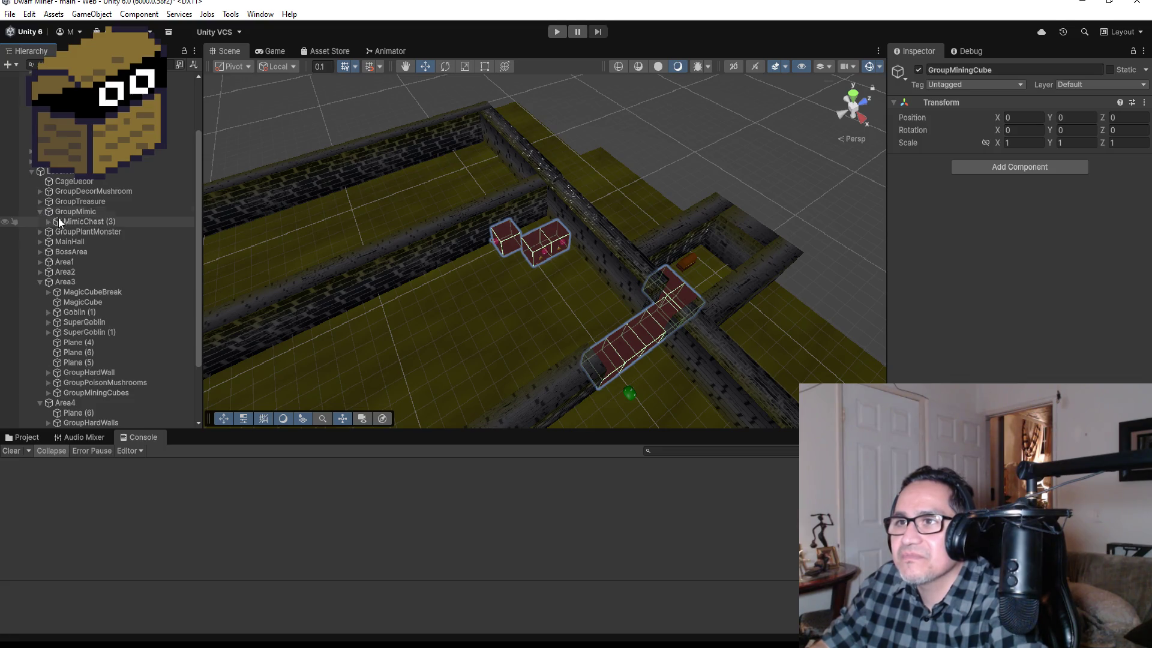
double_click(97, 221)
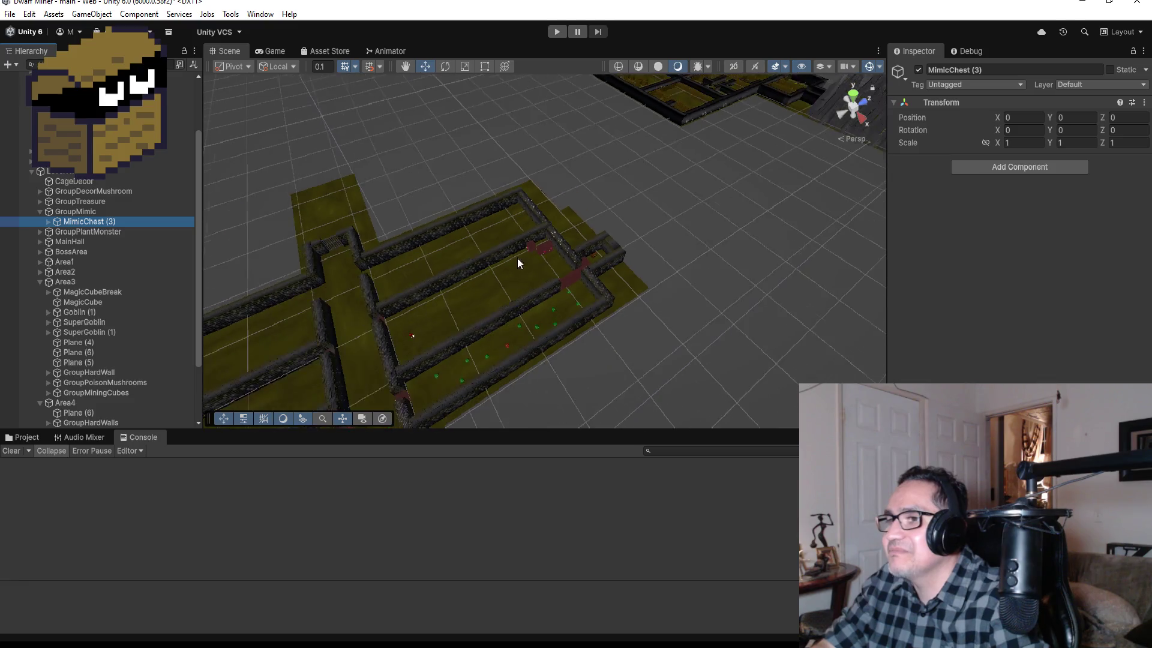
scroll(516, 276, down, 3)
scroll(512, 287, down, 3)
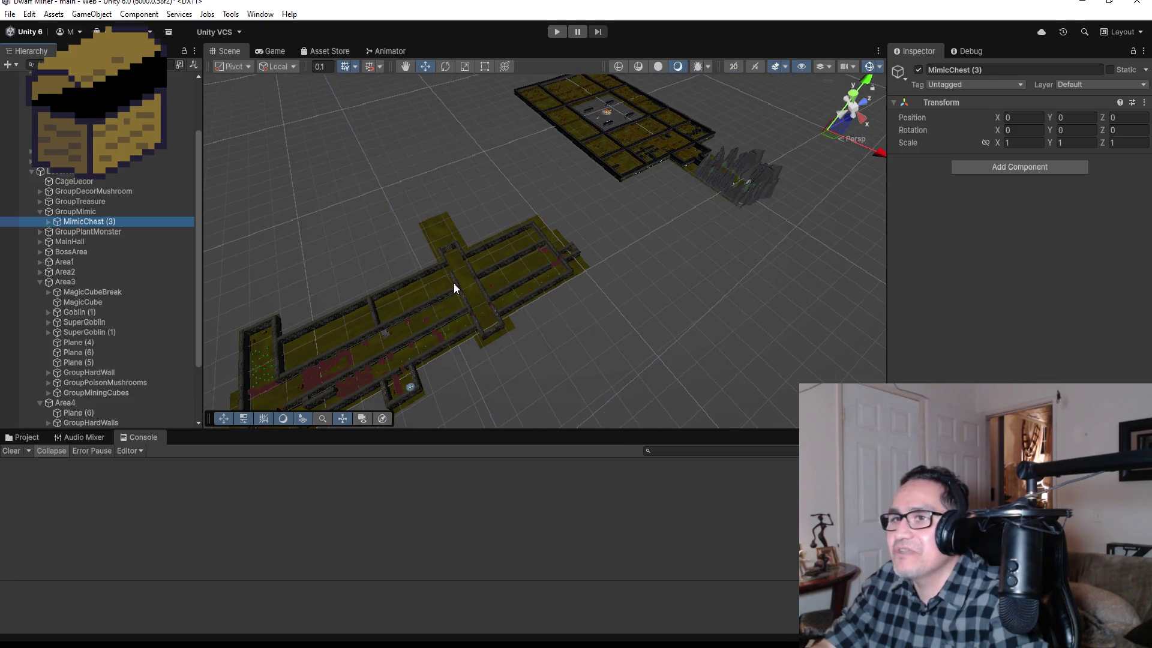
key(ctrl+d)
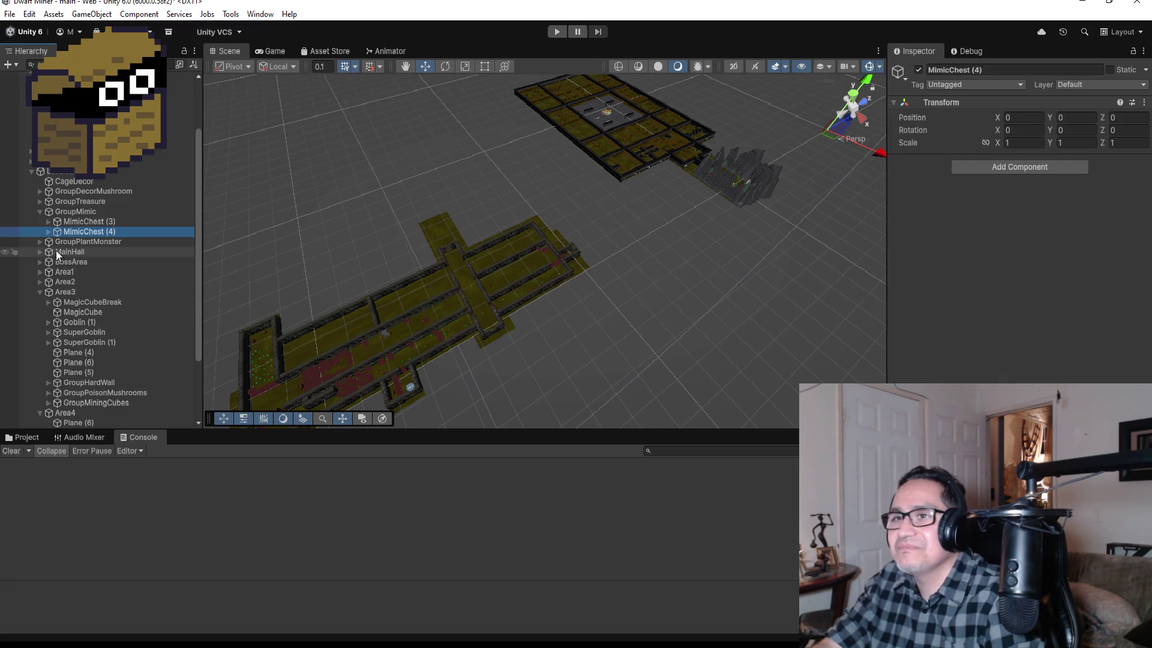
click(48, 231)
Move MimicChestObj and HitPos together into the corridor between the mushroom cubes.
click(87, 243)
shift+click(87, 252)
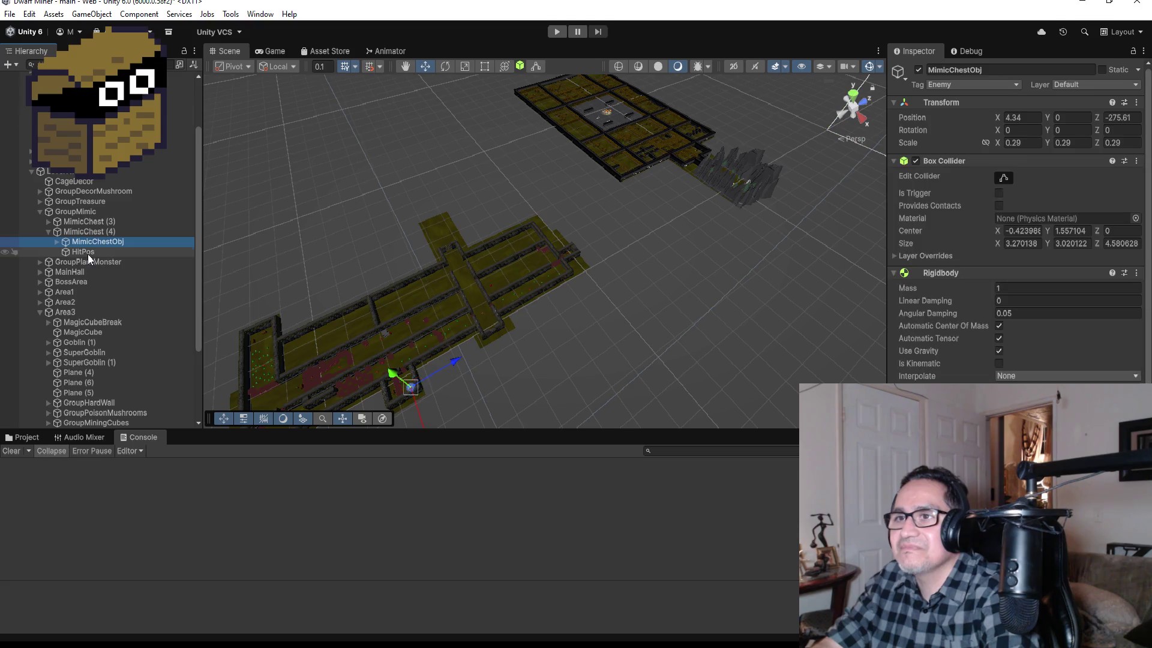
mouse_move(453, 361)
mouse_down()
mouse_move(616, 286)
mouse_move(622, 325)
mouse_move(582, 273)
mouse_up()
key(f)
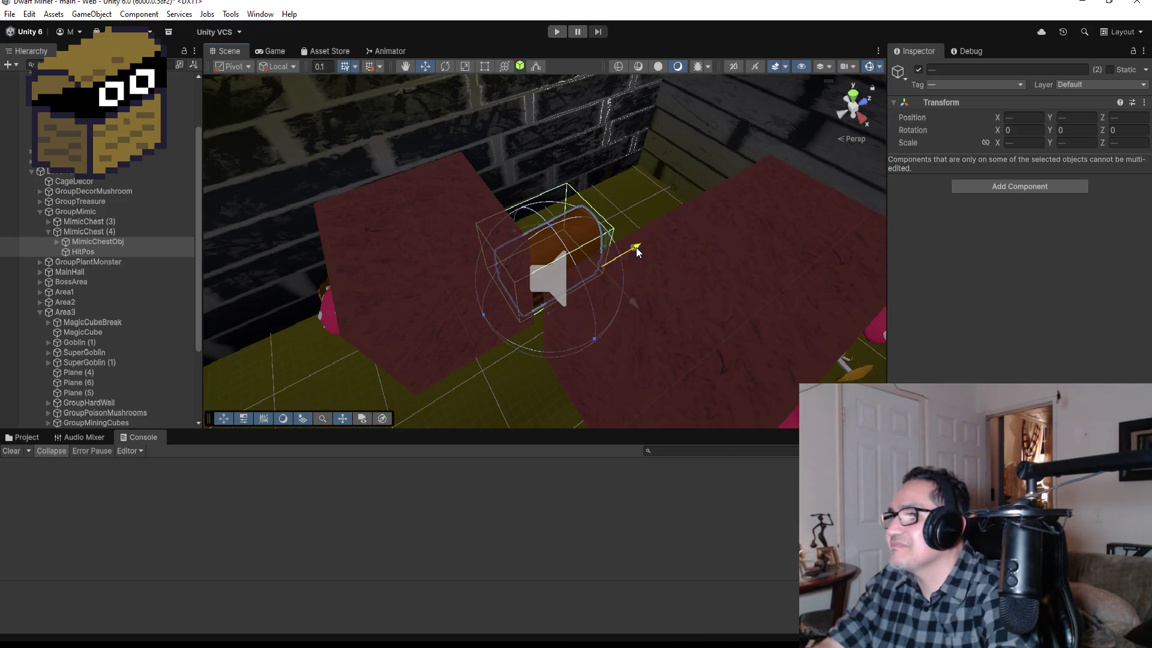
drag(636, 247, 717, 176)
click(727, 235)
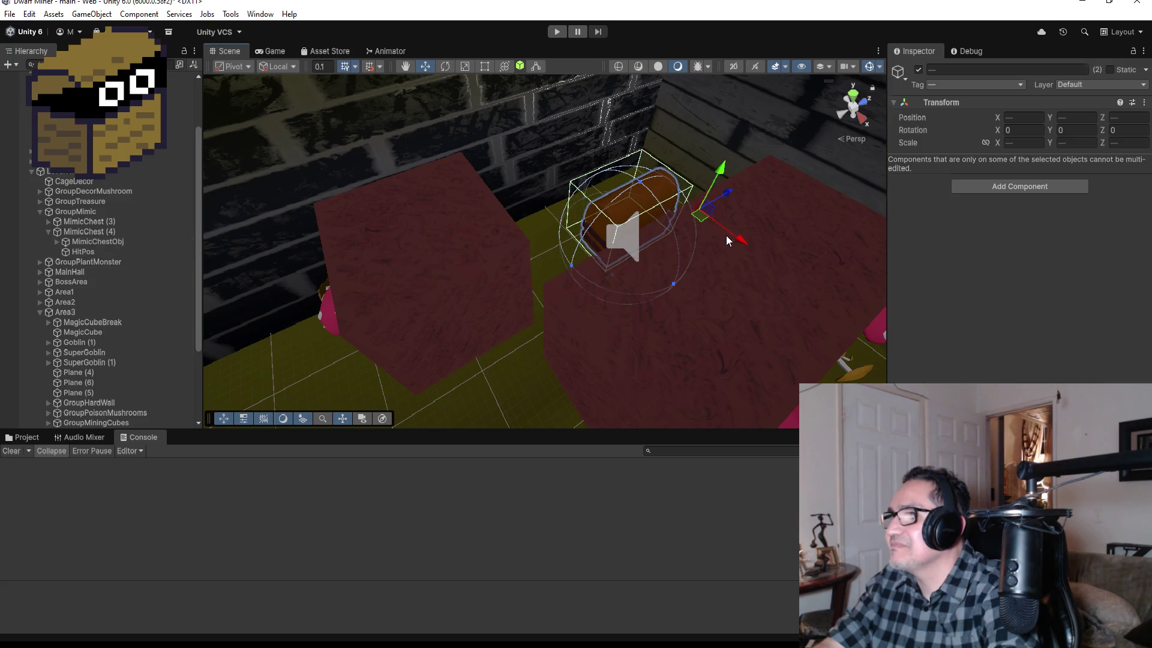
key(ctrl+z)
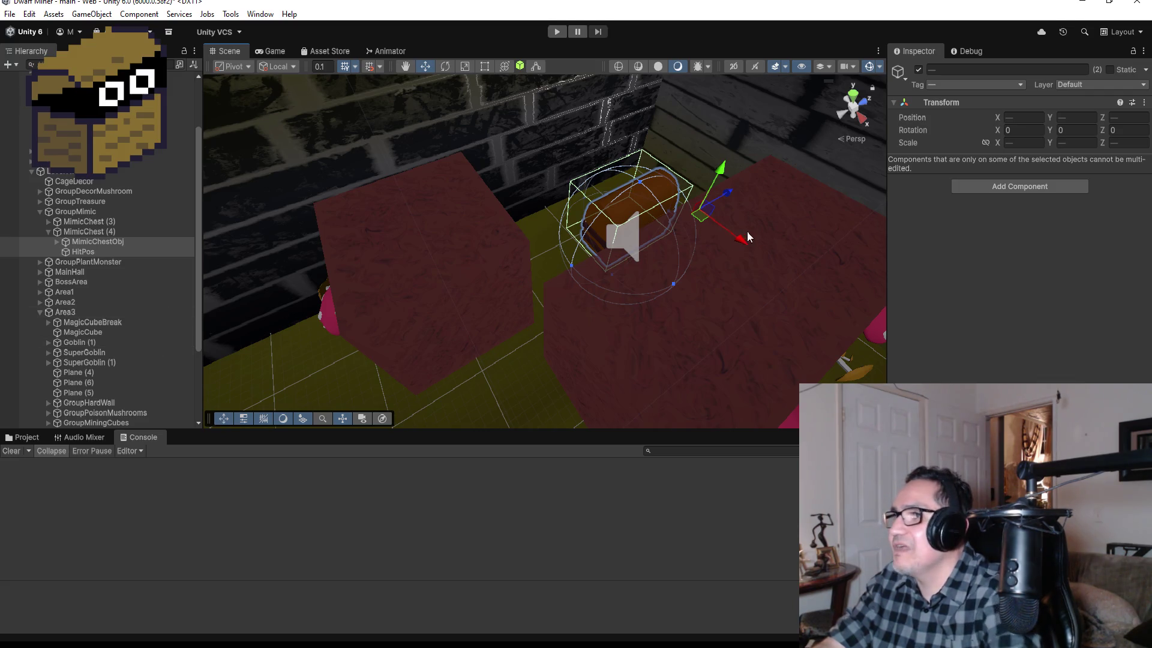
mouse_move(742, 241)
mouse_down()
mouse_move(699, 229)
mouse_move(706, 173)
mouse_move(669, 191)
mouse_up()
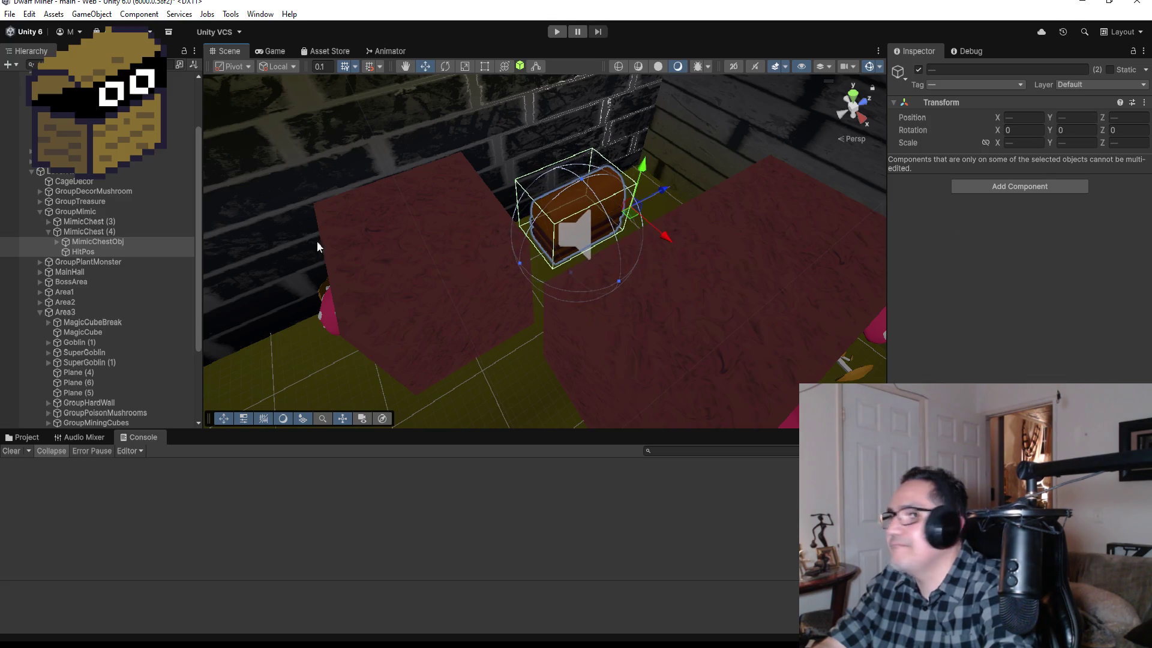
Rotate MimicChestObj and HitPos to 180° on Y and settle the chest into its corridor spot.
click(90, 231)
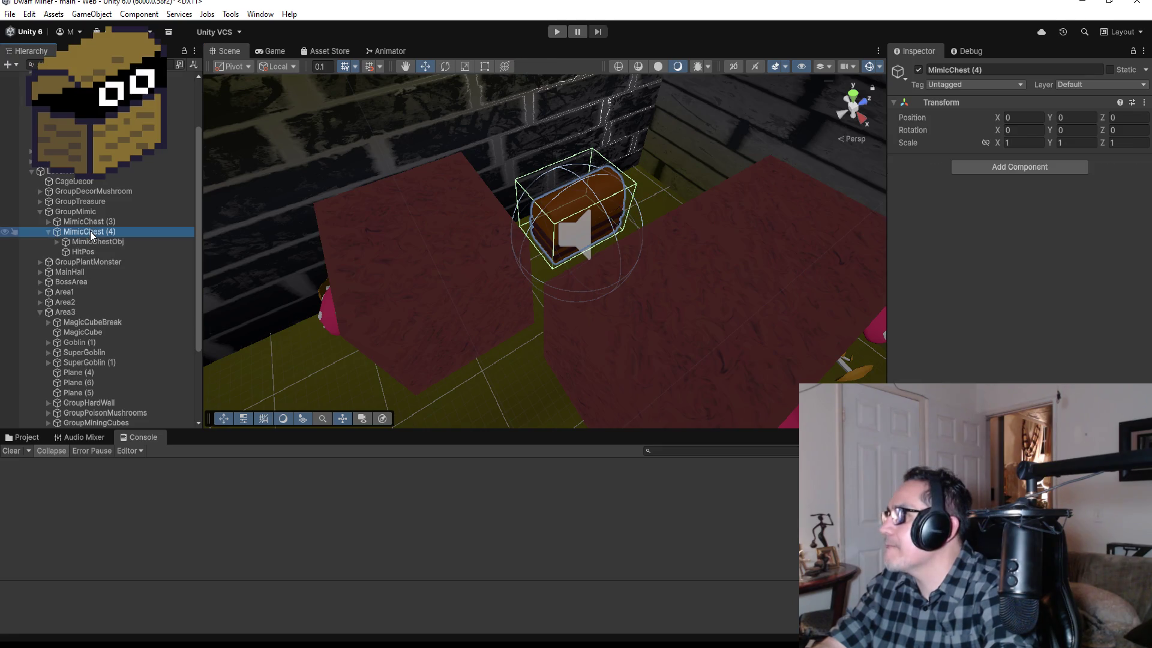
click(91, 241)
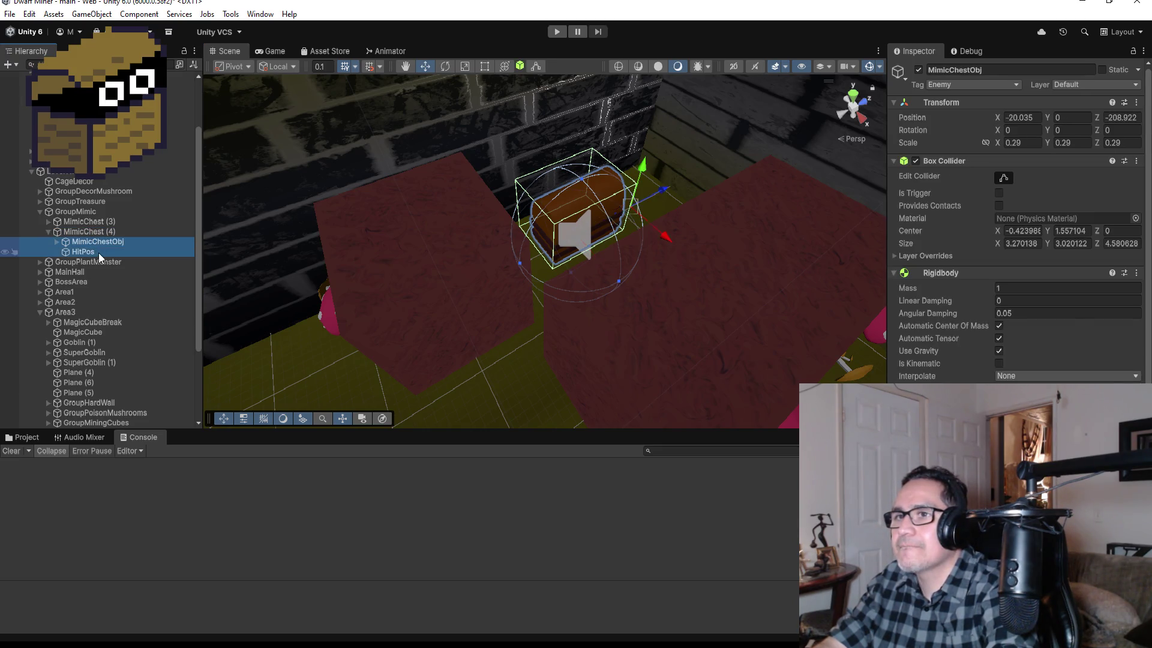
ctrl+click(98, 252)
click(1085, 130)
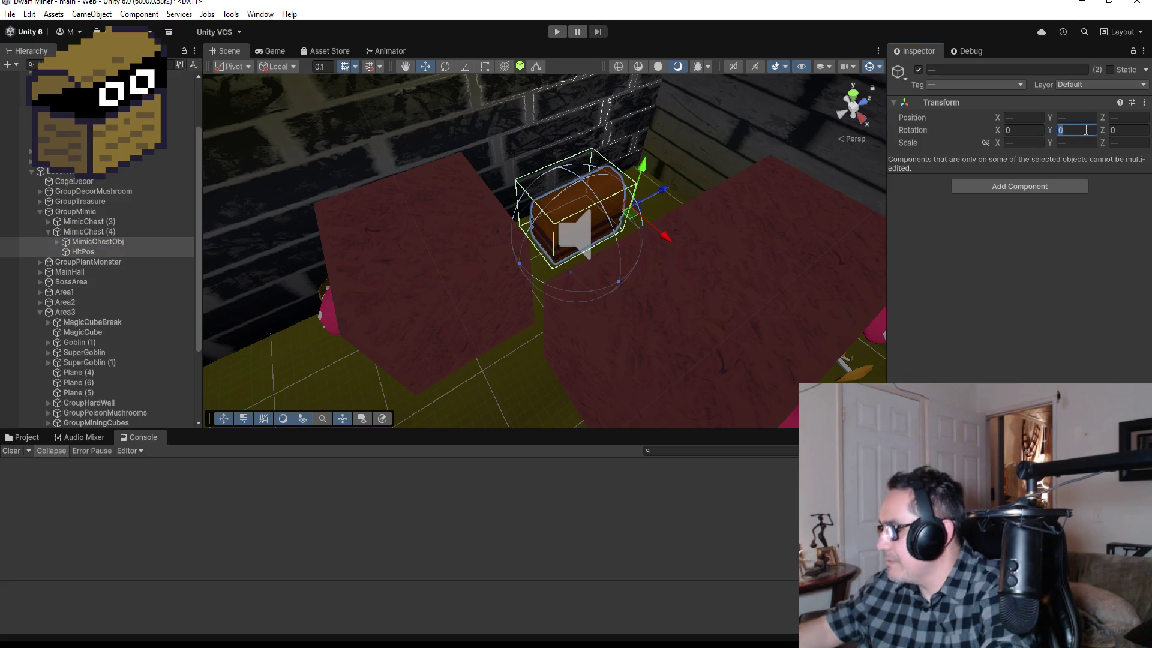
text(180)
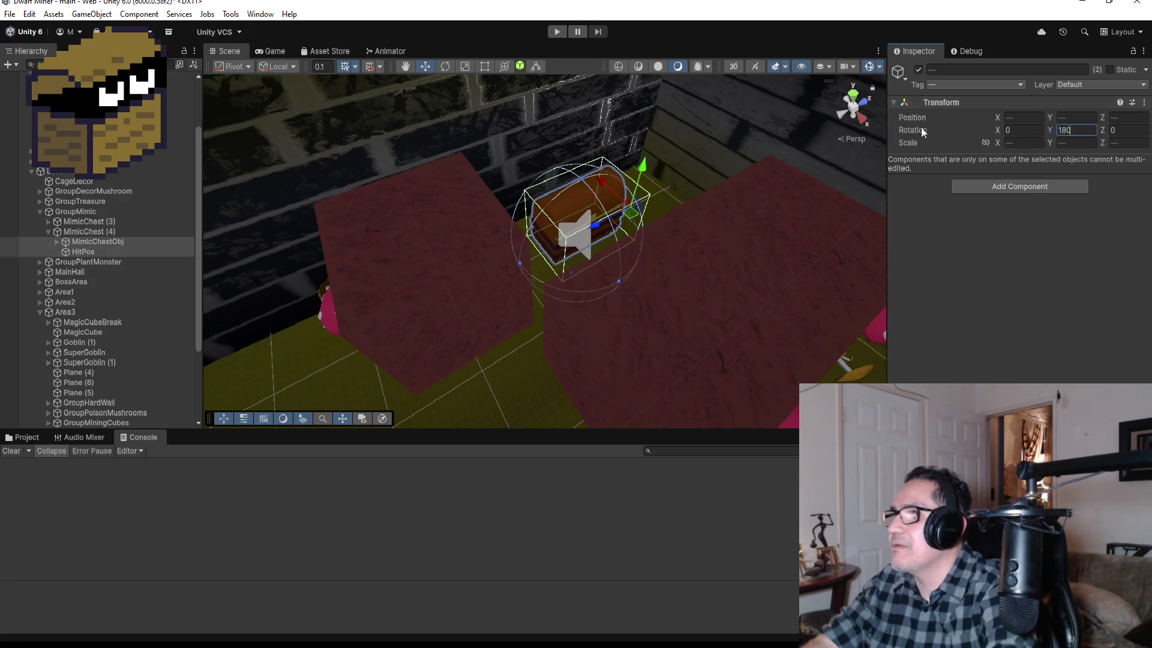
mouse_move(708, 173)
alt+mouse_down()
mouse_move(697, 179)
mouse_move(702, 206)
mouse_move(576, 330)
mouse_move(632, 273)
alt+mouse_up()
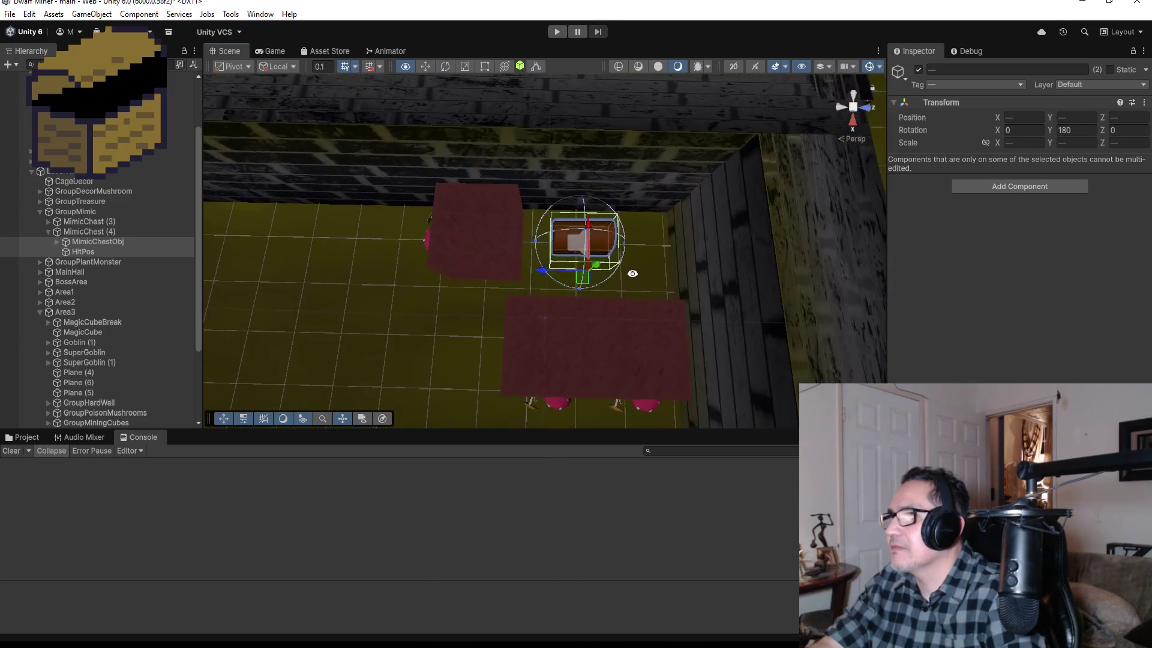
drag(542, 274, 553, 273)
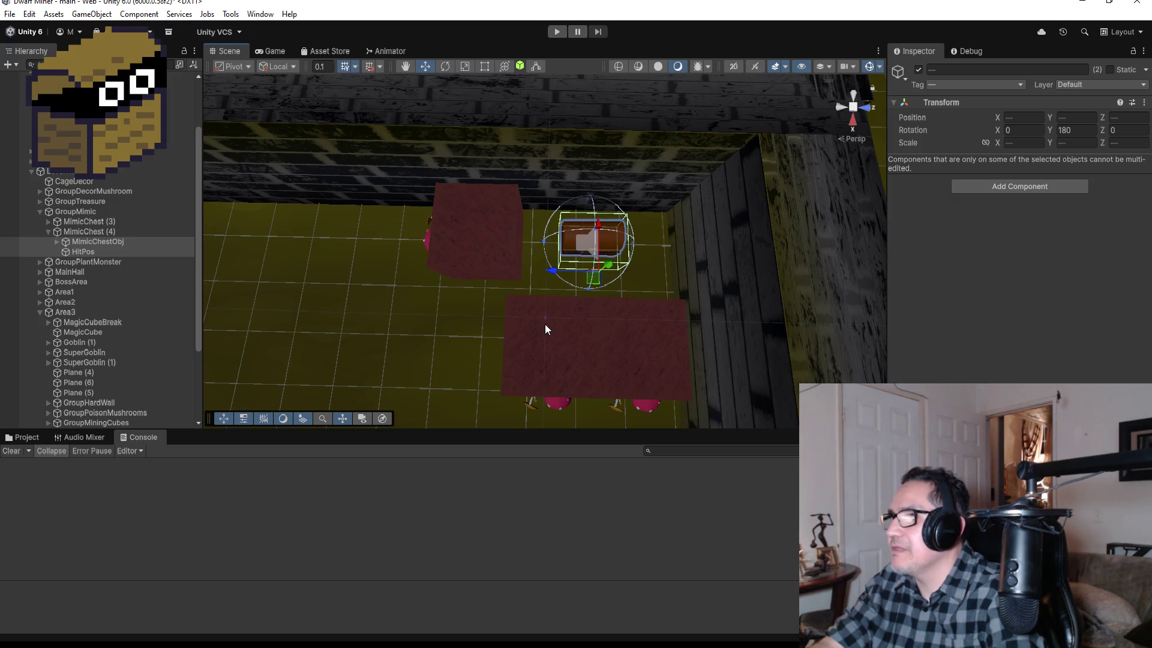
click(556, 344)
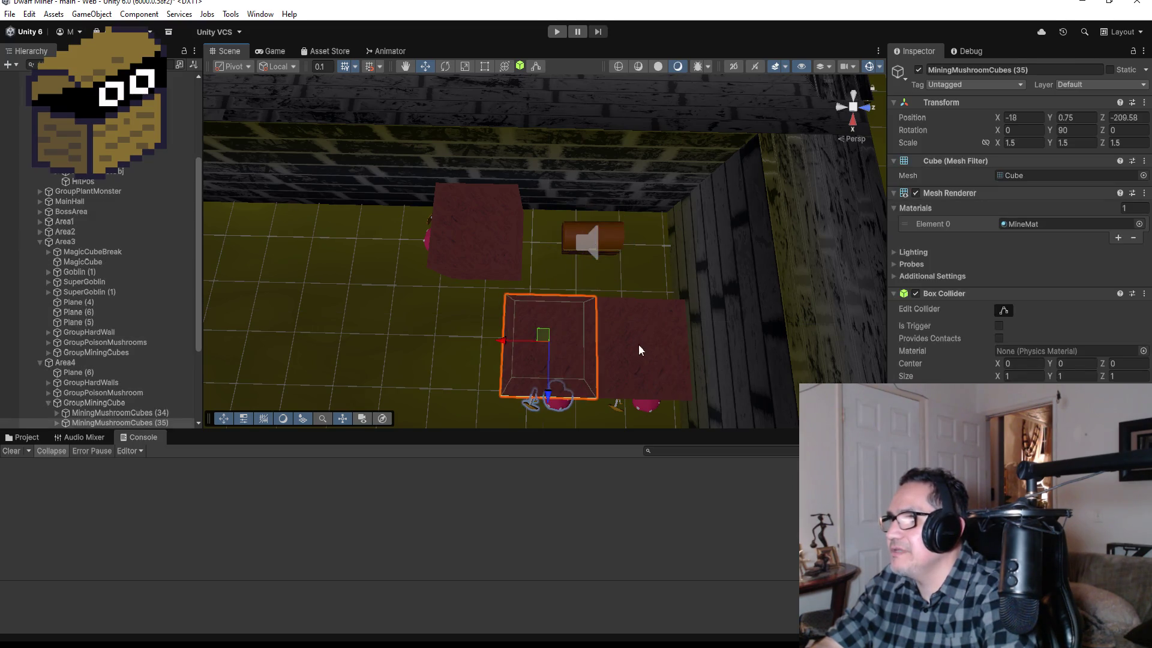
Nudge both mushroom cubes together from X -18 to -18.3 along the corridor.
shift+click(648, 341)
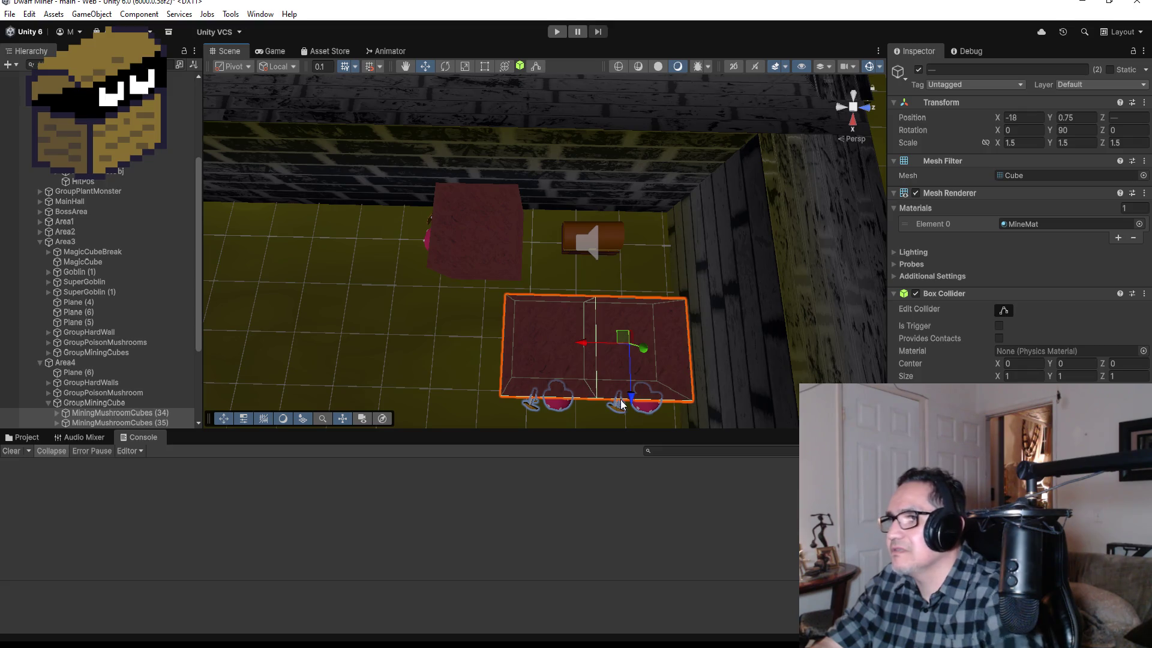
drag(632, 399, 635, 377)
scroll(634, 405, down, 5)
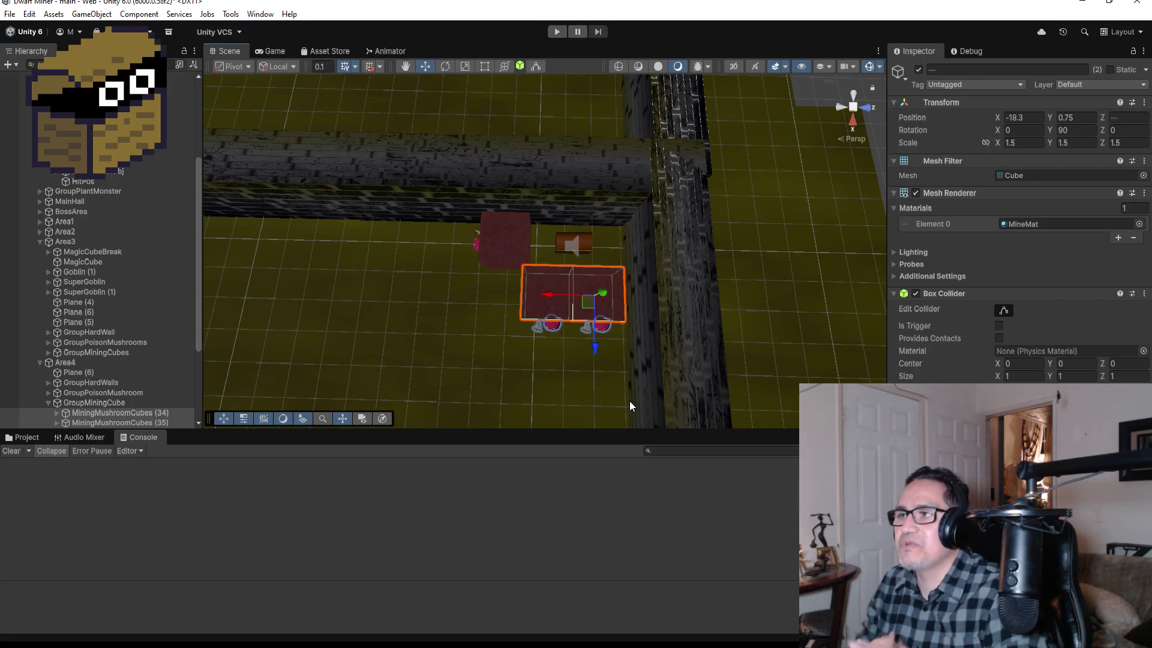
scroll(541, 246, down, 5)
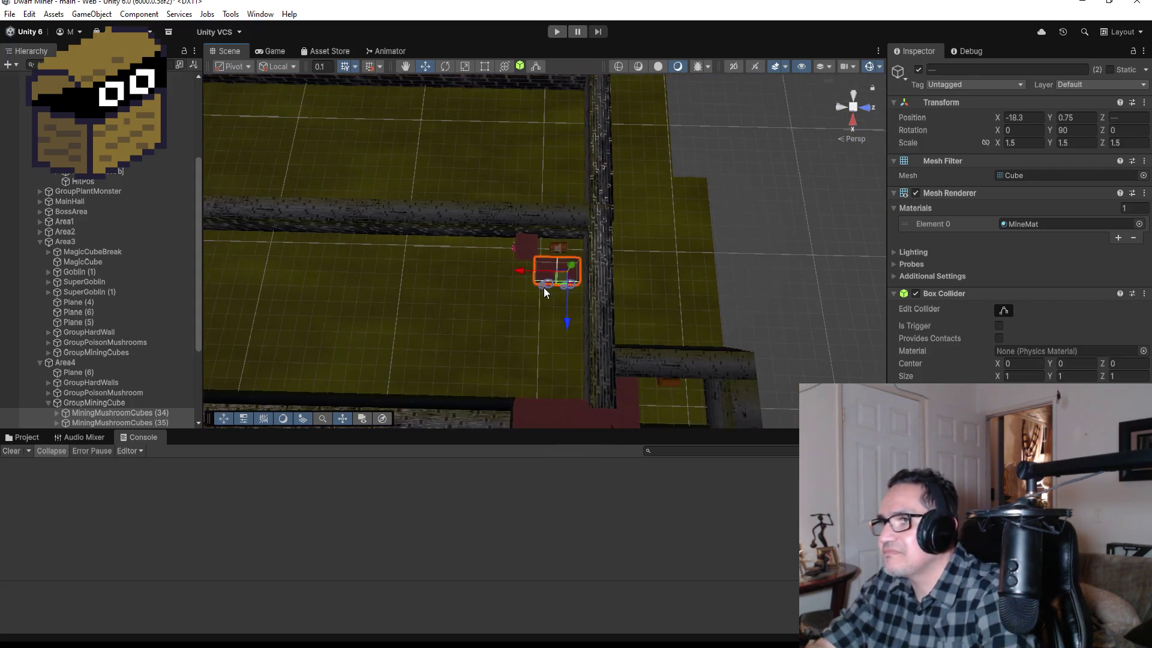
scroll(99, 391, down, 4)
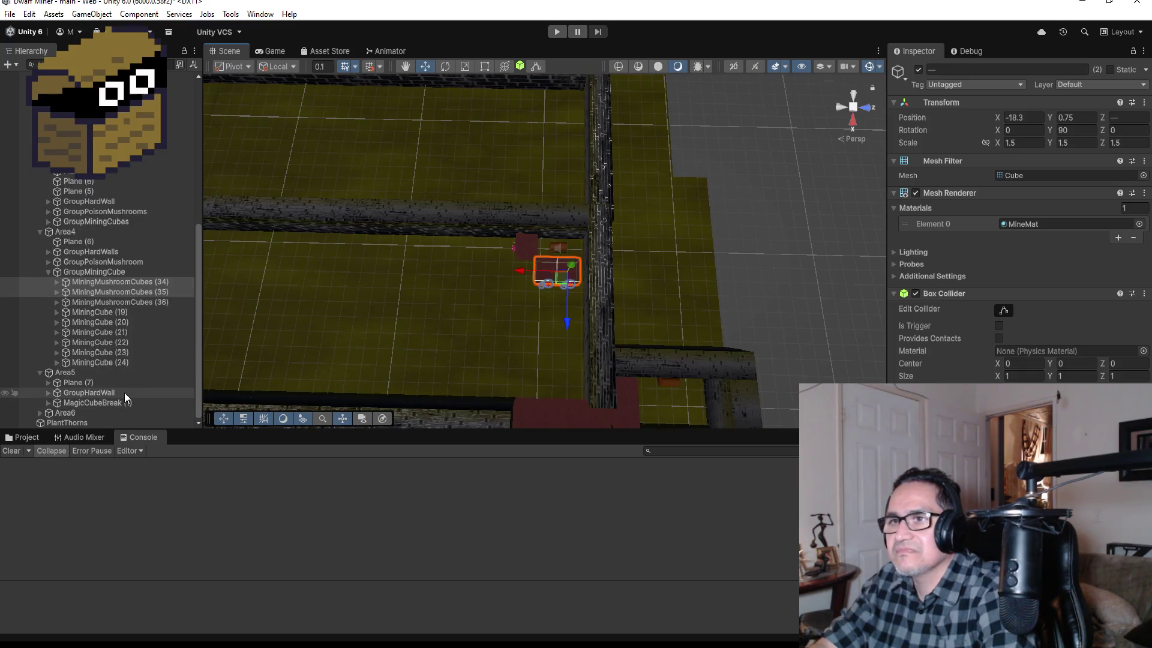
click(119, 349)
Duplicate MiningCube (19) into MiningCube (25) and push it against the upper corridor wall.
key(f)
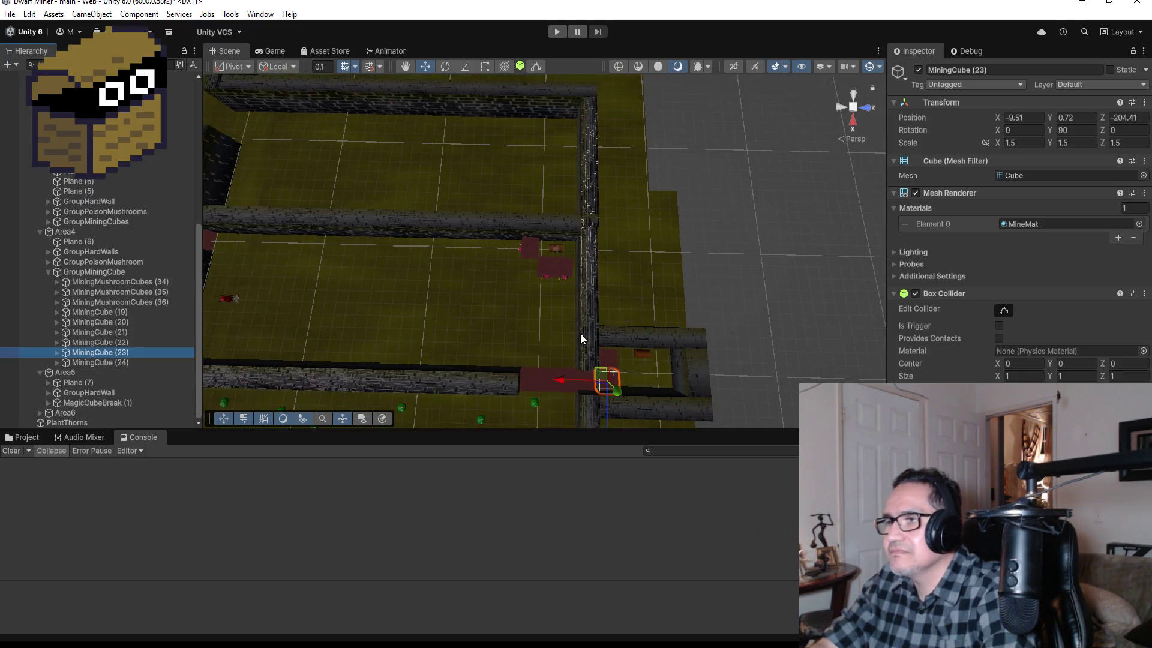
click(124, 313)
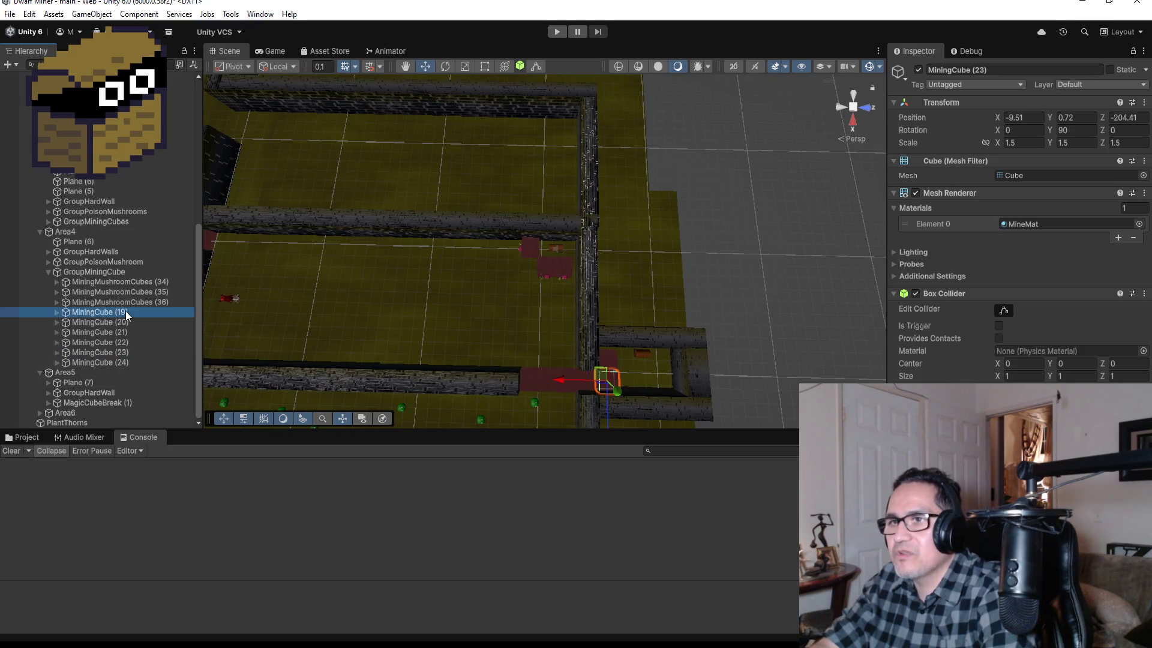
key(ctrl+d)
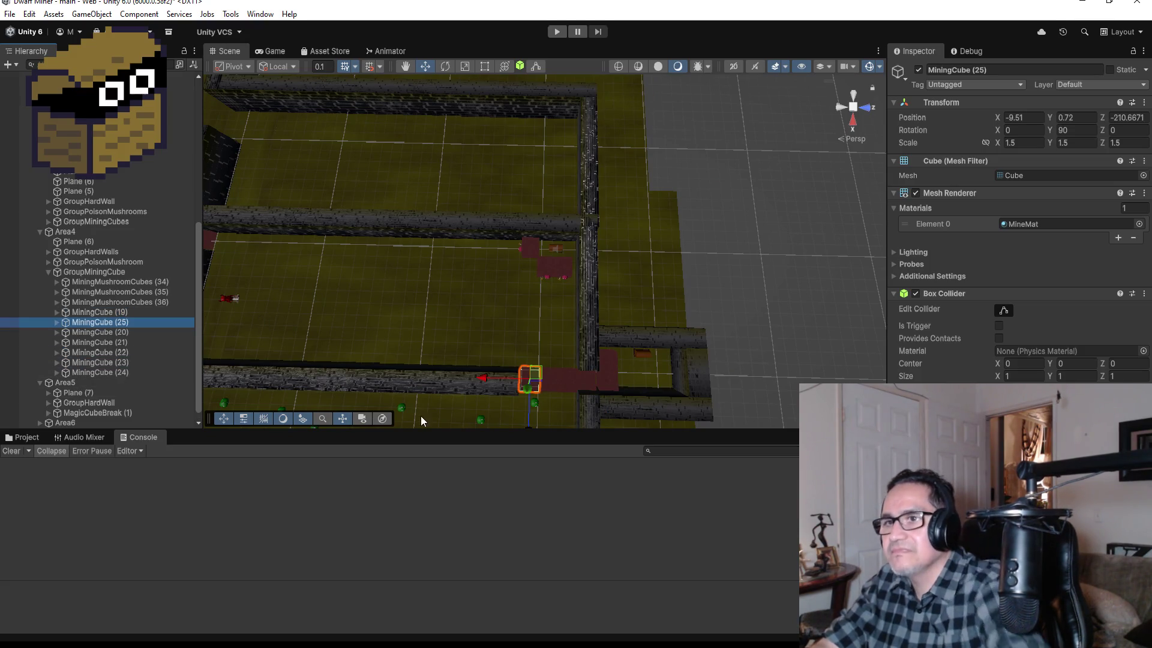
drag(533, 418, 539, 327)
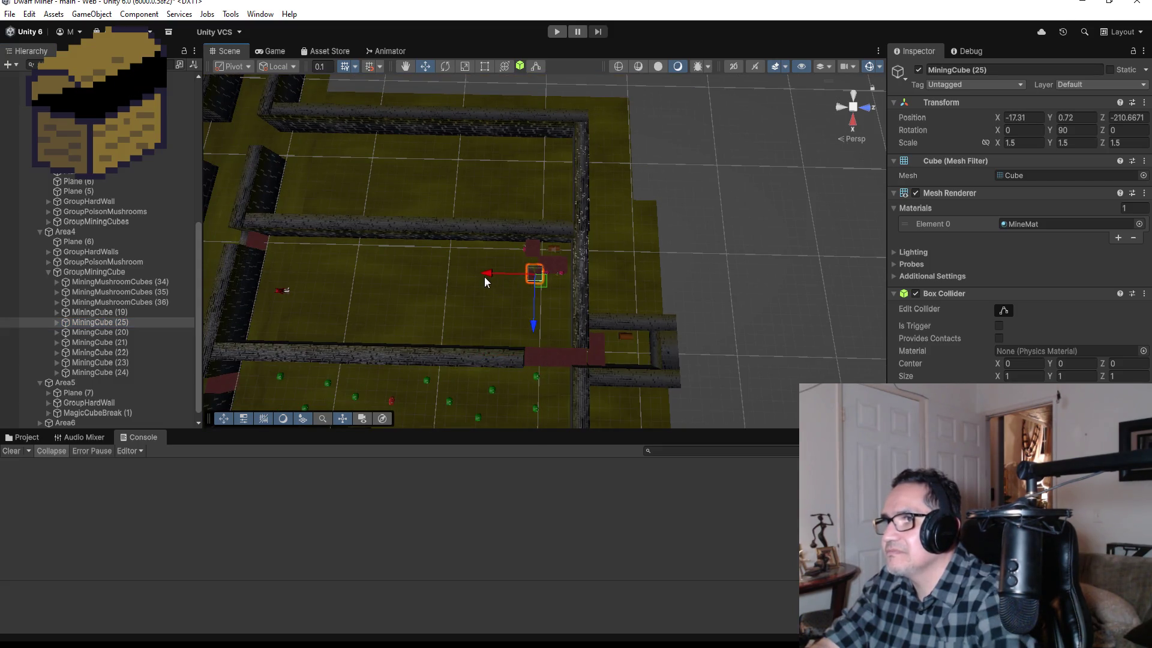
drag(485, 277, 450, 271)
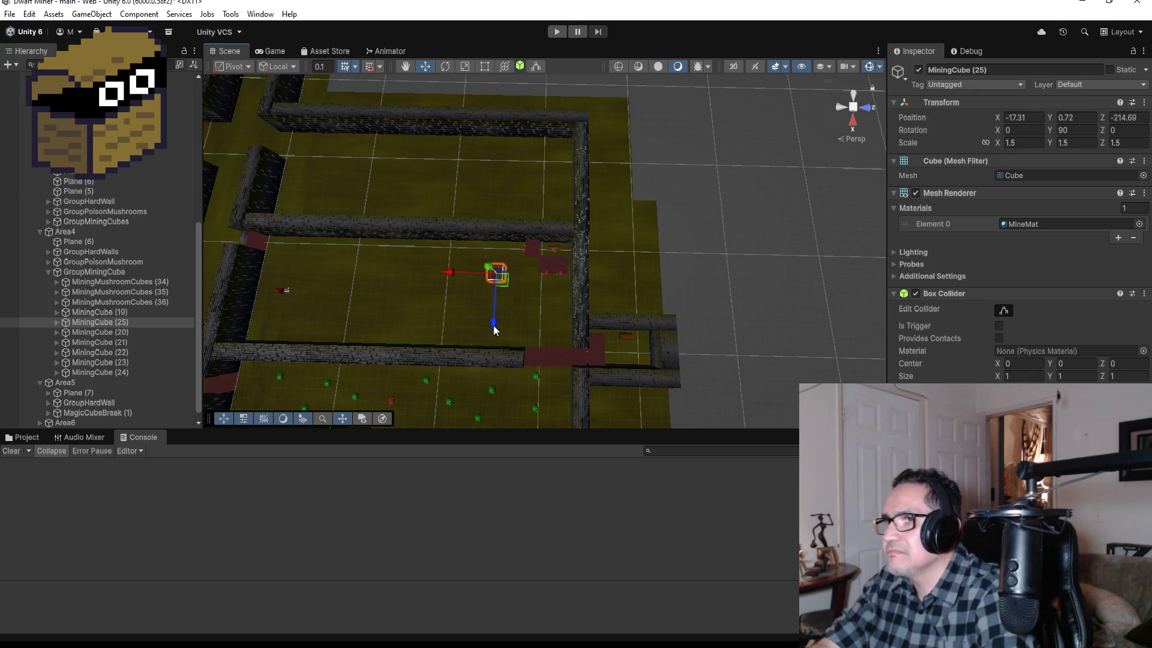
drag(493, 325, 495, 298)
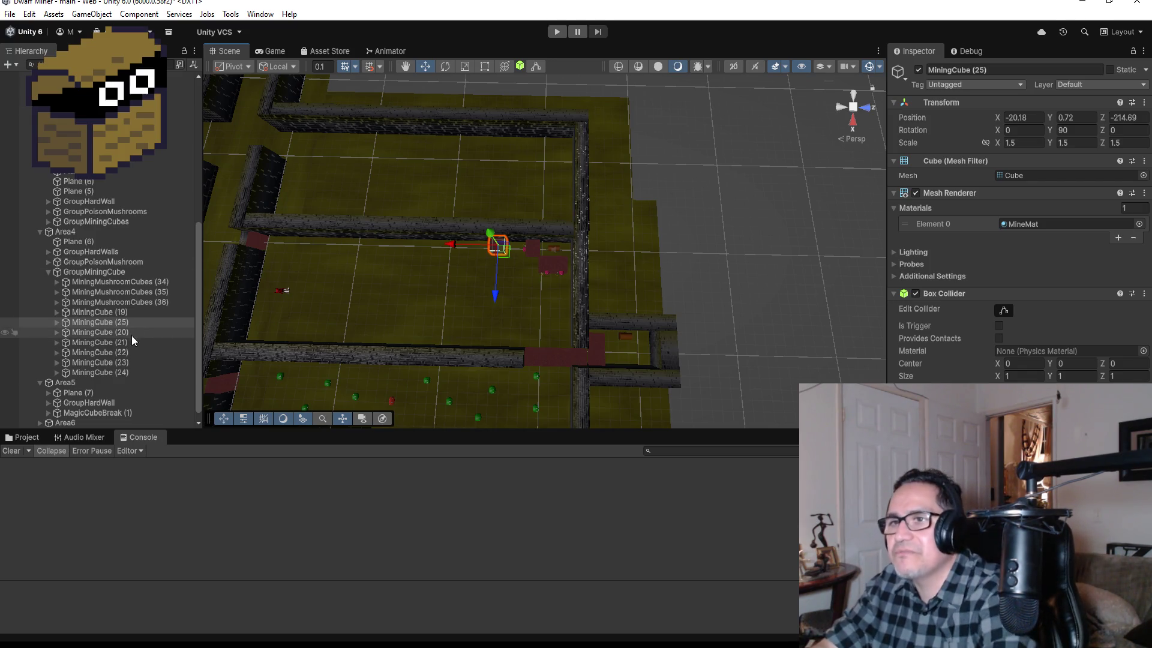
Duplicate MiningCube (25) into MiningCube (26) and move it down beside the first.
click(133, 320)
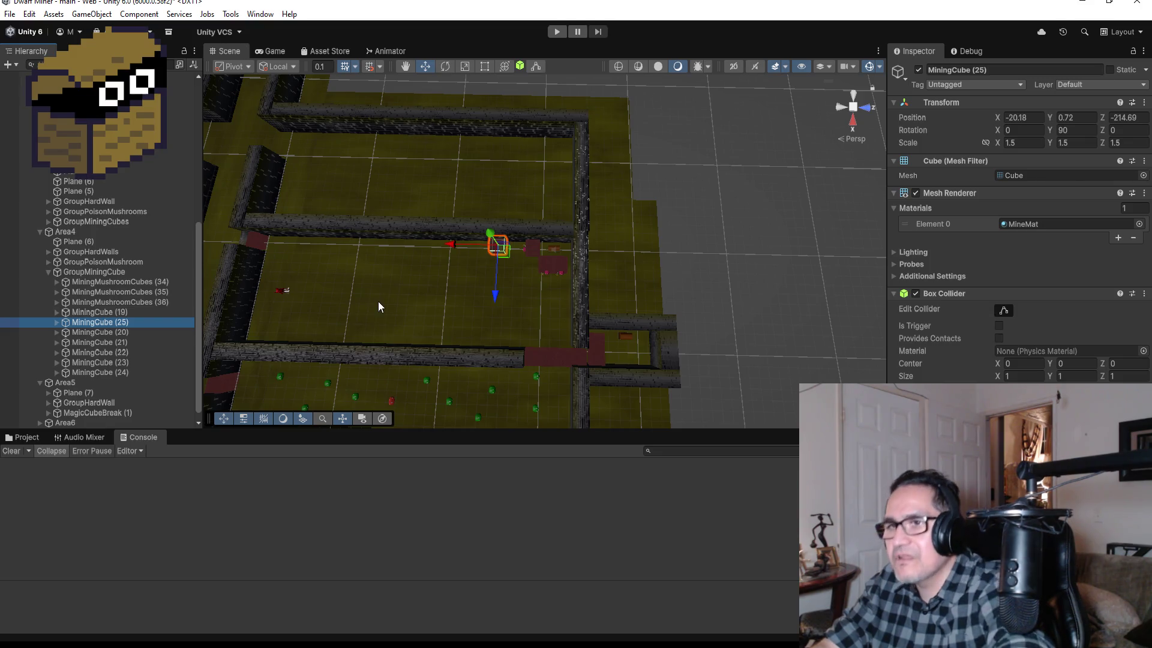
key(ctrl+d)
drag(497, 296, 496, 325)
key(f)
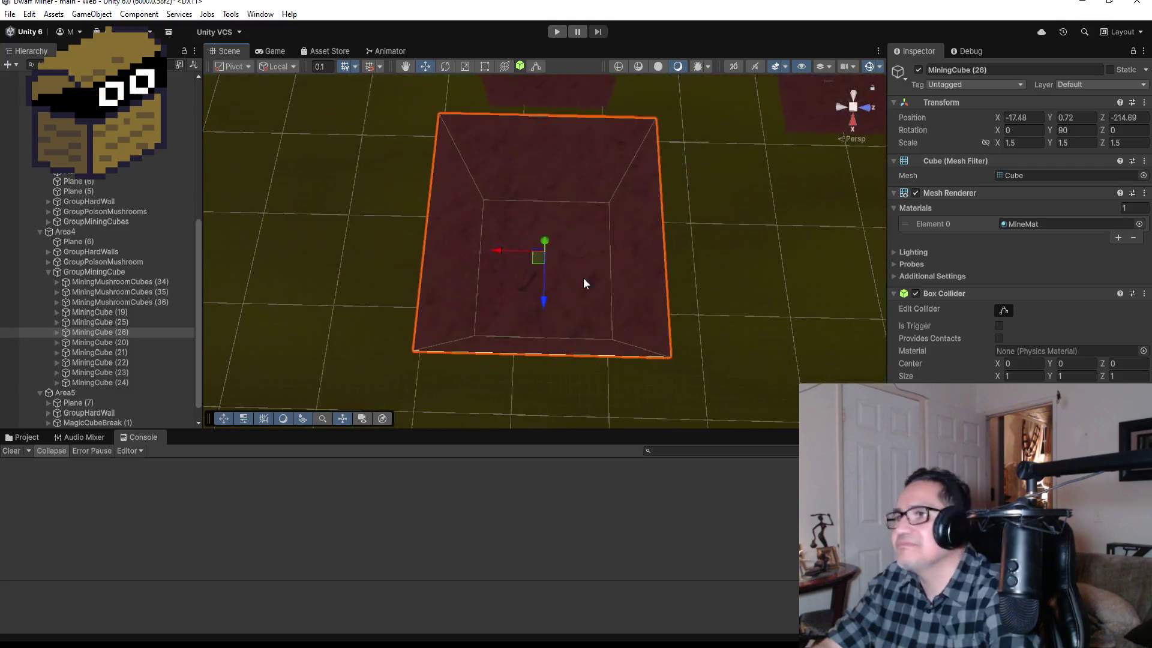
scroll(583, 277, down, 3)
mouse_move(670, 226)
alt+mouse_down()
mouse_move(624, 251)
mouse_move(396, 150)
alt+mouse_up()
Align MiningCube (25) and (26) so they sit flush side by side.
click(643, 250)
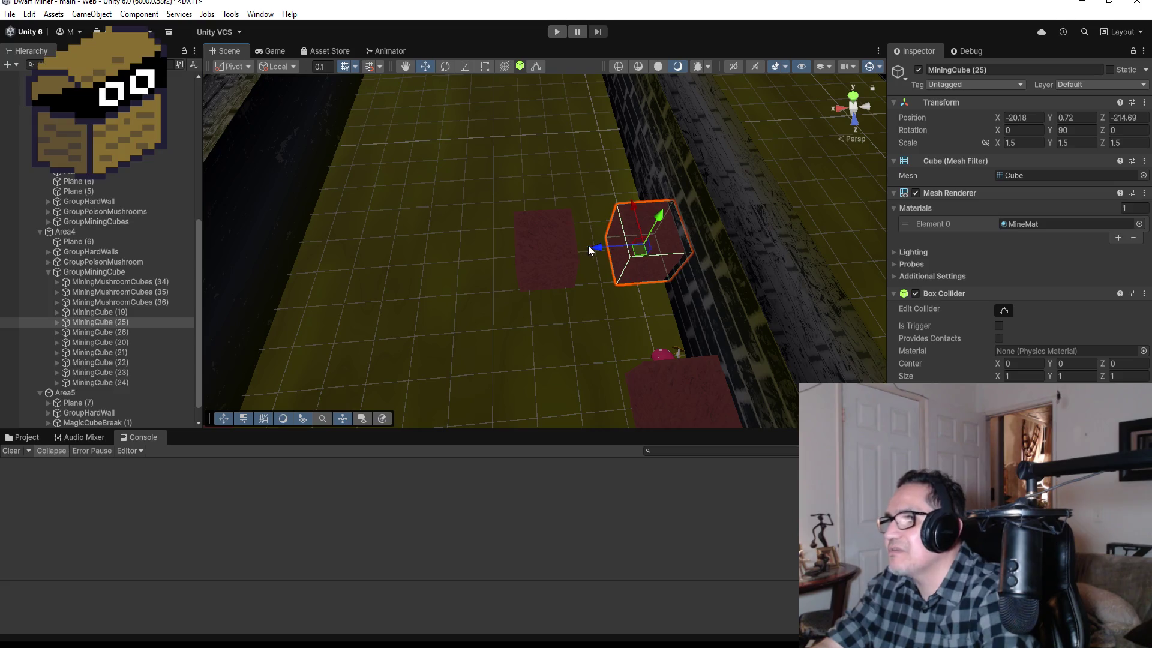
mouse_move(602, 246)
mouse_down()
mouse_move(569, 246)
mouse_move(589, 245)
mouse_up()
click(526, 250)
key(f)
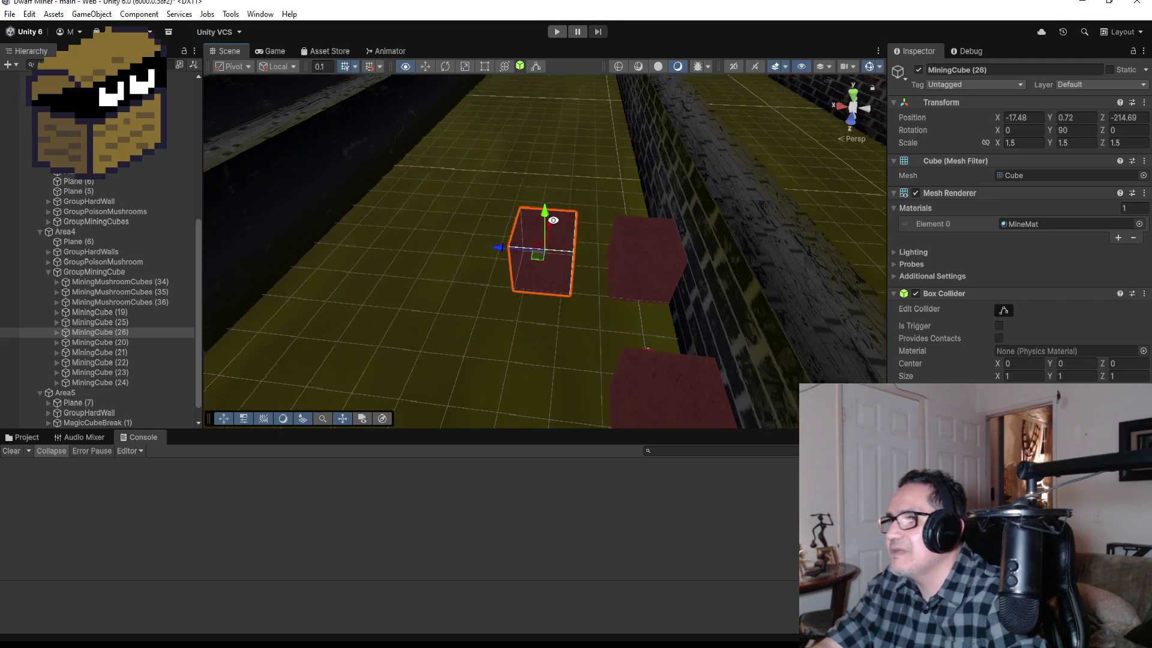
drag(566, 283, 585, 287)
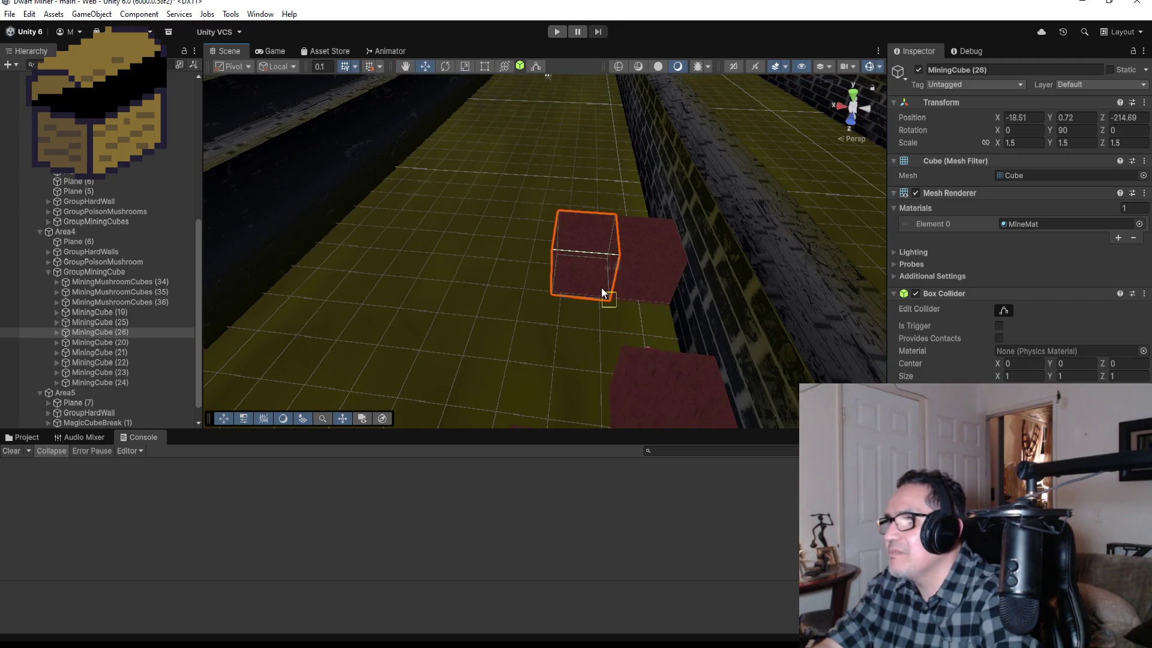
key(f)
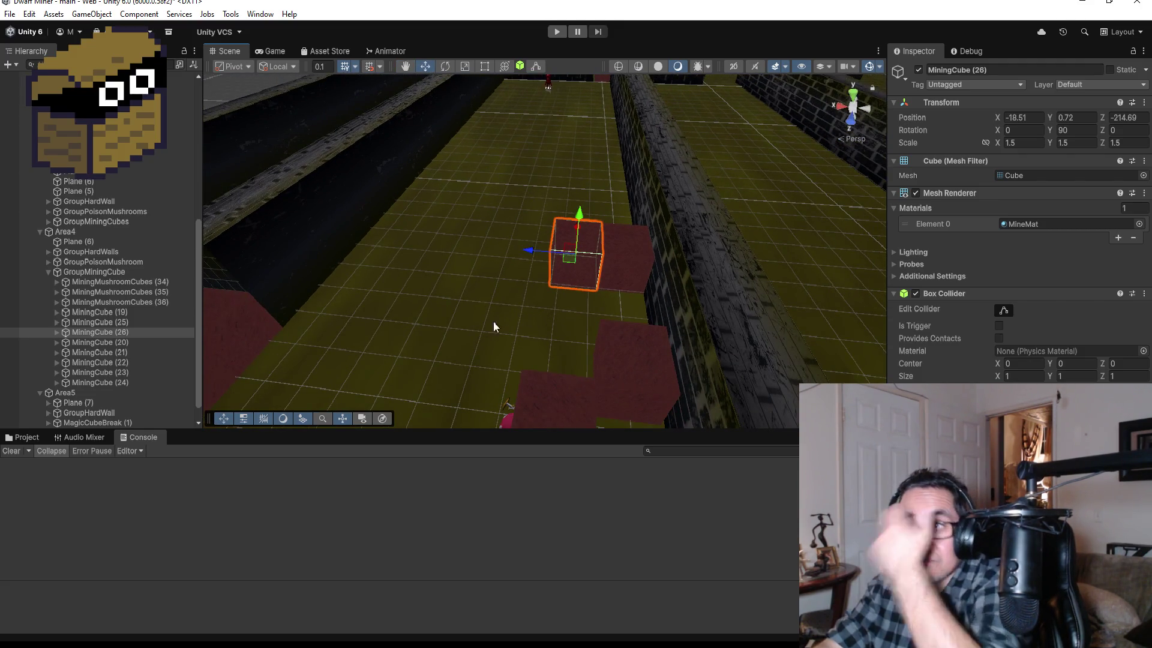
click(111, 324)
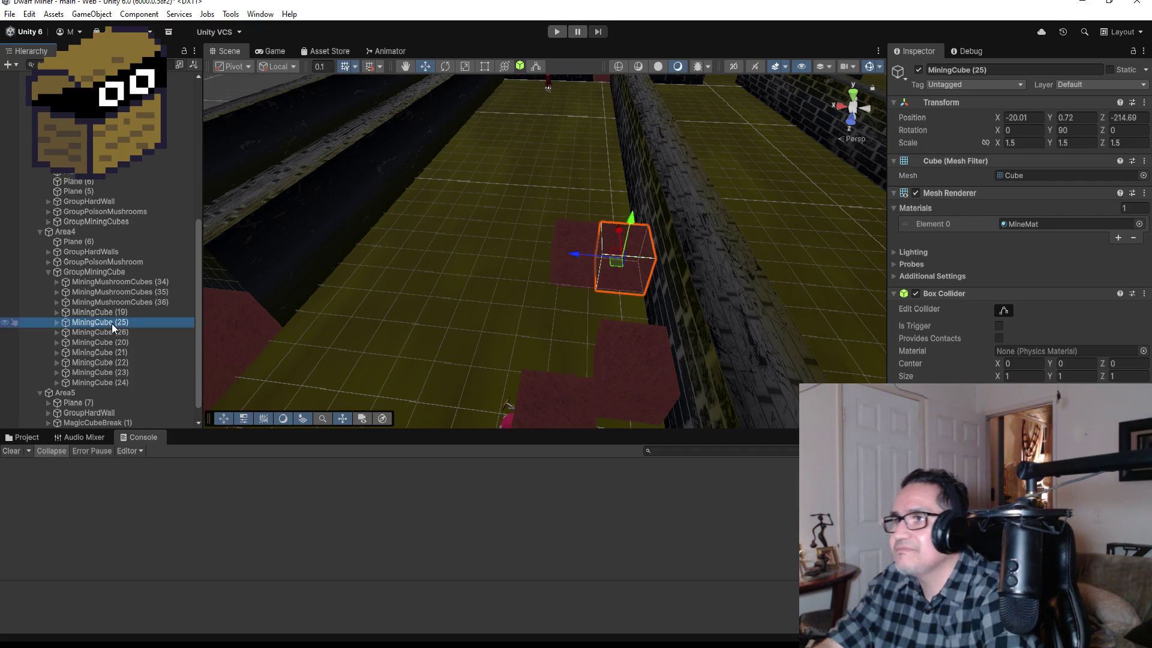
Duplicate MiningCube (25) and (26) as (27) and (28), vertex-snapped end to end with them.
ctrl+click(112, 333)
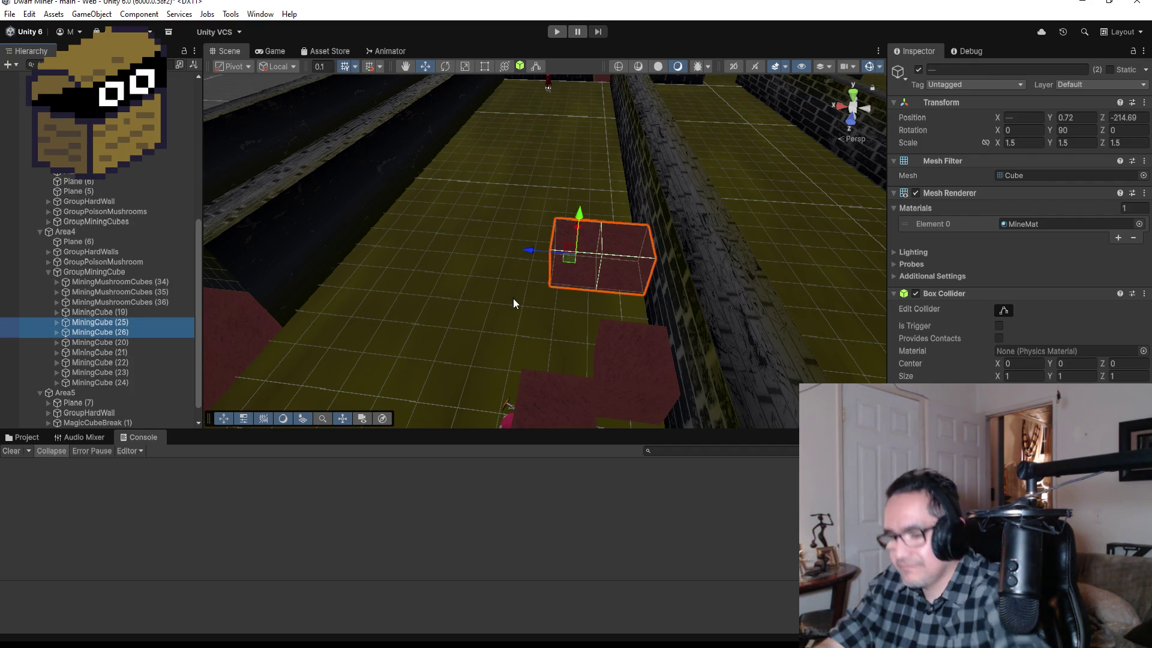
key(ctrl+d)
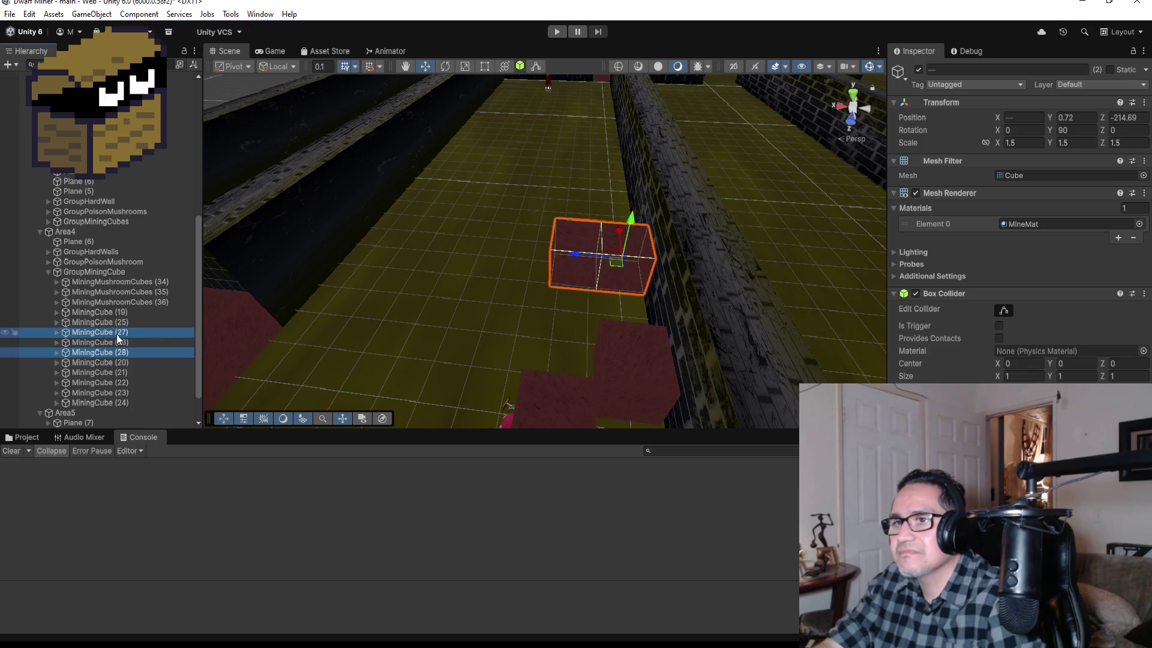
drag(116, 333, 122, 308)
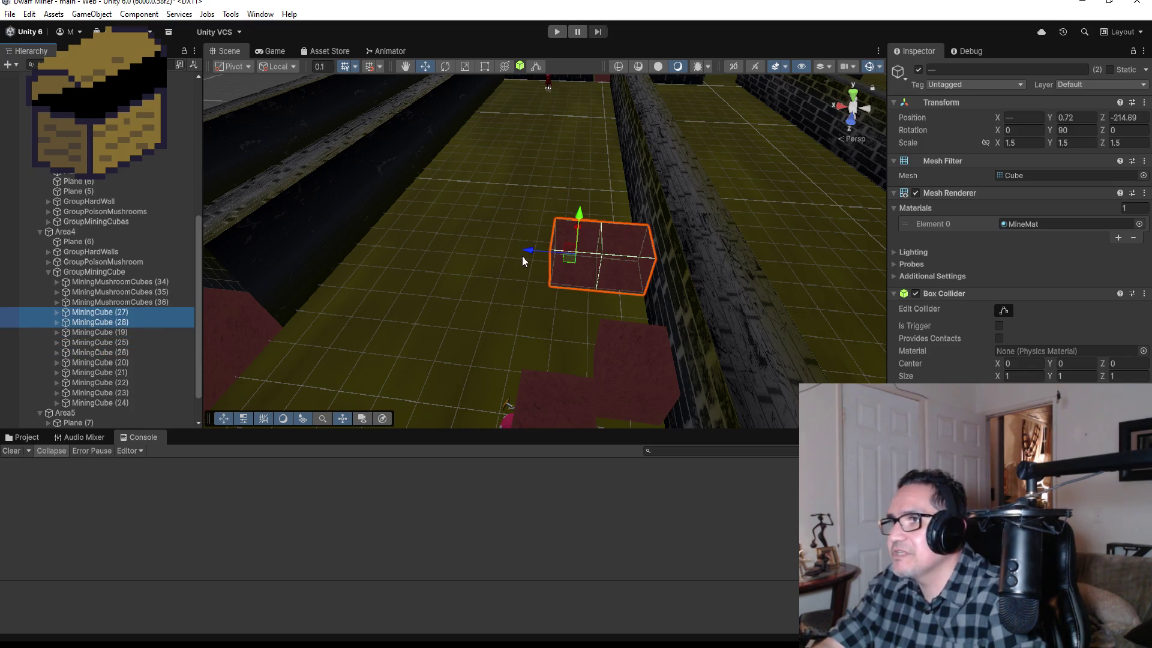
mouse_move(523, 250)
mouse_down()
mouse_move(414, 238)
mouse_move(448, 246)
mouse_up()
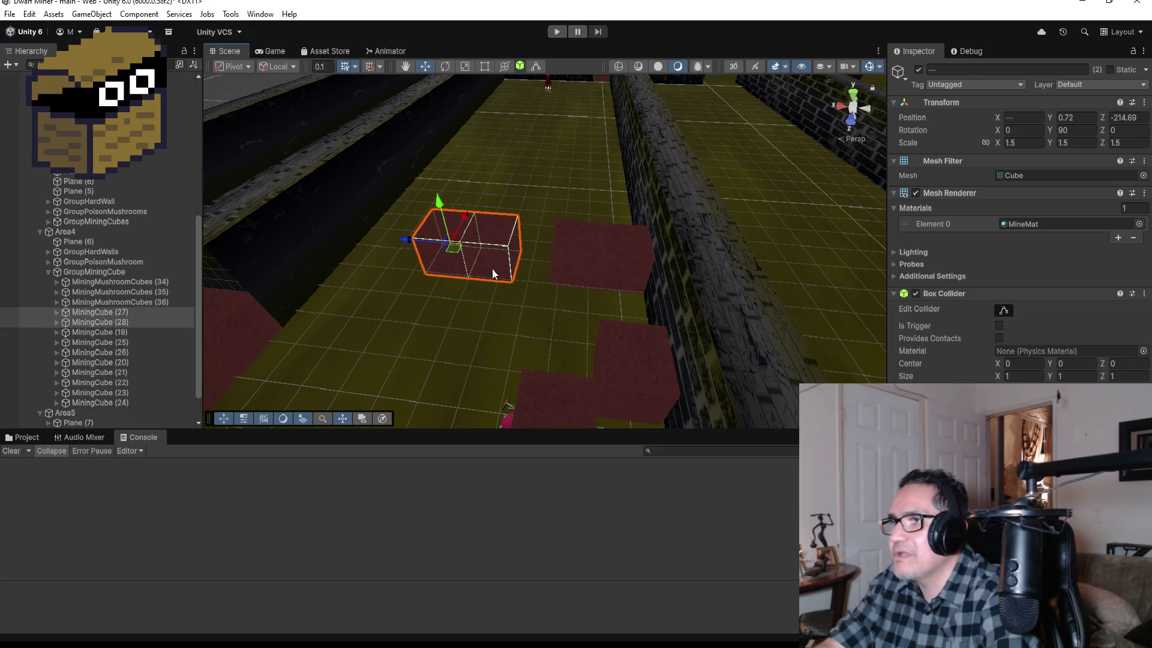
drag(512, 279, 537, 280)
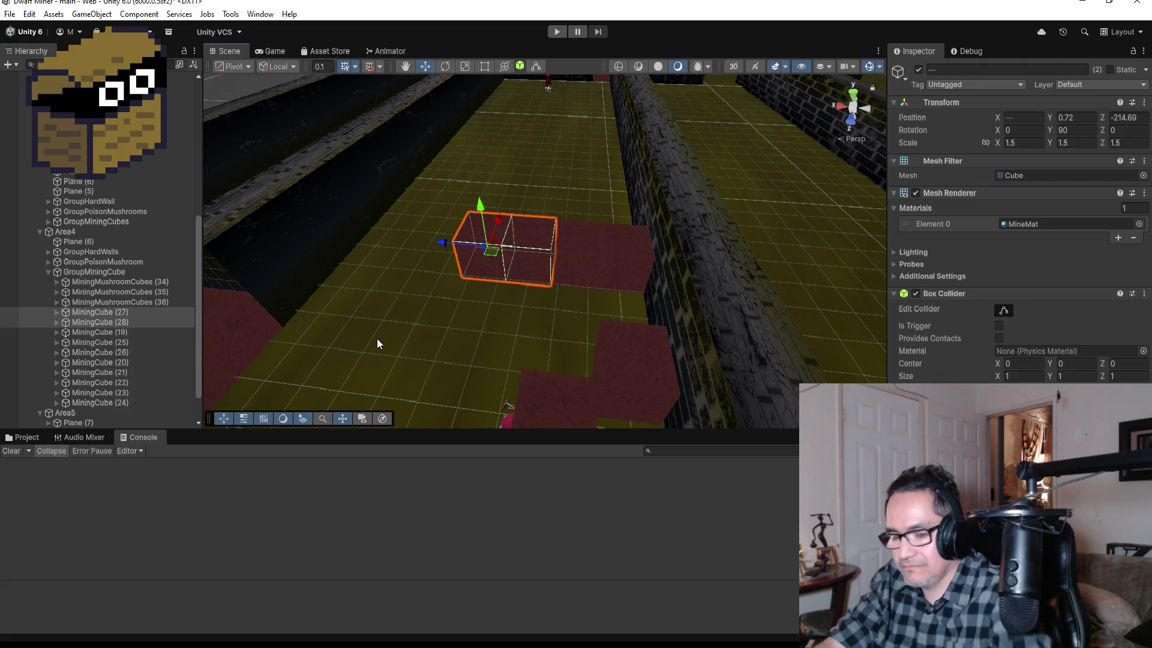
Duplicate that pair as MiningCube (29) and (30), snapped onto the next tile against the wall.
key(ctrl+d)
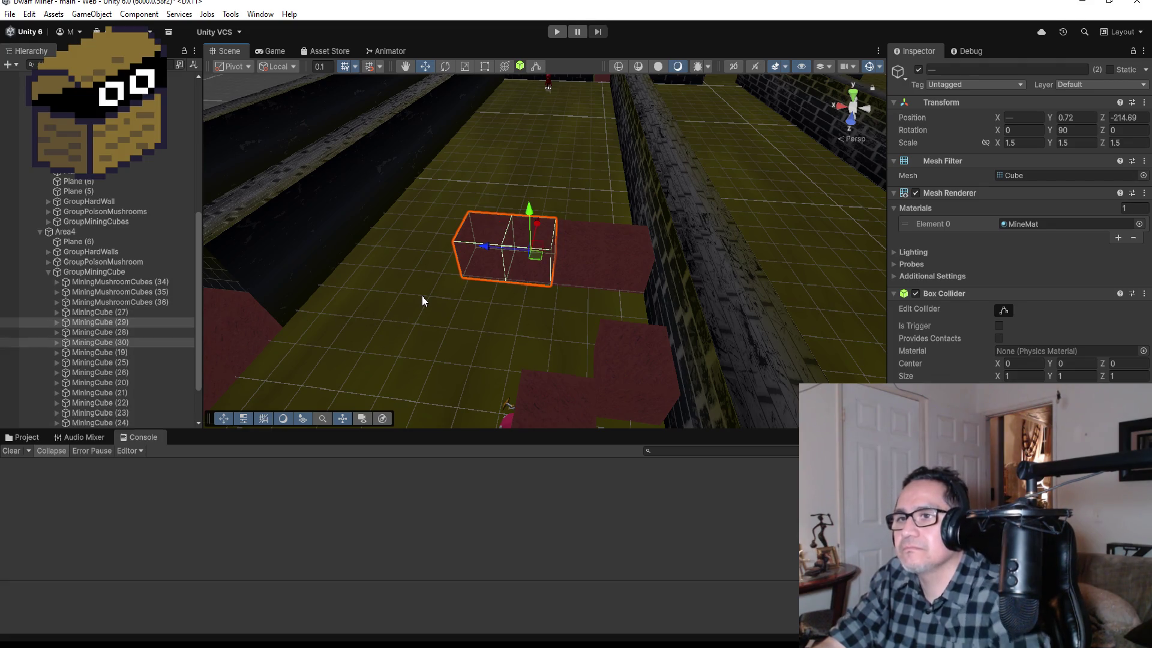
drag(118, 324, 120, 309)
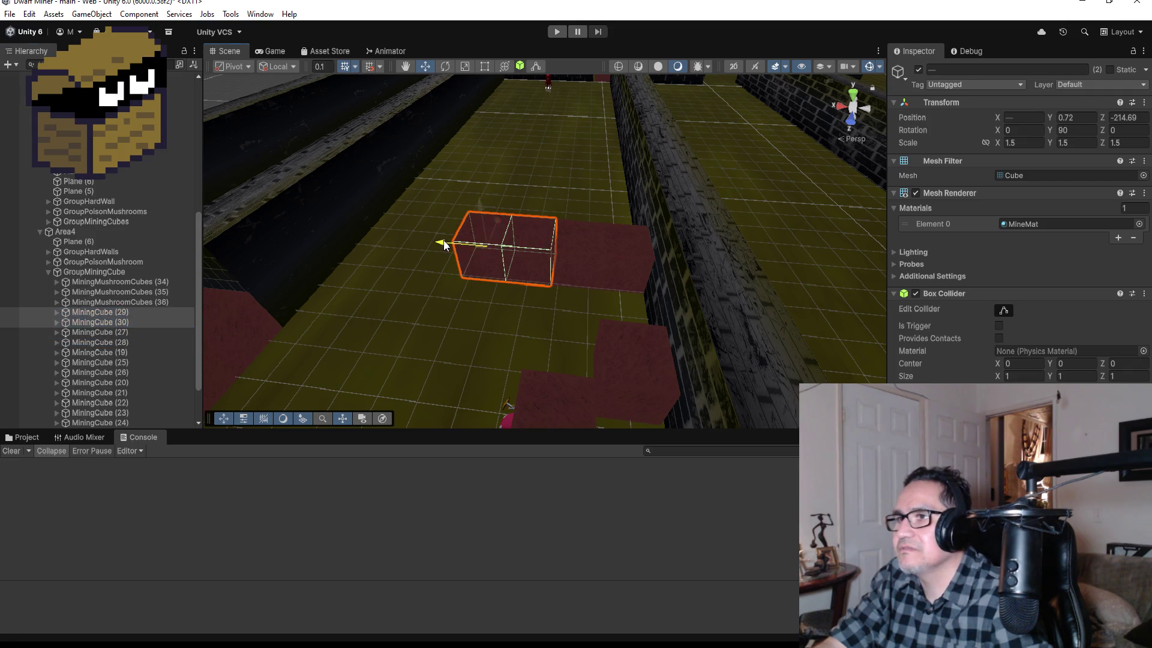
mouse_move(444, 240)
mouse_down()
mouse_move(319, 227)
mouse_move(348, 220)
mouse_up()
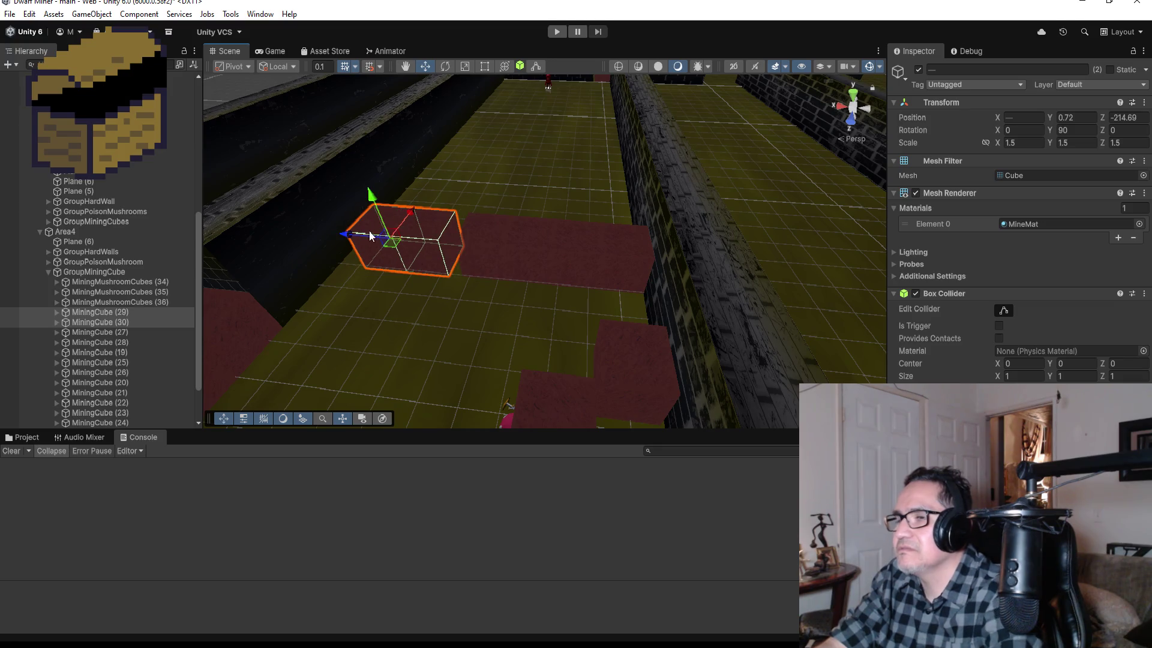
mouse_move(450, 278)
mouse_down()
mouse_move(444, 312)
mouse_move(385, 334)
mouse_up()
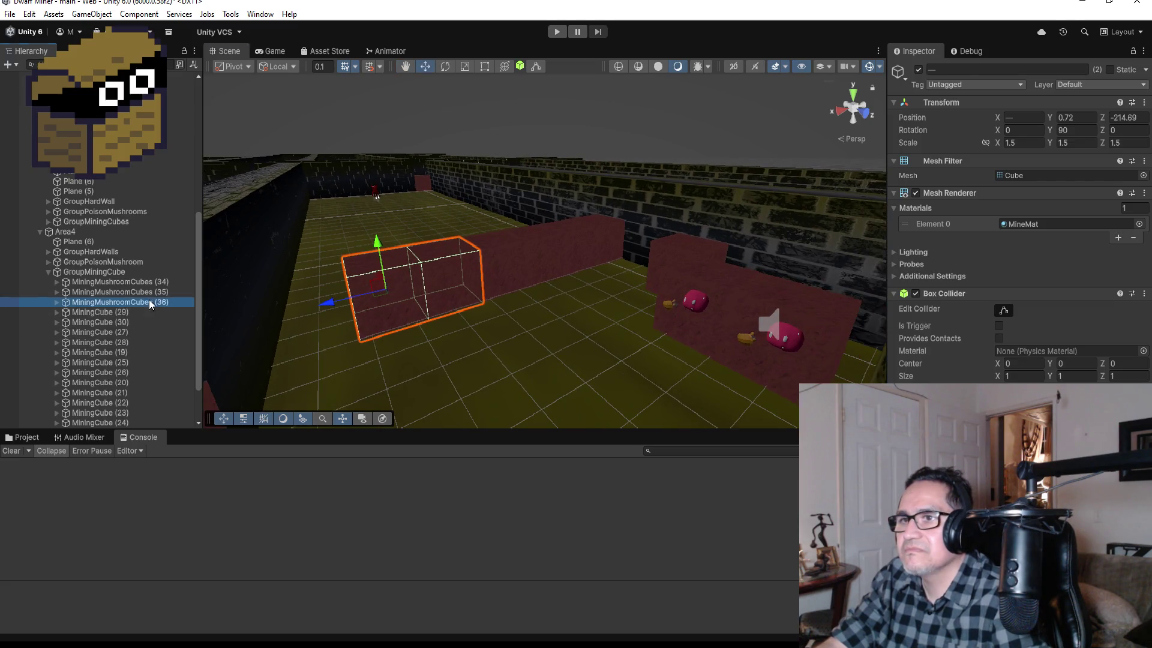
Duplicate MiningMushroomCubes (35) into (37) and move it toward the corridor wall.
double_click(149, 301)
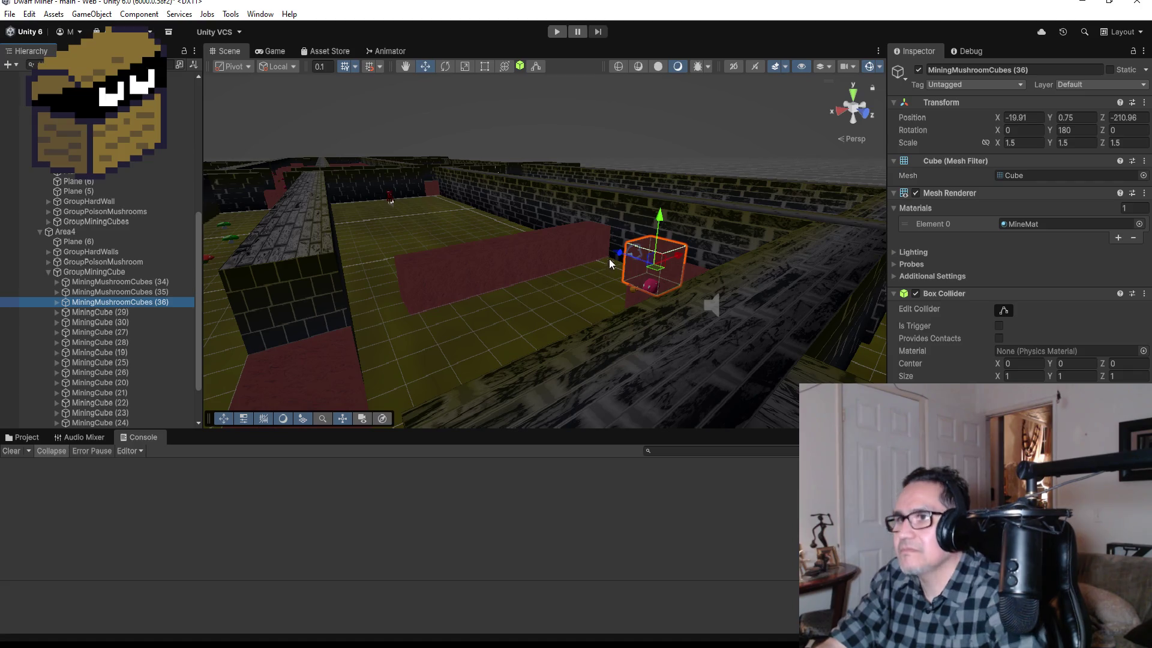
mouse_move(609, 259)
alt+mouse_down()
mouse_move(534, 228)
mouse_move(578, 240)
mouse_move(527, 315)
alt+mouse_up()
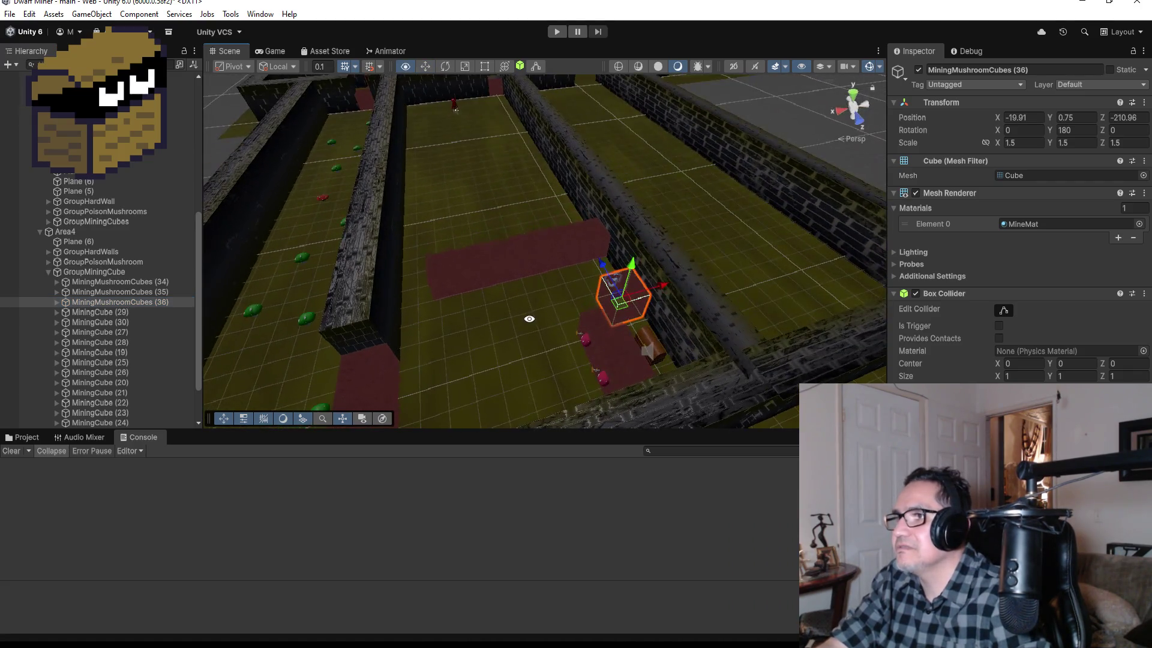
click(604, 342)
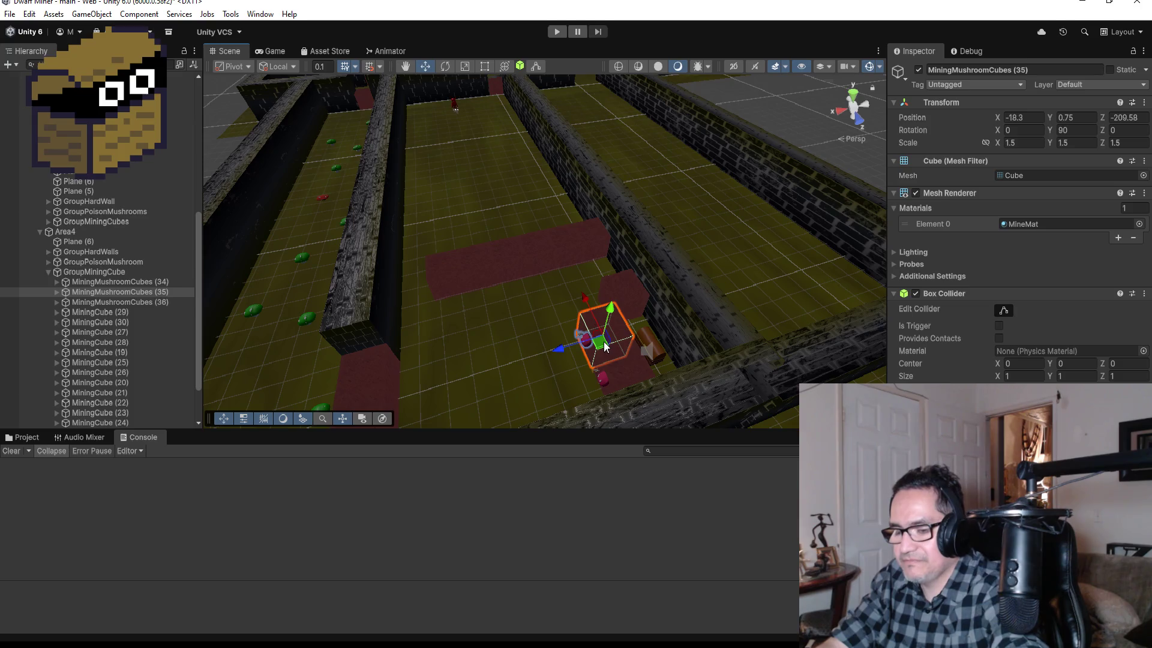
key(ctrl+d)
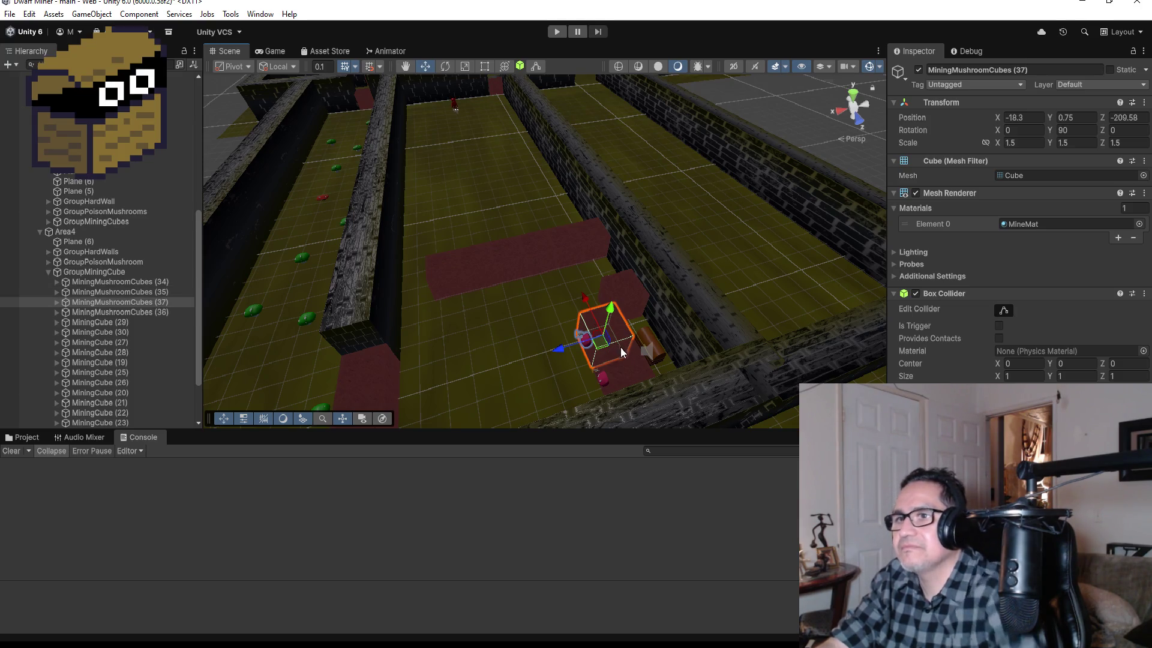
drag(586, 301, 565, 206)
drag(422, 272, 349, 287)
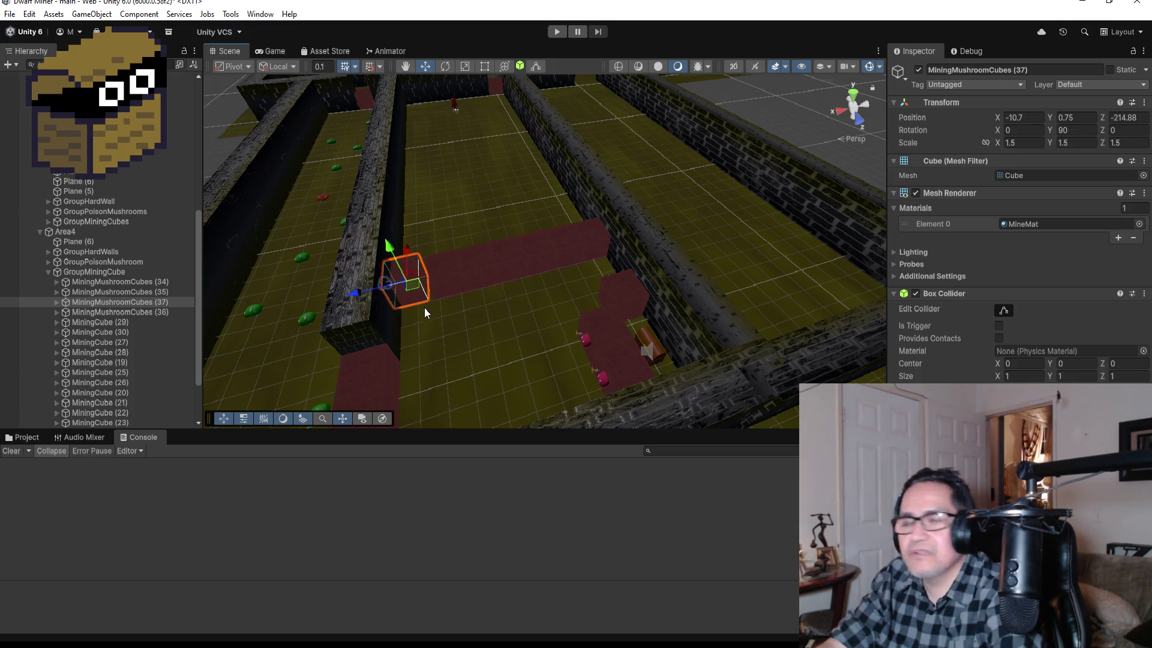
scroll(424, 306, up, 3)
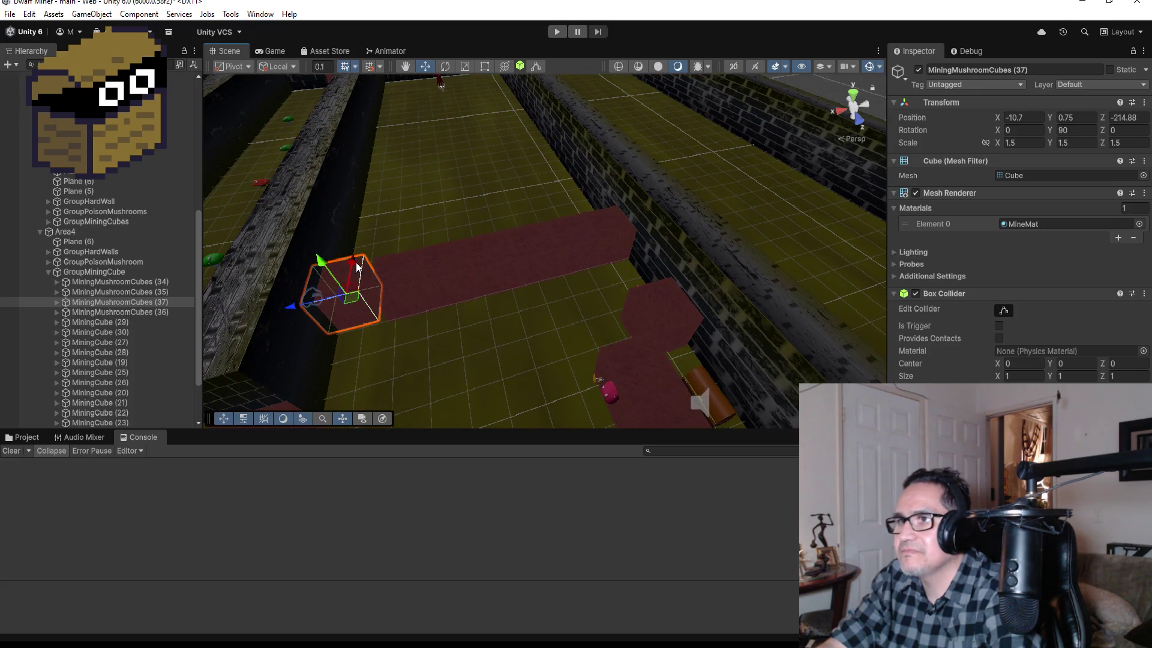
drag(351, 289, 375, 229)
Fit MiningMushroomCubes (37) against the wall at -11.097, 0.75, -216.122 with Y rotation 0.
key(f)
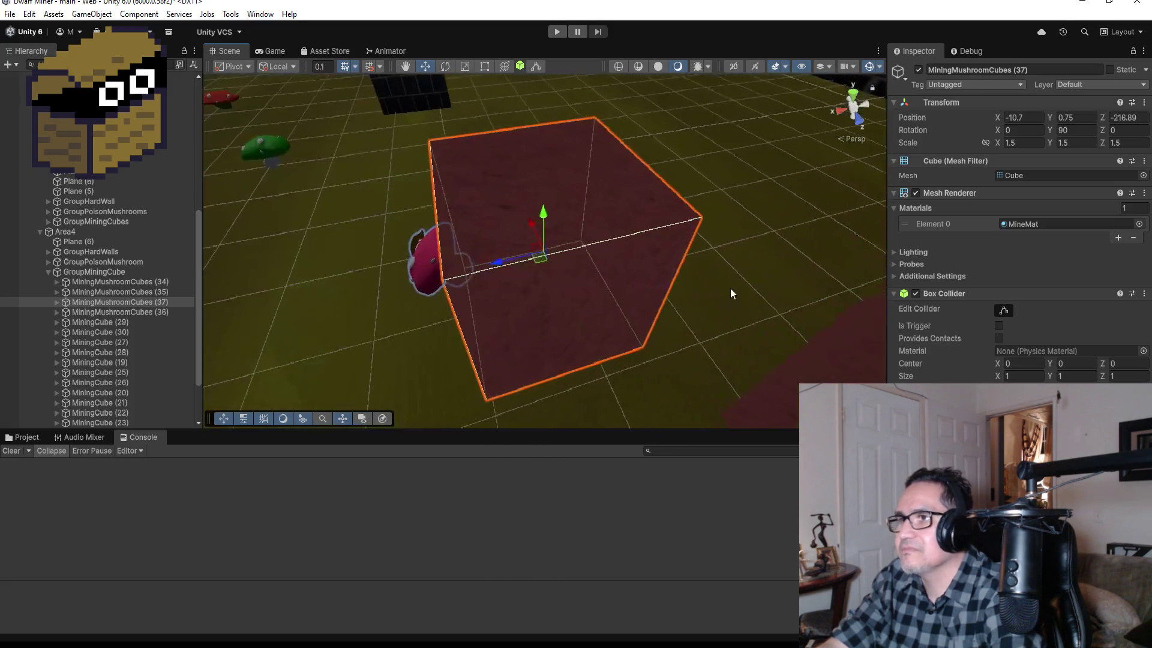
mouse_move(730, 291)
mouse_down()
mouse_move(718, 309)
mouse_move(789, 257)
mouse_move(611, 251)
mouse_move(600, 274)
mouse_up()
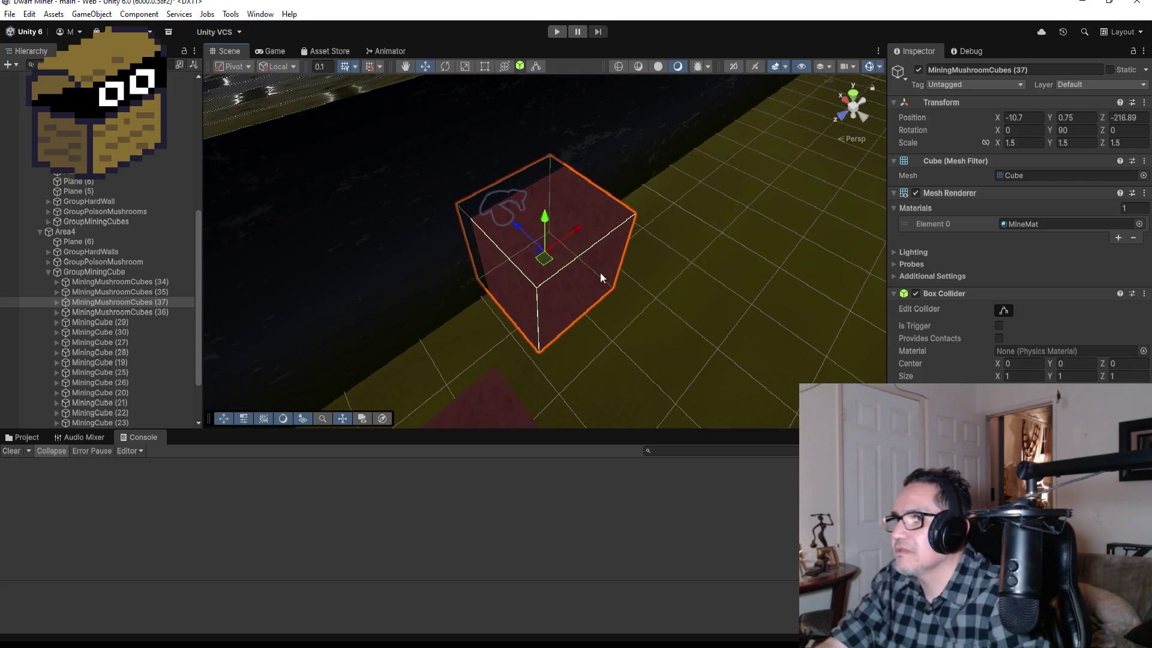
drag(572, 226, 546, 275)
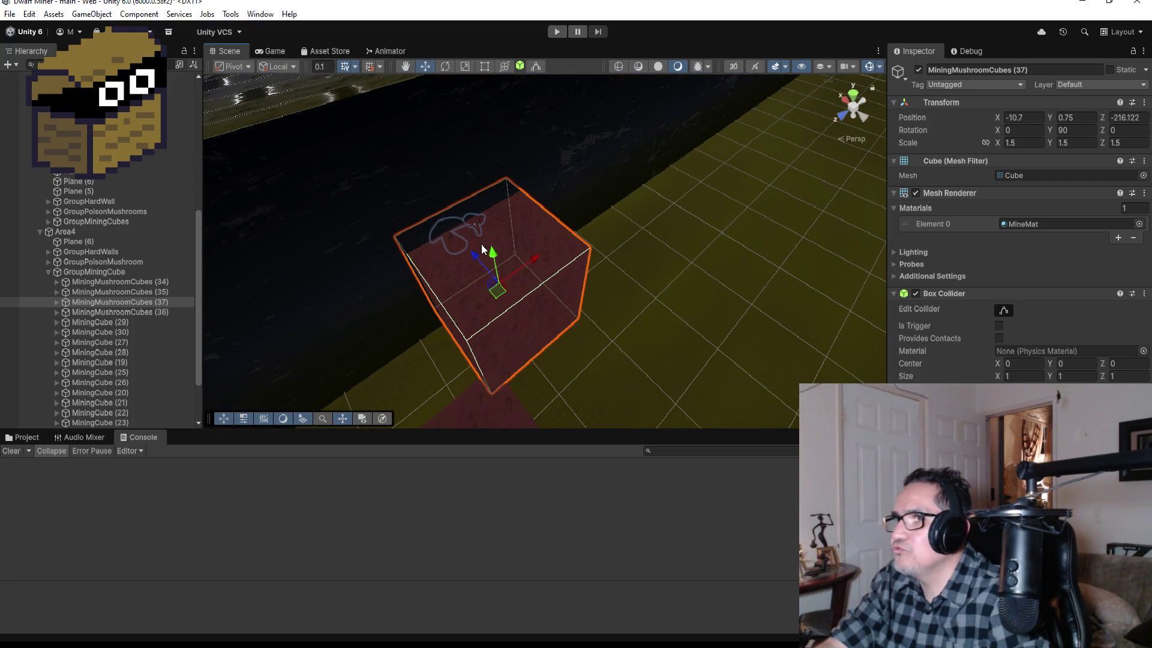
mouse_move(475, 250)
mouse_down()
mouse_move(528, 324)
mouse_move(660, 286)
mouse_move(774, 229)
mouse_move(701, 291)
mouse_move(693, 345)
mouse_up()
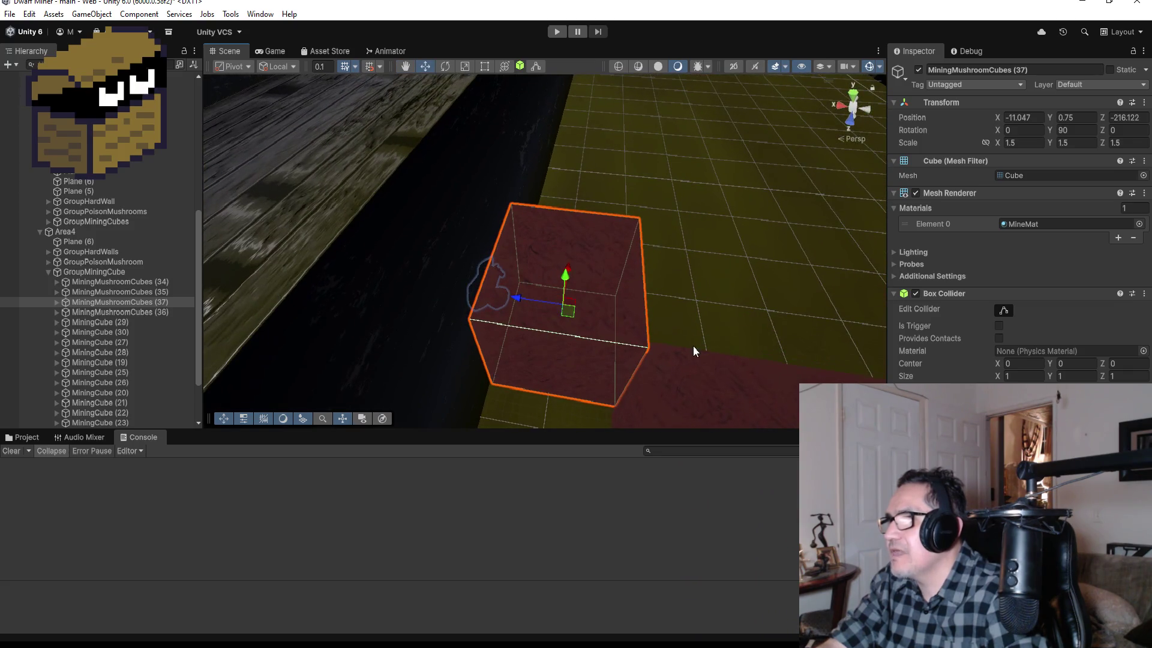
drag(523, 300, 523, 302)
click(1090, 128)
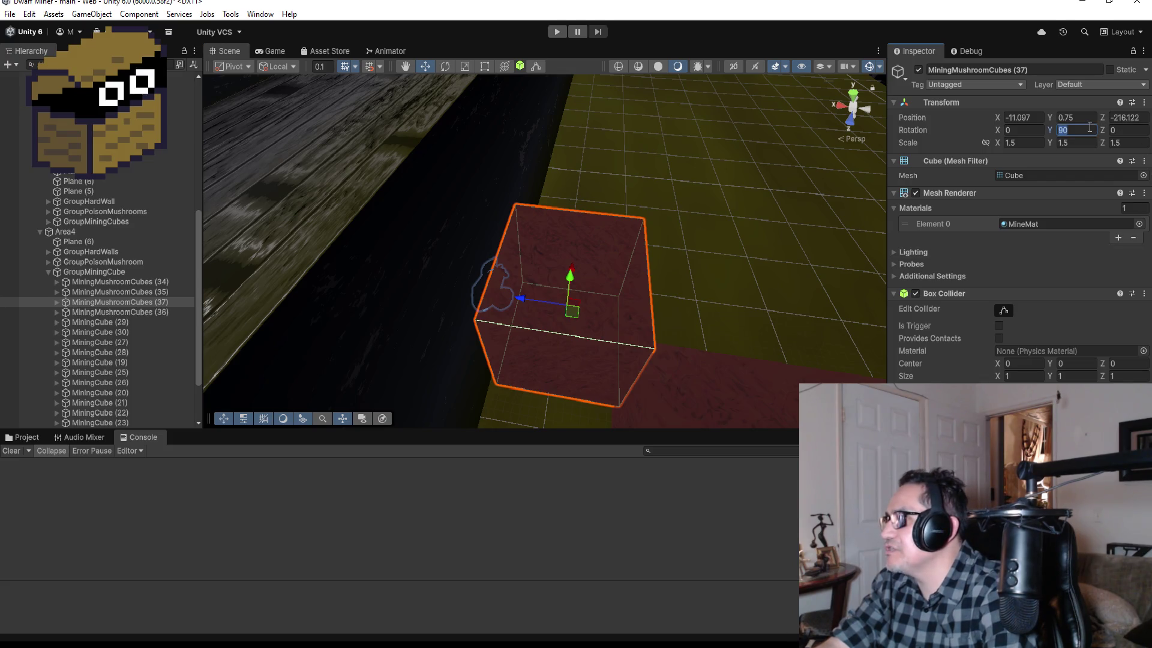
text(0)
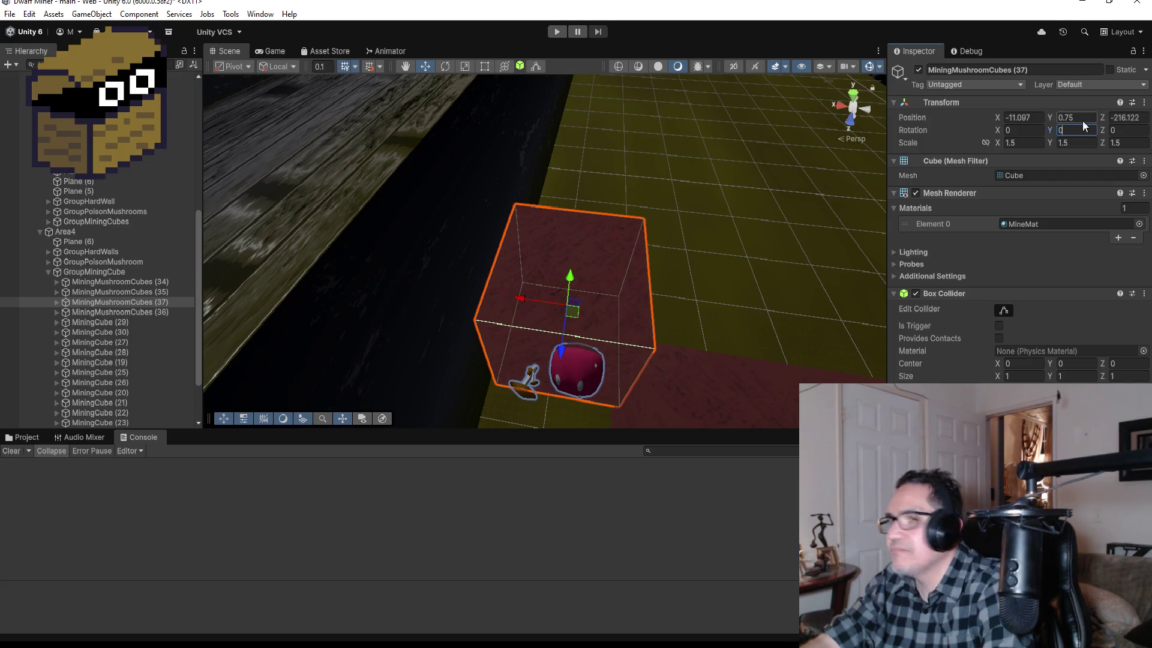
scroll(876, 242, down, 3)
scroll(876, 243, down, 5)
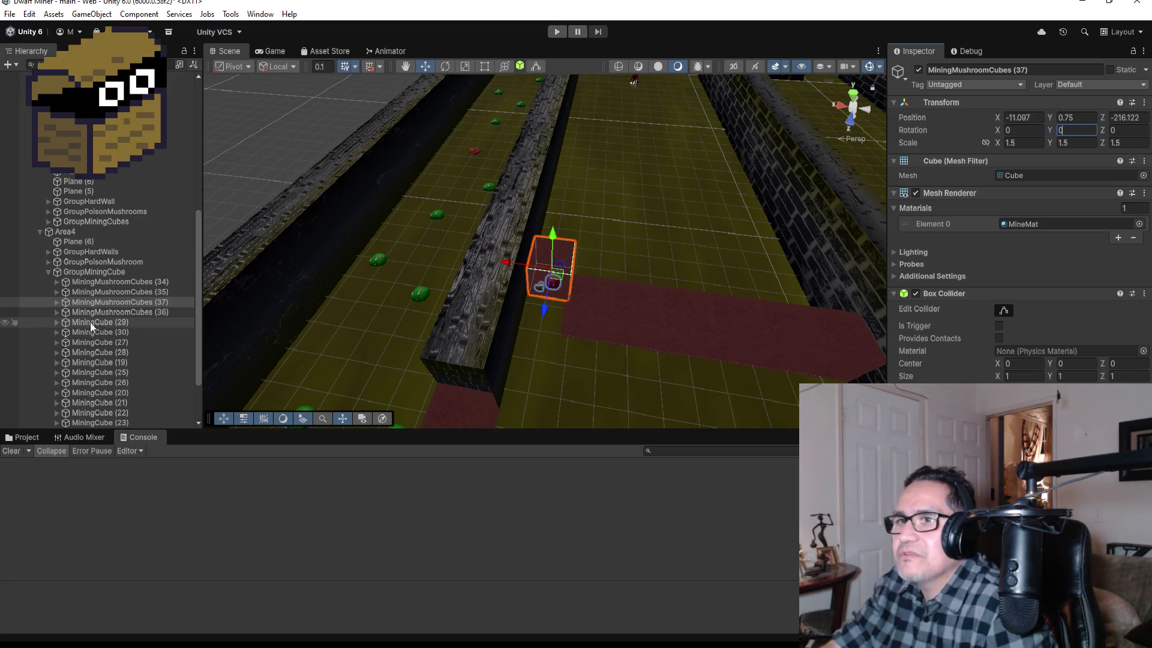
Collapse GroupMiningCube and Area4 in the Hierarchy and select MagicCubeBreak (1).
click(48, 272)
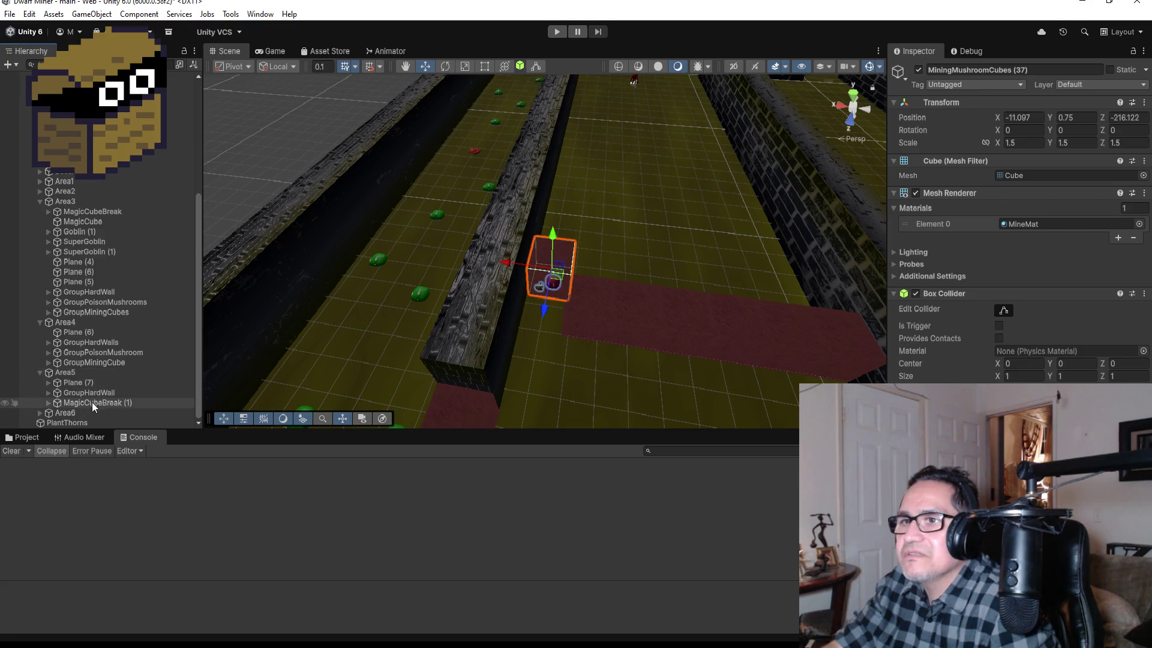
click(39, 323)
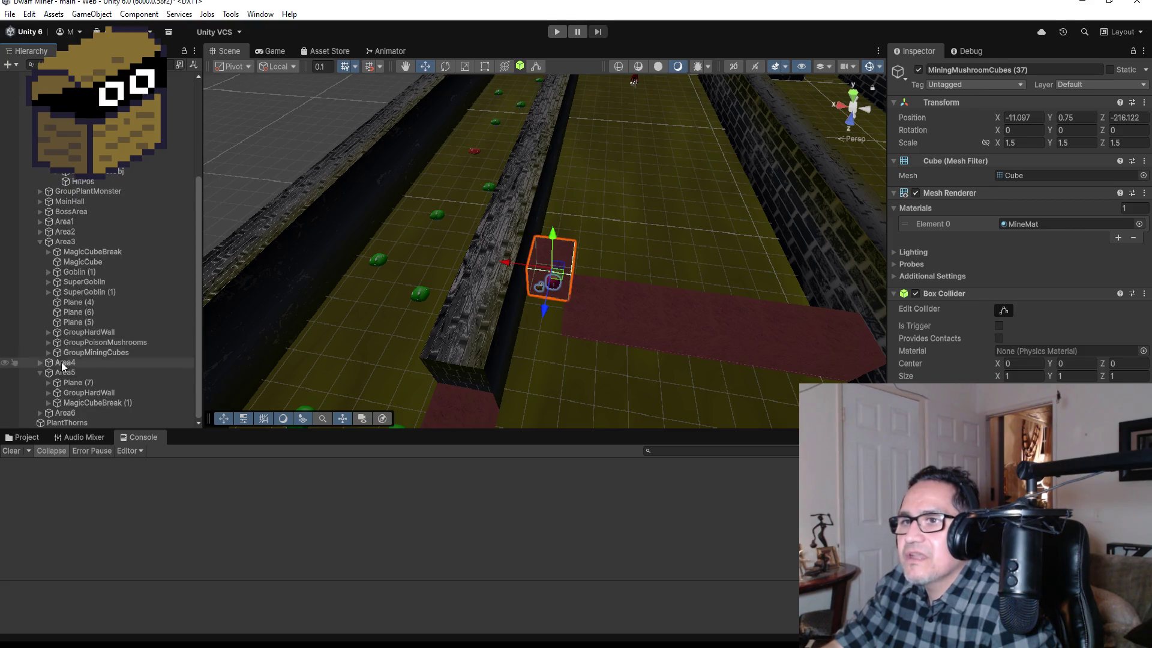
click(82, 402)
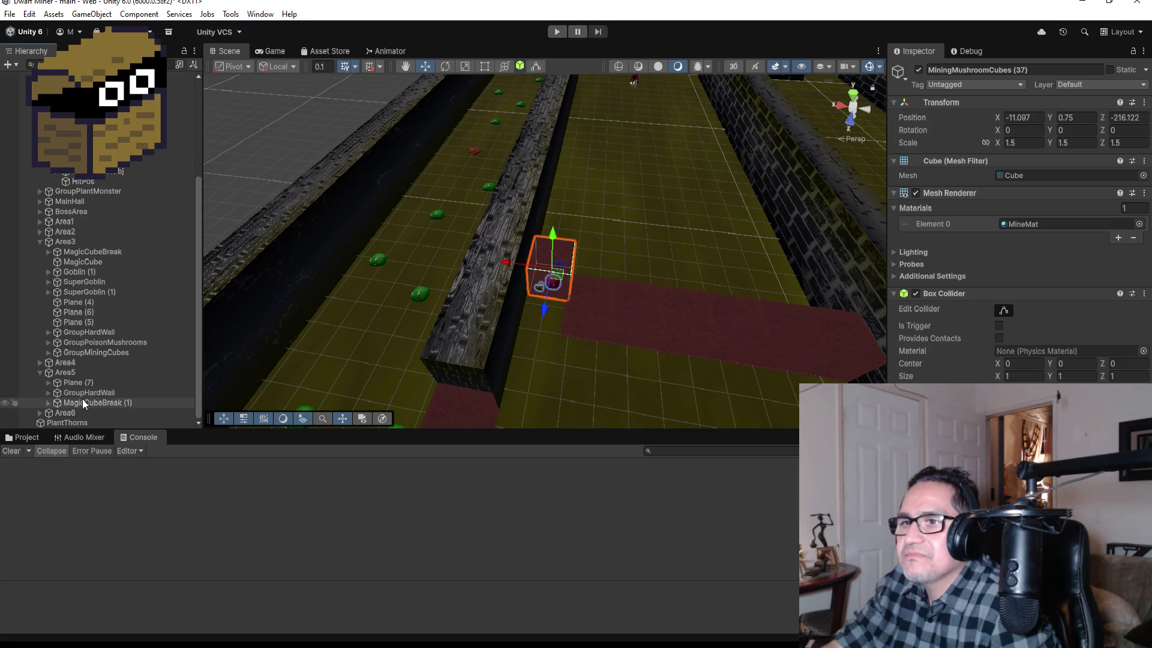
scroll(811, 226, up, 2)
scroll(810, 223, down, 2)
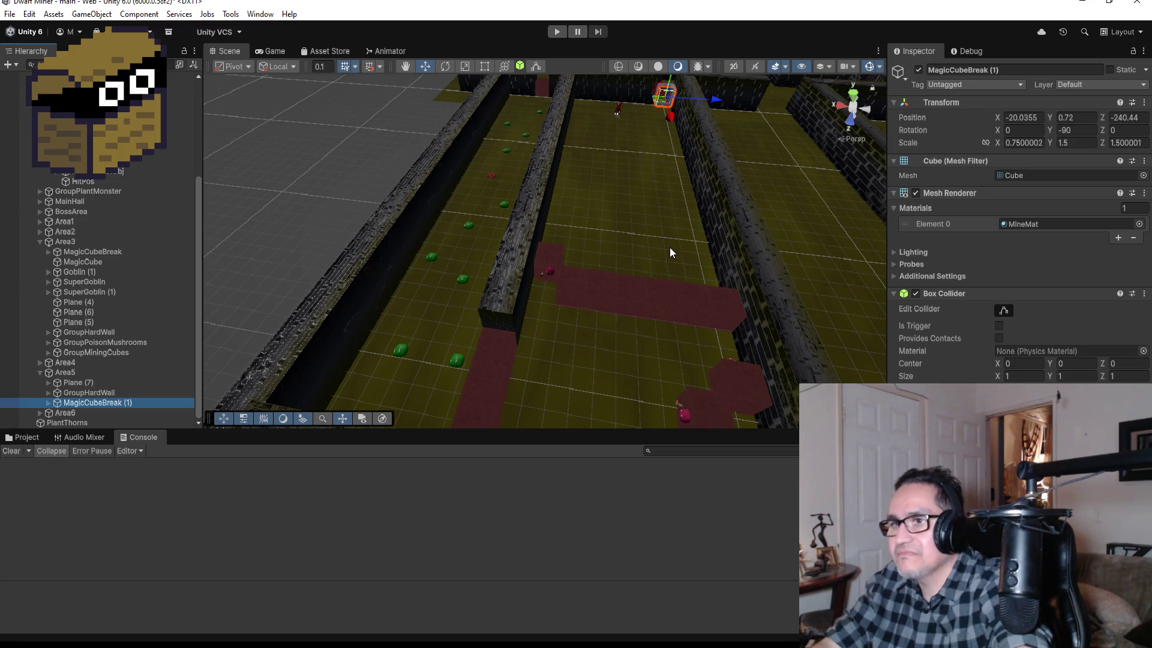
Duplicate it as MagicCubeBreak (2), rotated 90° on Y, at -11.25, 0.75, -218.16 mid-corridor.
key(ctrl+d)
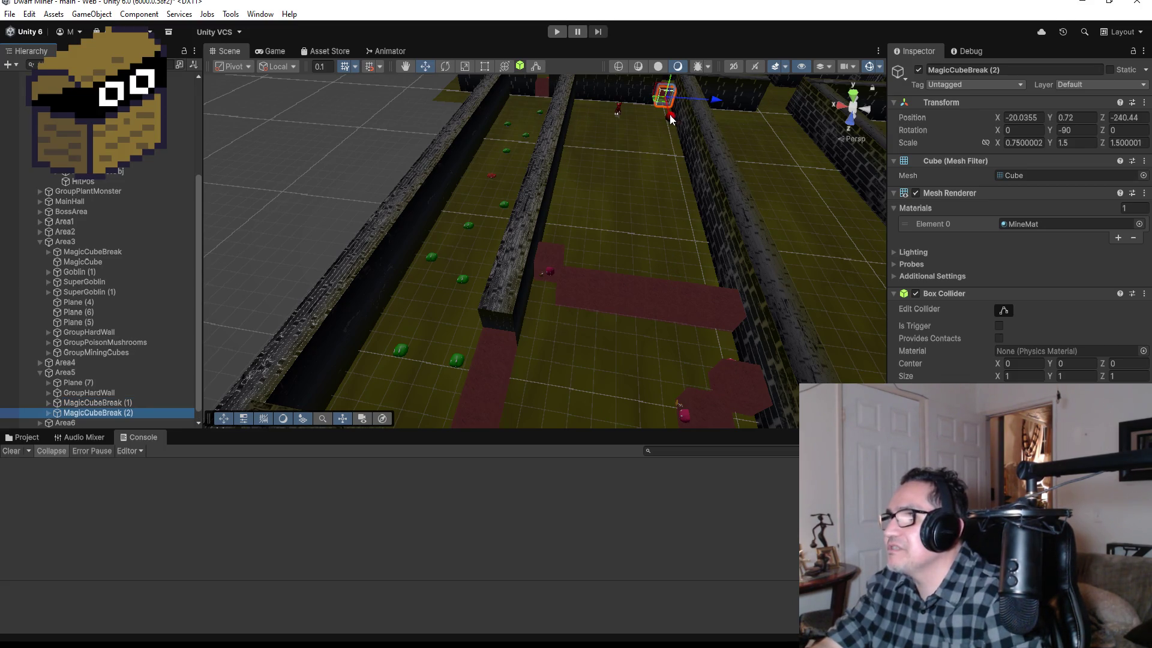
mouse_move(670, 118)
mouse_down()
mouse_move(715, 297)
mouse_move(753, 270)
mouse_move(643, 277)
mouse_up()
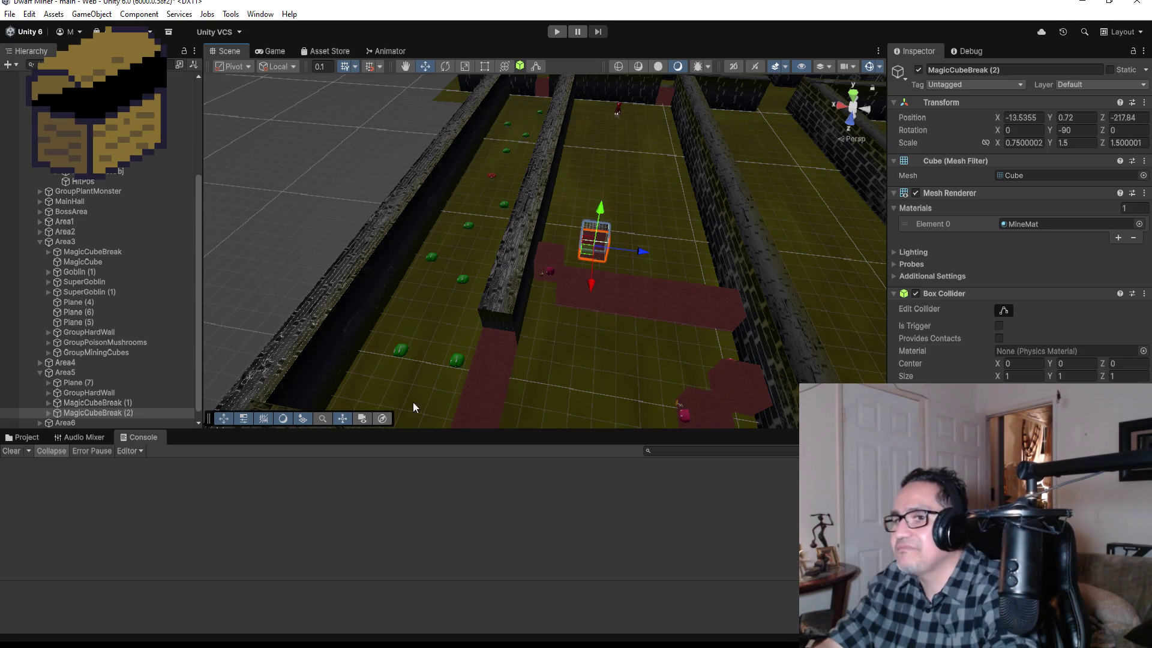
click(1090, 131)
text(90)
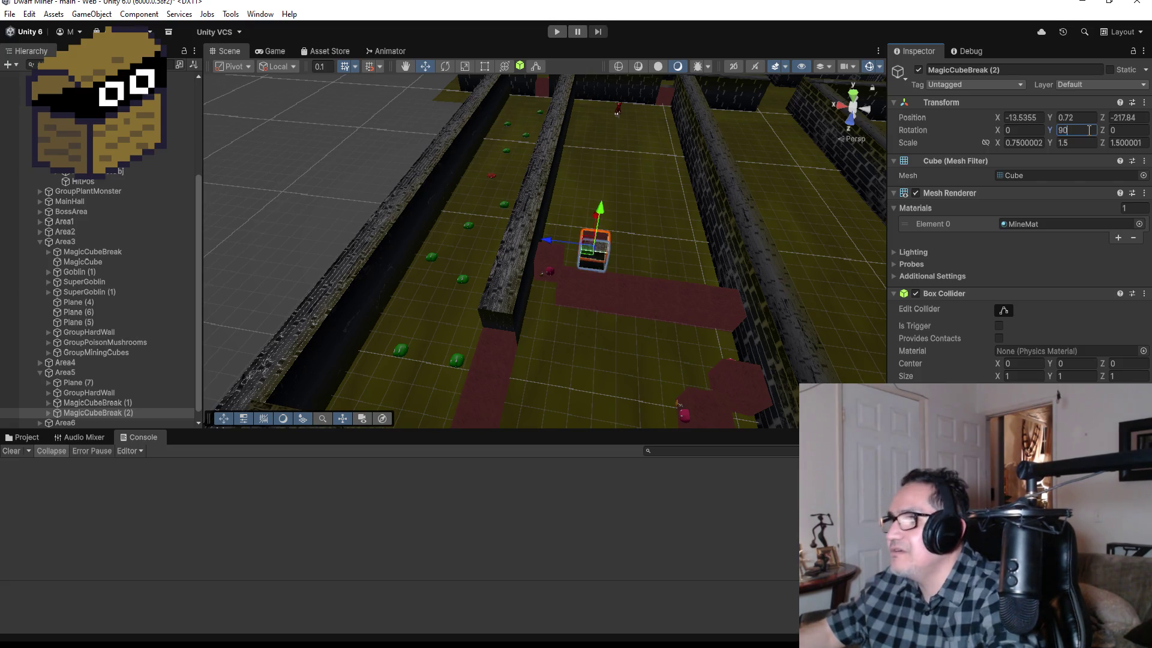
mouse_move(666, 254)
mouse_down()
mouse_move(770, 281)
mouse_move(864, 246)
mouse_move(557, 197)
mouse_move(512, 237)
mouse_move(531, 381)
mouse_move(561, 279)
mouse_up()
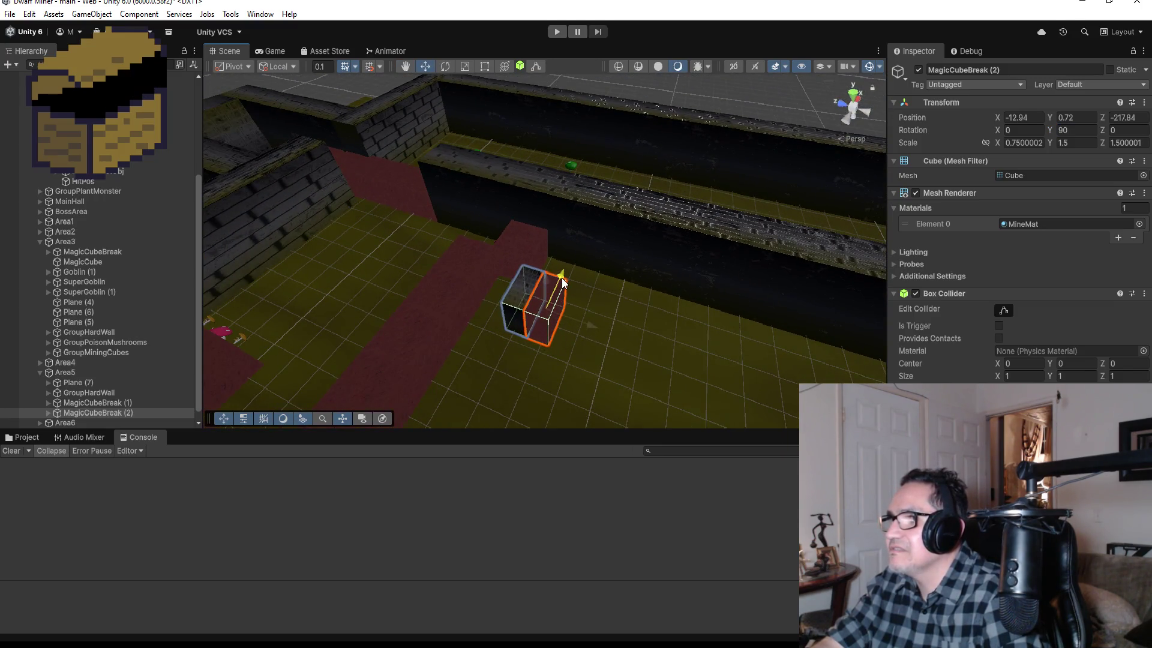
mouse_move(548, 376)
mouse_down()
mouse_move(674, 288)
mouse_move(714, 277)
mouse_up()
mouse_move(615, 225)
mouse_down()
mouse_move(600, 222)
mouse_move(657, 239)
mouse_up()
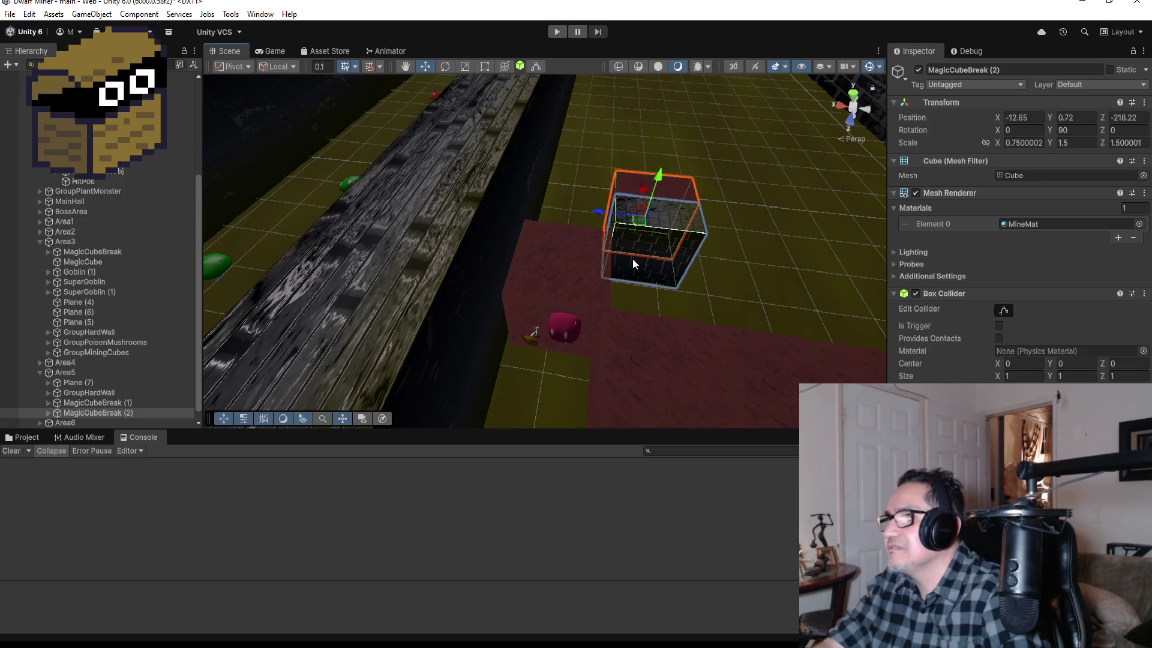
Vertex-snap MagicCubeBreak (2) against the neighbouring wall block, then add a MagicCubeBreak (3) copy beside it.
key(v)
drag(606, 274, 558, 268)
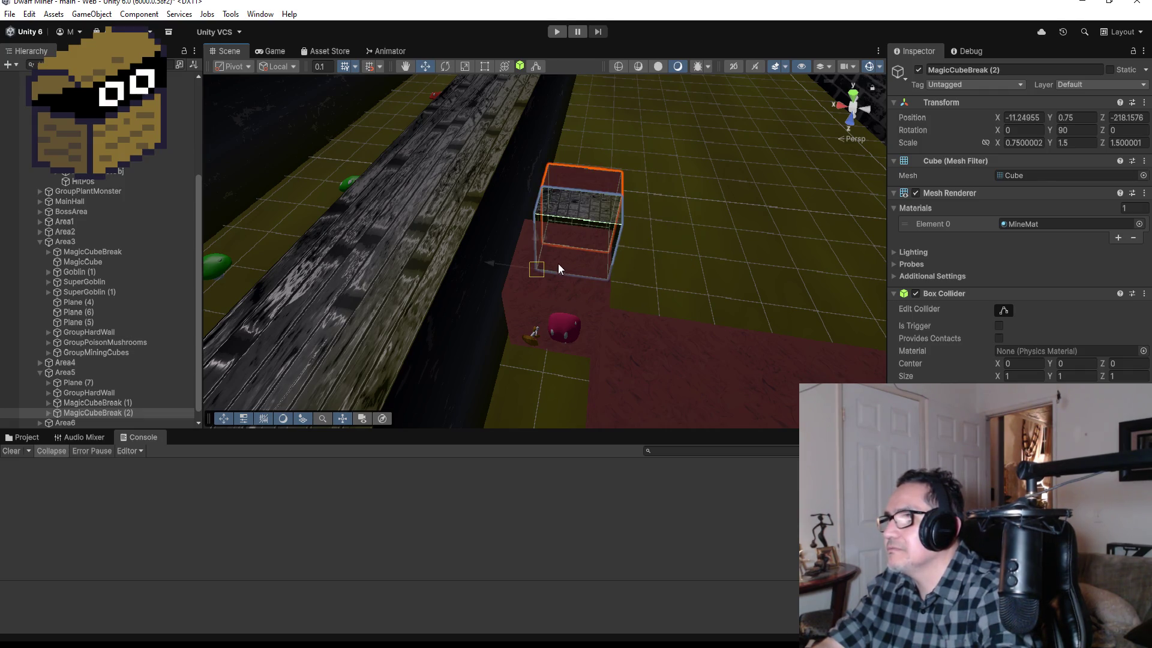
scroll(679, 267, down, 3)
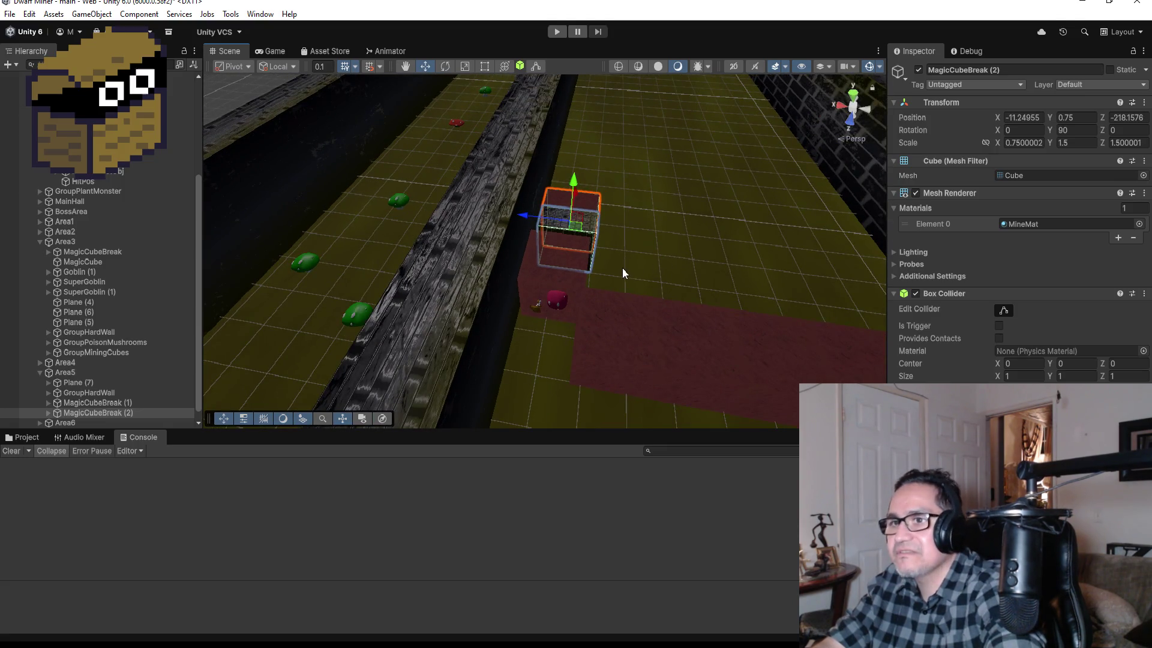
key(ctrl+d)
mouse_move(529, 220)
mouse_down()
mouse_move(621, 221)
mouse_move(607, 221)
mouse_move(671, 260)
mouse_move(621, 274)
mouse_up()
scroll(671, 260, up, 2)
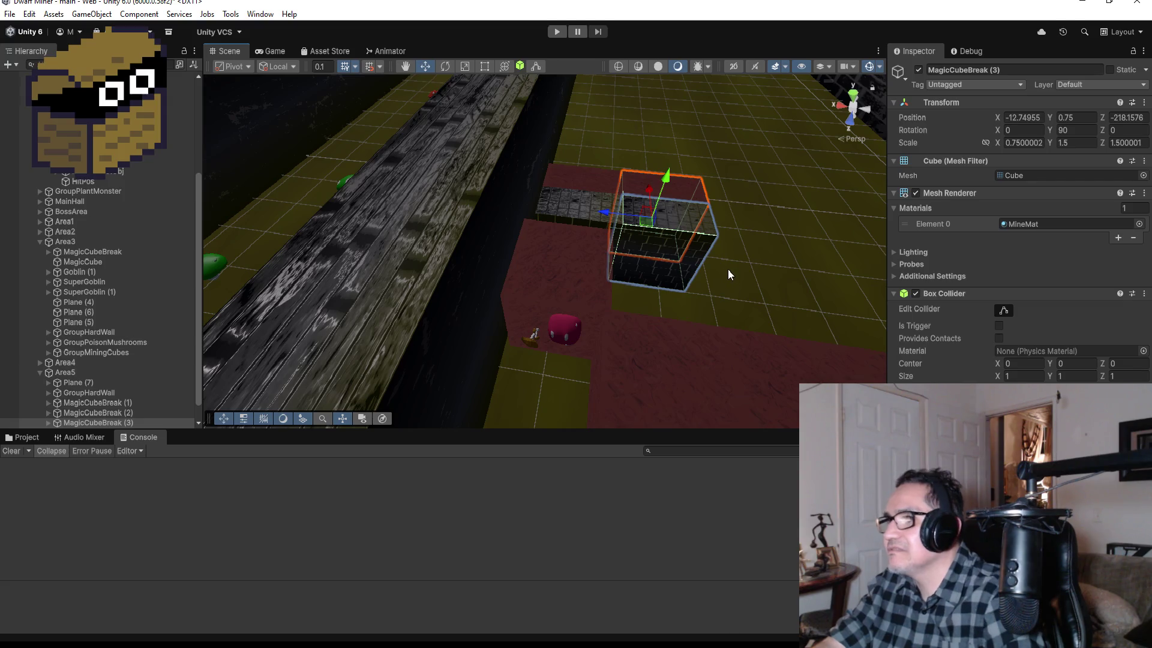
Add MagicCubeBreak (4) further along the corridor, next to the wall row.
key(ctrl+d)
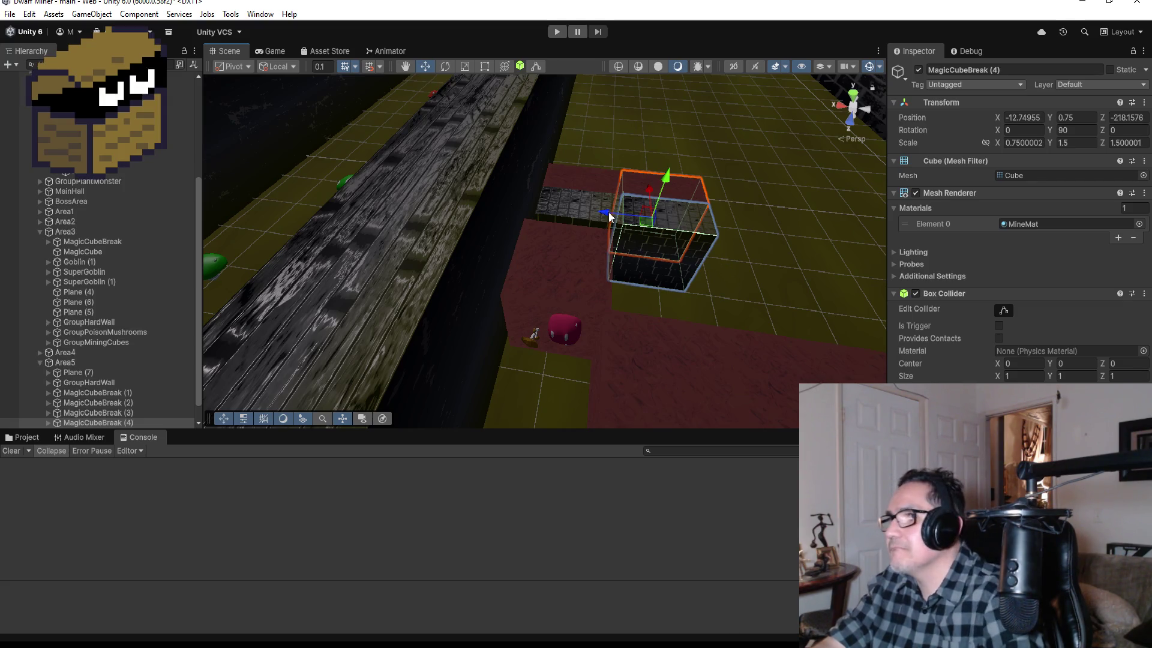
drag(604, 208, 823, 251)
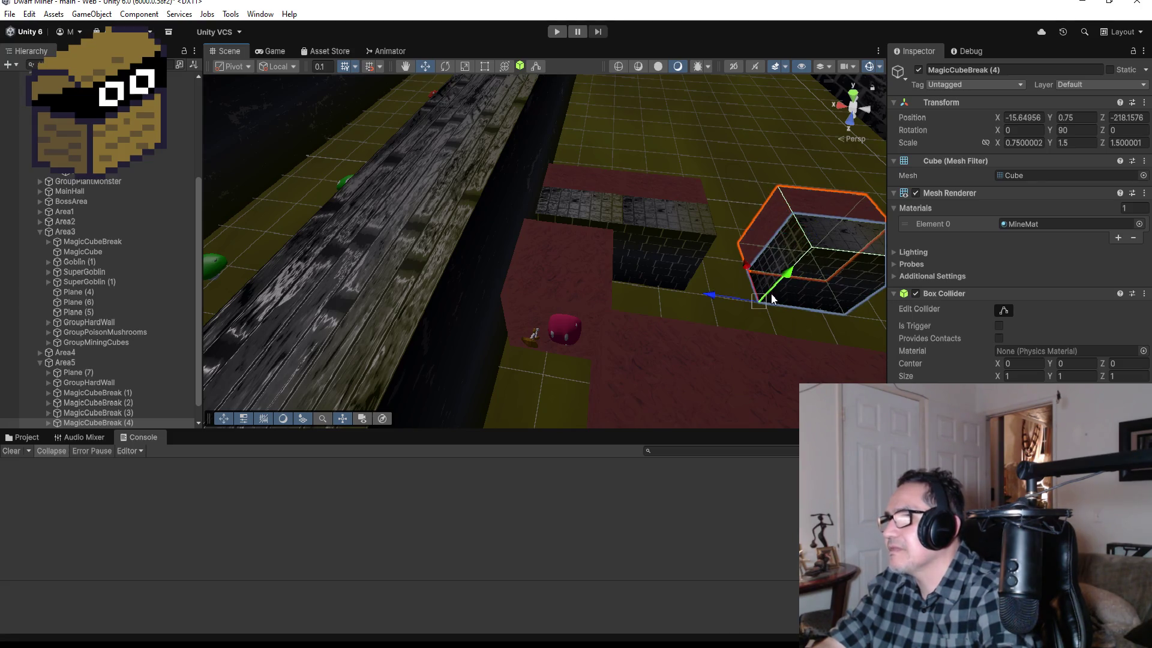
drag(766, 293, 703, 291)
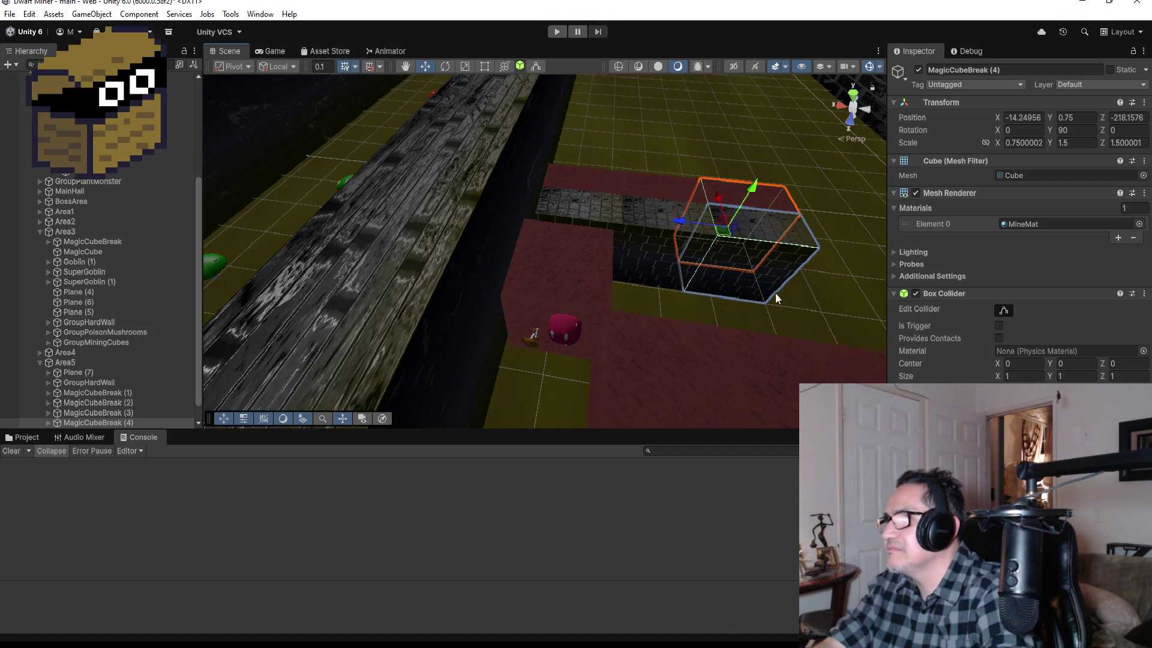
scroll(775, 293, down, 5)
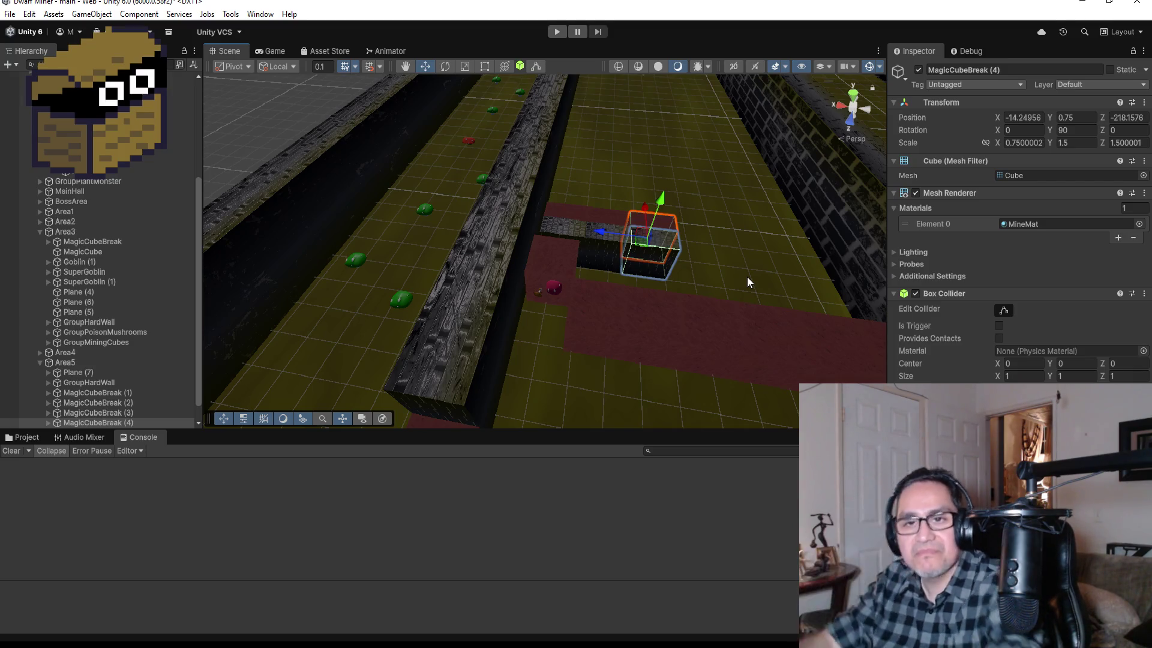
Add MagicCubeBreak (5) apart at X -17.85 along the red path, then select MiningMushroomCubes (37).
key(f)
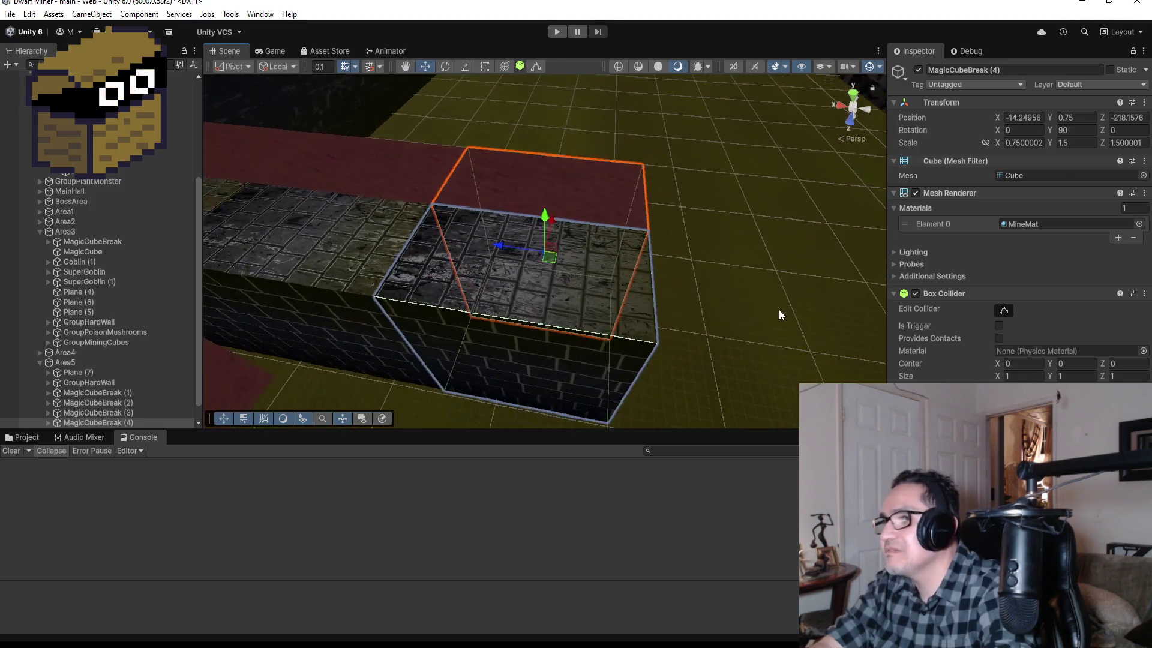
scroll(778, 309, down, 4)
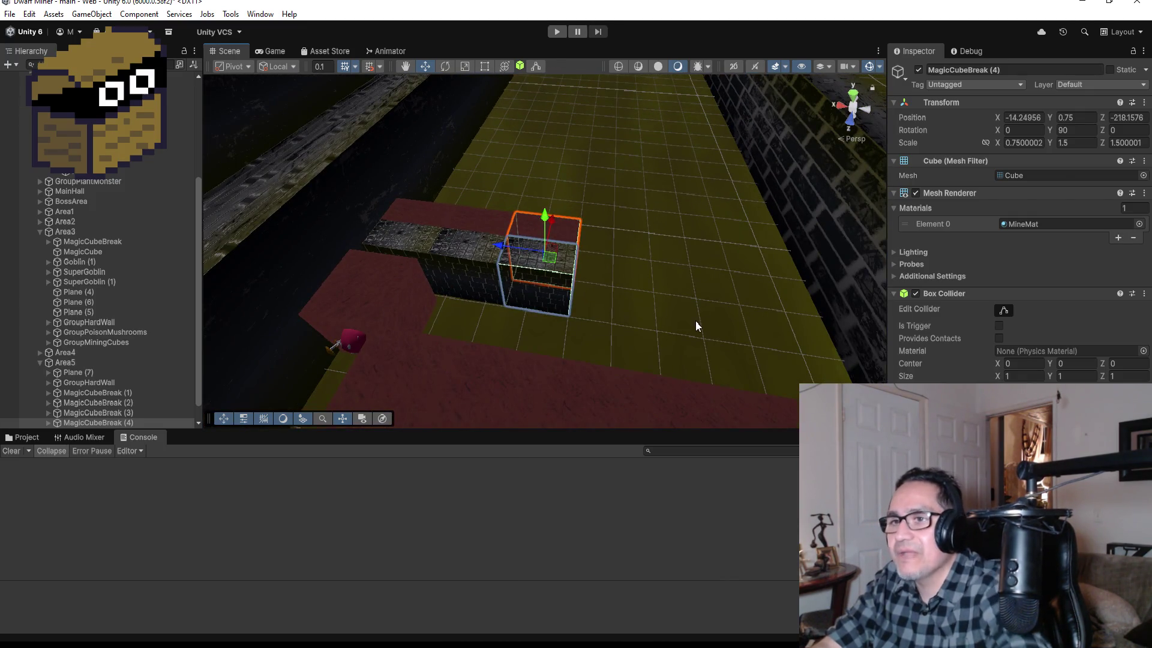
key(ctrl+d)
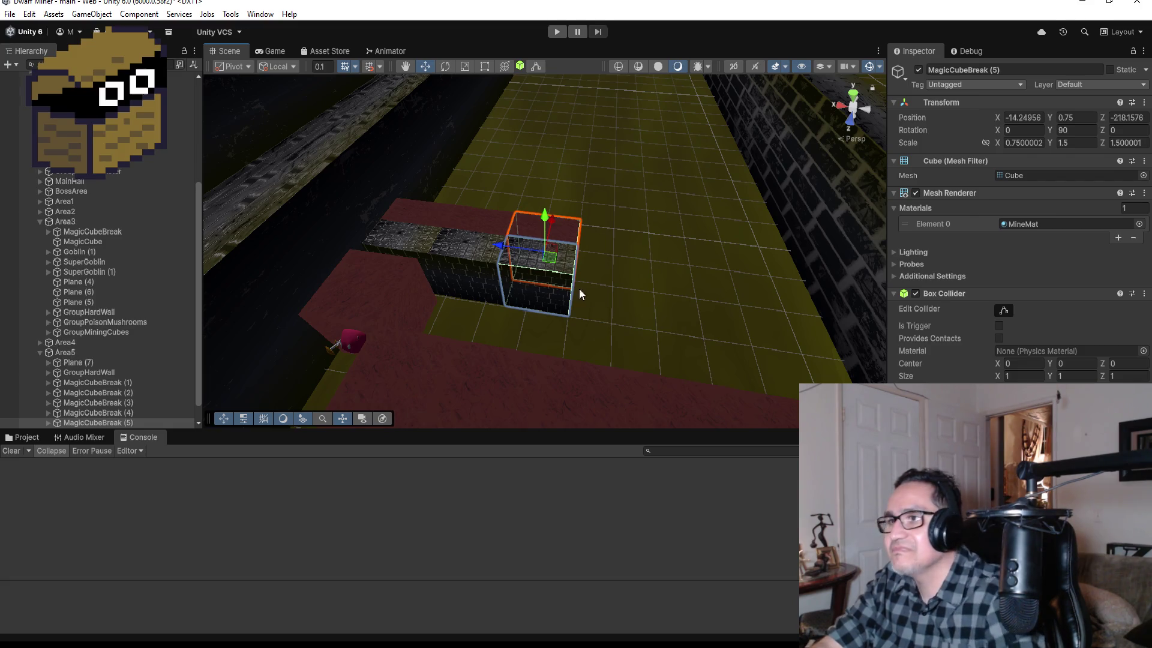
drag(502, 246, 651, 276)
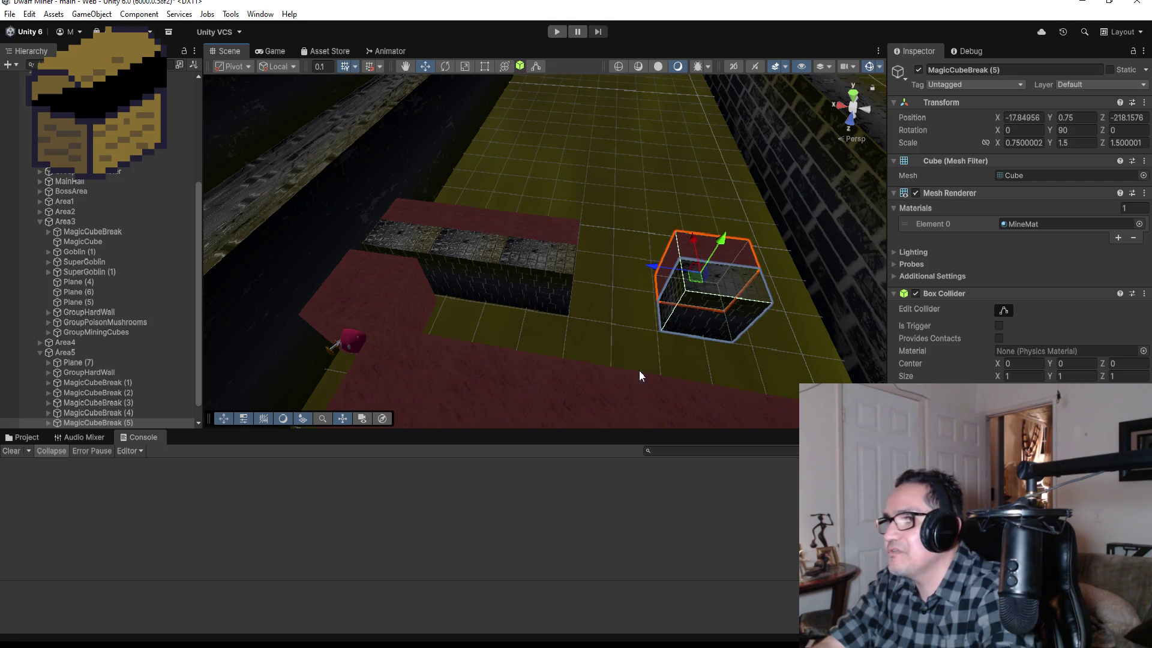
scroll(630, 320, down, 5)
click(433, 281)
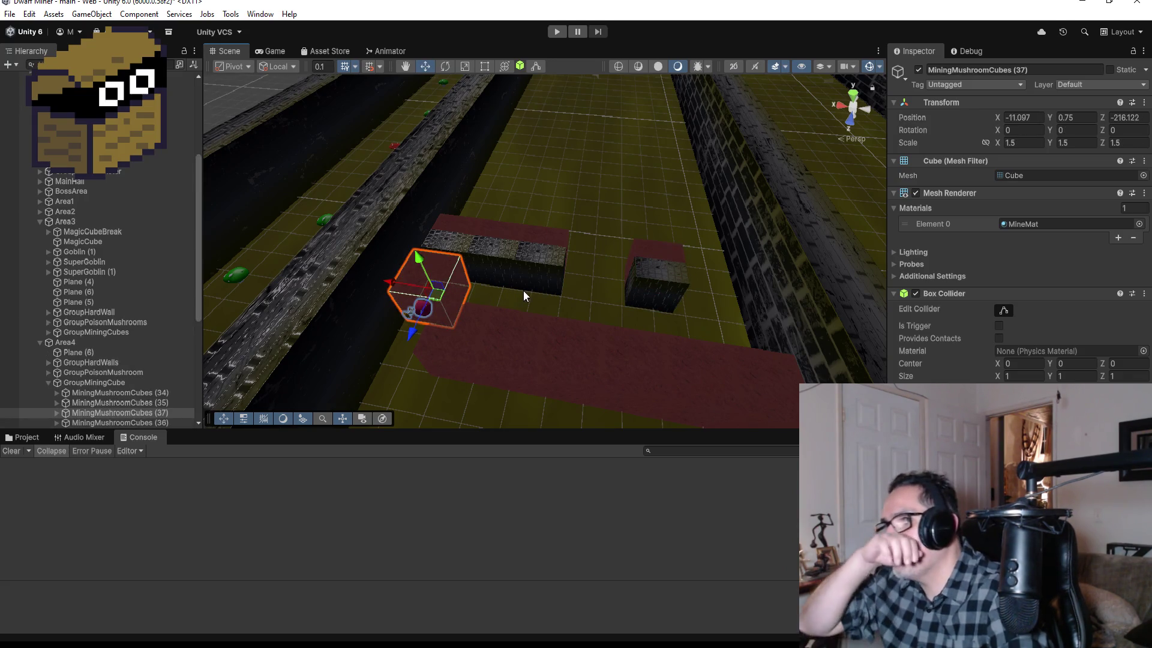
Duplicate the mushroom cube as MiningMushroomCubes (38) and place it at -15.75, 0.75, -217.78 in the wall gap.
key(ctrl+d)
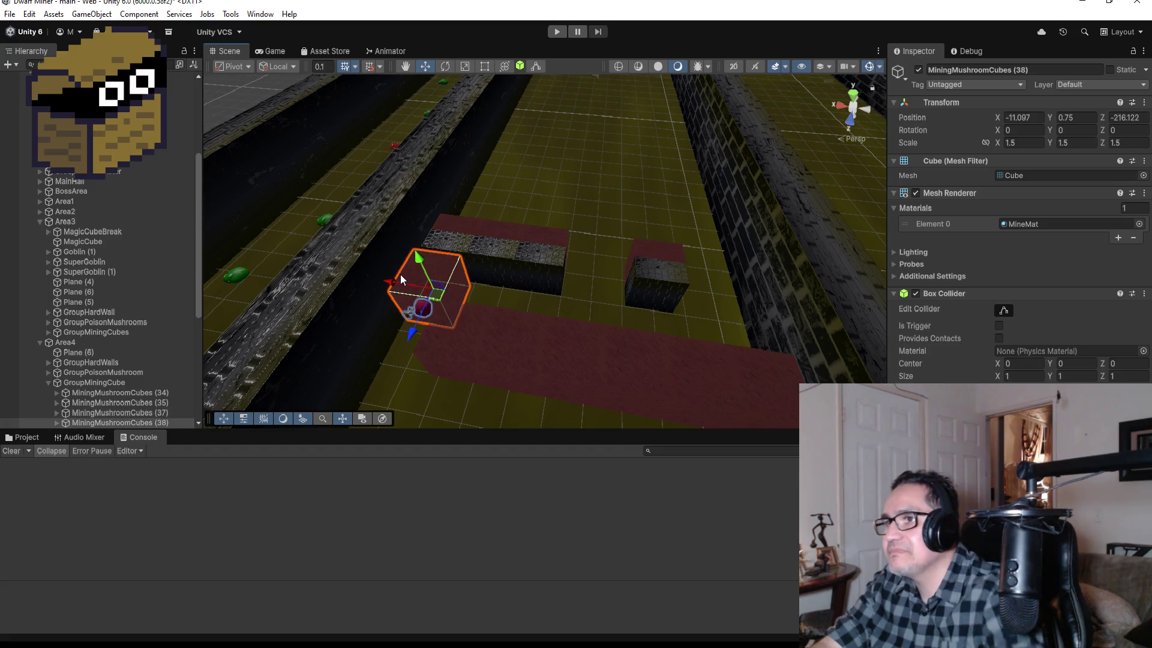
mouse_move(393, 277)
mouse_down()
mouse_move(551, 291)
mouse_move(585, 326)
mouse_move(599, 319)
mouse_move(596, 306)
mouse_move(574, 313)
mouse_up()
scroll(594, 318, up, 3)
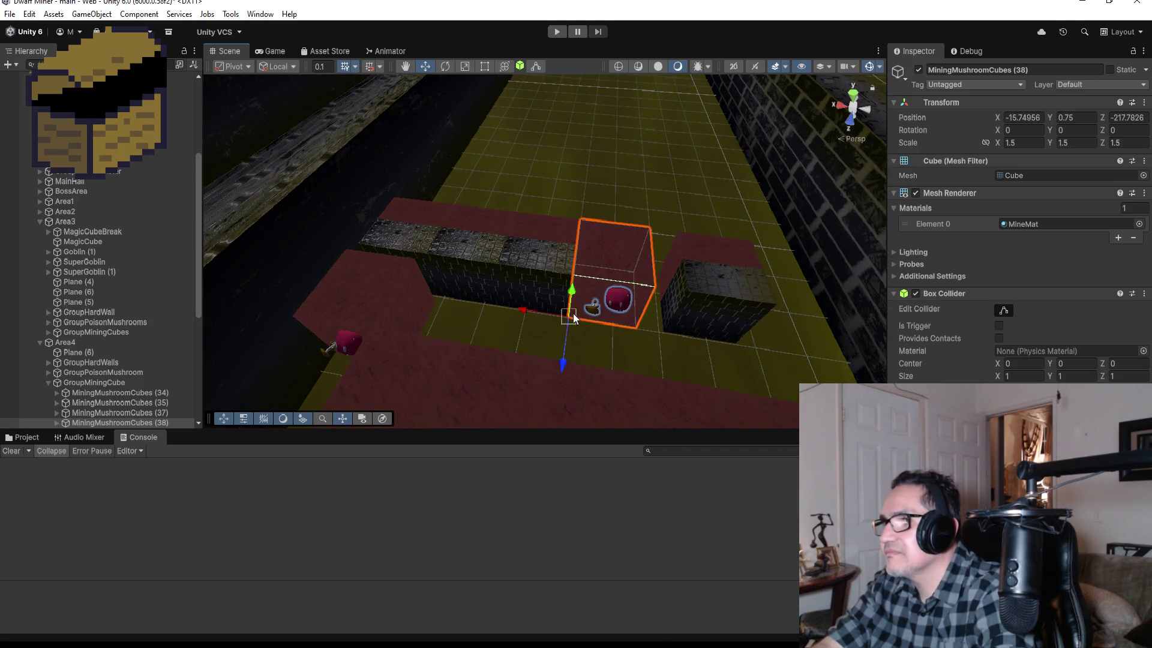
click(711, 289)
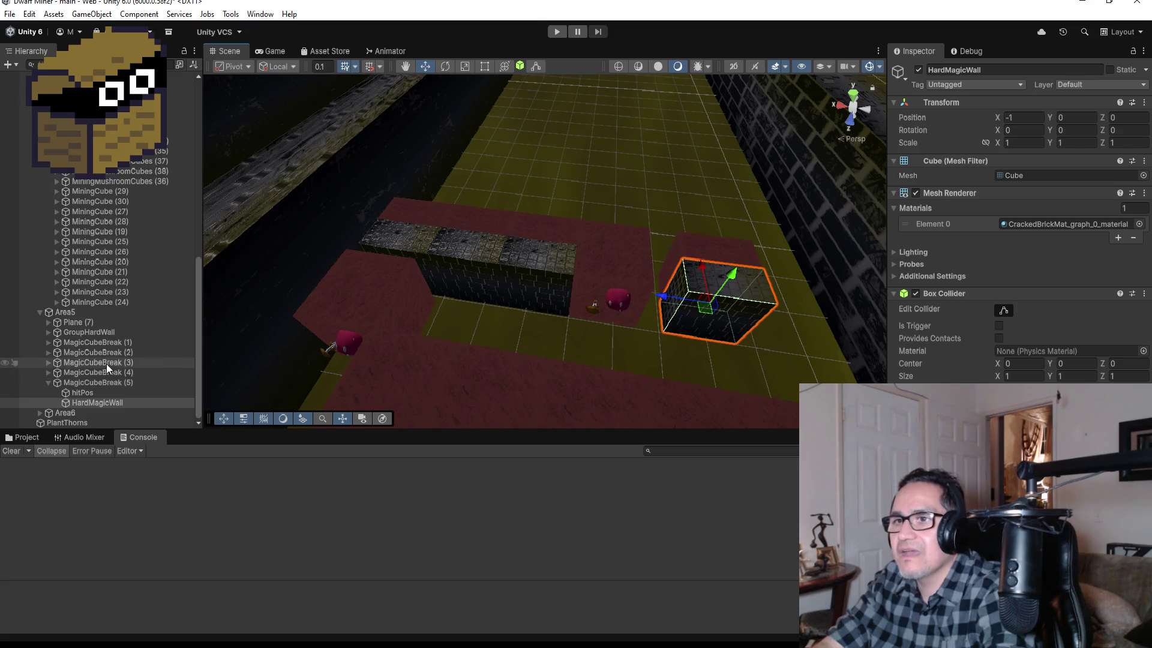
Nudge MagicCubeBreak (5) closer to the other wall blocks, to X -17.3.
click(103, 384)
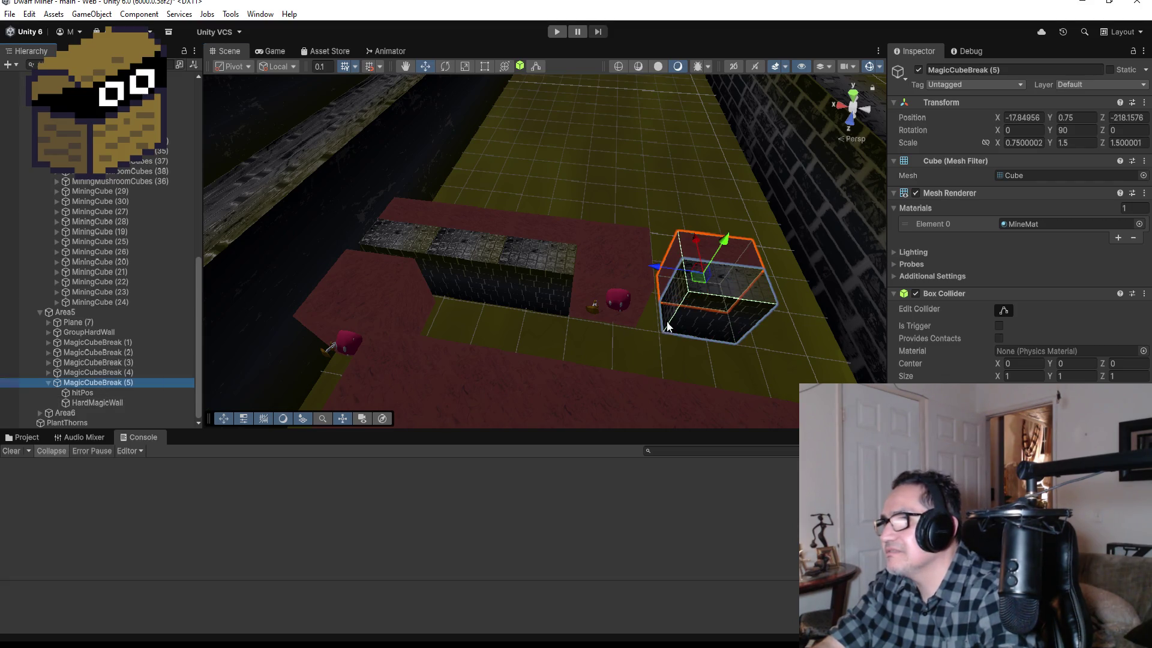
click(47, 382)
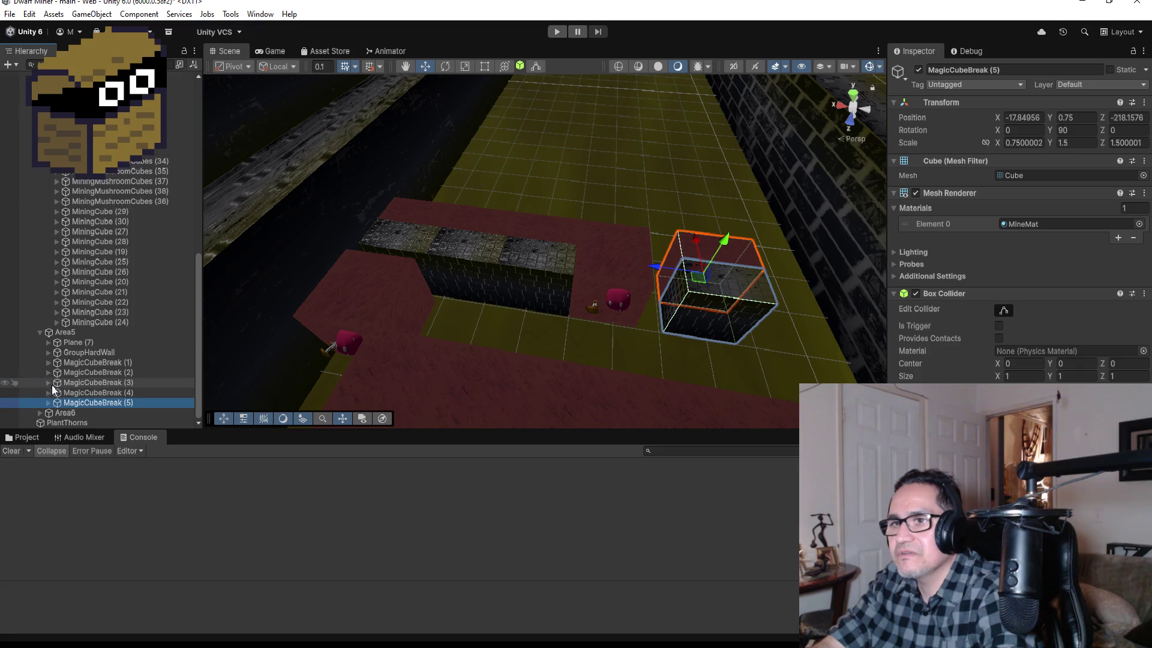
drag(657, 265, 631, 267)
mouse_move(701, 330)
mouse_down()
mouse_move(744, 211)
mouse_move(704, 330)
mouse_up()
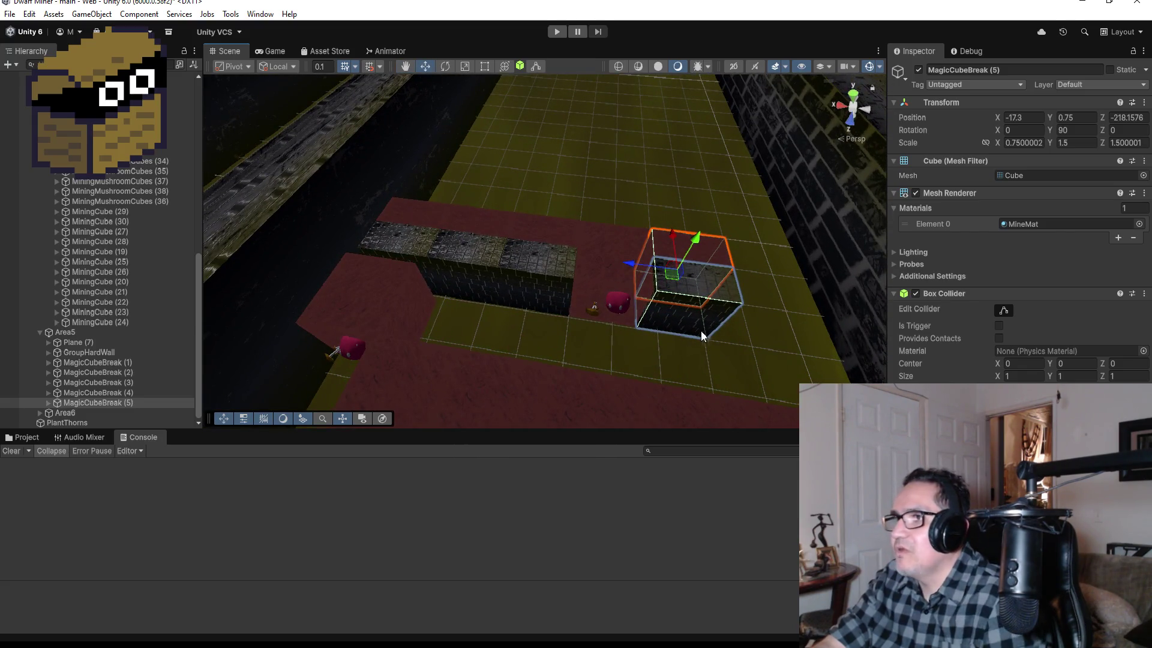
Duplicate MiningCube (29) as MiningCube (31) at -14.01, 0.72, -214.69.
scroll(693, 312, down, 2)
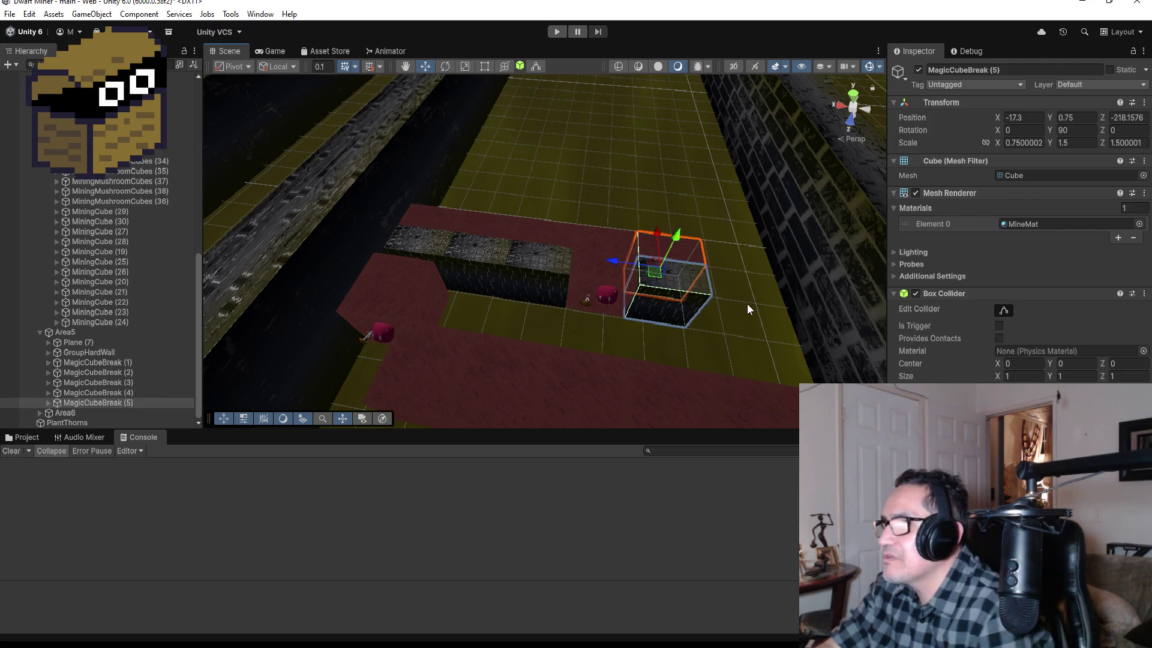
scroll(553, 341, down, 2)
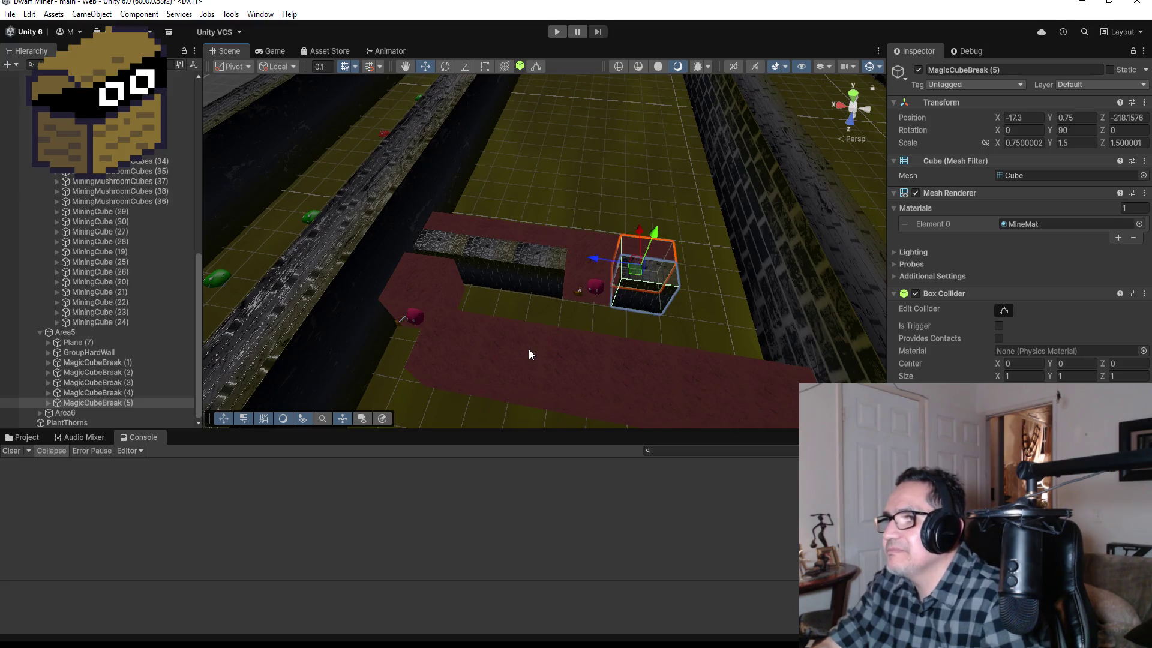
key(ctrl+z)
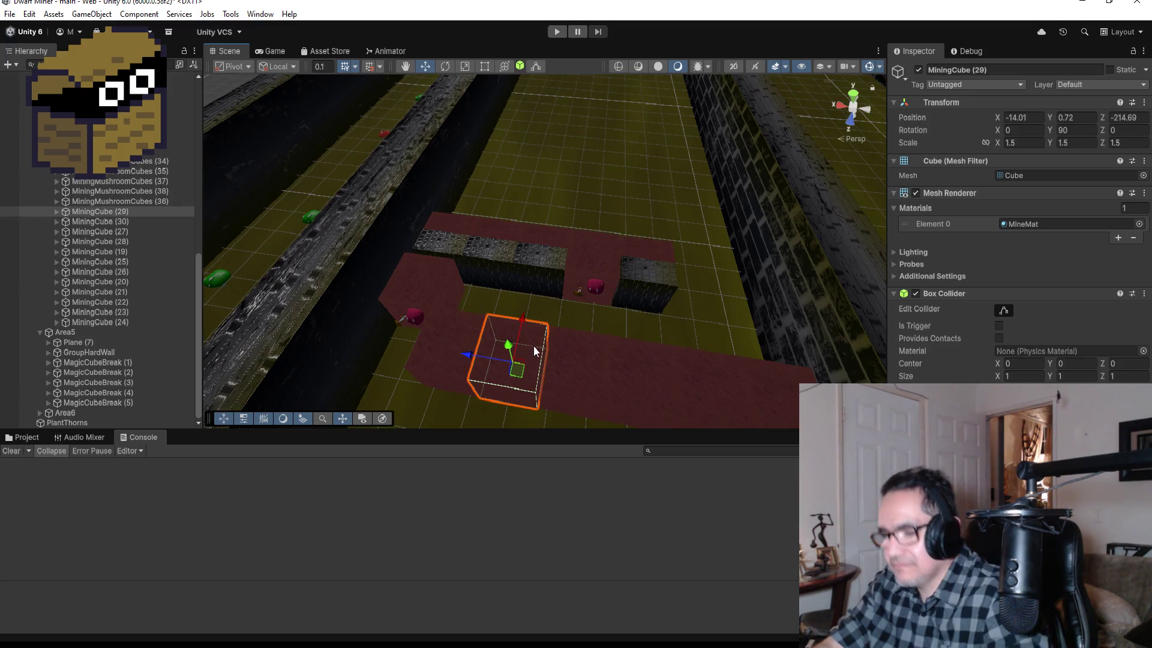
key(ctrl+d)
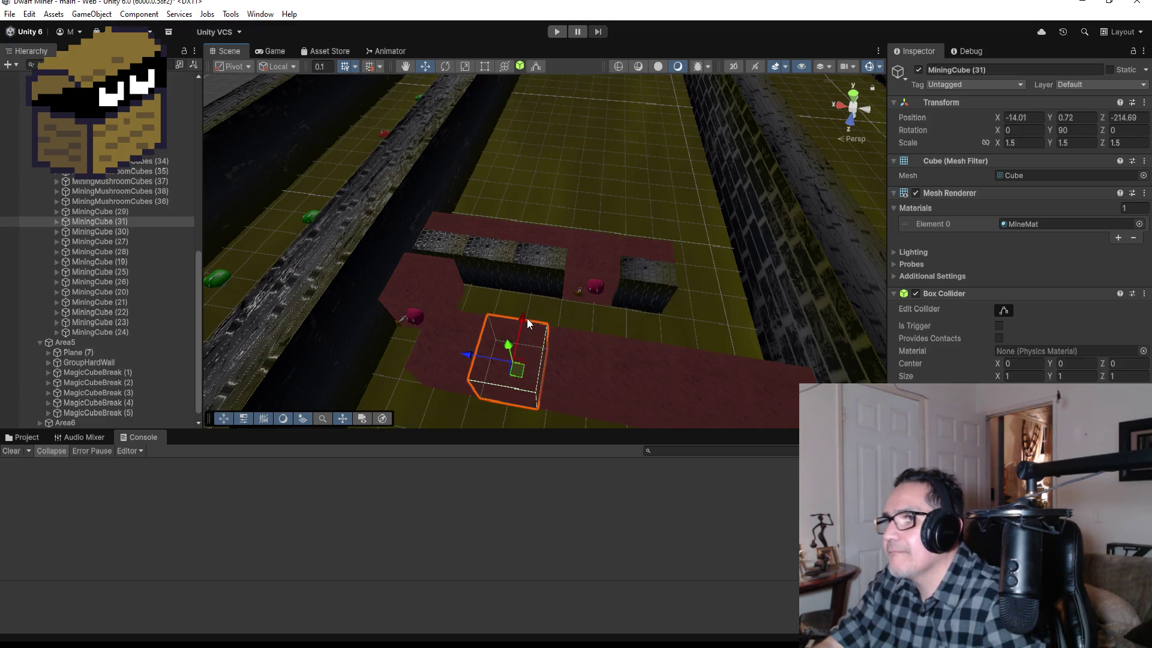
Snap the new mining cube into place against the wall row.
mouse_move(526, 318)
mouse_down()
mouse_move(548, 255)
mouse_move(551, 275)
mouse_up()
key(f)
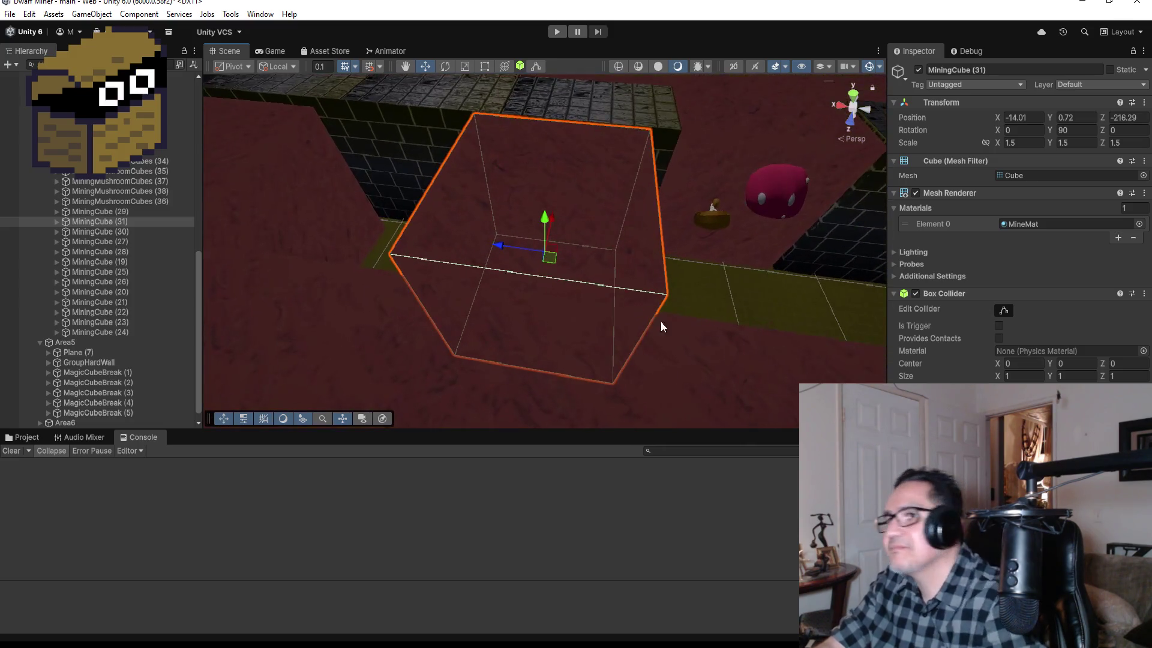
mouse_move(661, 323)
mouse_down()
mouse_move(457, 200)
mouse_move(515, 285)
mouse_move(507, 323)
mouse_move(483, 337)
mouse_up()
mouse_move(570, 302)
mouse_down()
mouse_move(893, 298)
mouse_move(983, 226)
mouse_move(826, 250)
mouse_move(755, 297)
mouse_up()
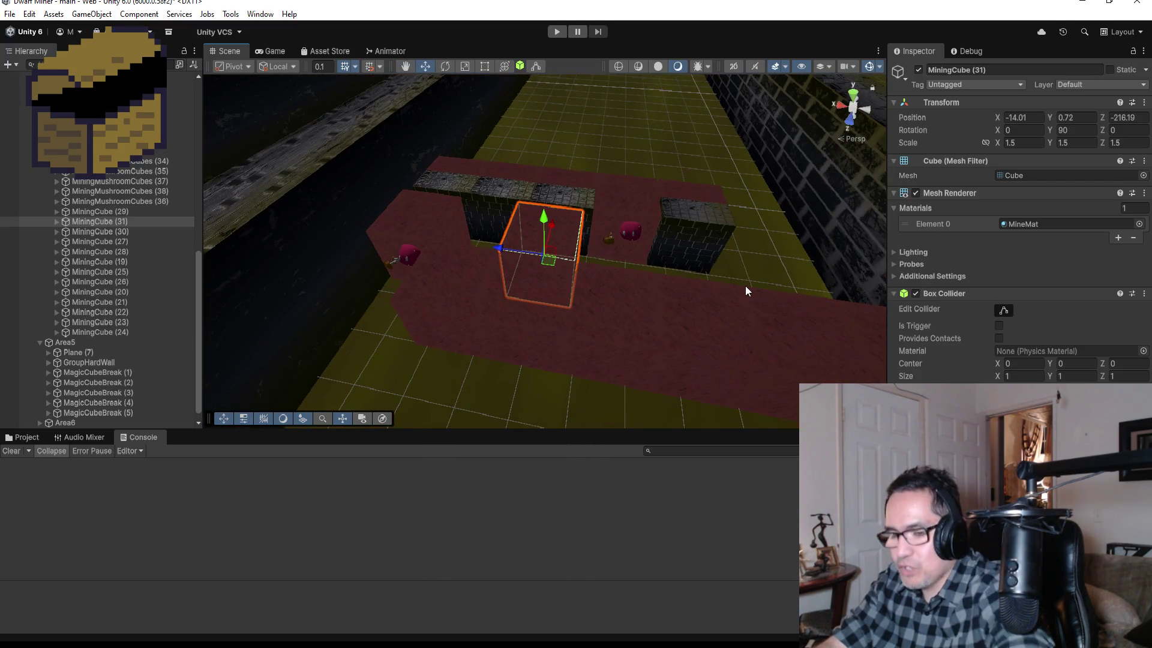
Add MiningCube (32) and (33) as copies slid along the row.
key(ctrl+d)
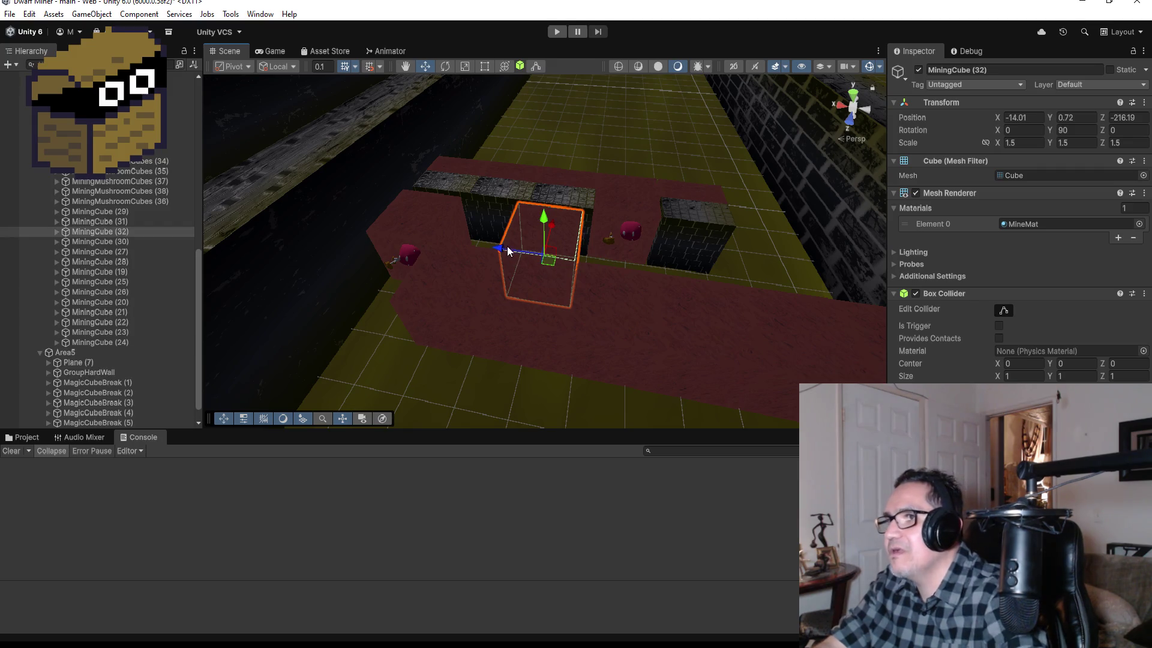
mouse_move(508, 250)
mouse_down()
mouse_move(606, 256)
mouse_move(587, 257)
mouse_move(597, 263)
mouse_up()
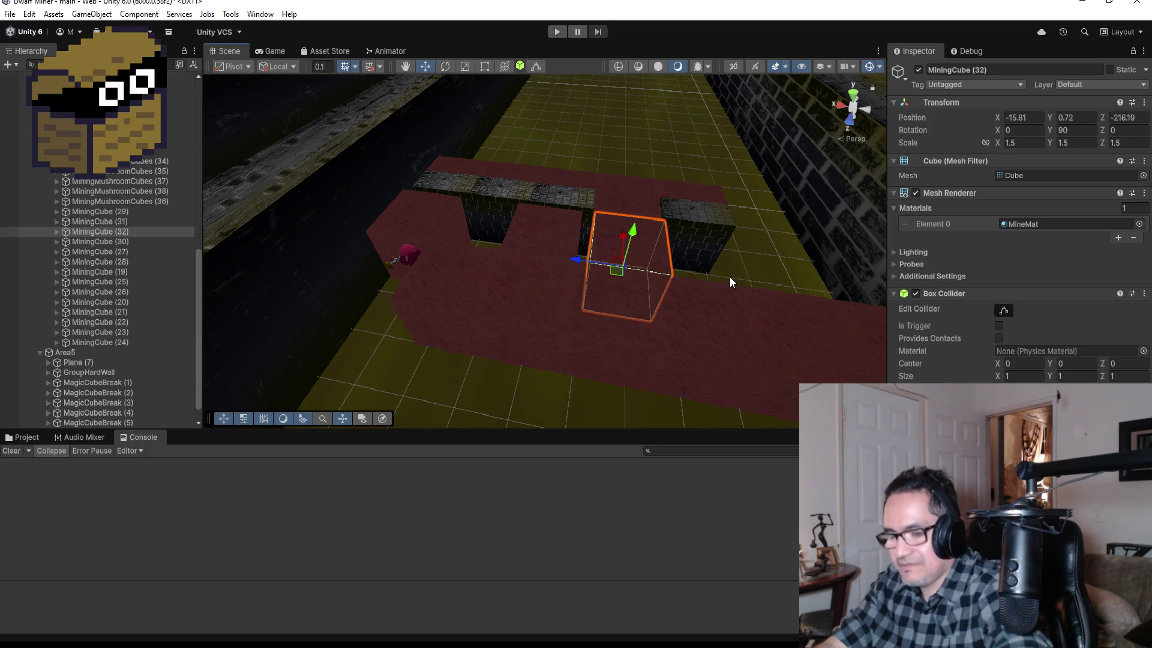
key(ctrl+d)
mouse_move(578, 256)
mouse_down()
mouse_move(695, 261)
mouse_move(679, 259)
mouse_up()
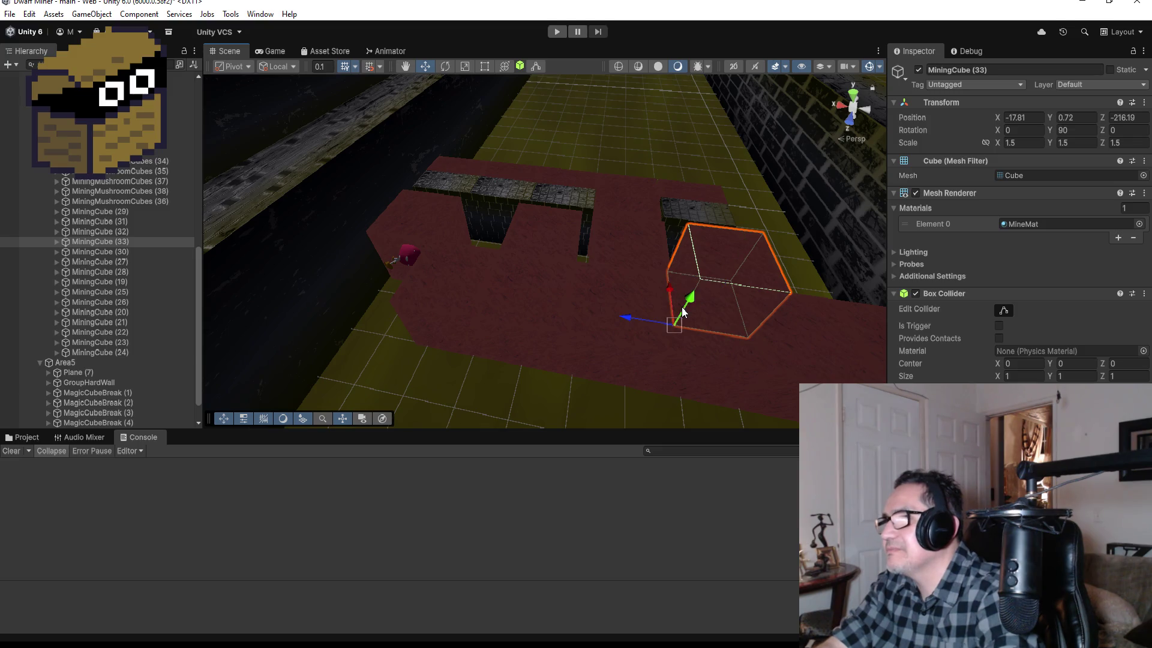
drag(673, 321, 659, 316)
scroll(659, 316, down, 4)
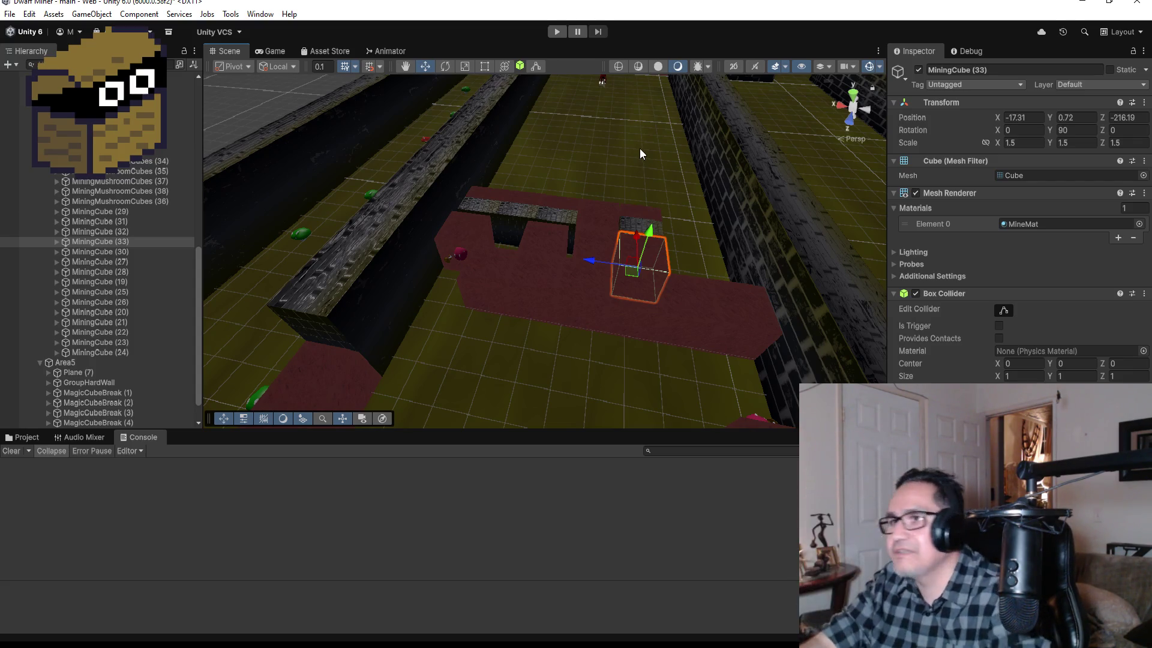
Add MiningCube (34) at the end of the row at -19.51, 0.72, -216.19 and frame it.
key(ctrl+d)
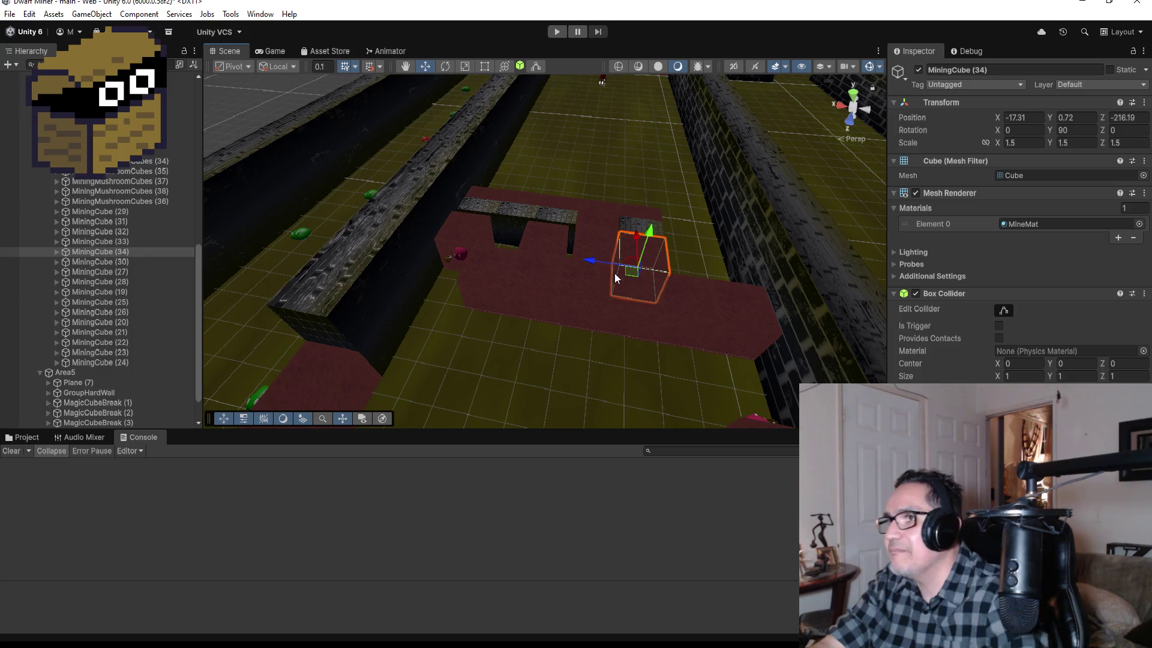
drag(590, 262, 667, 267)
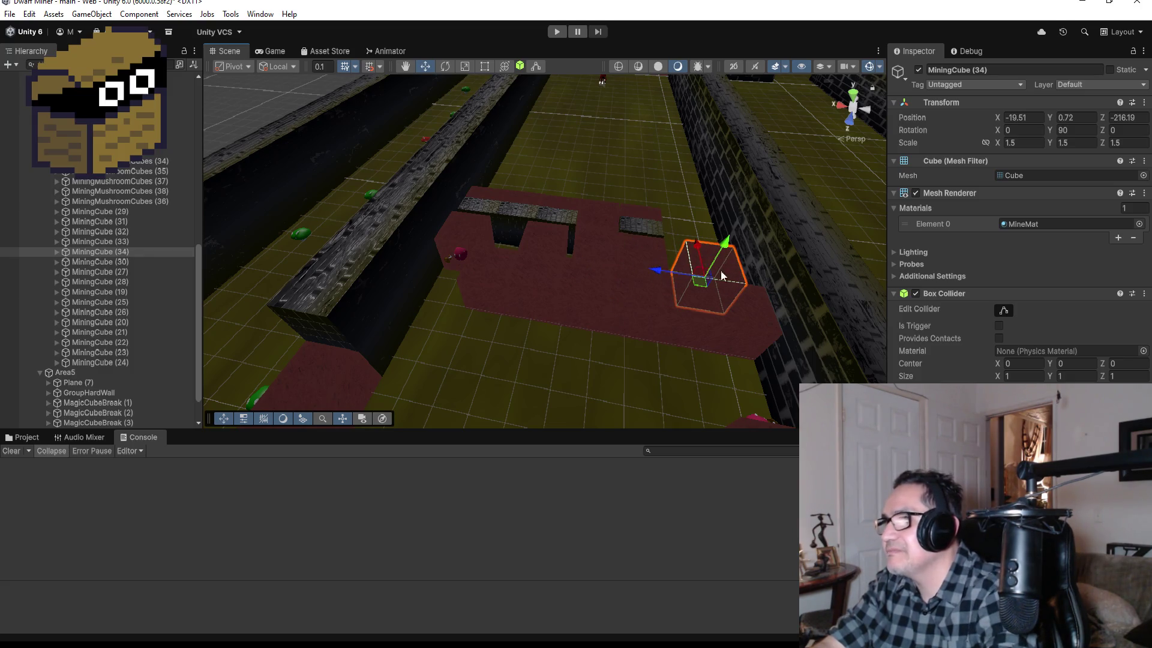
key(f)
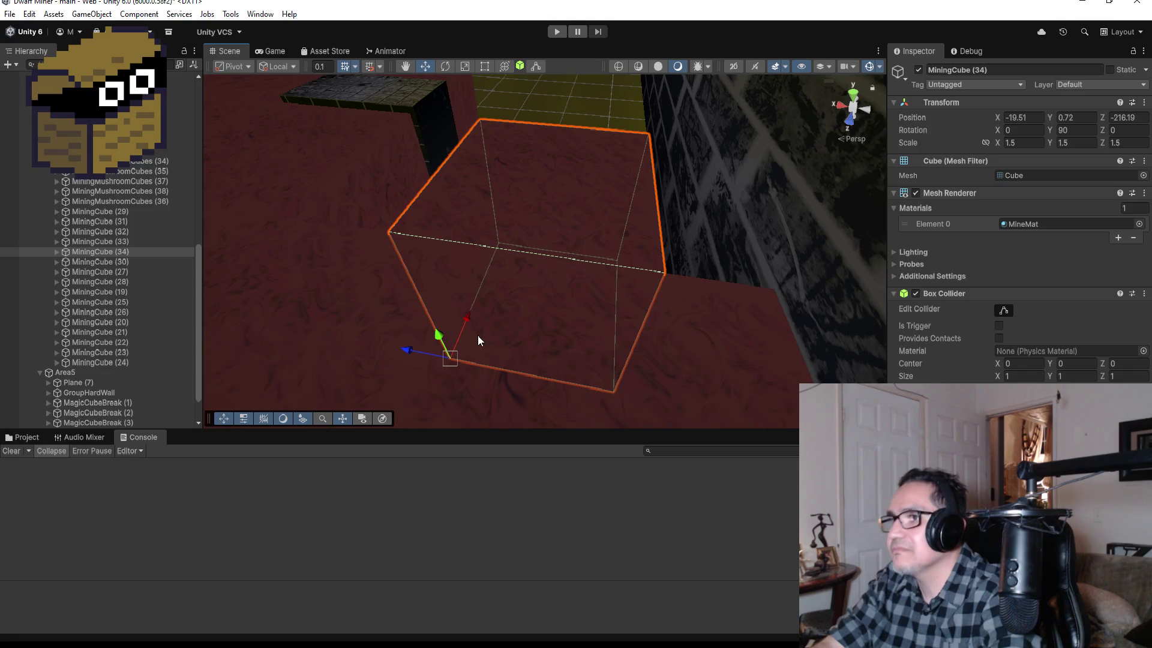
drag(467, 334, 447, 337)
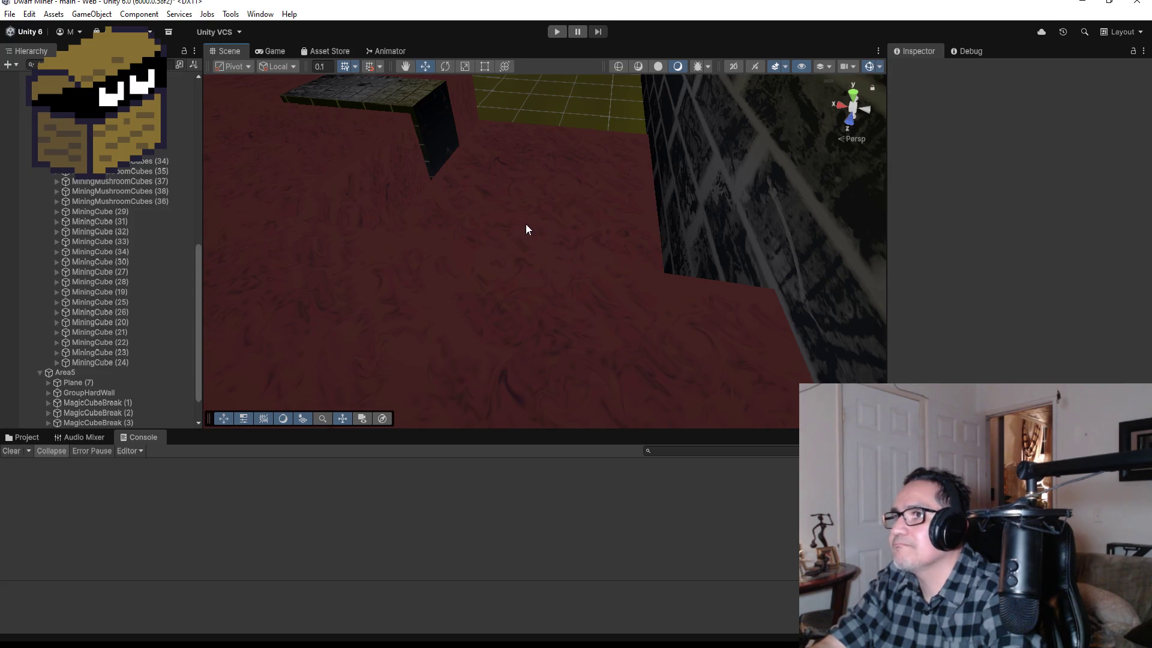
click(558, 225)
key(f)
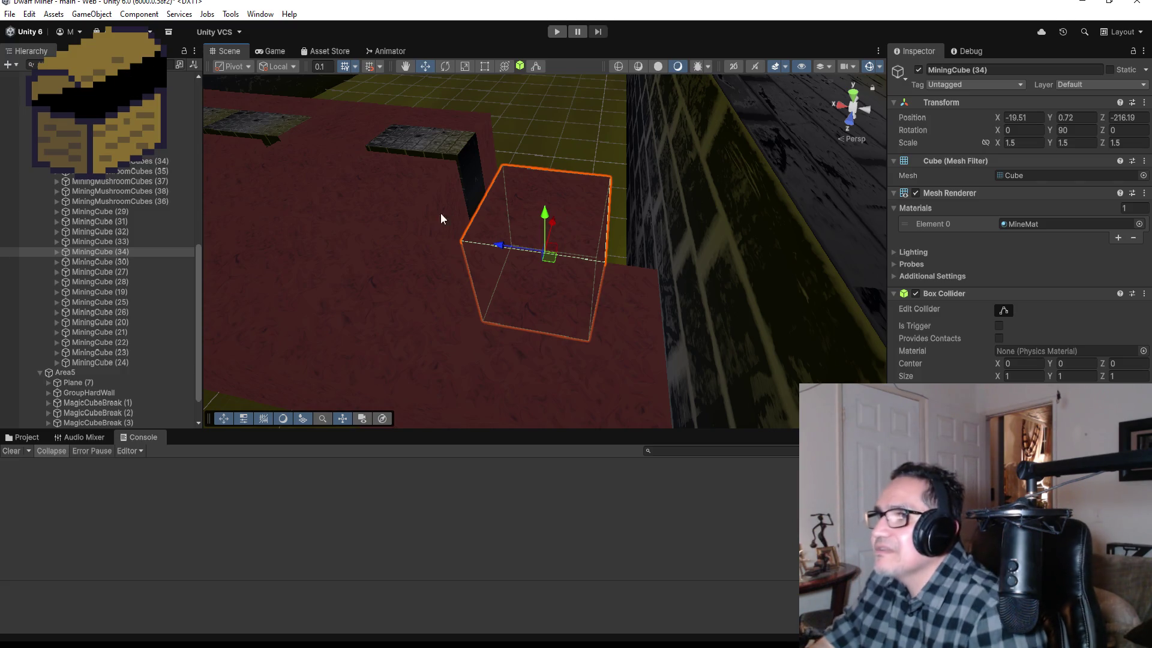
Select and frame the HardMagicWall of MagicCubeBreak (5) from a steeper top-down angle.
click(419, 167)
mouse_move(523, 159)
mouse_down()
mouse_move(557, 160)
mouse_move(552, 231)
mouse_up()
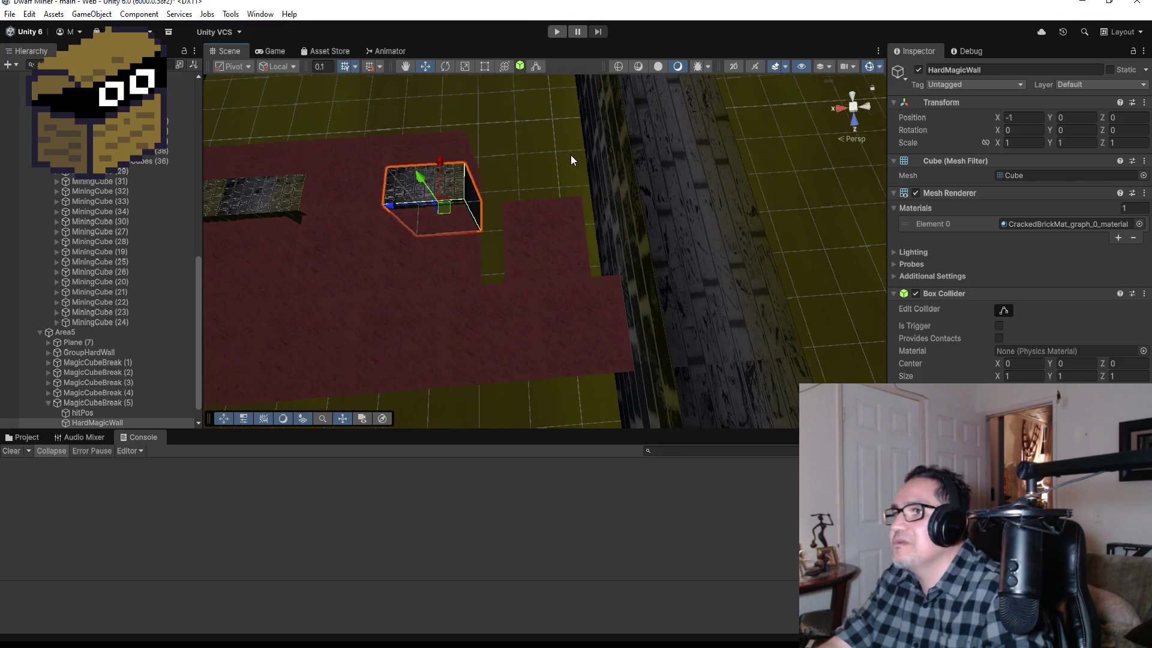
drag(571, 155, 476, 169)
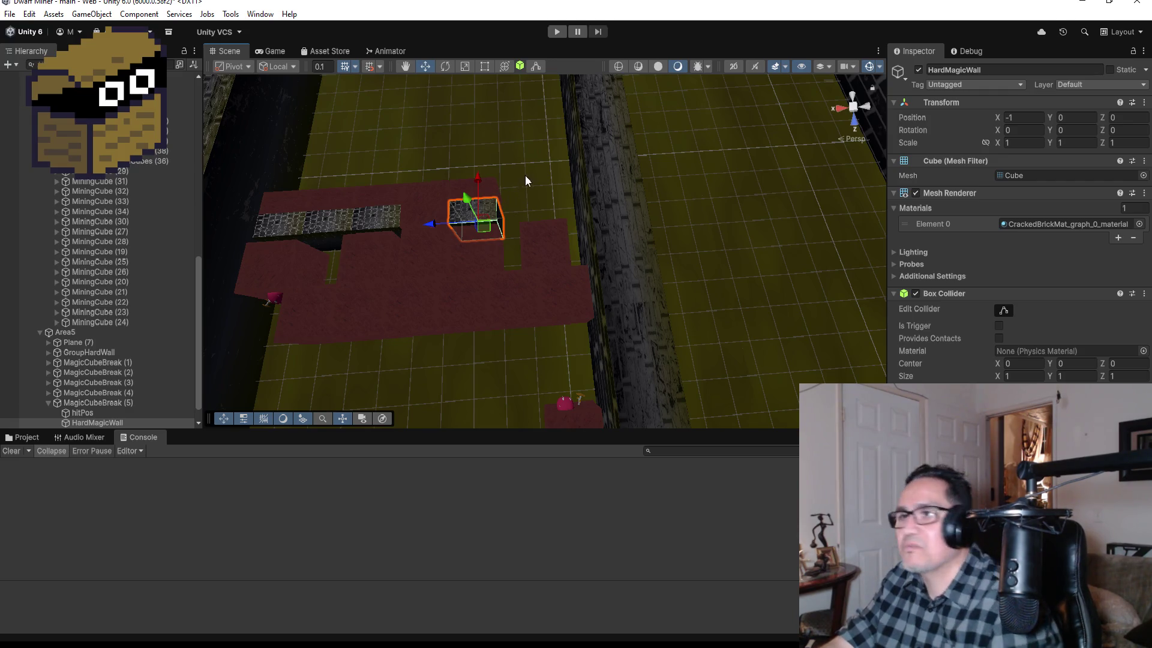
drag(525, 180, 556, 213)
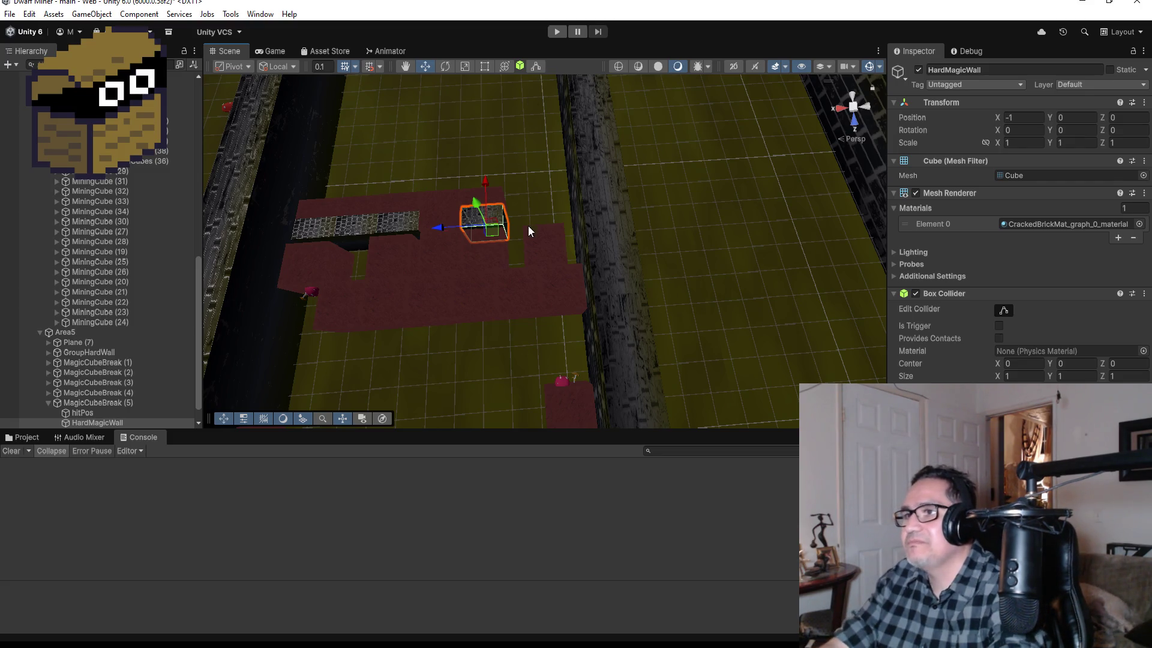
key(f)
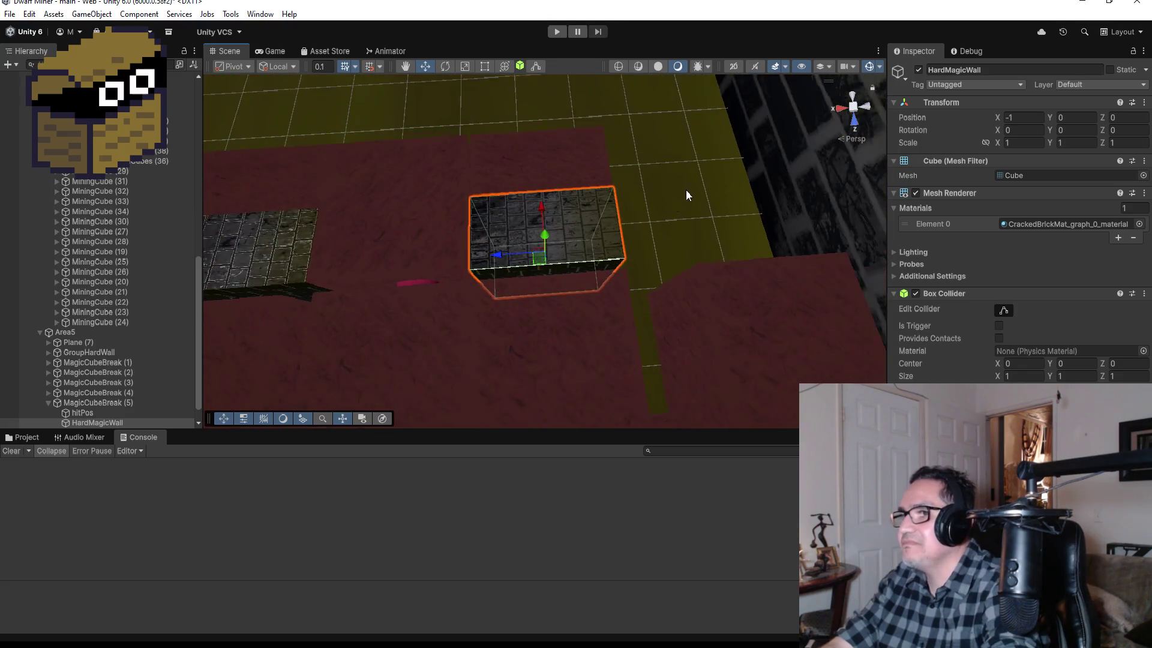
scroll(686, 189, down, 3)
scroll(174, 320, down, 1)
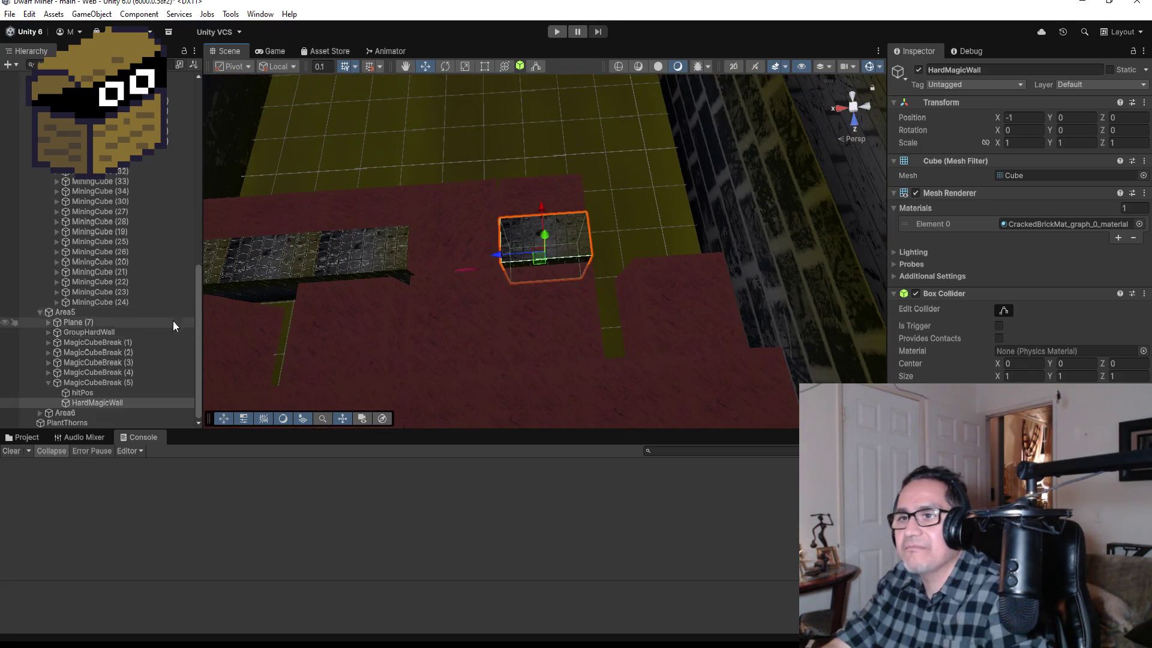
click(111, 383)
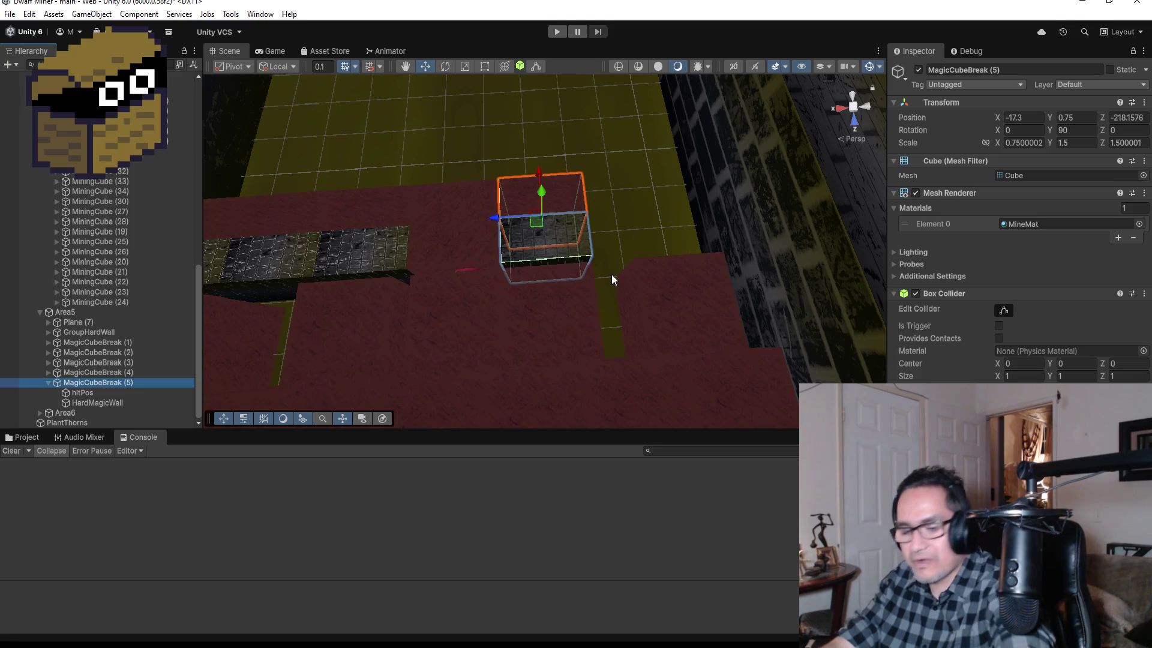
Duplicate MagicCubeBreak (5) as MagicCubeBreak (6) and vertex-snap it flush against the original.
key(ctrl+d)
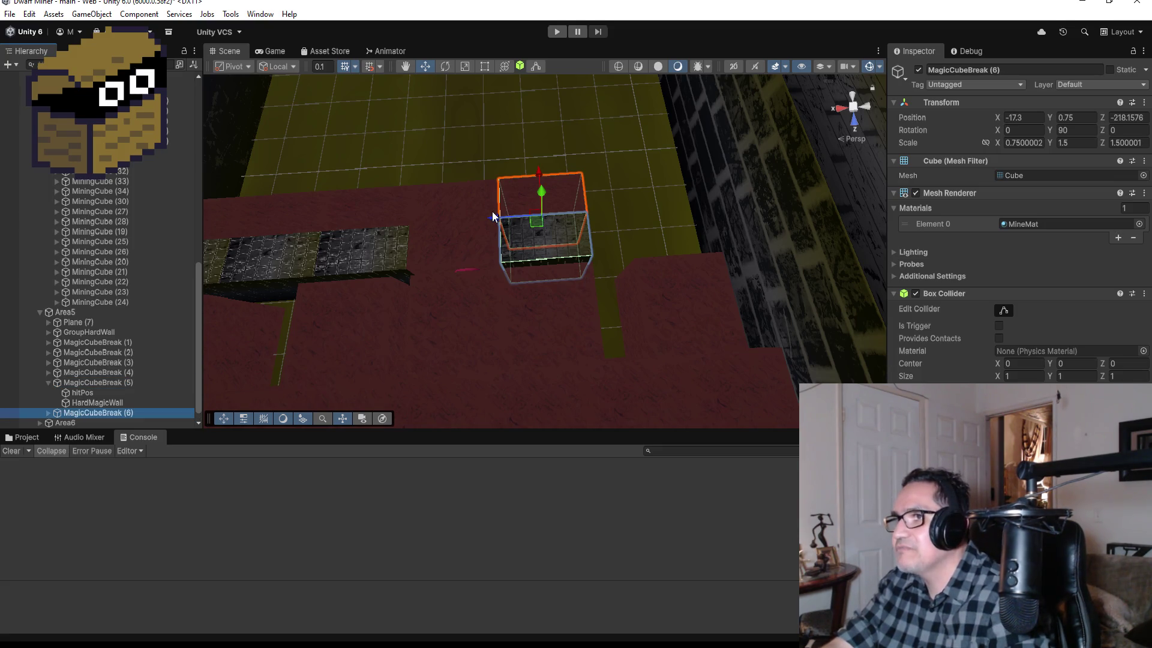
mouse_move(494, 217)
mouse_down()
mouse_move(595, 206)
mouse_move(692, 258)
mouse_move(531, 360)
mouse_move(545, 212)
mouse_move(540, 223)
mouse_up()
key(v)
drag(487, 382, 469, 389)
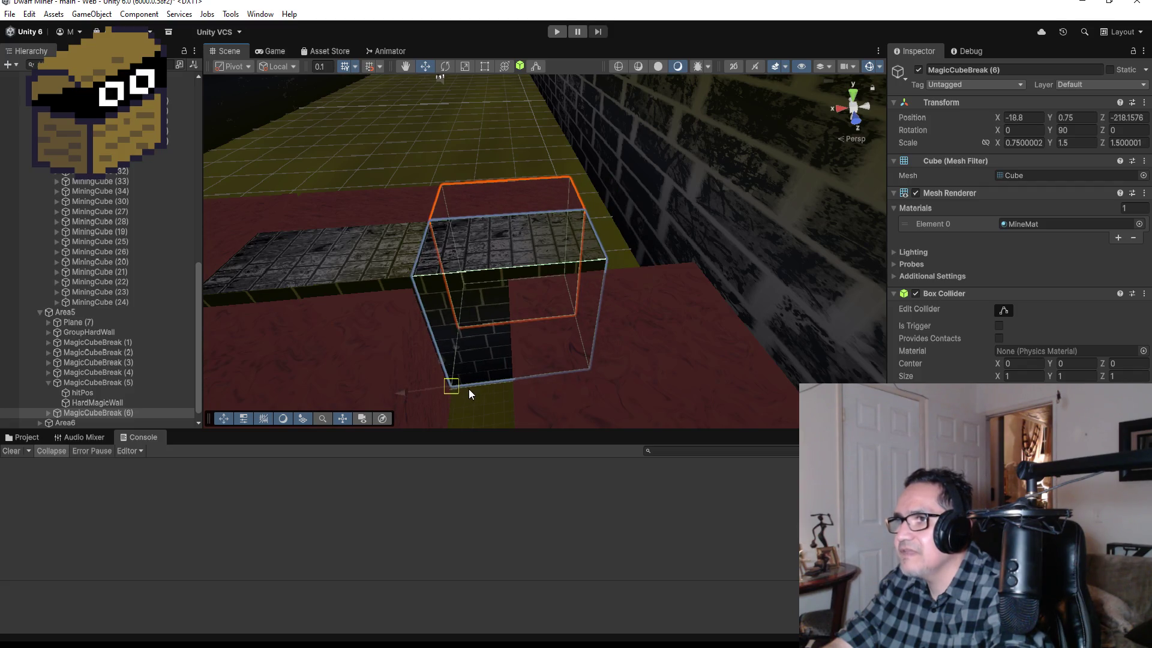
scroll(615, 289, down, 5)
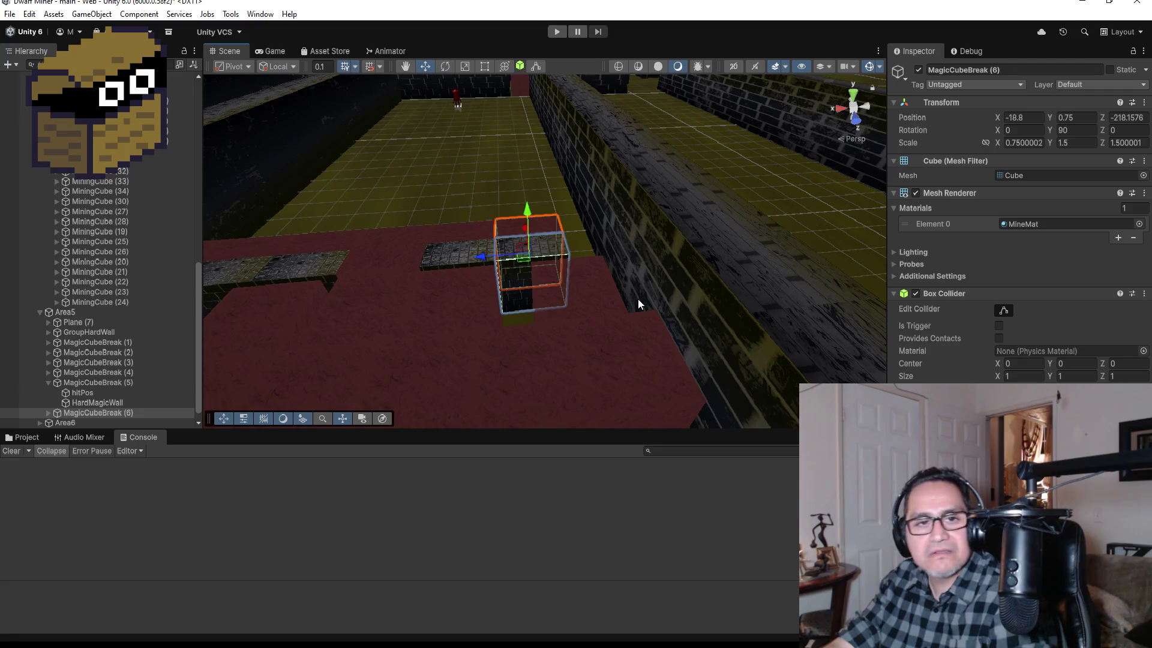
scroll(538, 294, down, 2)
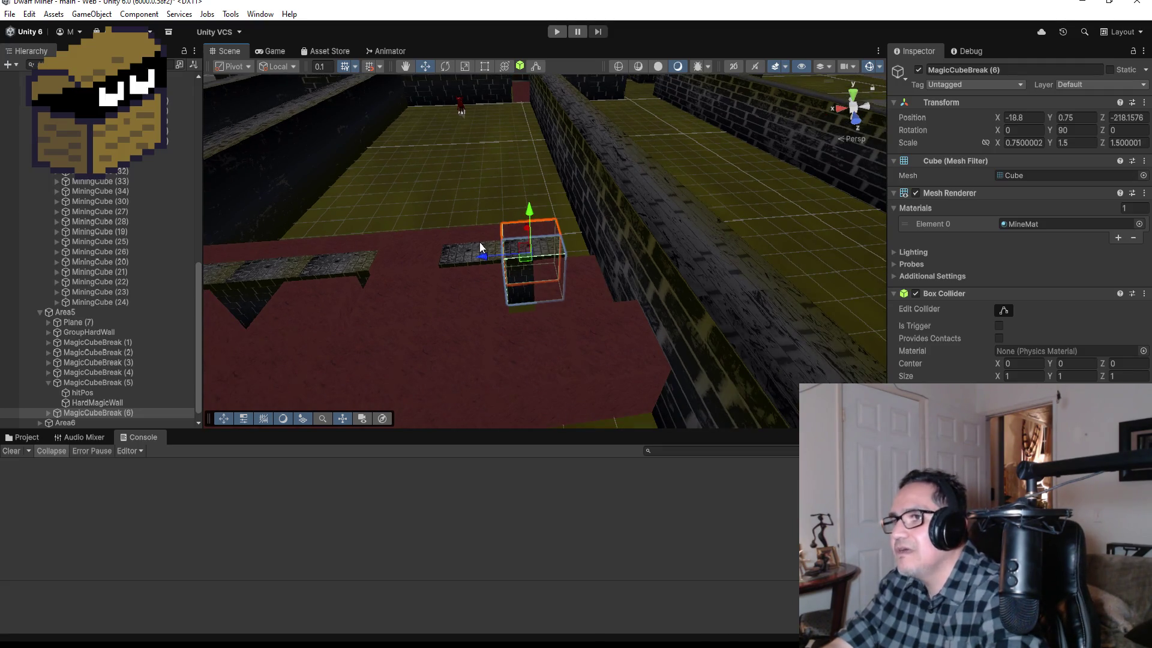
Move MagicCubeBreak (5) and (6) together along the corridor.
click(48, 382)
ctrl+click(103, 393)
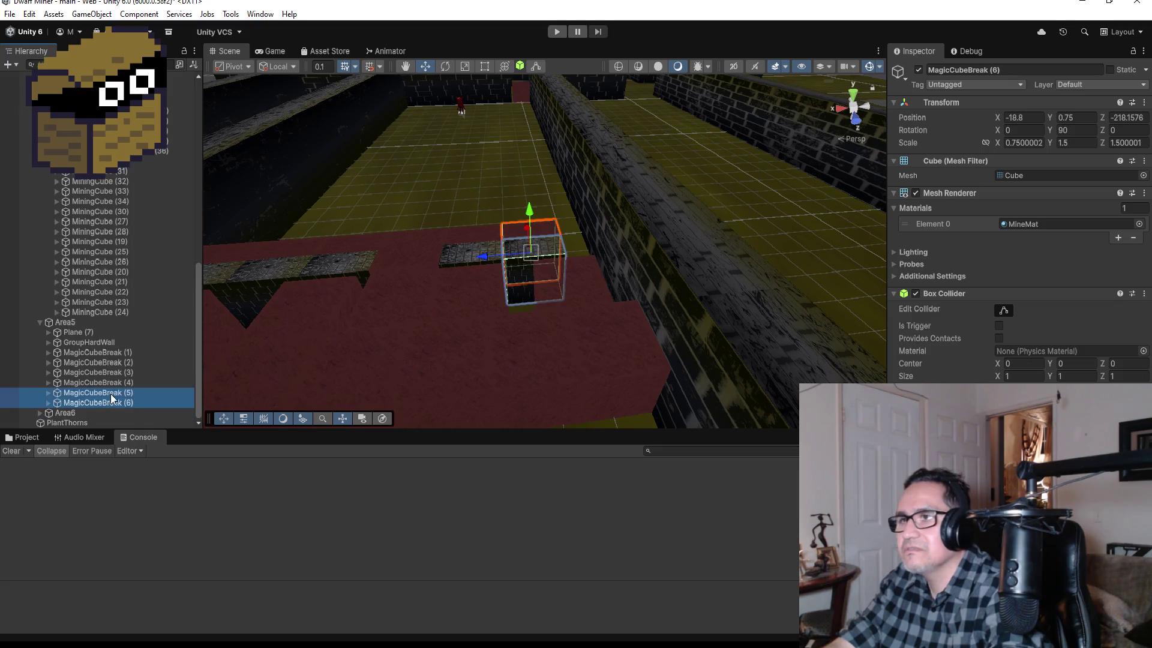
mouse_move(479, 259)
mouse_down()
mouse_move(517, 265)
mouse_move(532, 275)
mouse_move(526, 287)
mouse_up()
mouse_move(496, 250)
mouse_down()
mouse_move(488, 322)
mouse_move(545, 340)
mouse_move(575, 377)
mouse_up()
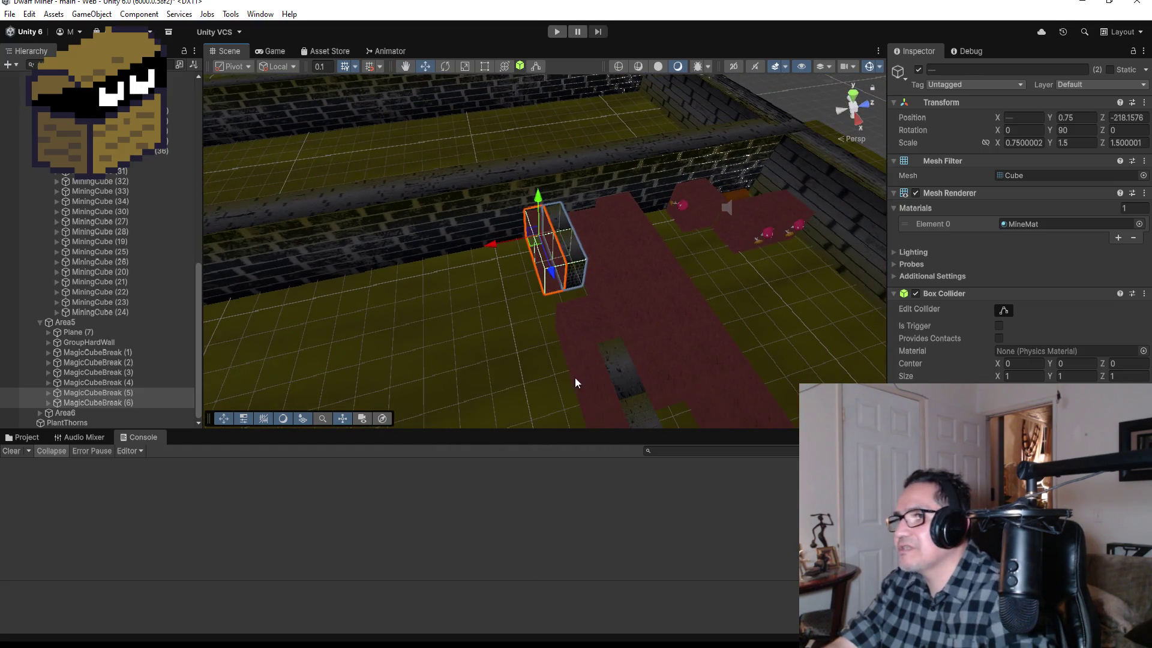
click(599, 324)
Slide MiningMushroomCubes (38) on the X axis to position -16.3.
drag(601, 385, 596, 366)
scroll(601, 353, down, 3)
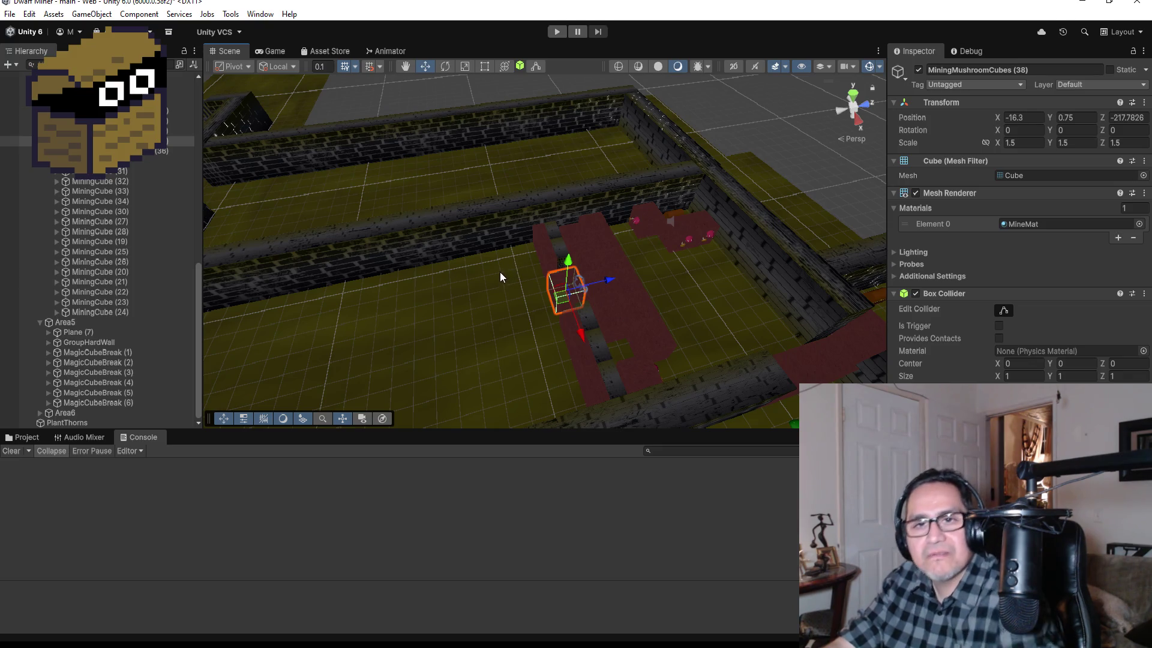
scroll(513, 268, down, 3)
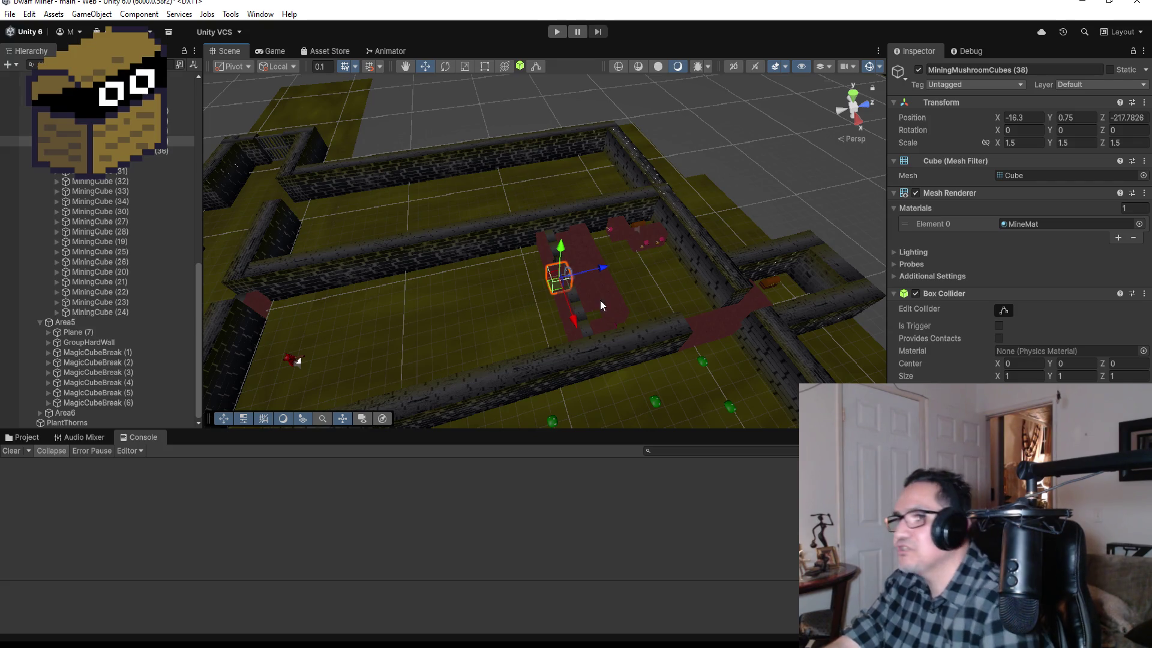
scroll(562, 331, up, 3)
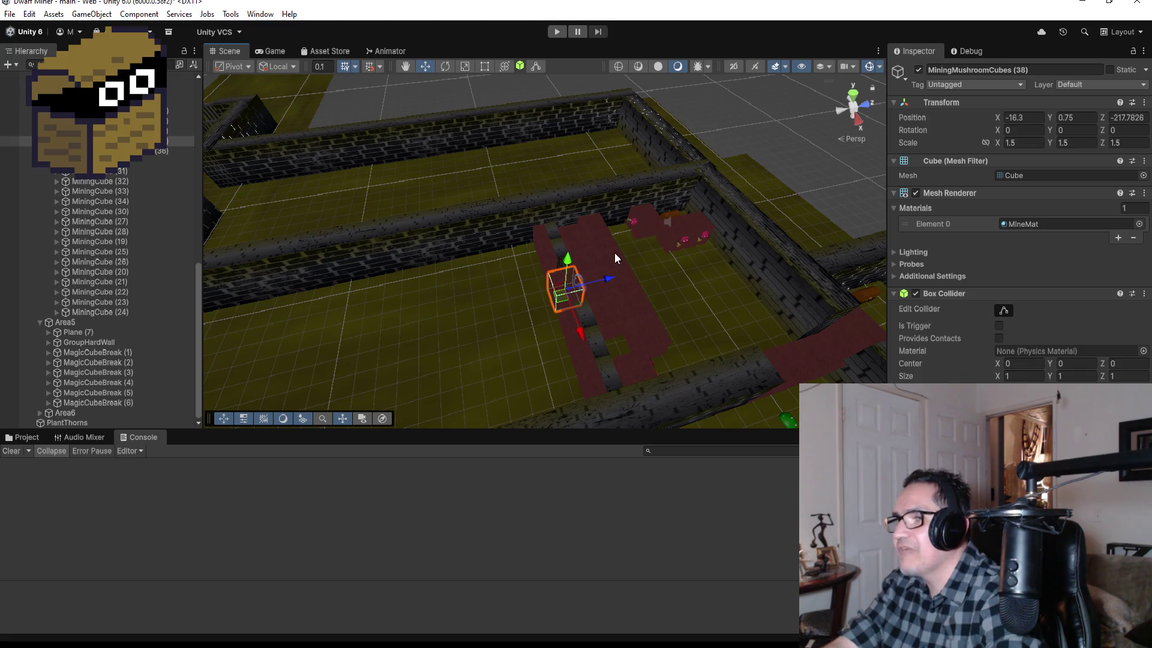
click(618, 259)
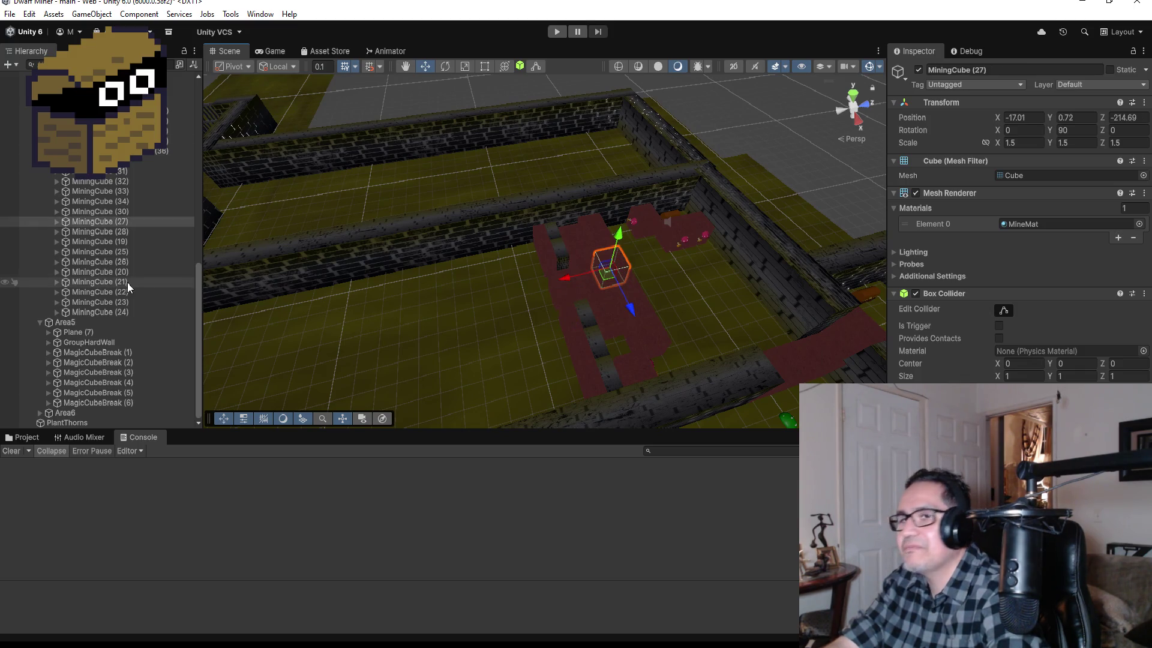
Multi-select the five mining cubes of the existing row, starting from MiningCube (28).
ctrl+click(97, 210)
ctrl+click(101, 201)
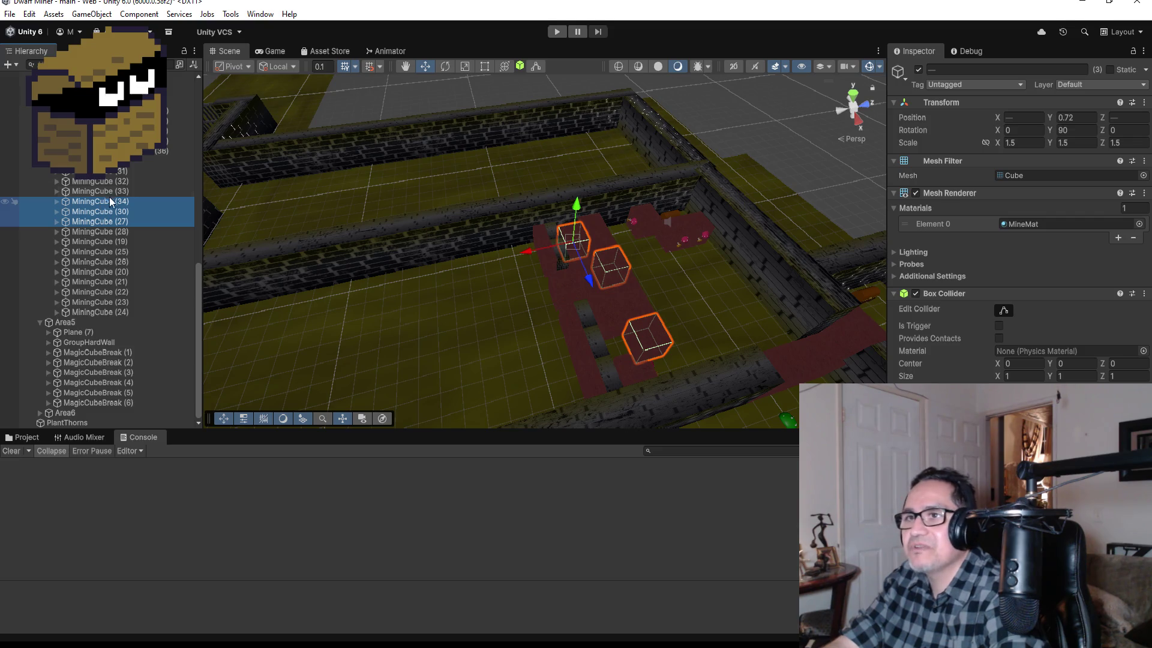
click(640, 284)
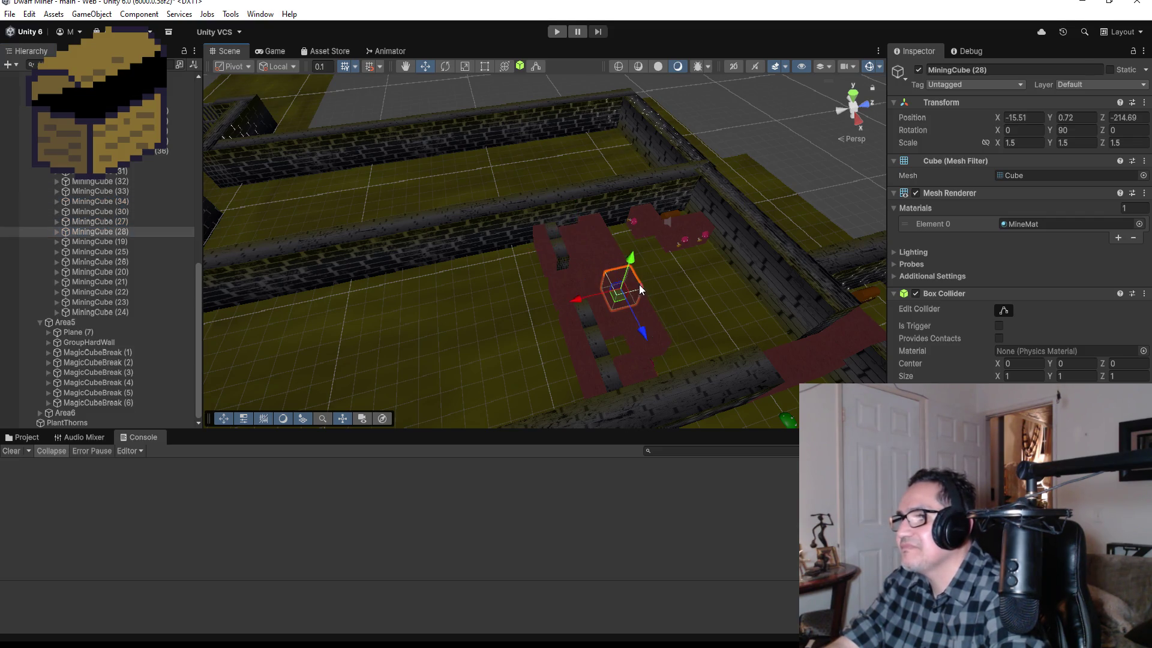
drag(728, 267, 522, 307)
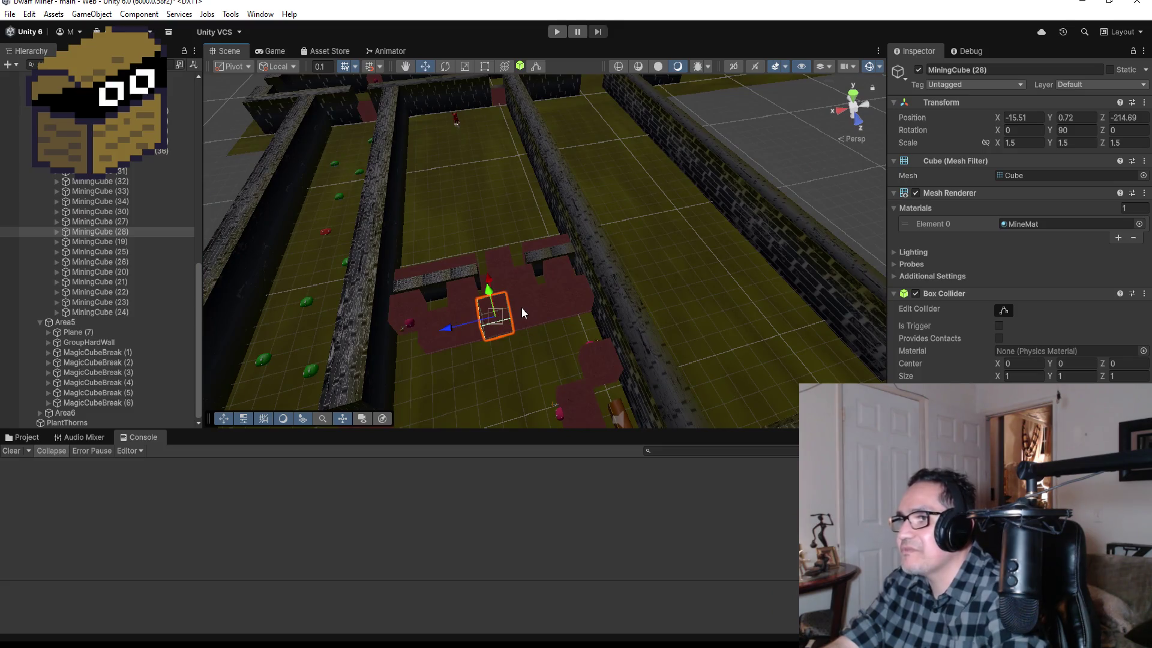
ctrl+click(531, 305)
ctrl+click(559, 304)
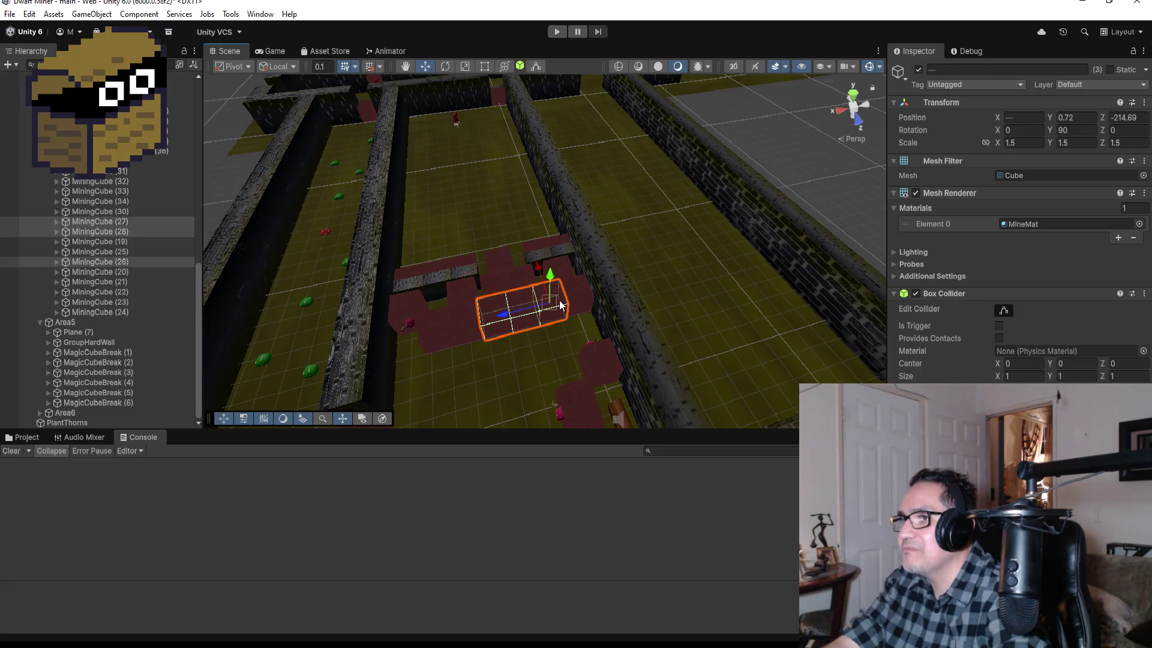
ctrl+click(463, 319)
ctrl+click(438, 331)
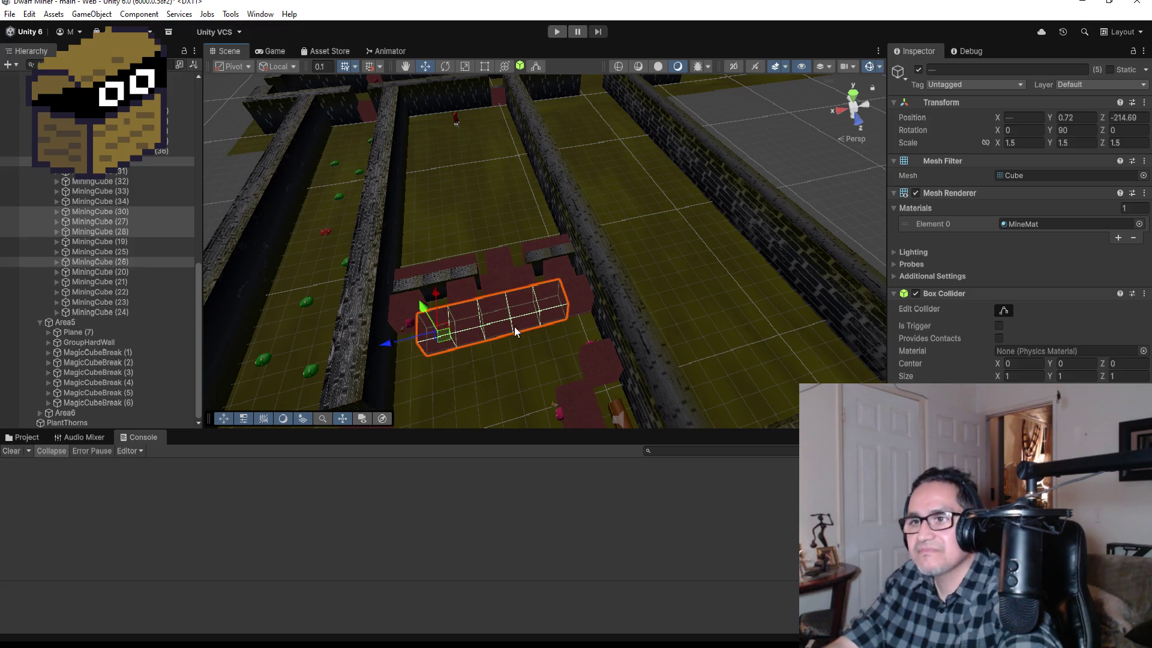
Duplicate them as MiningCube (35)–(39) and move the new row up the corridor to Z -220.09.
key(ctrl+d)
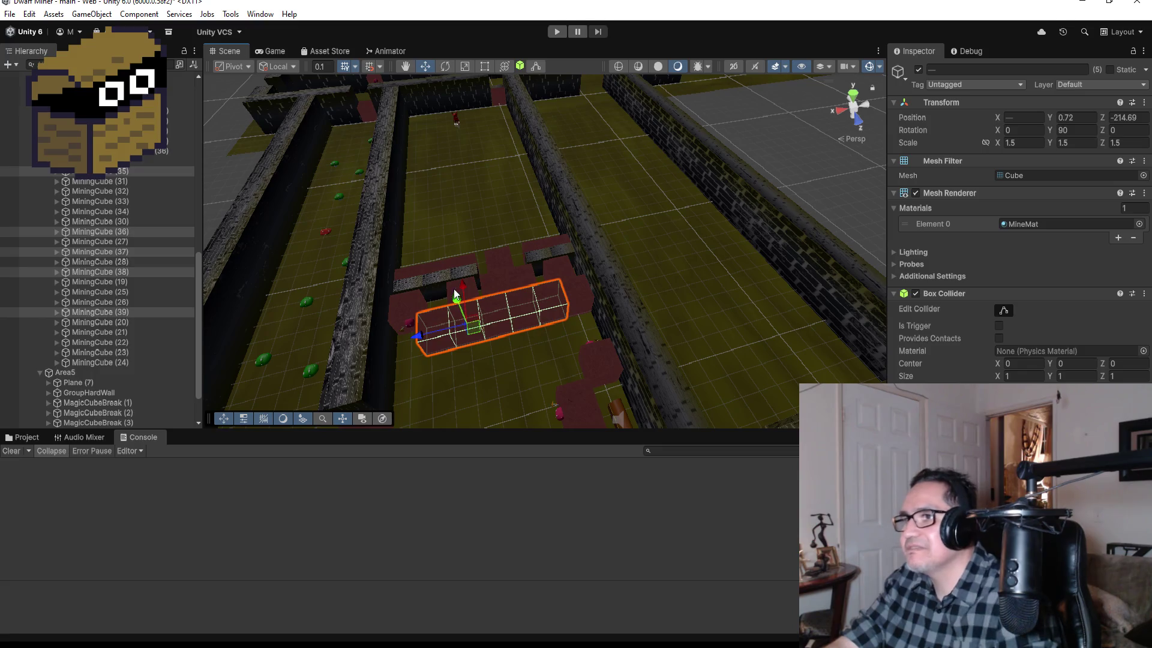
mouse_move(471, 291)
mouse_down()
mouse_move(452, 207)
mouse_move(450, 216)
mouse_up()
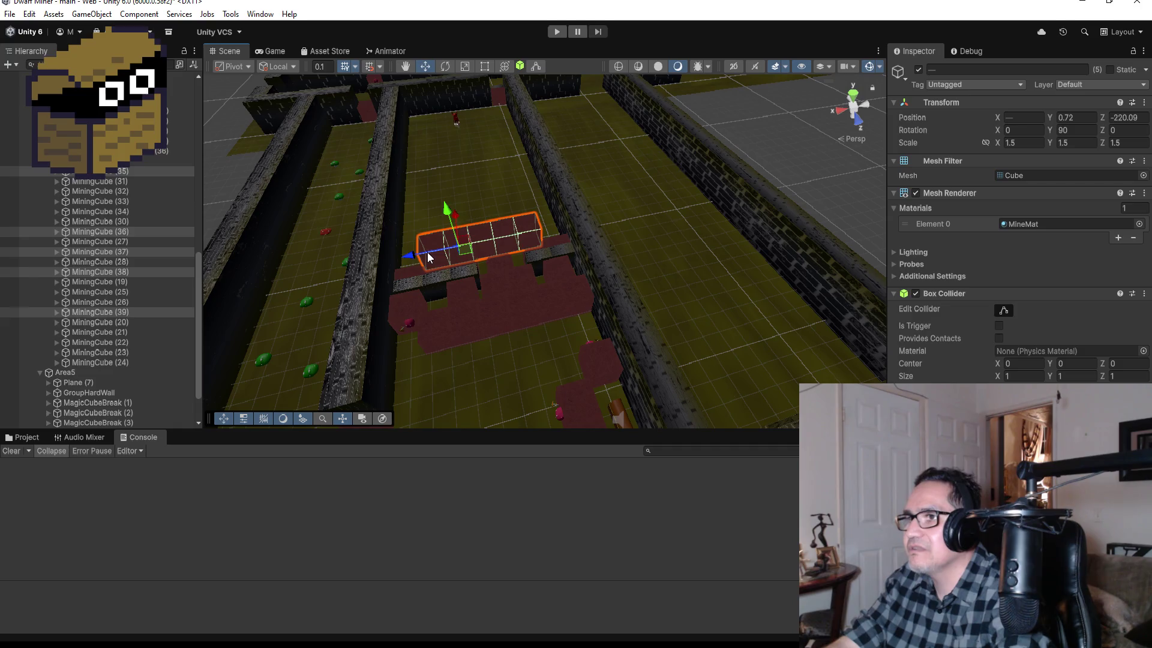
drag(429, 259, 395, 263)
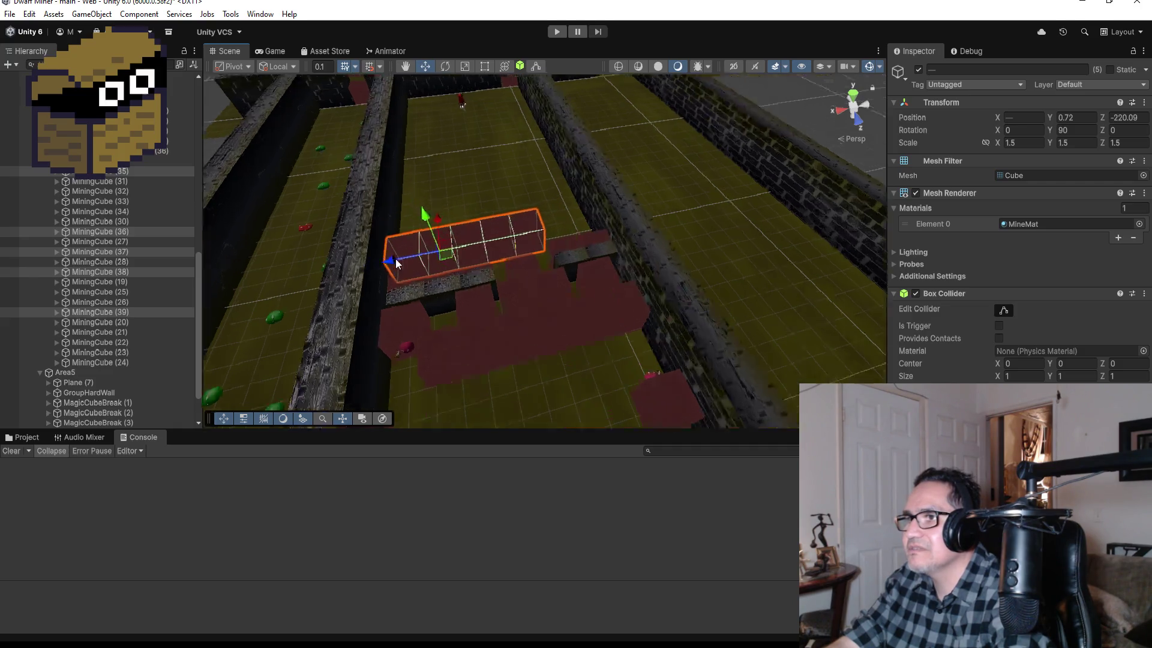